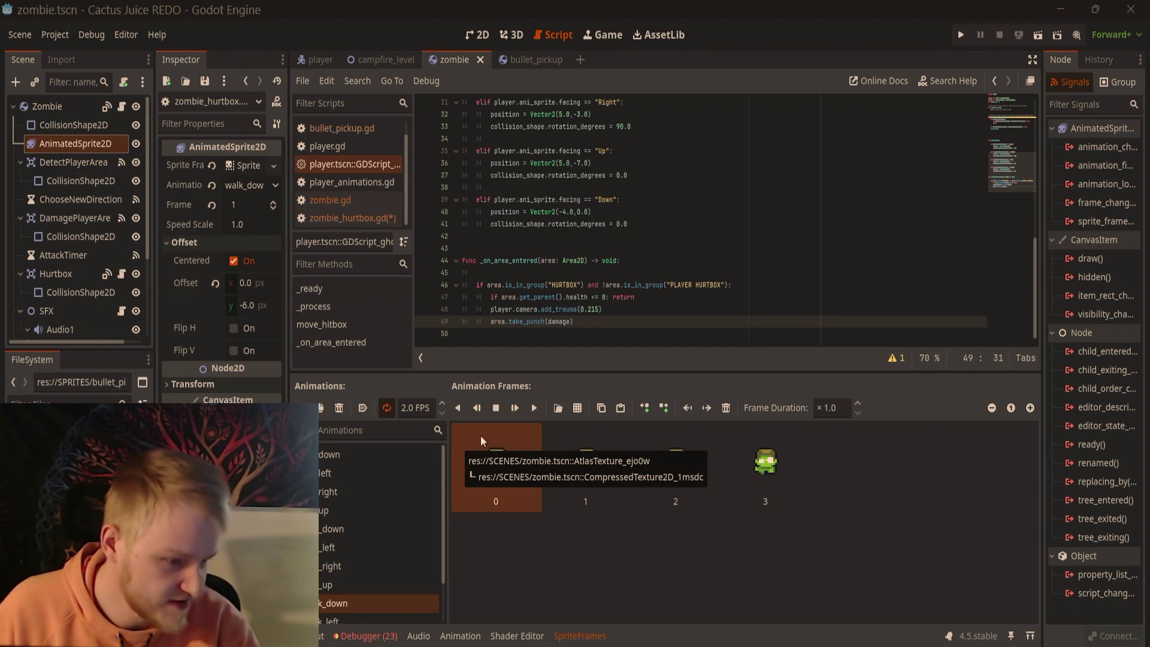
Step: Add a puncher_location argument to the take_punch call in the hitbox script
click(591, 330)
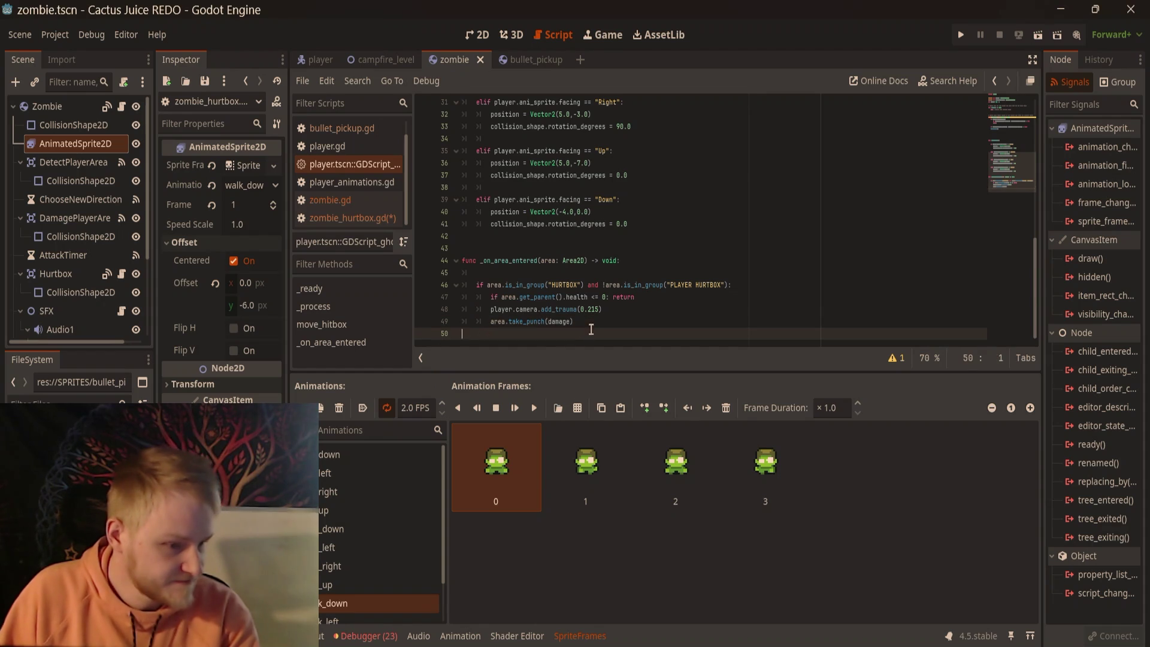
click(623, 321)
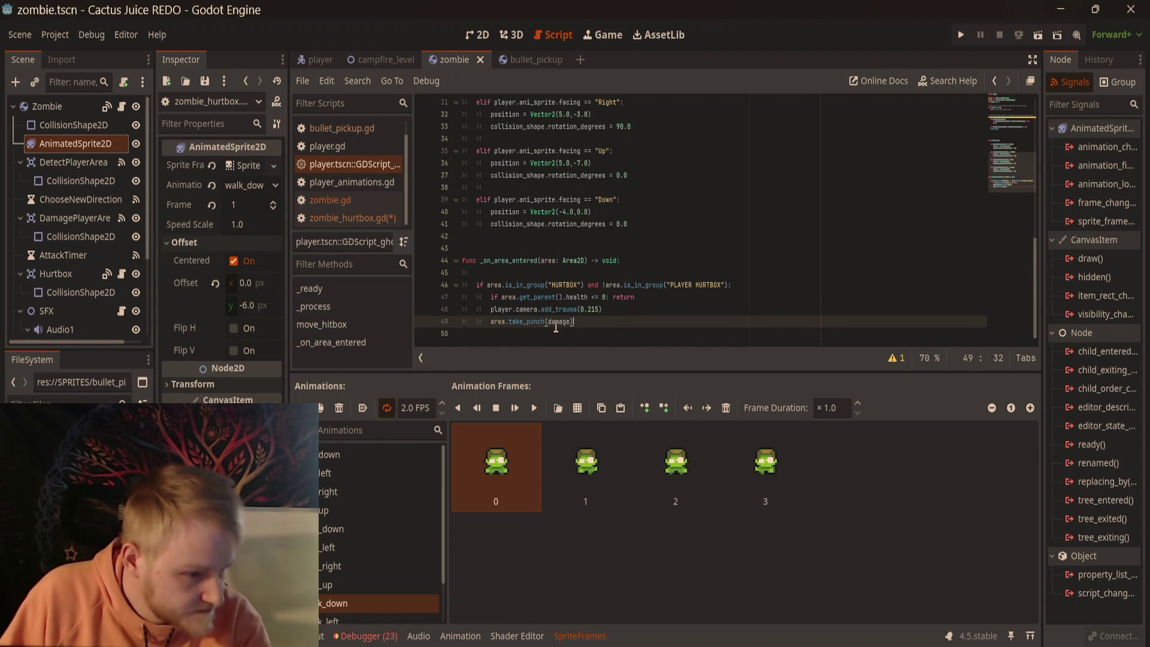
click(572, 331)
click(574, 323)
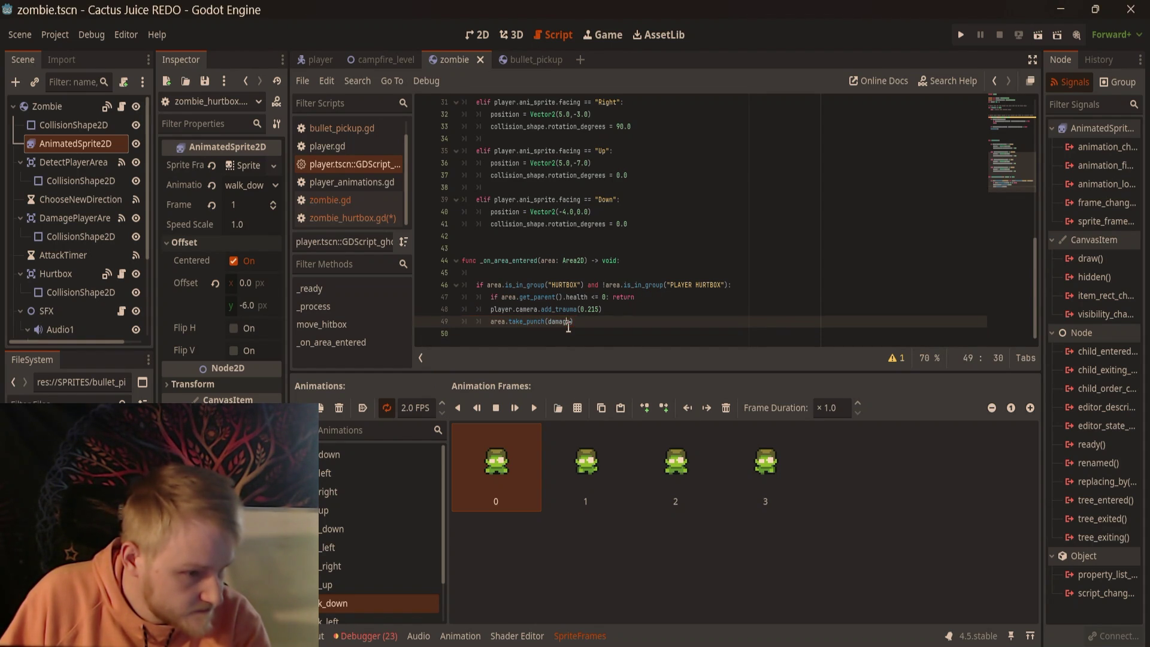
click(569, 323)
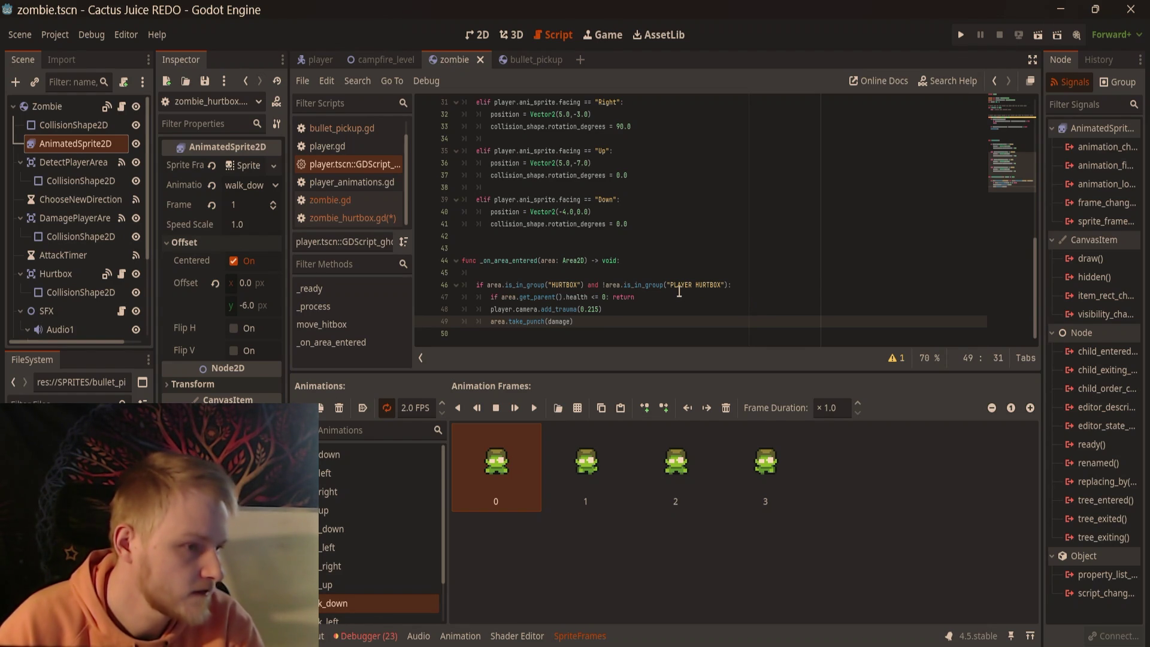
text(, )
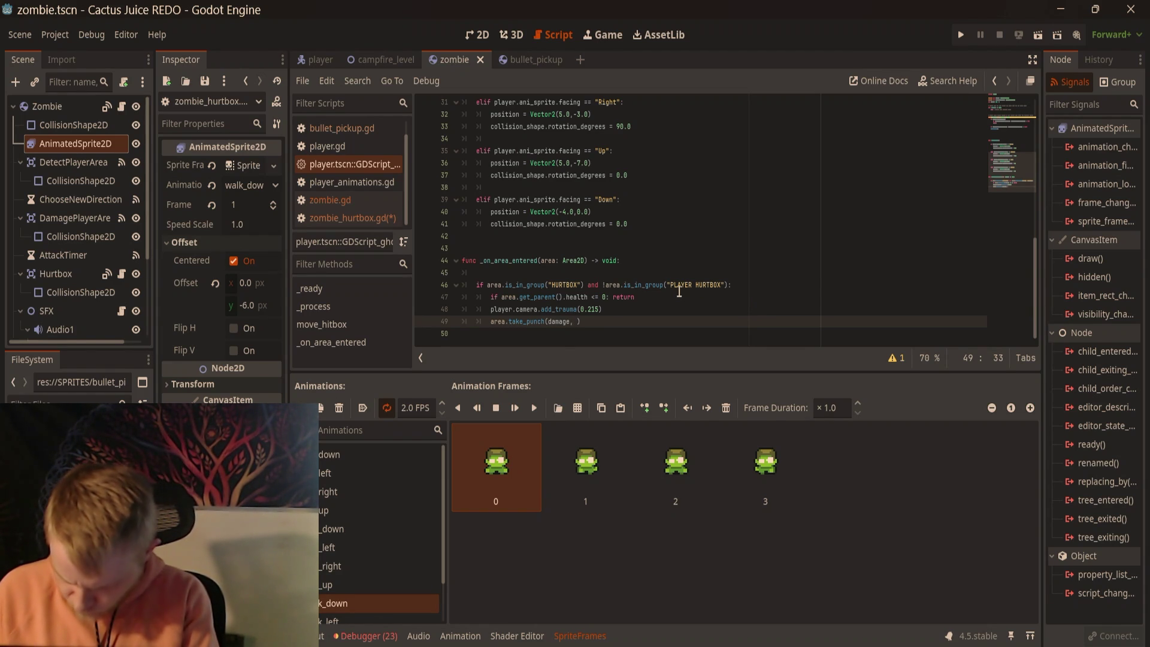
text(pu)
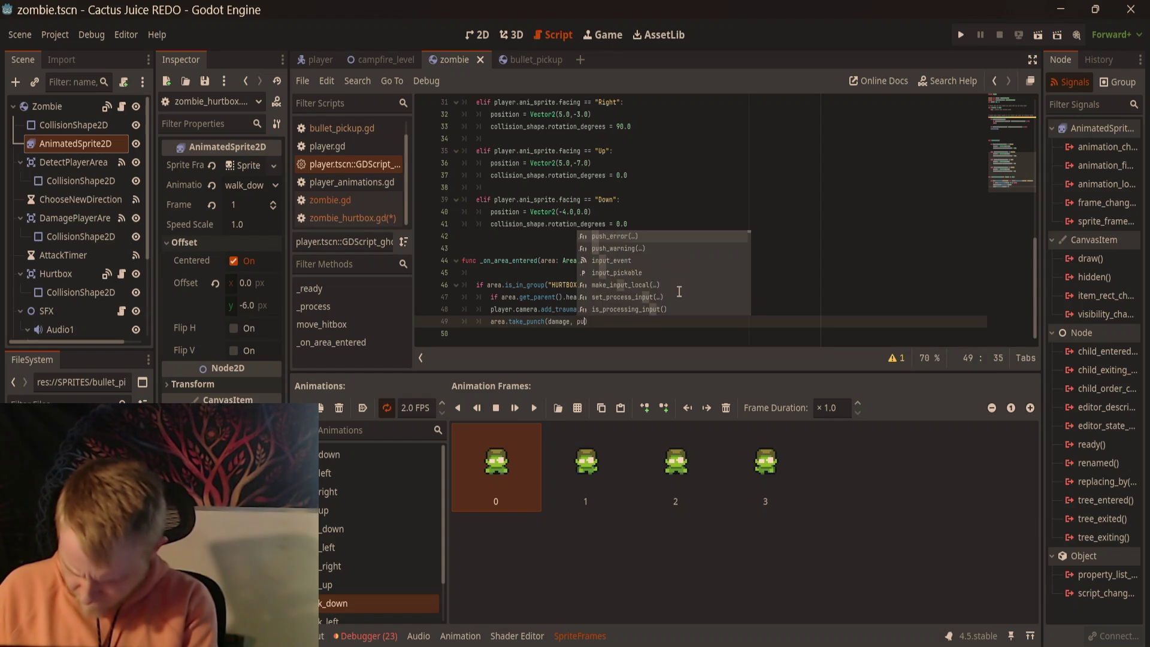
text(ncher_)
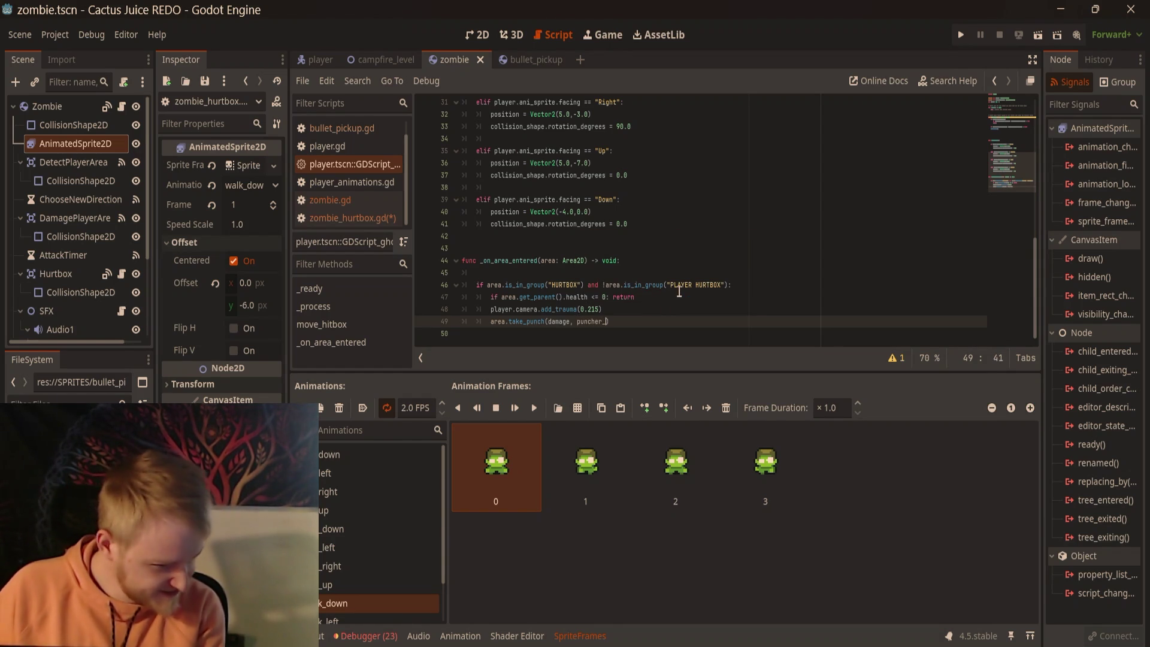
text(location)
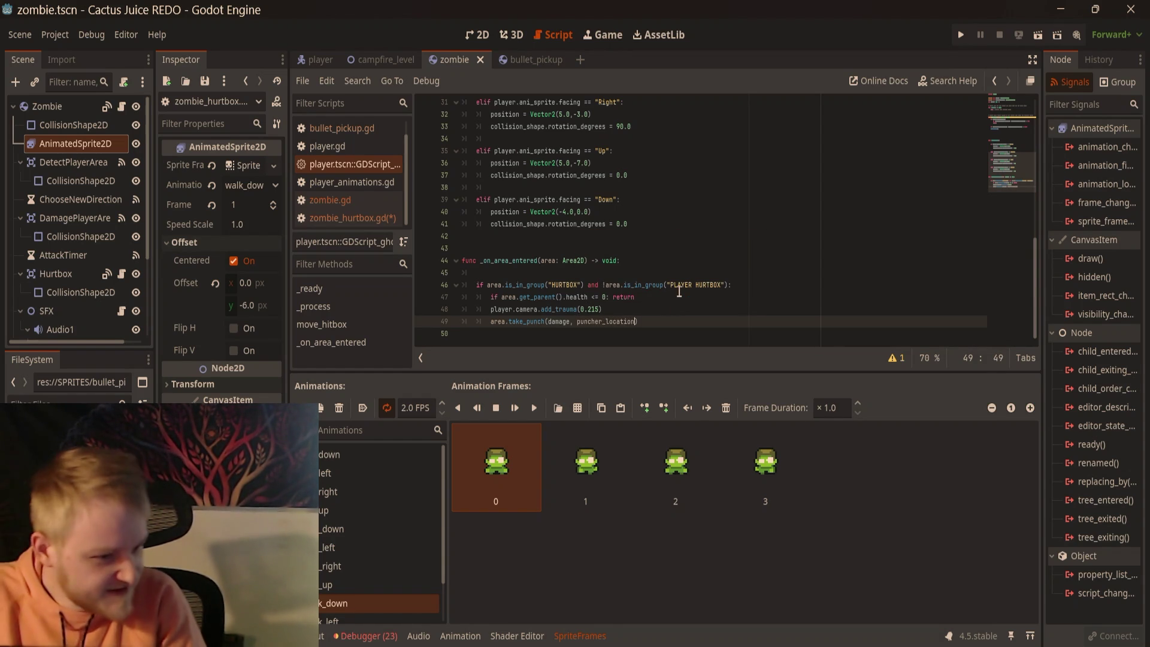
Step: Insert a new 'var puncher_location =' line above the take_punch call
click(662, 310)
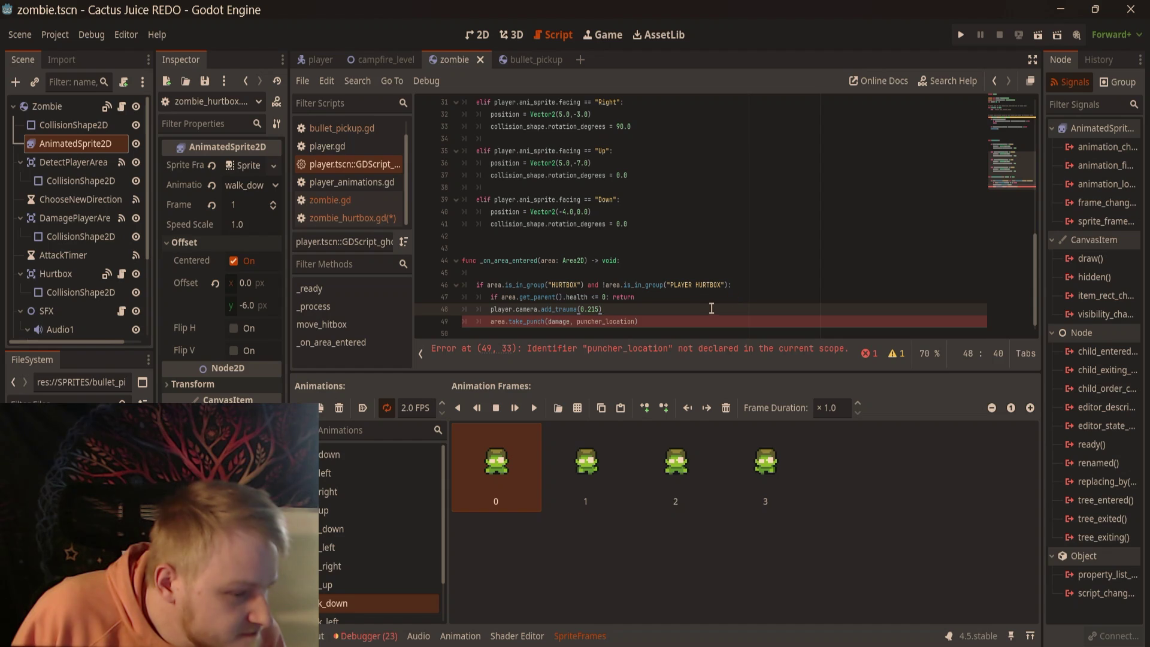
key(Return)
text(var p)
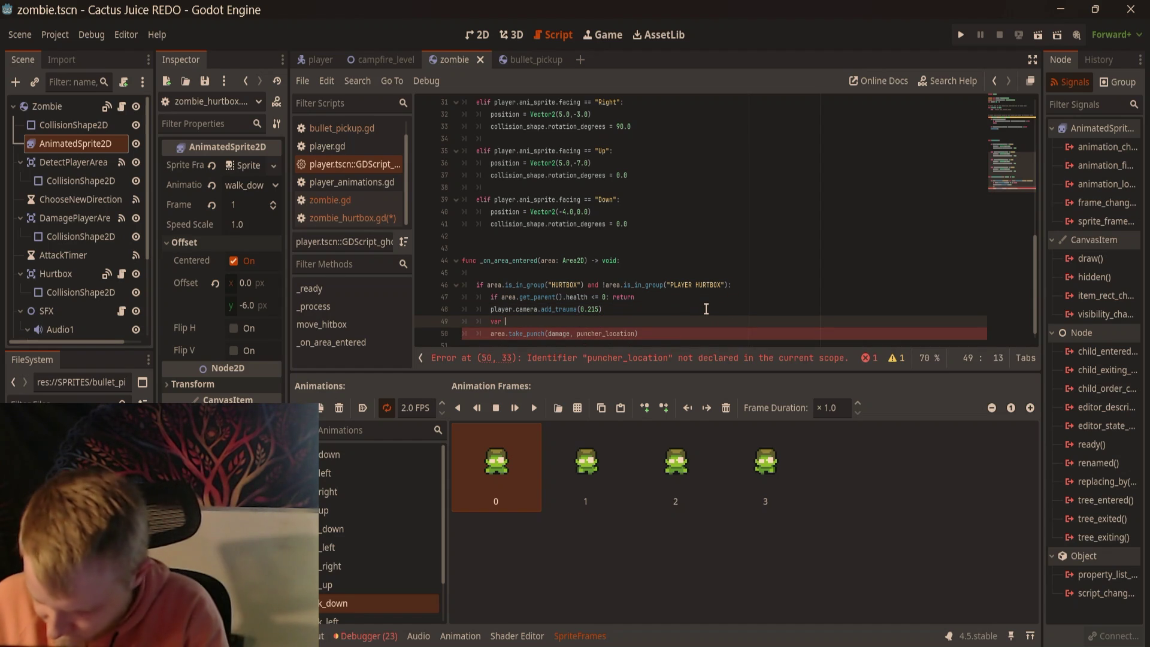
text(uncher_loc)
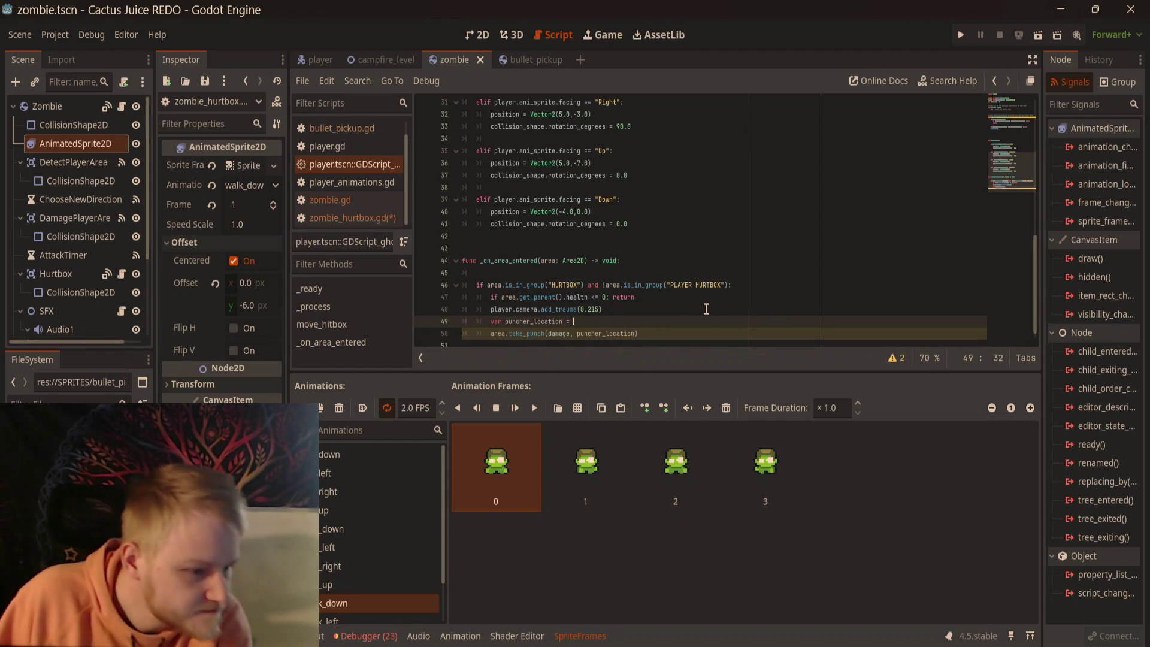
text(ation =)
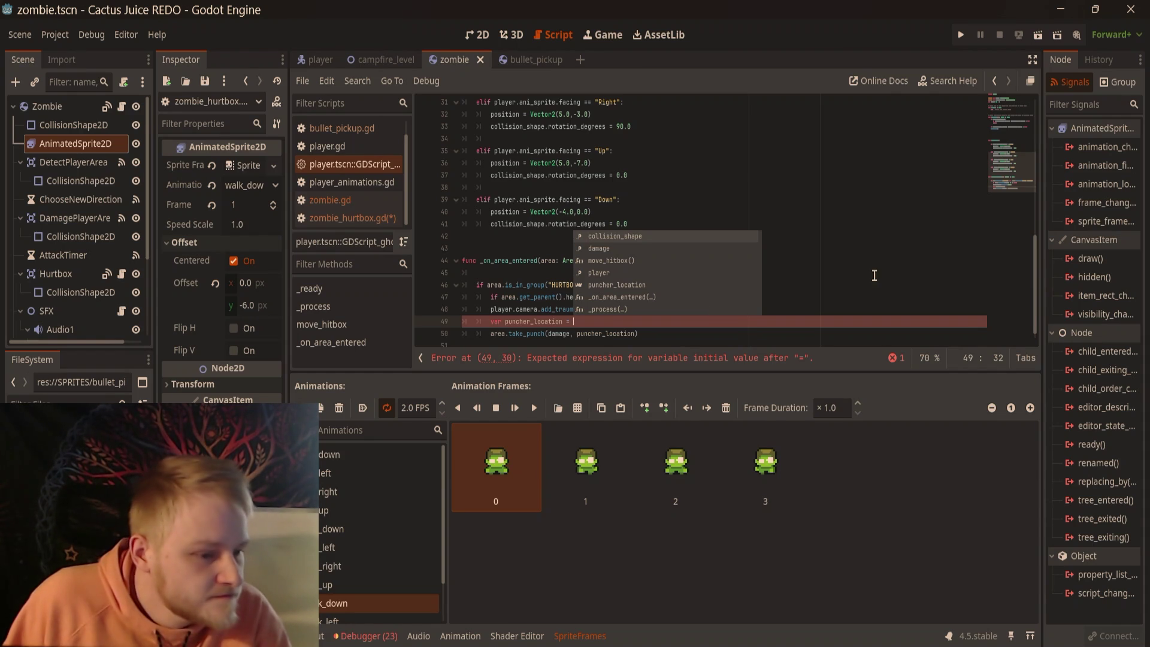
click(947, 275)
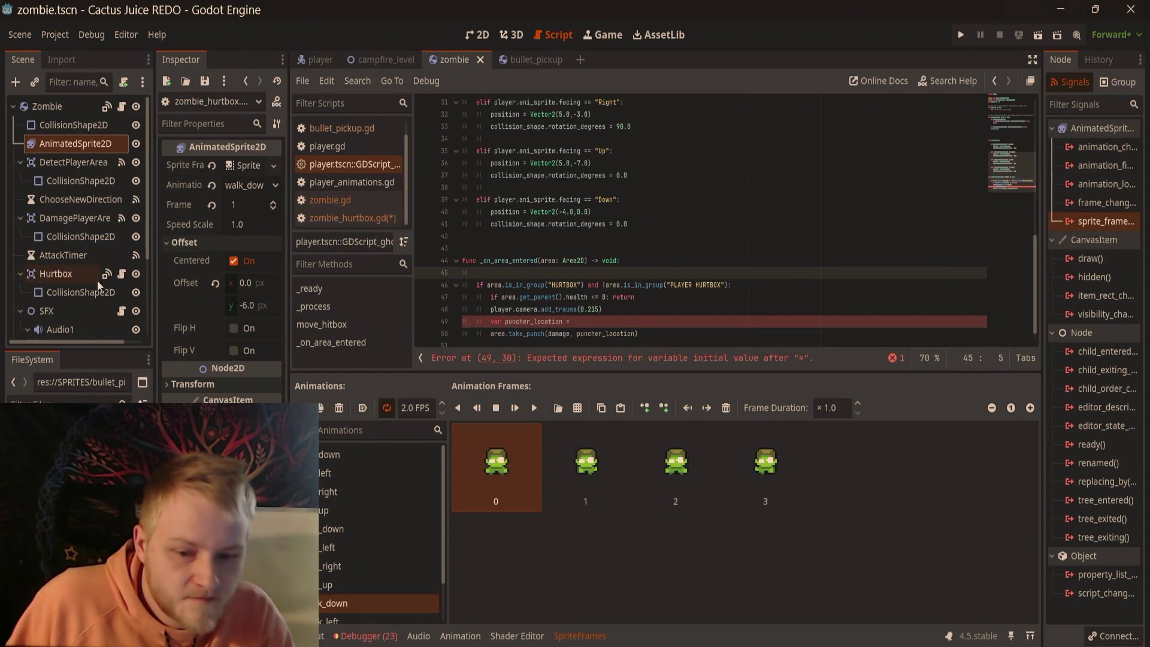
scroll(93, 284, down, 3)
scroll(85, 273, up, 3)
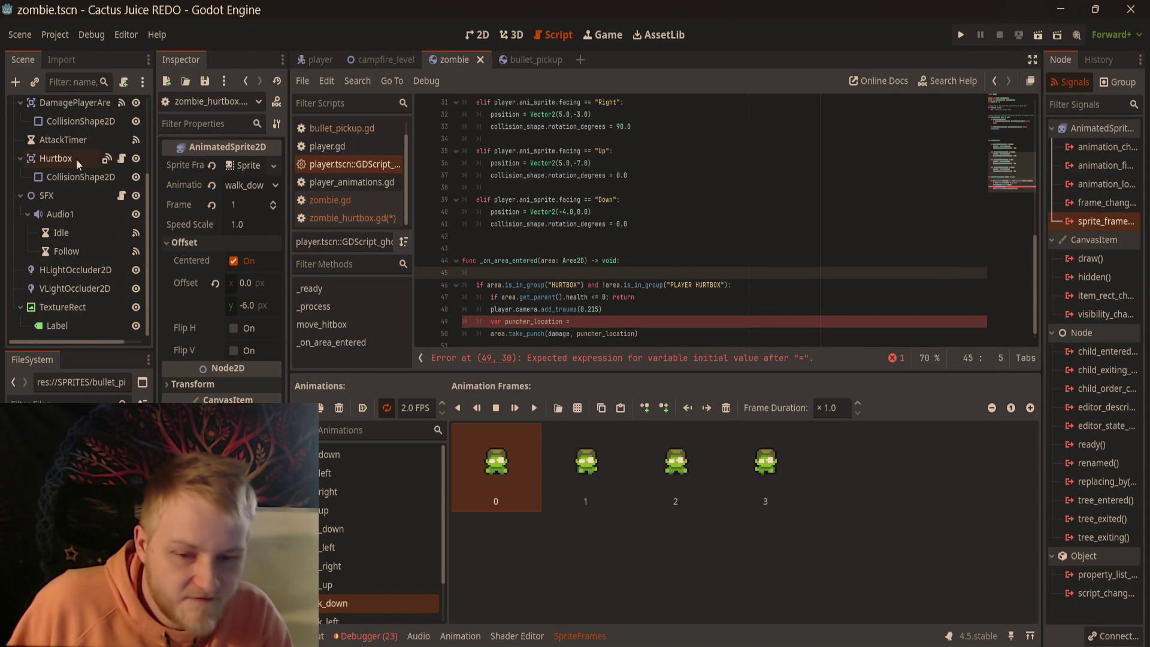
Step: In the player scene, set puncher_location to global_position via autocomplete
click(302, 61)
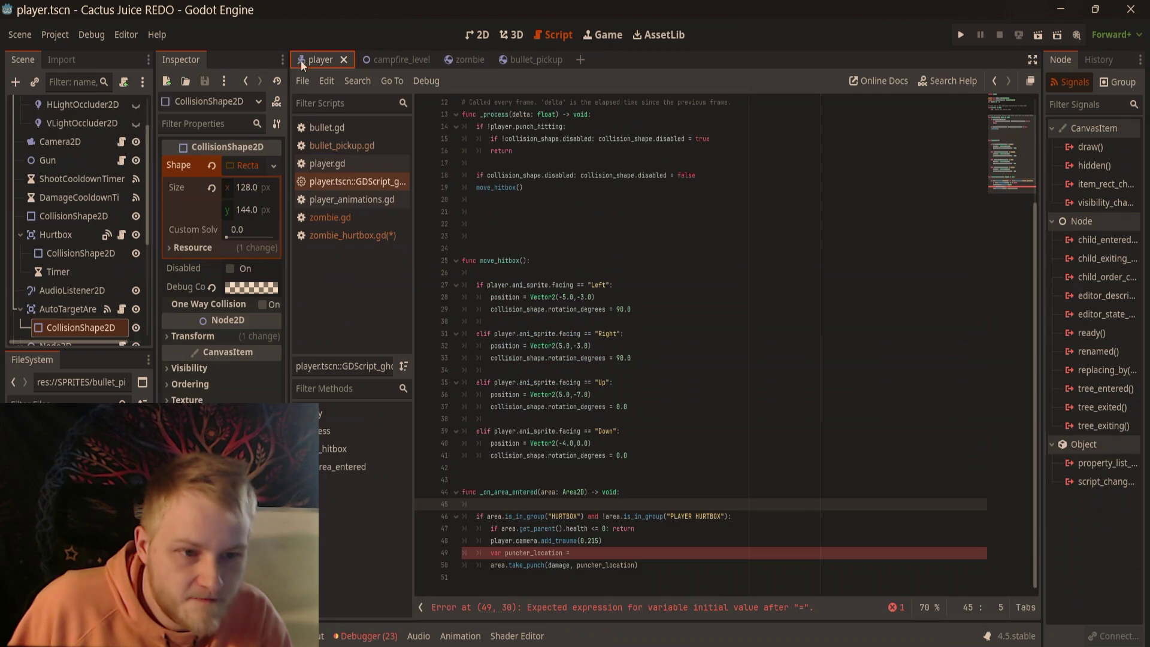
scroll(77, 268, down, 5)
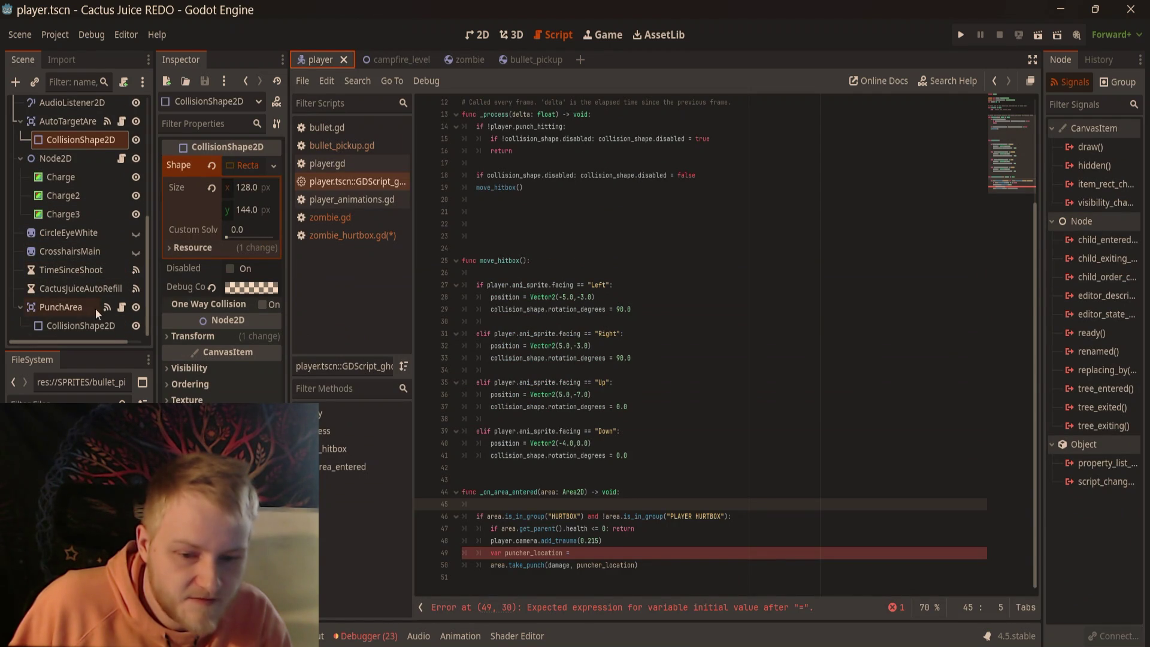
click(676, 556)
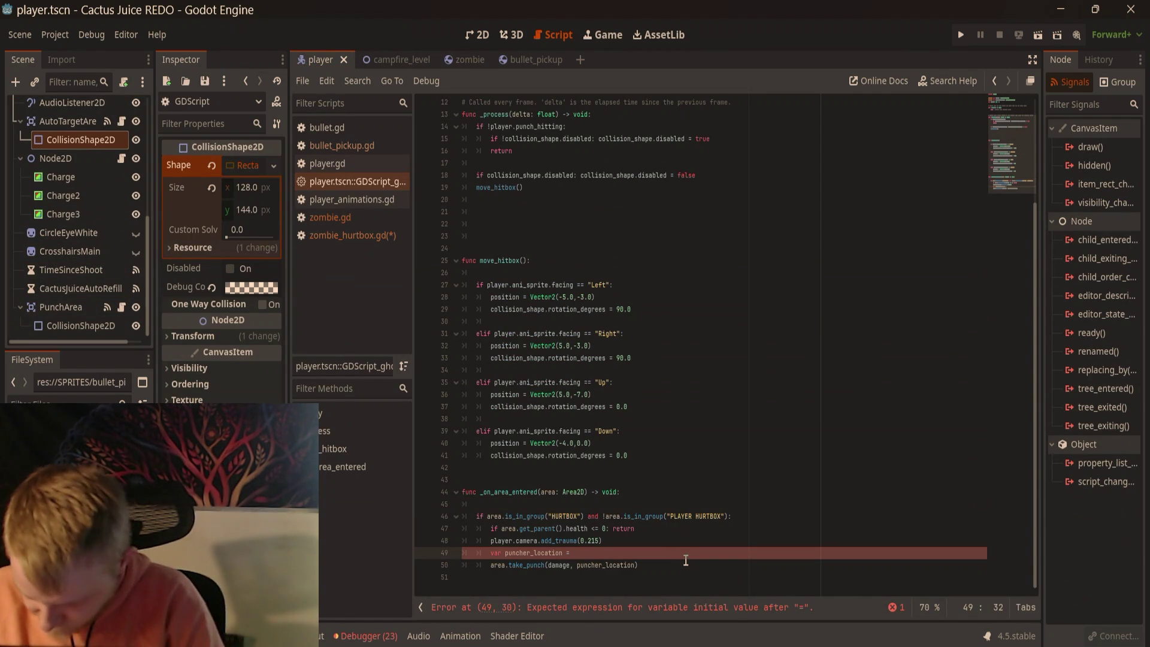
text(global)
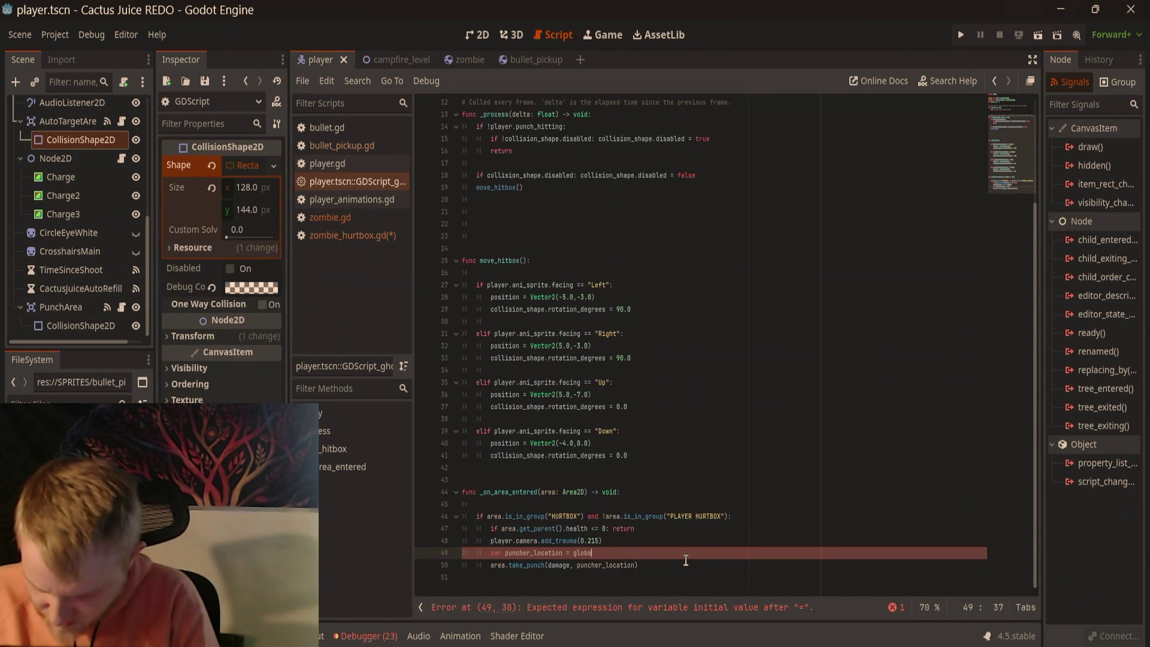
key(Return)
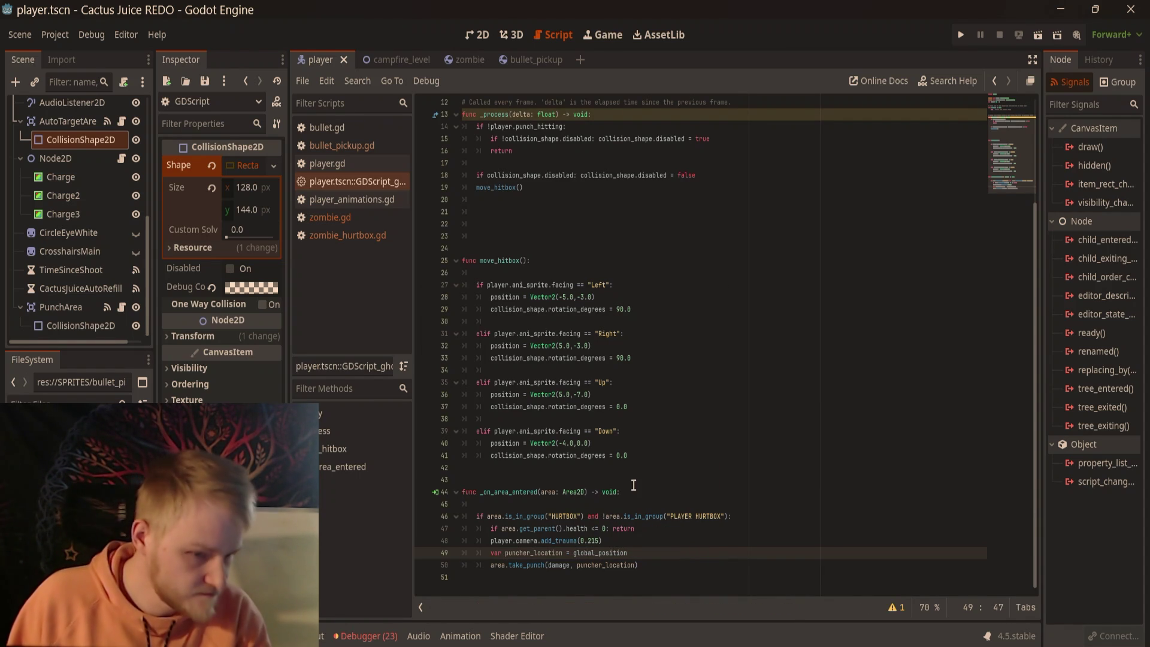
Step: Browse the Scripts list and open player.gd
click(362, 150)
click(378, 180)
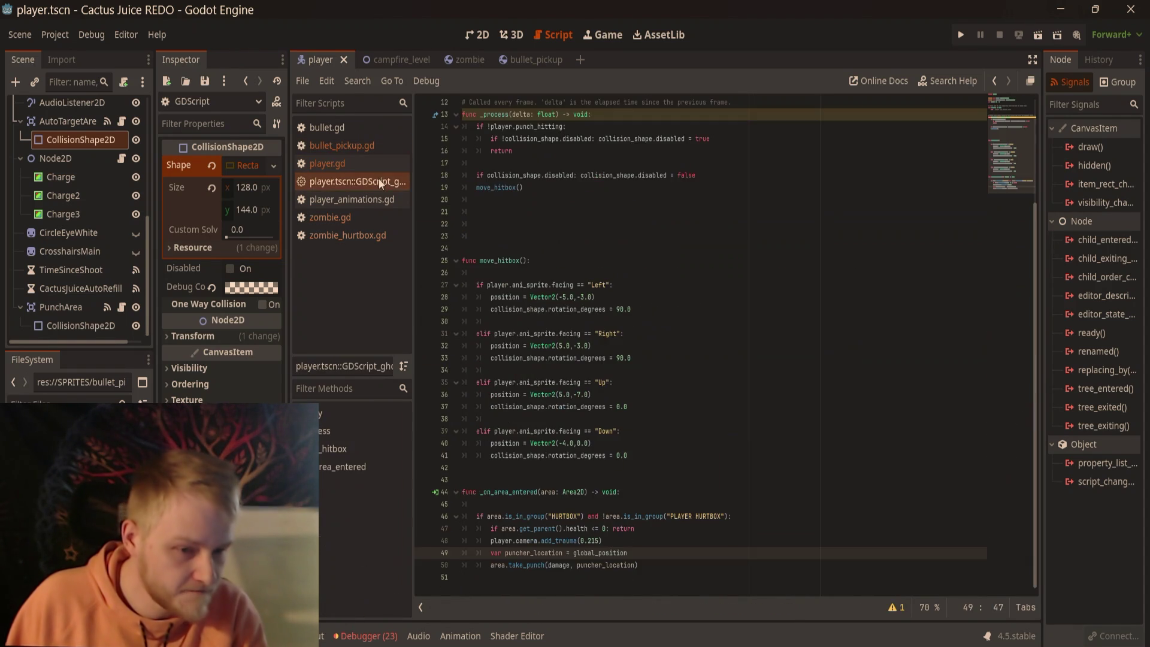
click(377, 195)
click(375, 178)
click(376, 163)
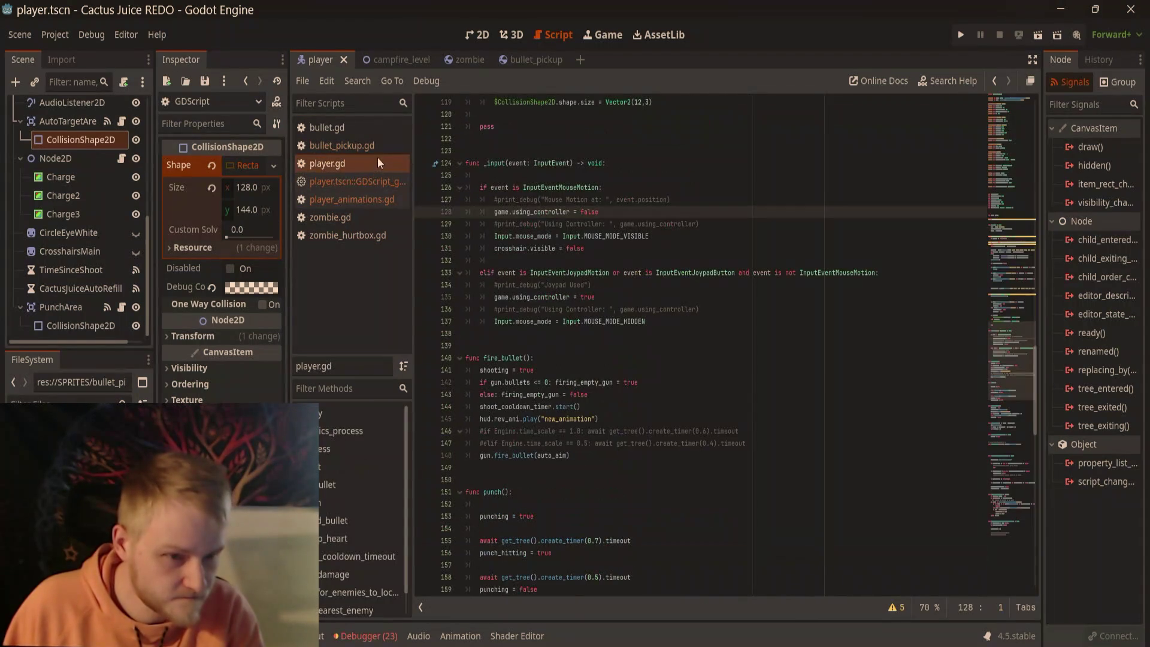
Step: Give take_punch in zombie_hurtbox.gd a puncher_location parameter, then return to the player's hitbox script
click(361, 220)
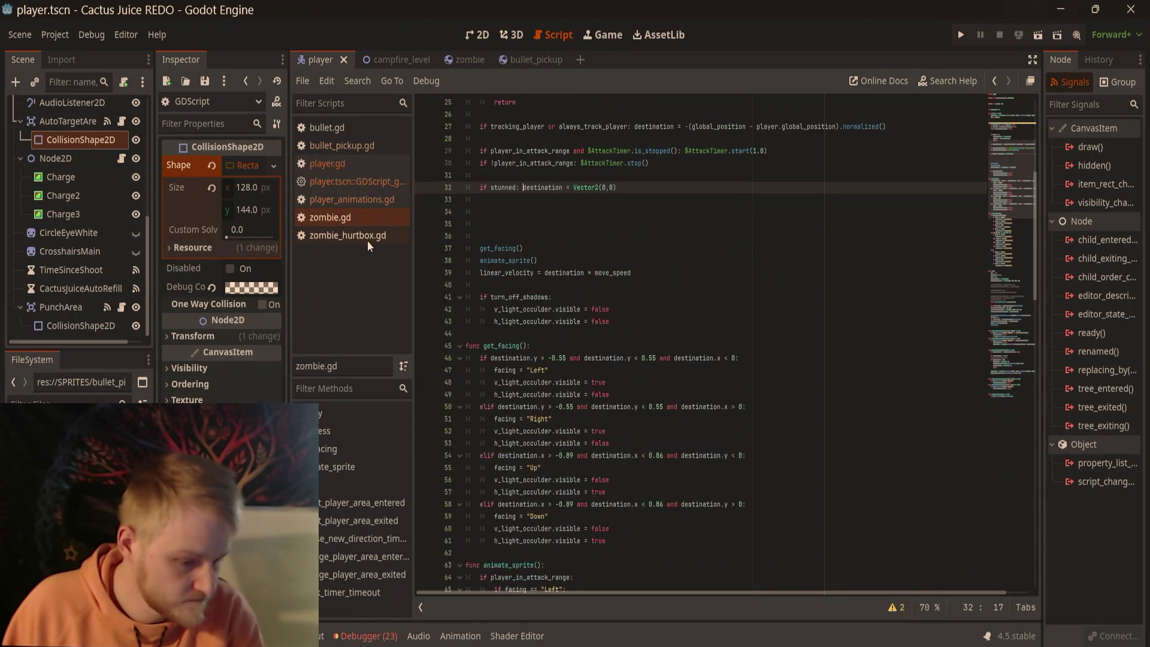
click(368, 236)
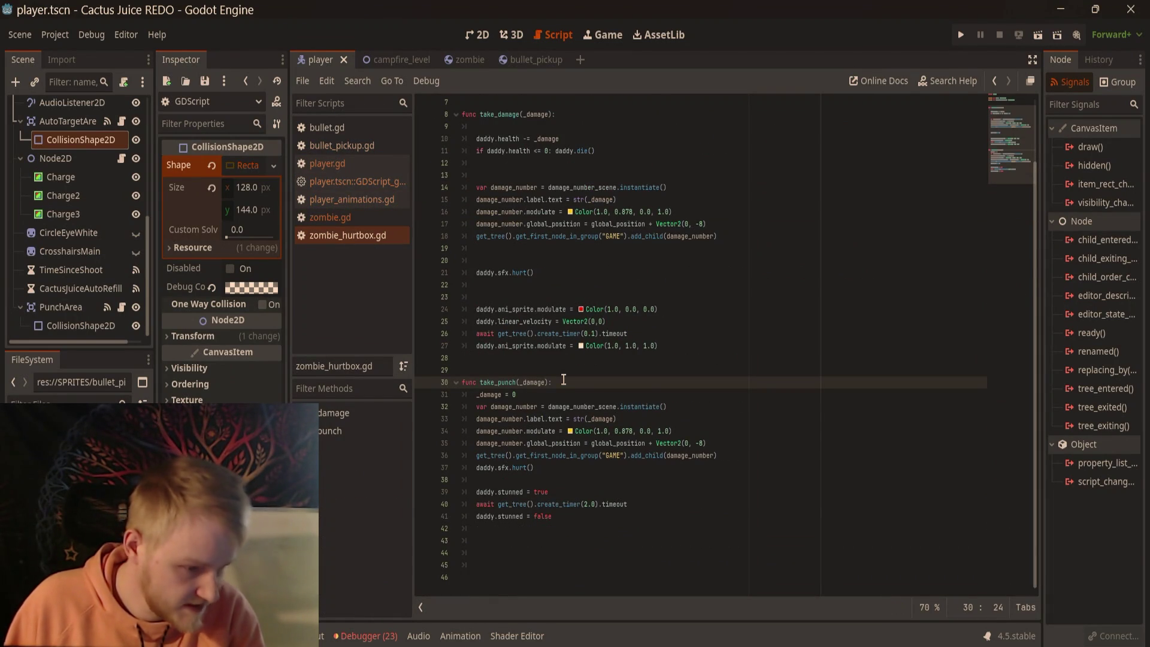
text(, puncher)
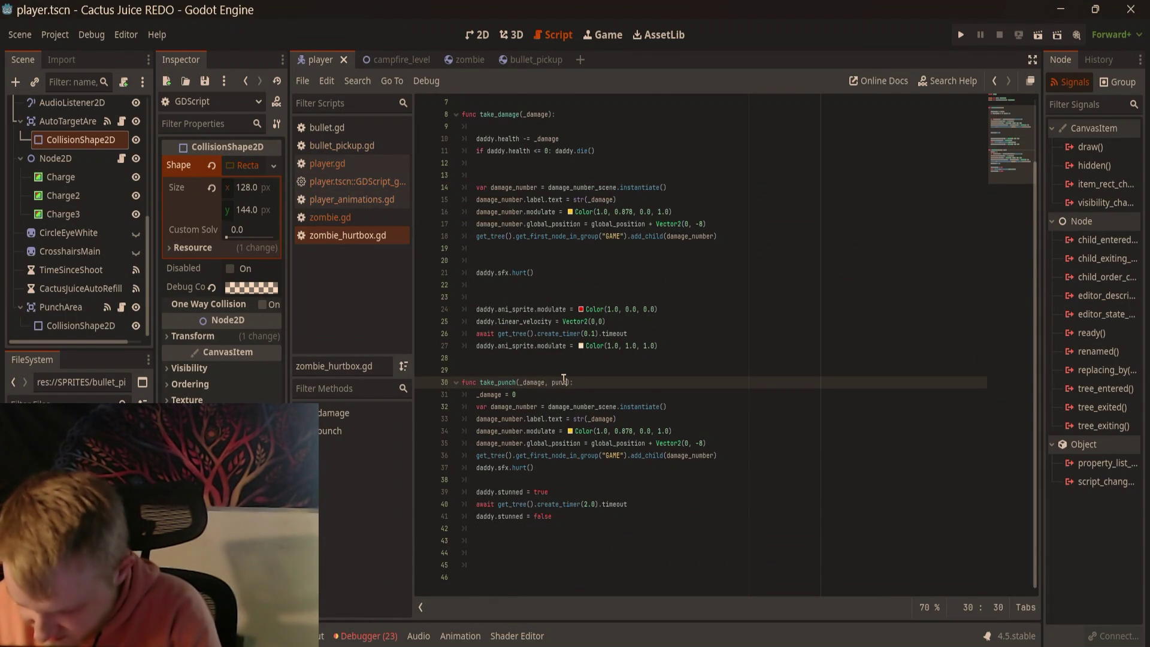
text(_)
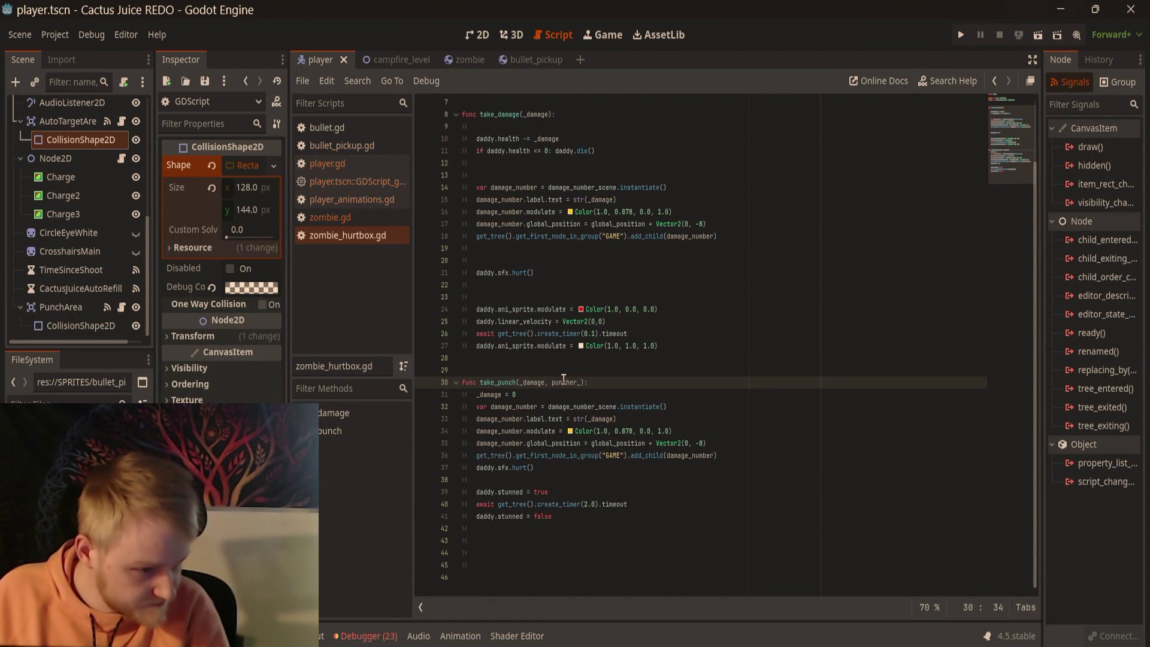
text(locati)
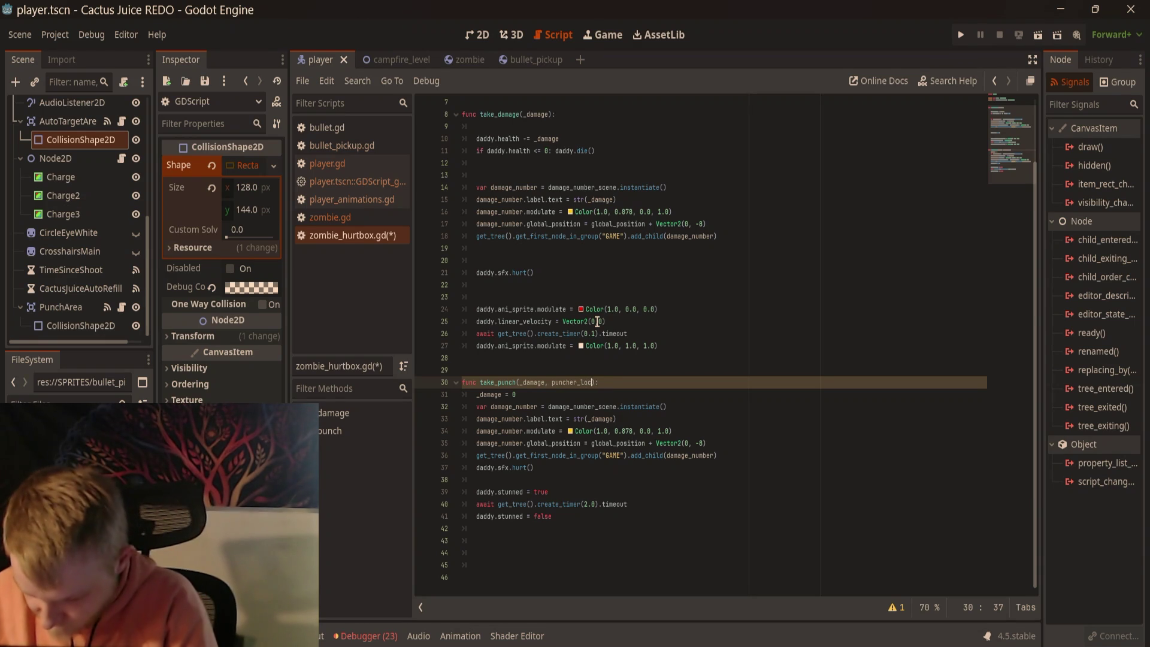
text(on)
click(707, 336)
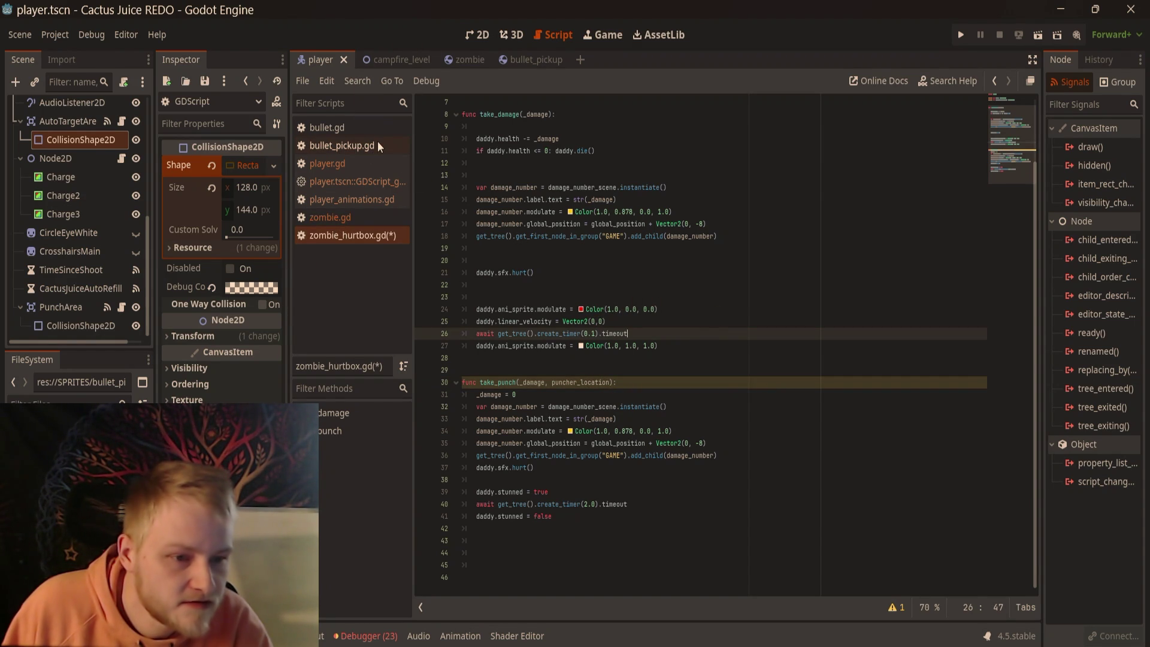
click(373, 185)
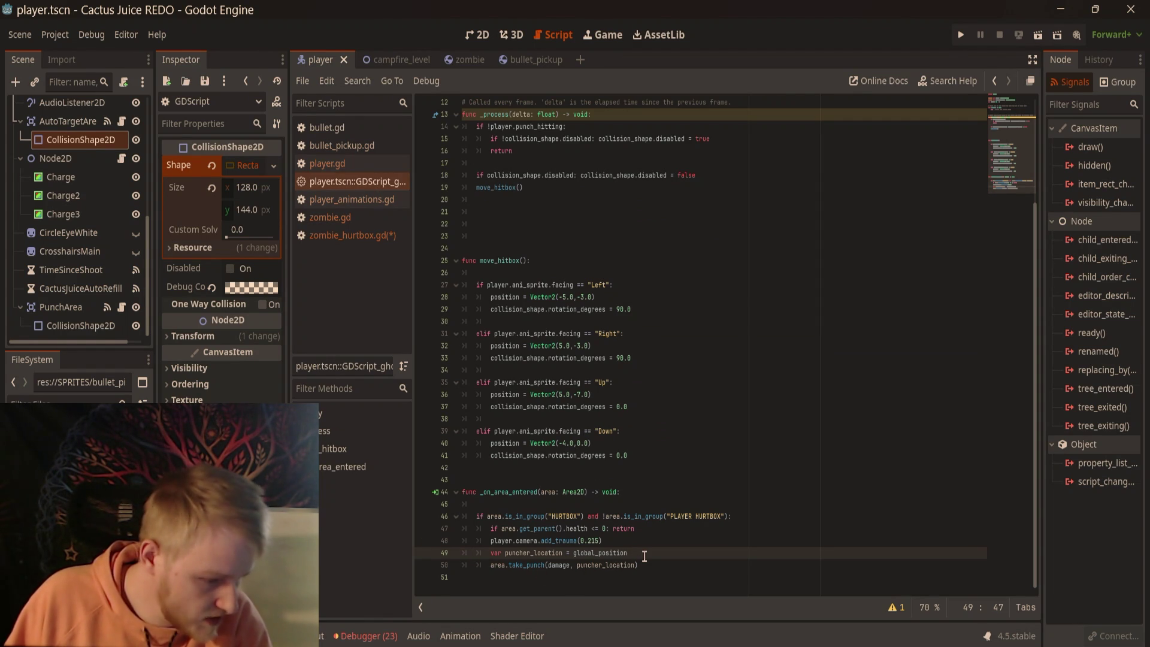
Step: Pass global_position directly into take_punch, delete the puncher_location variable line, and save
drag(628, 553, 573, 553)
key(ctrl+c)
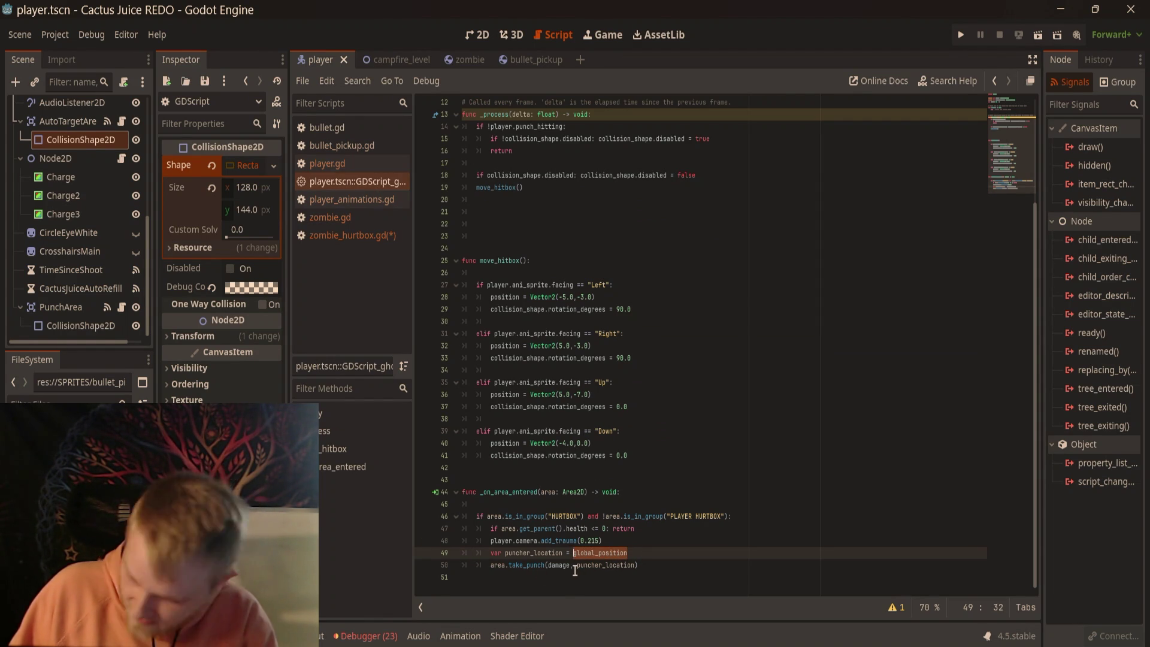
key(BackSpace)
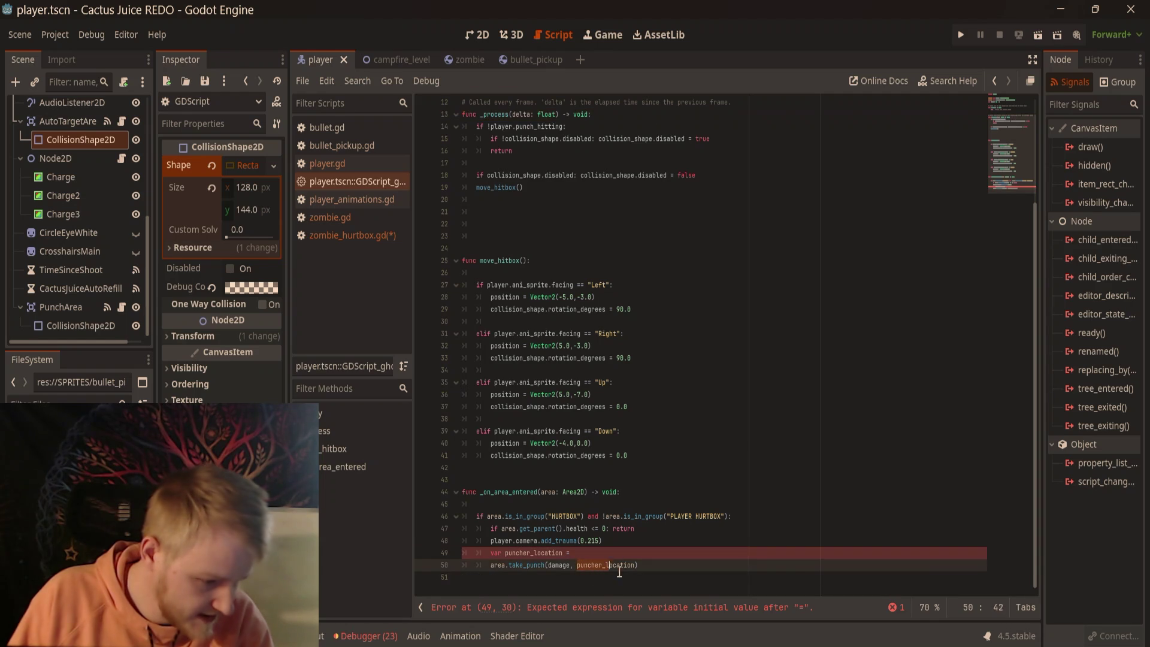
mouse_move(577, 571)
mouse_down()
mouse_move(634, 569)
mouse_move(465, 542)
mouse_up()
key(ctrl+v)
click(444, 551)
key(BackSpace)
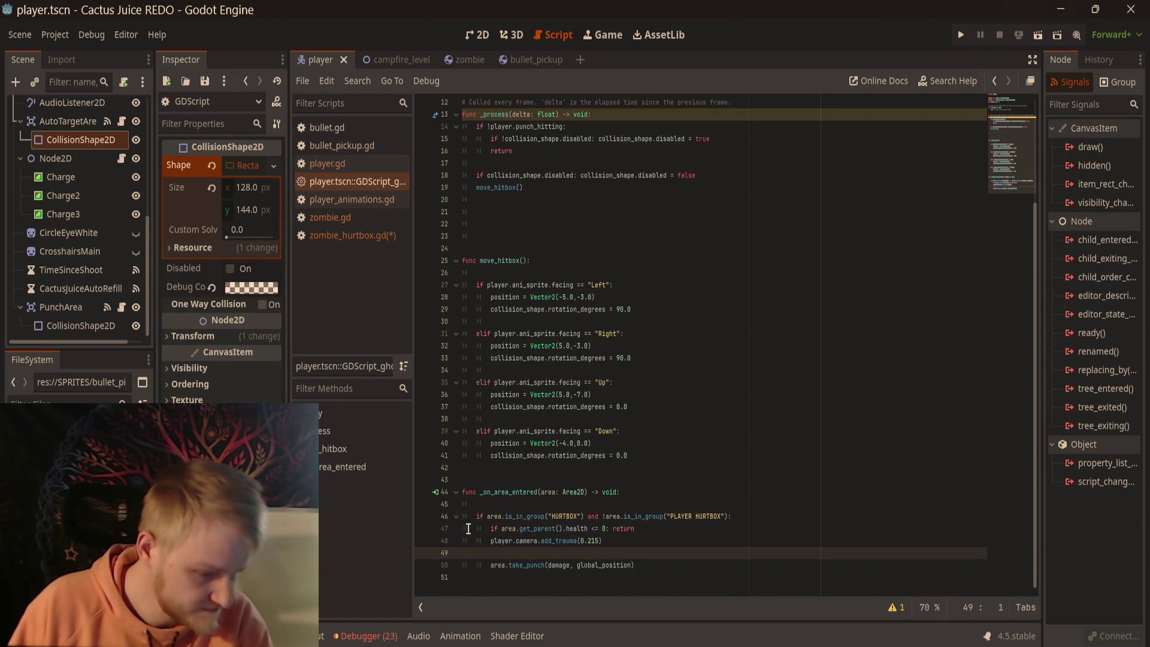
key(ctrl+s)
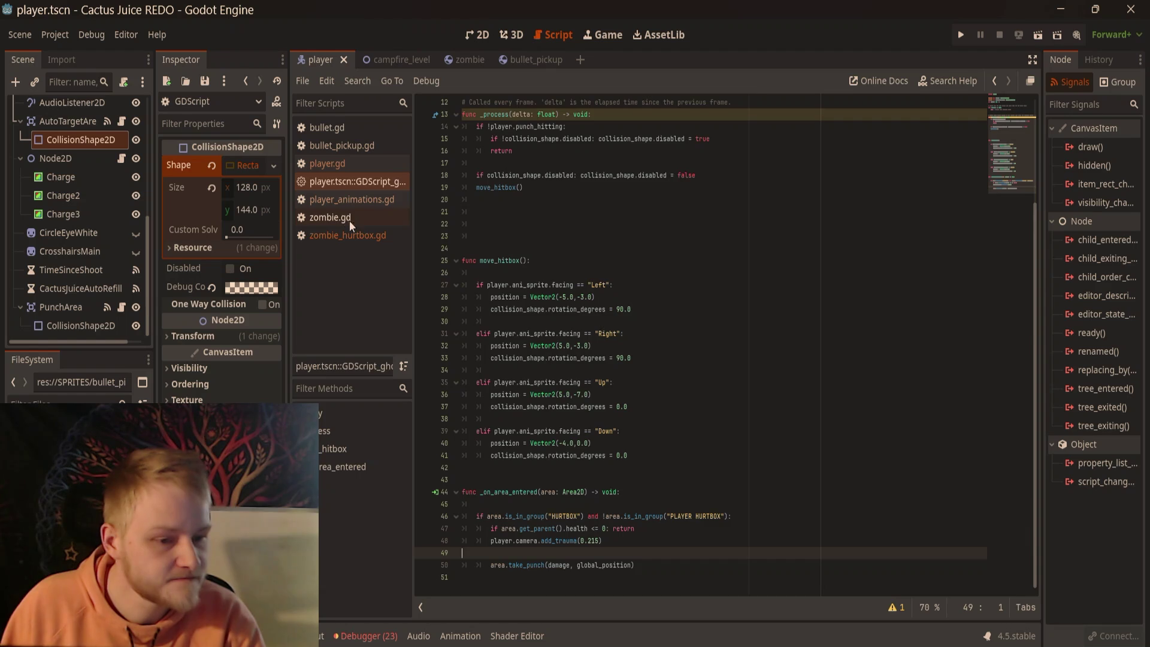
Step: Add an empty line inside take_punch in zombie_hurtbox.gd and save it
click(352, 201)
click(348, 236)
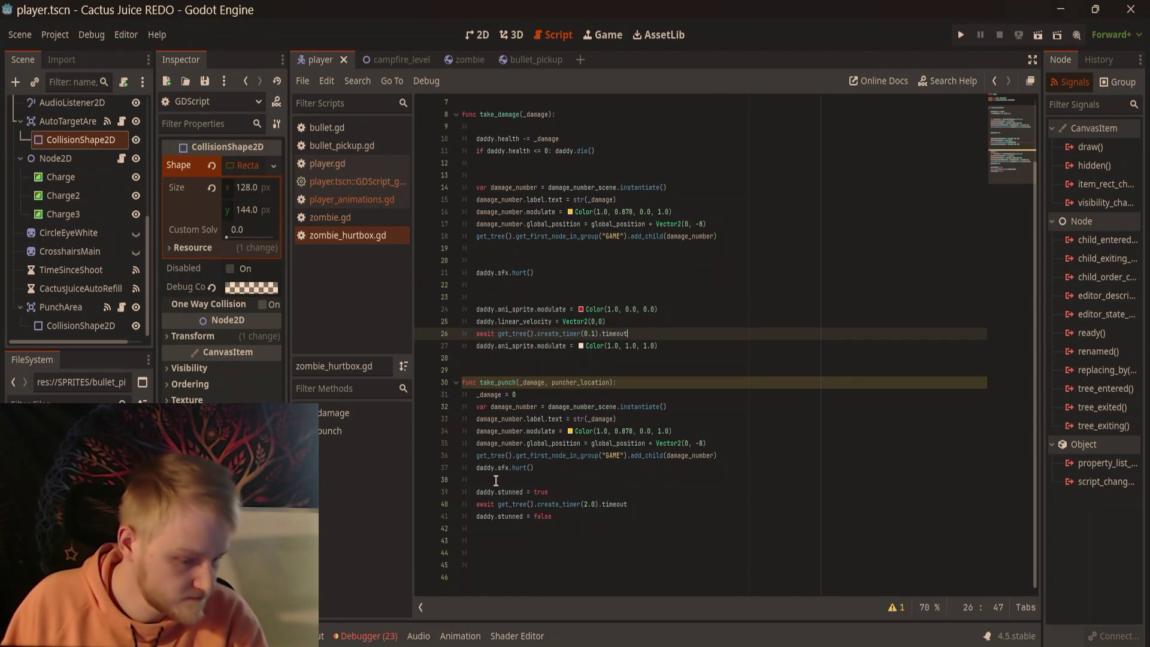
click(497, 531)
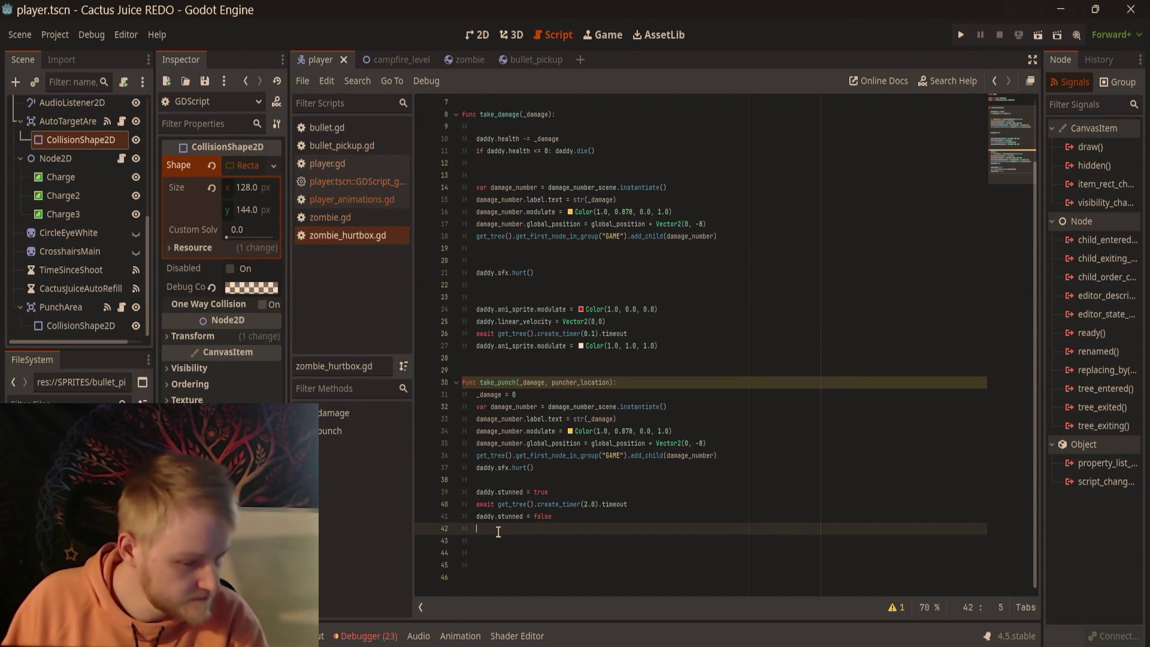
key(Return)
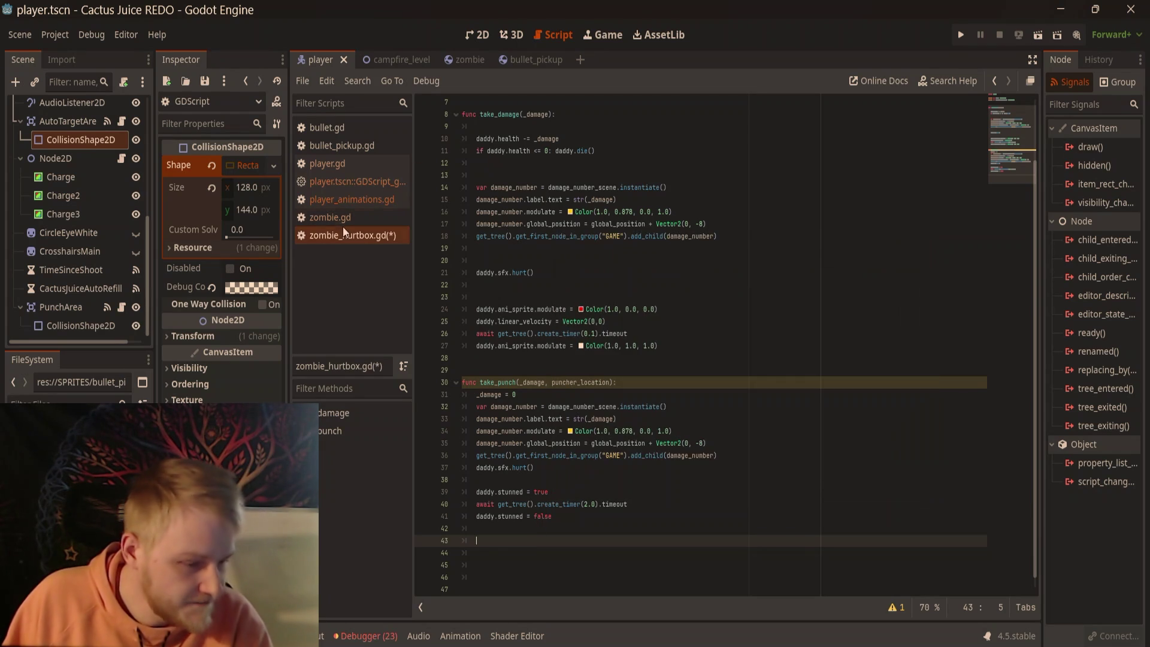
key(ctrl+s)
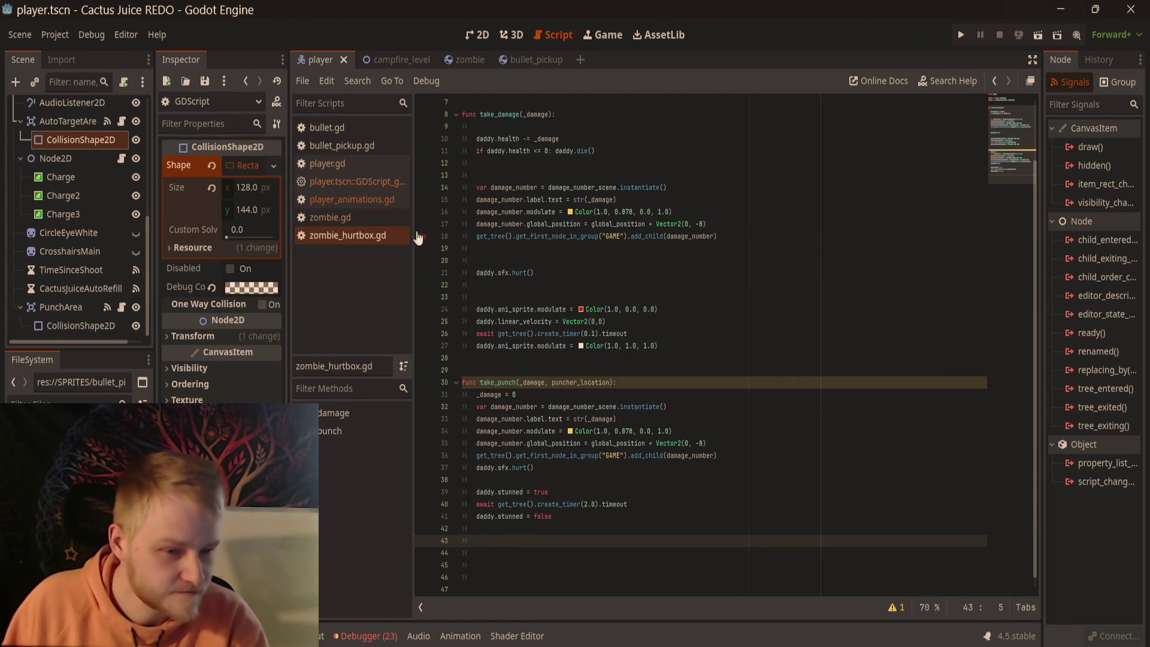
click(359, 183)
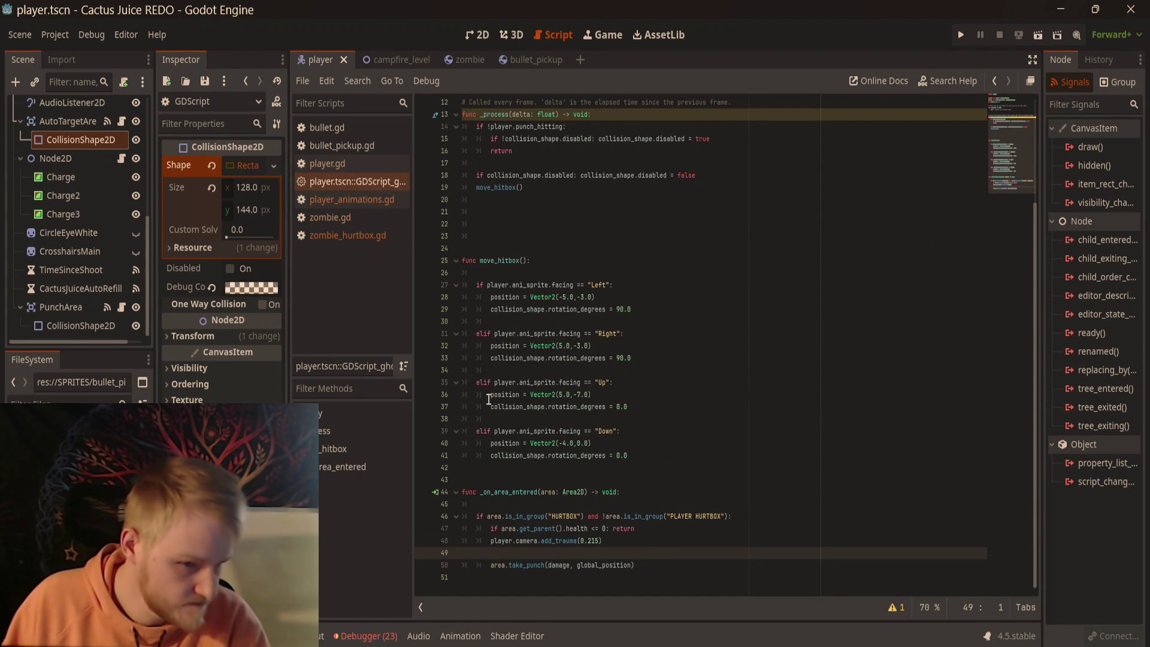
Step: Start a print_debug call on empty line 43 of zombie_hurtbox.gd's take_punch
click(371, 237)
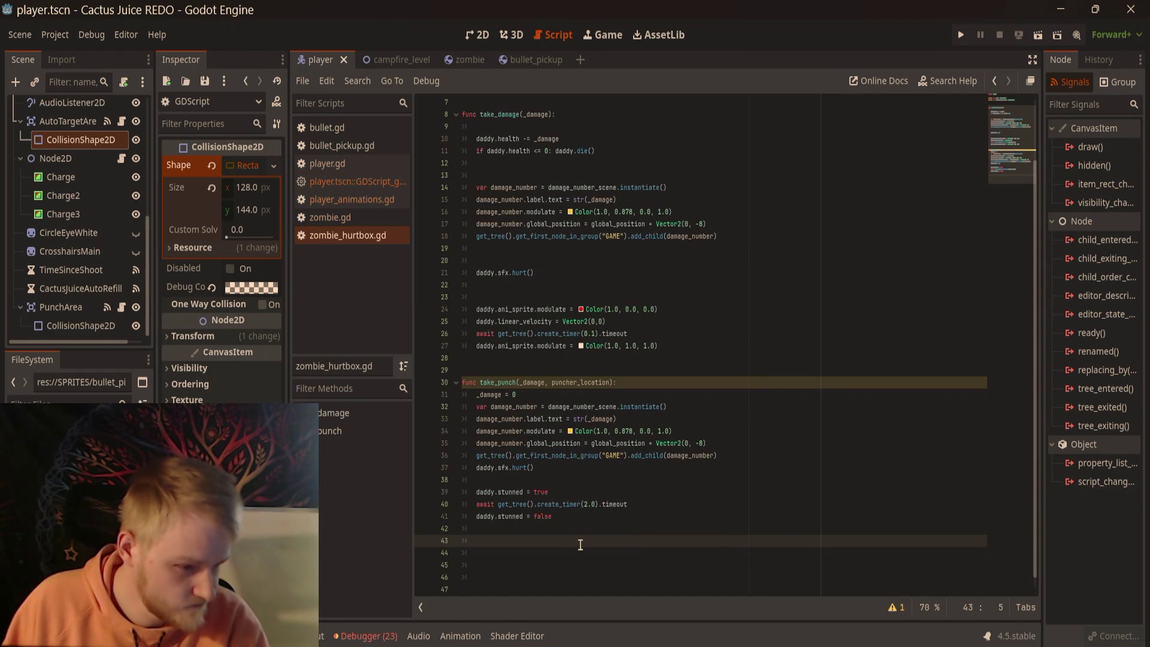
click(588, 526)
click(660, 378)
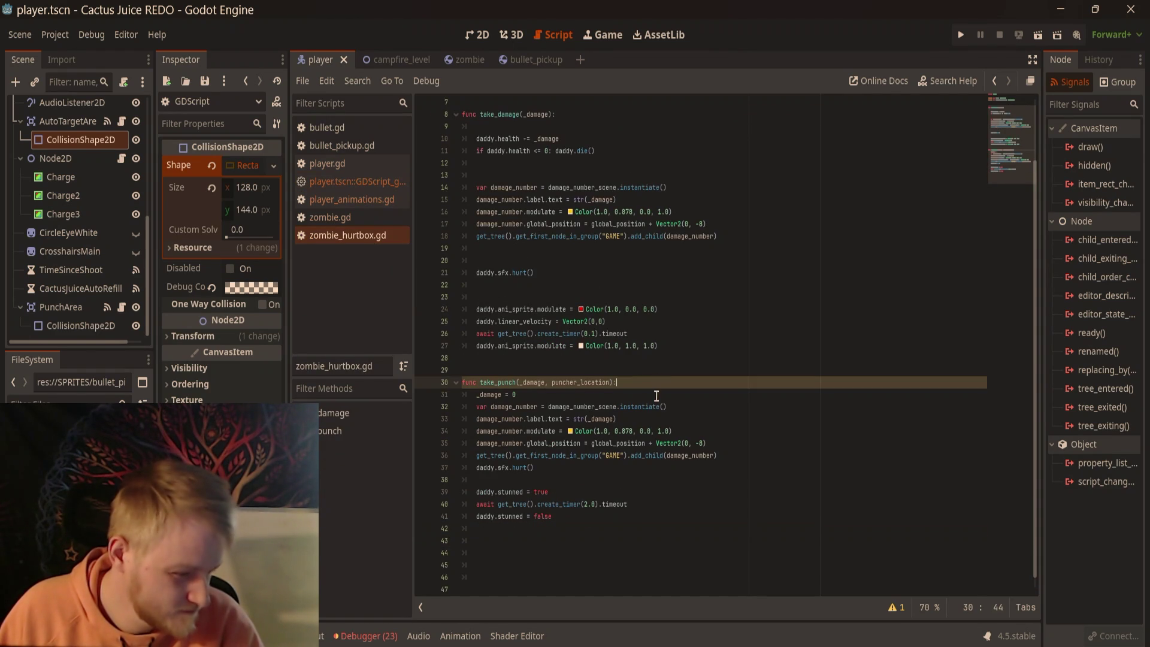
click(630, 539)
click(667, 480)
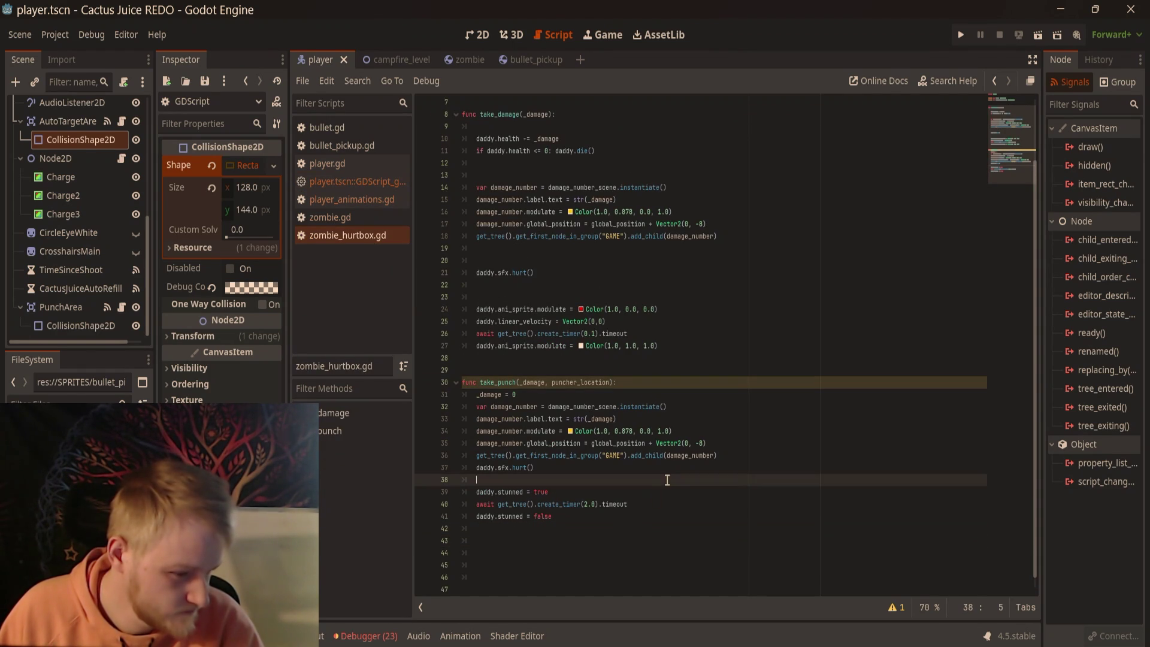
click(662, 528)
click(663, 552)
click(664, 541)
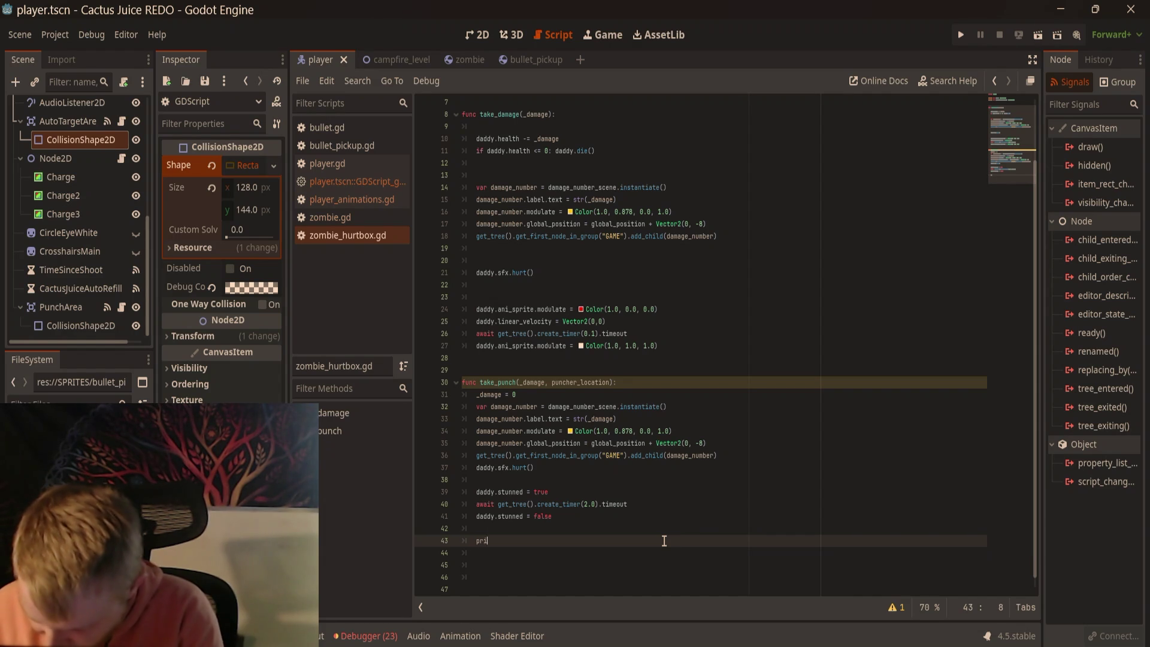
text(print_de)
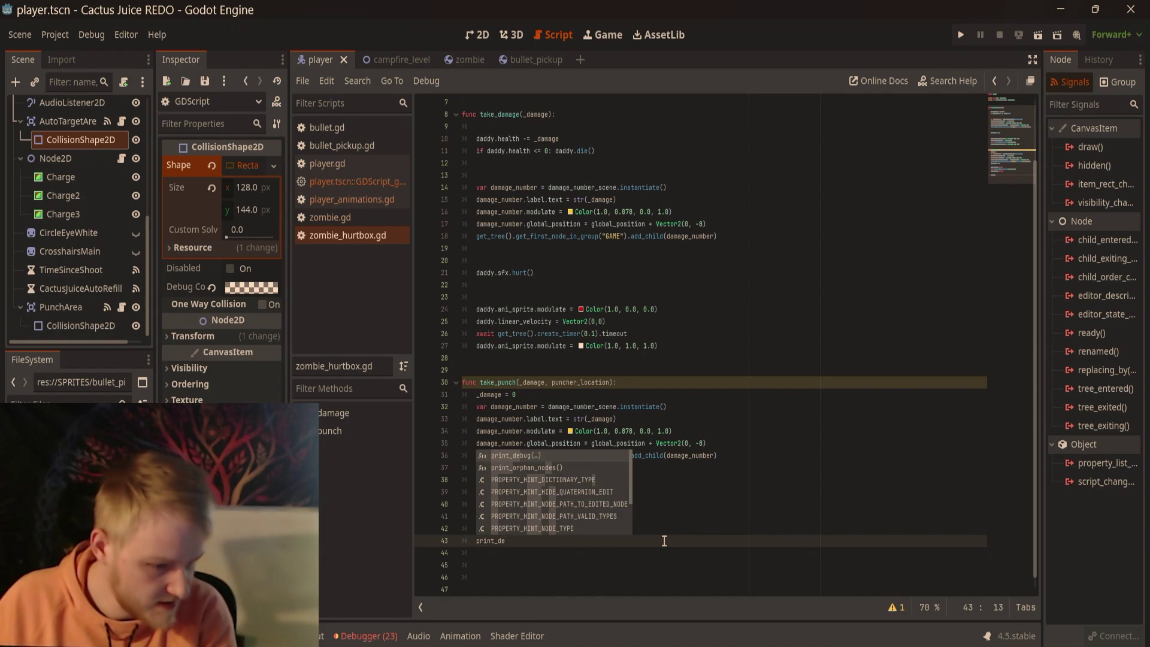
key(Return)
Step: Fill the debug print with a punch label, global_position, and a ' - Puncher Global: ' puncher_location
text(")
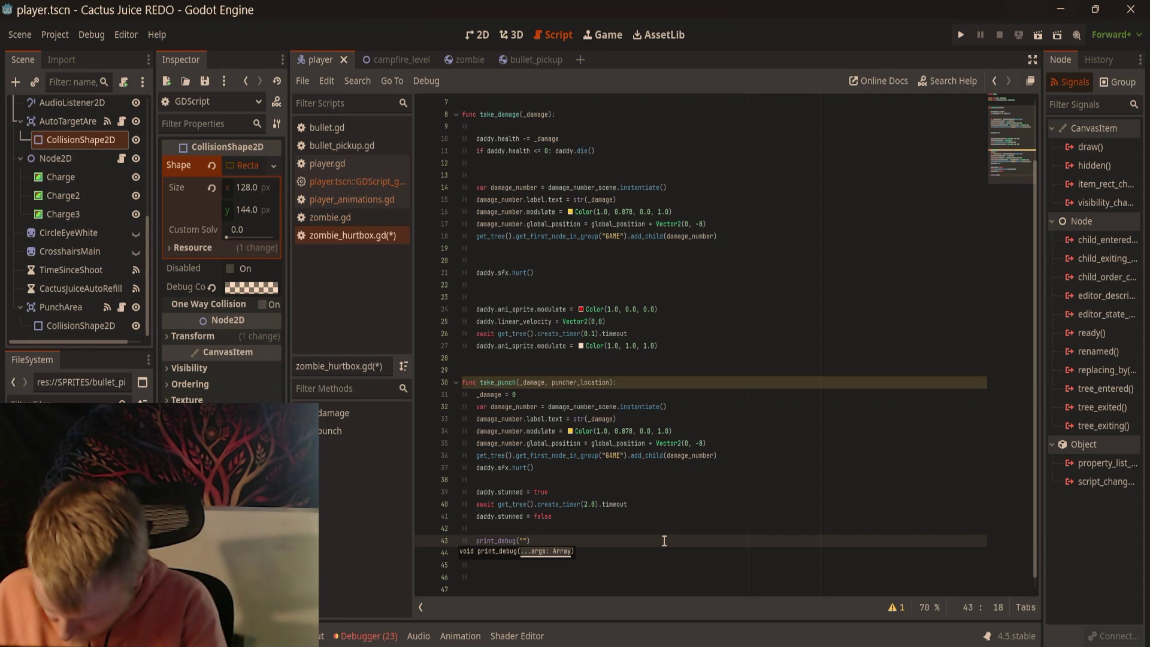
text(PUNC)
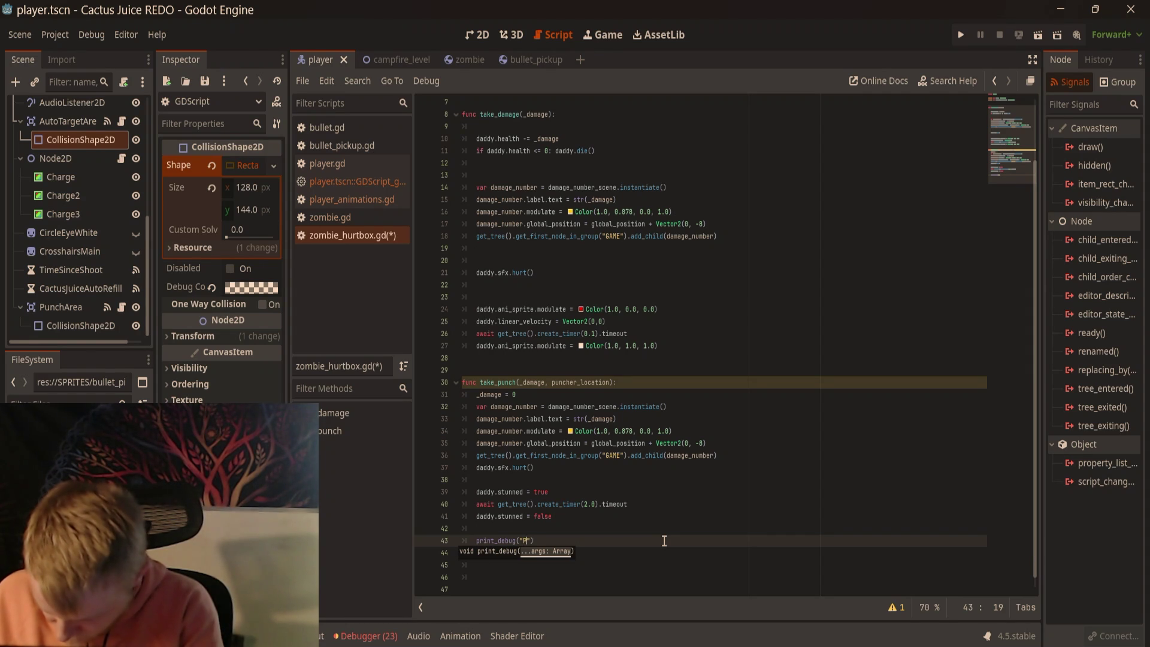
text( OCCURRED)
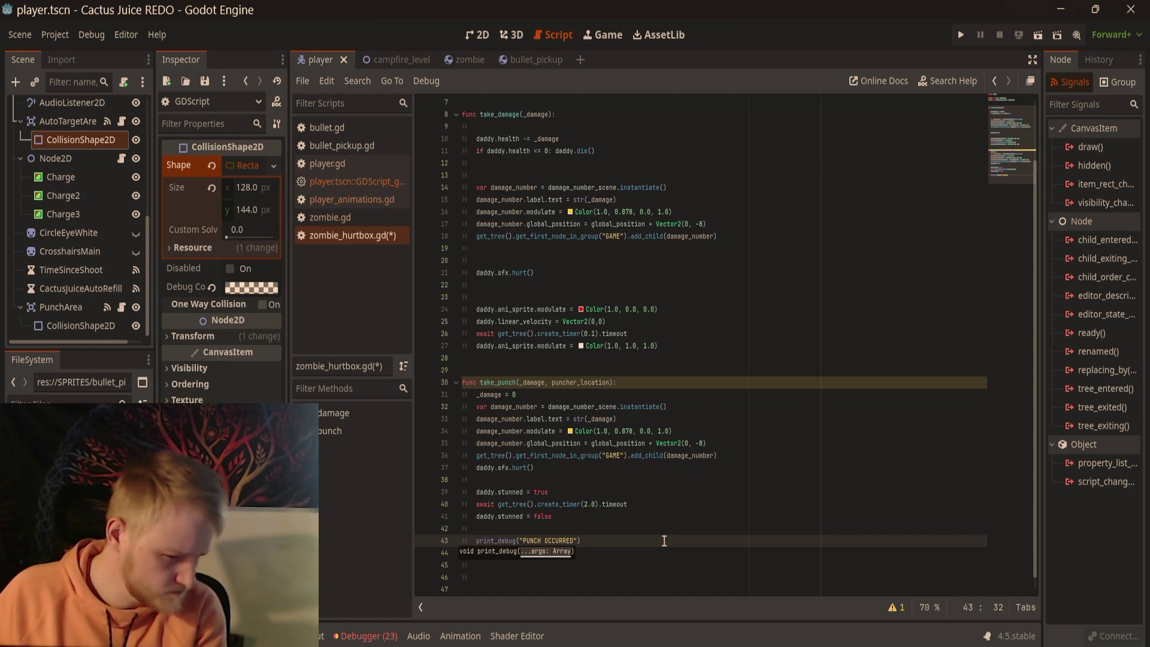
text(: )
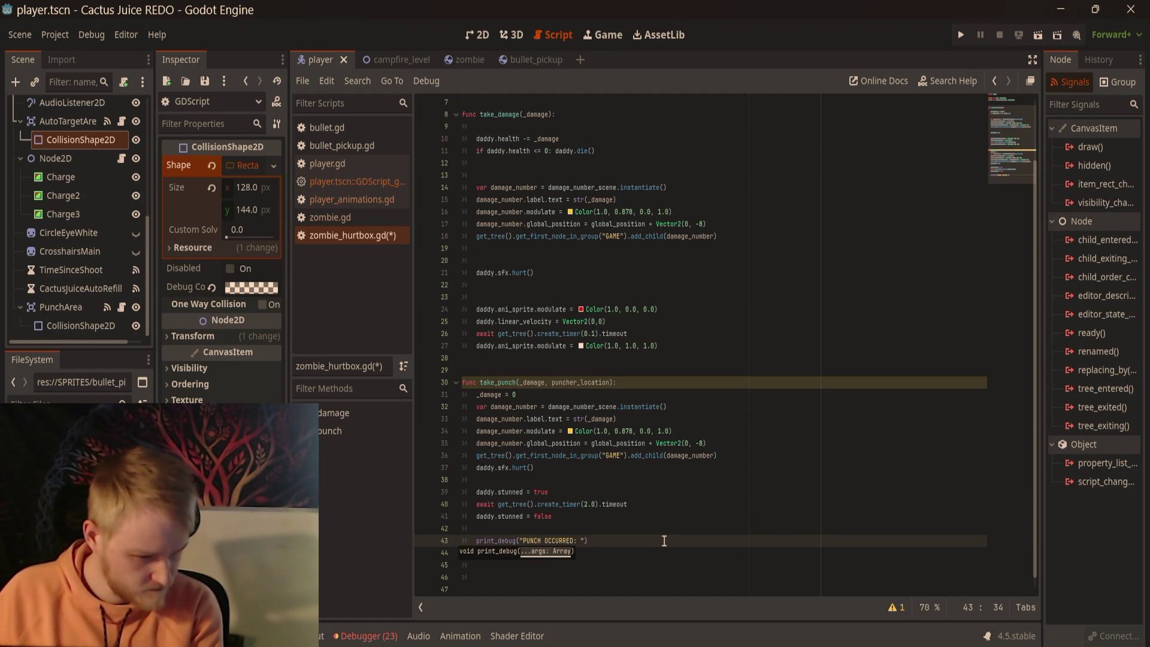
text(")
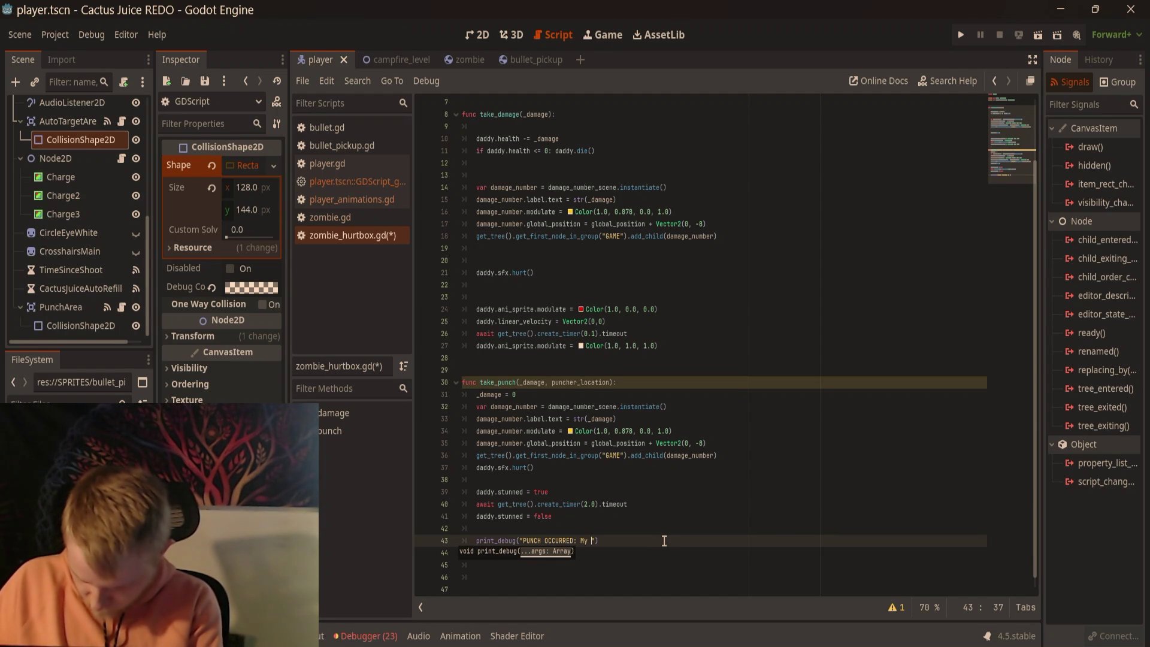
text(Glob)
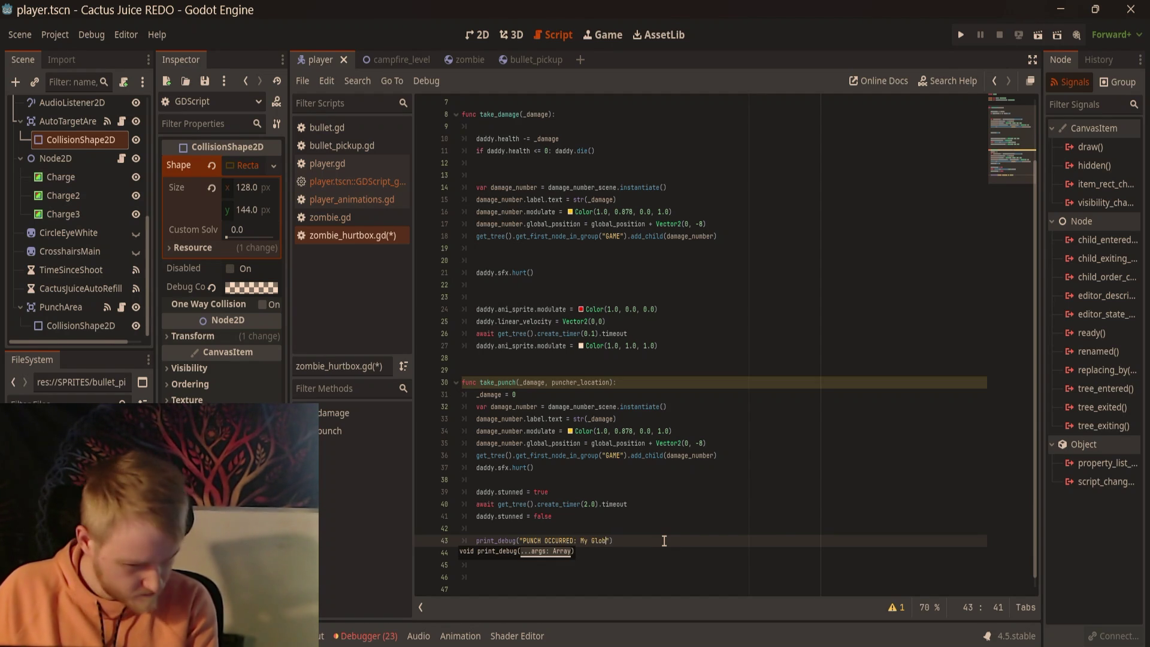
text(al: )
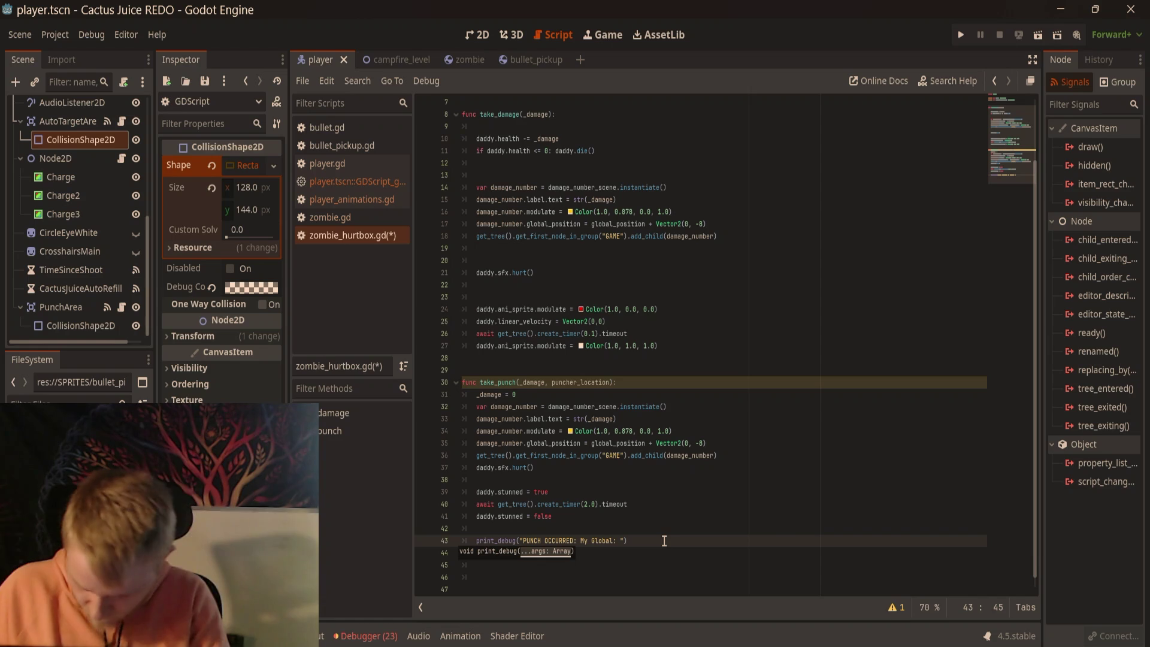
text(")
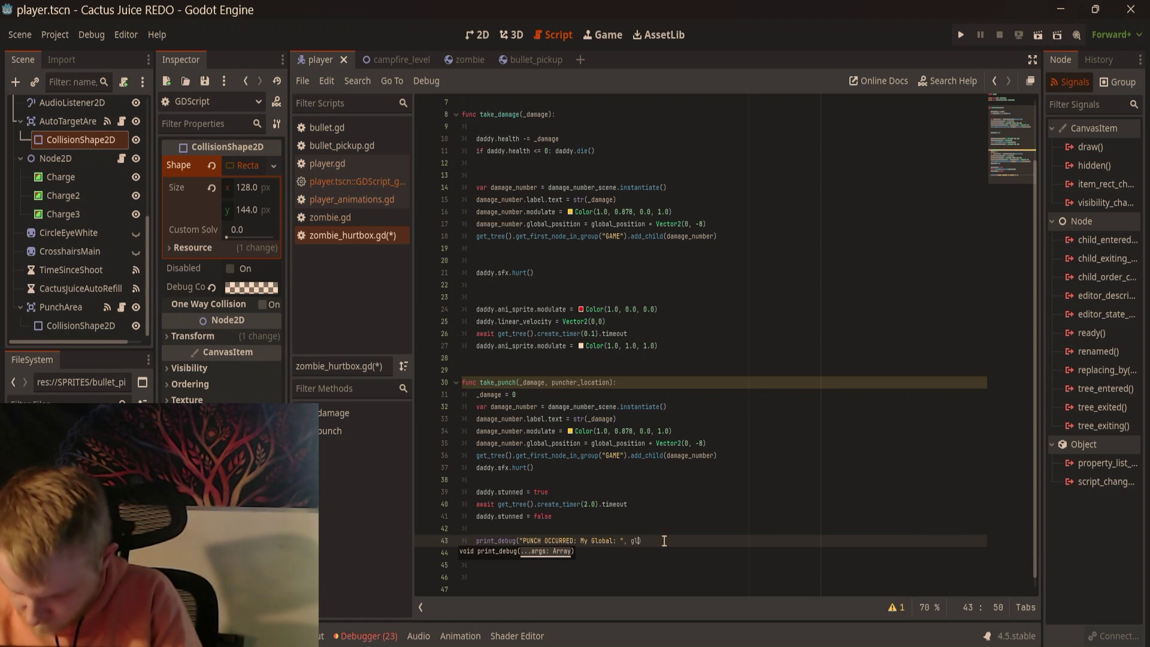
text(obal)
key(Return)
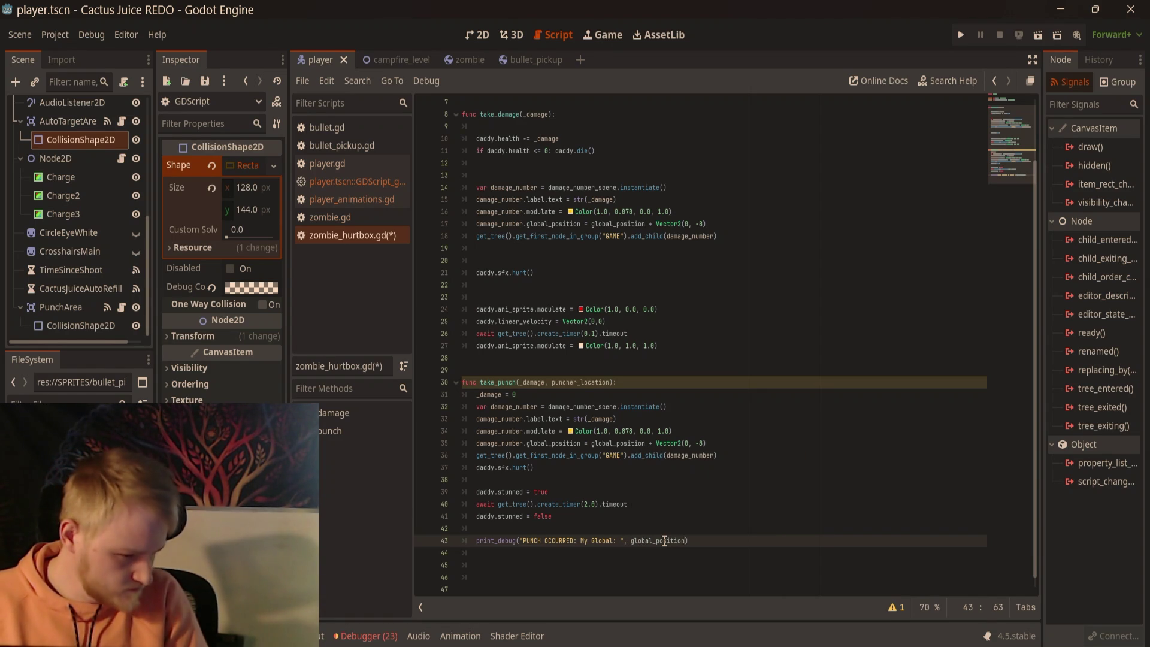
key(BackSpace)
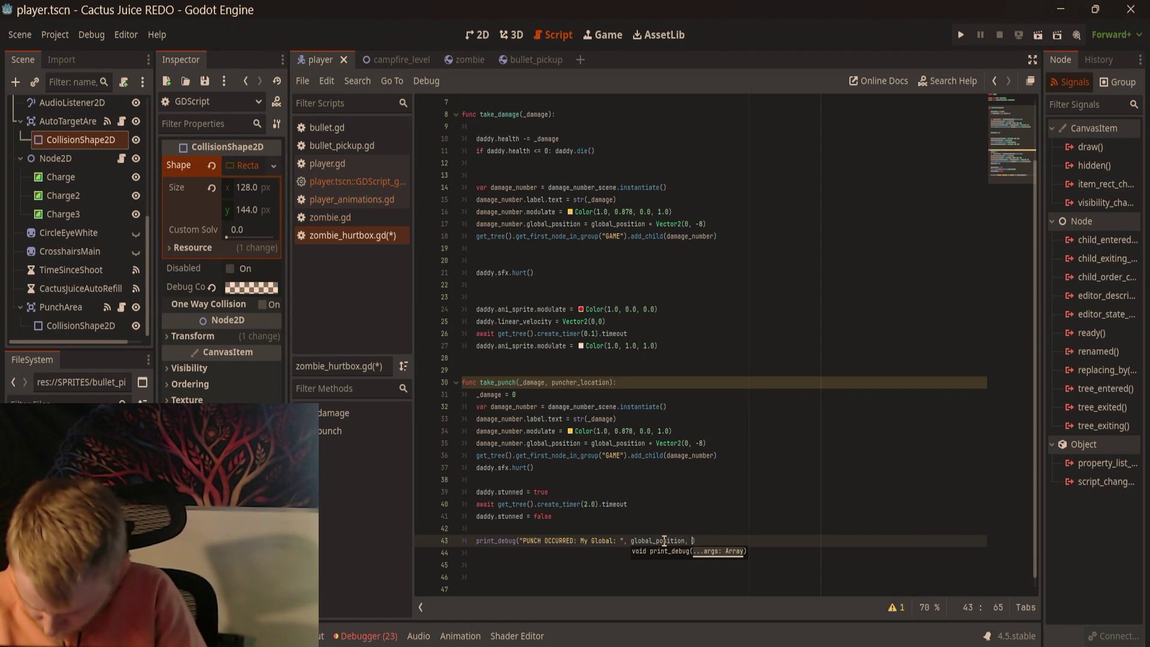
text(" )
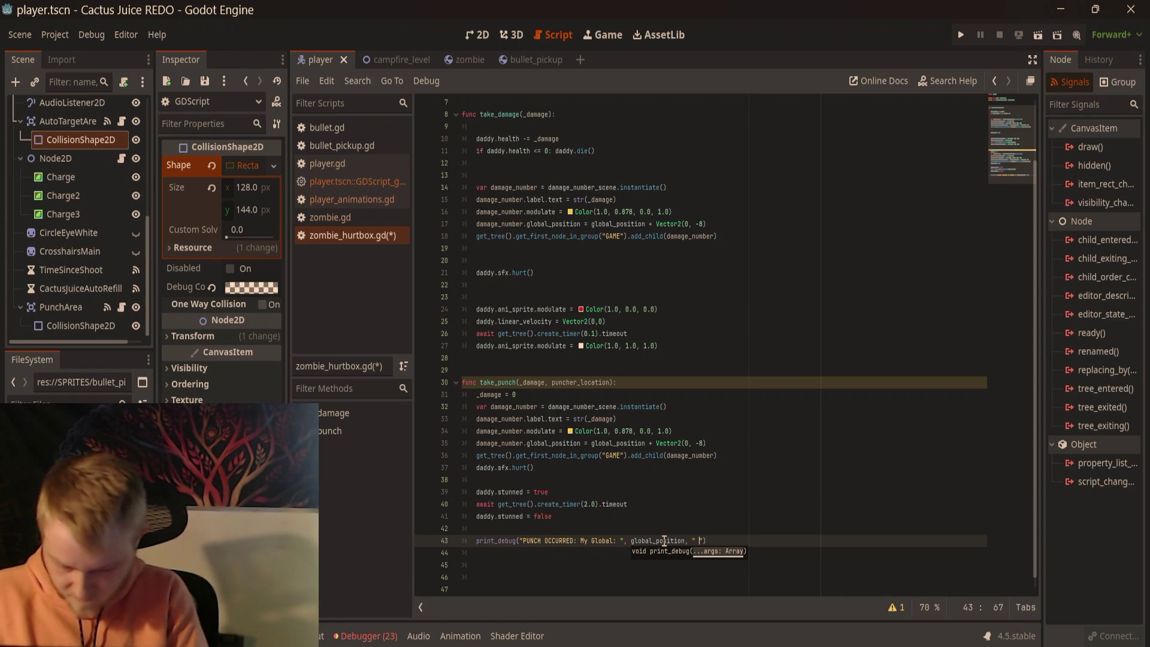
text(- )
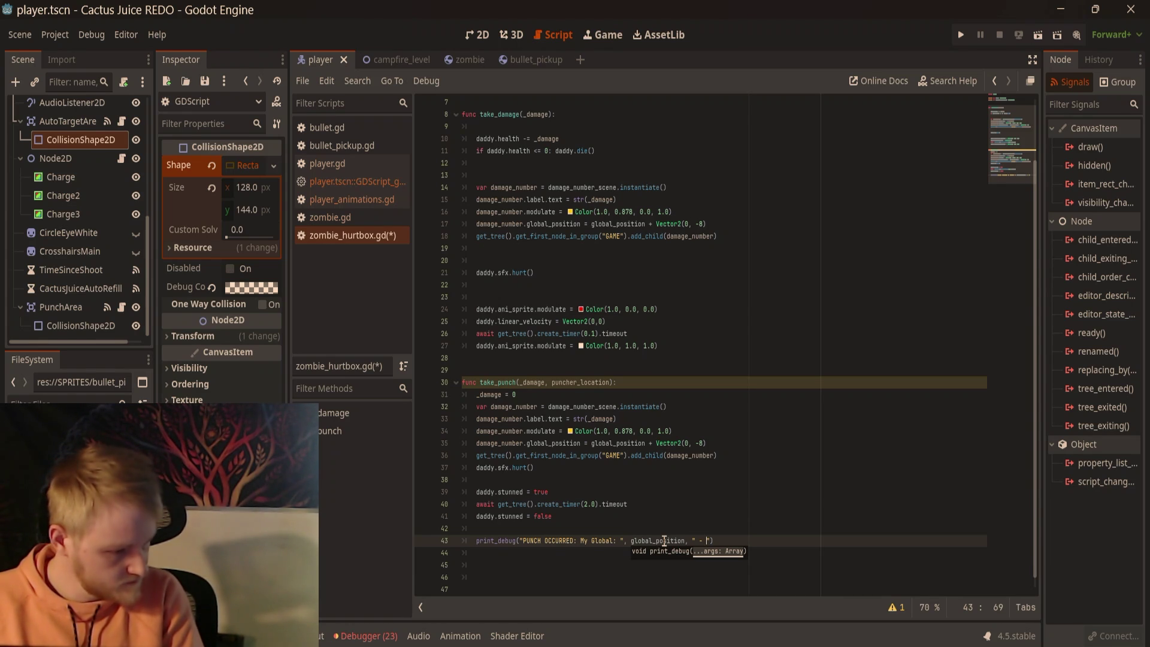
text(P)
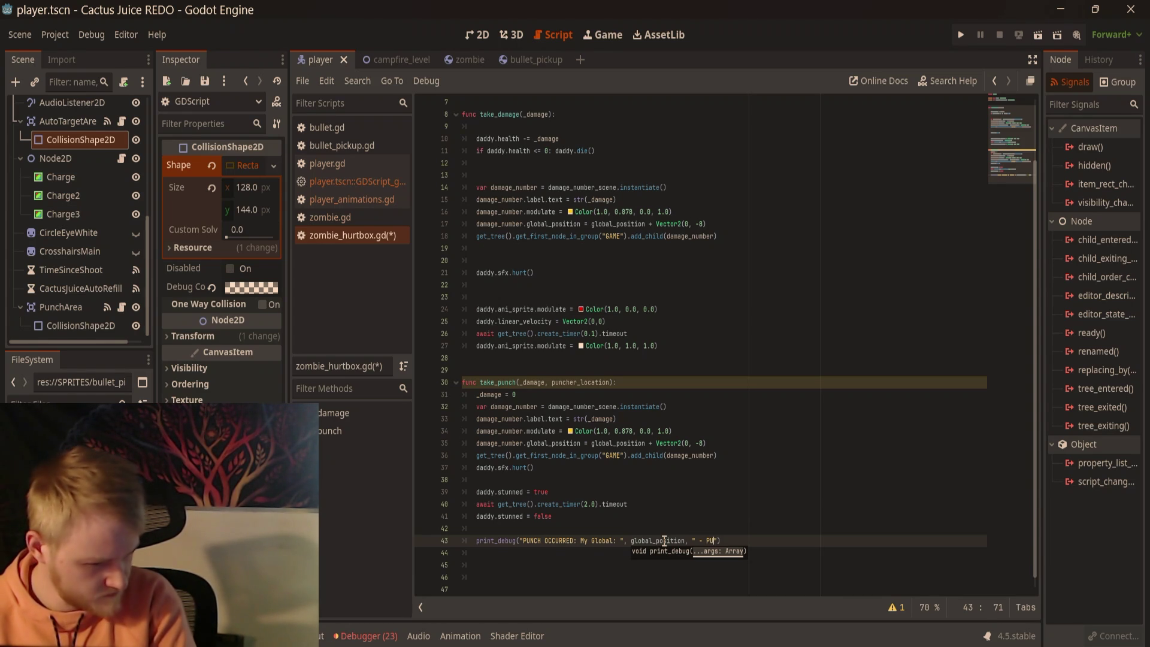
text(uncher Gl)
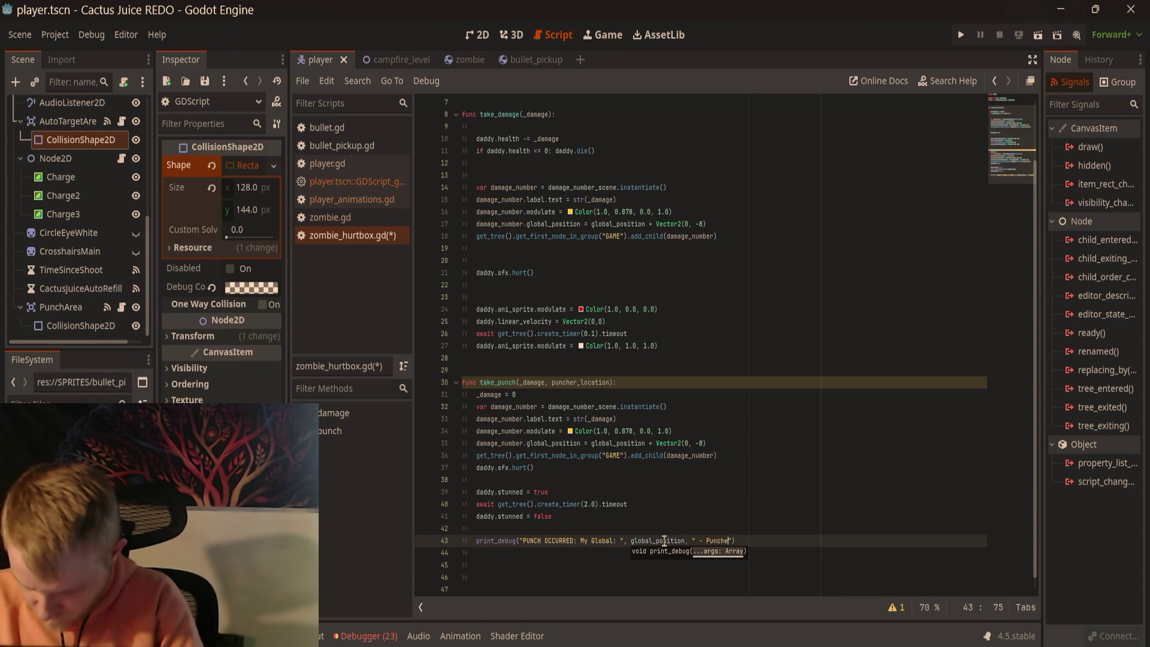
text(obal: ", p)
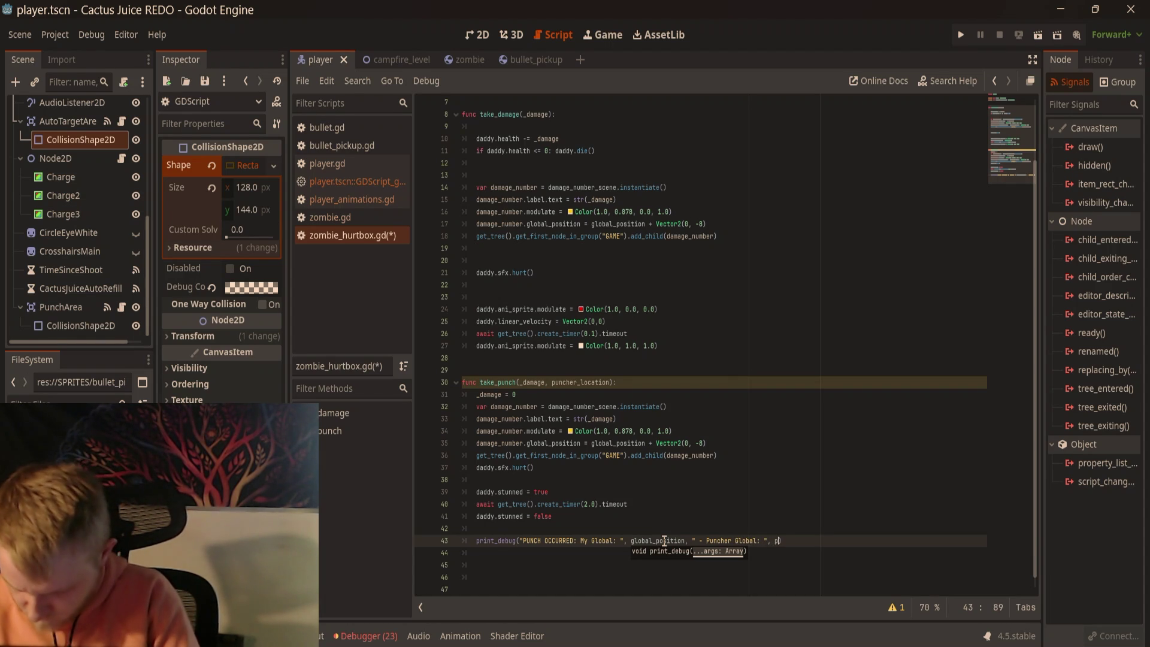
text(unch)
key(Return)
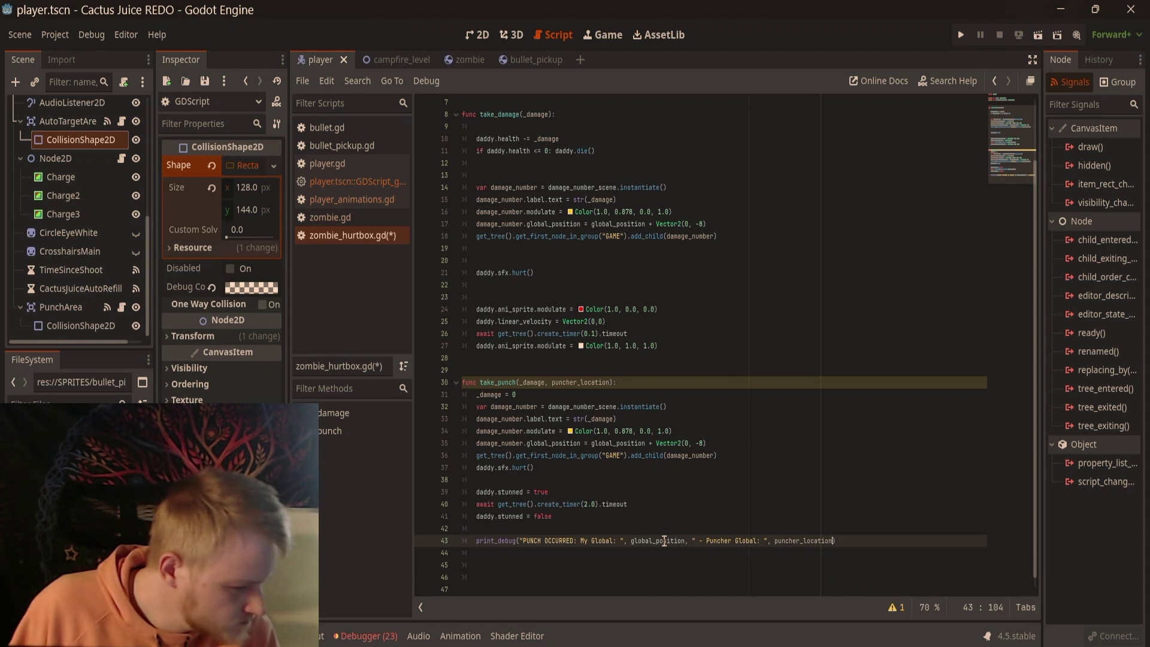
Step: Save zombie_hurtbox.gd, run the campfire level with F6, walk around, then stop the test
click(703, 486)
key(ctrl+s)
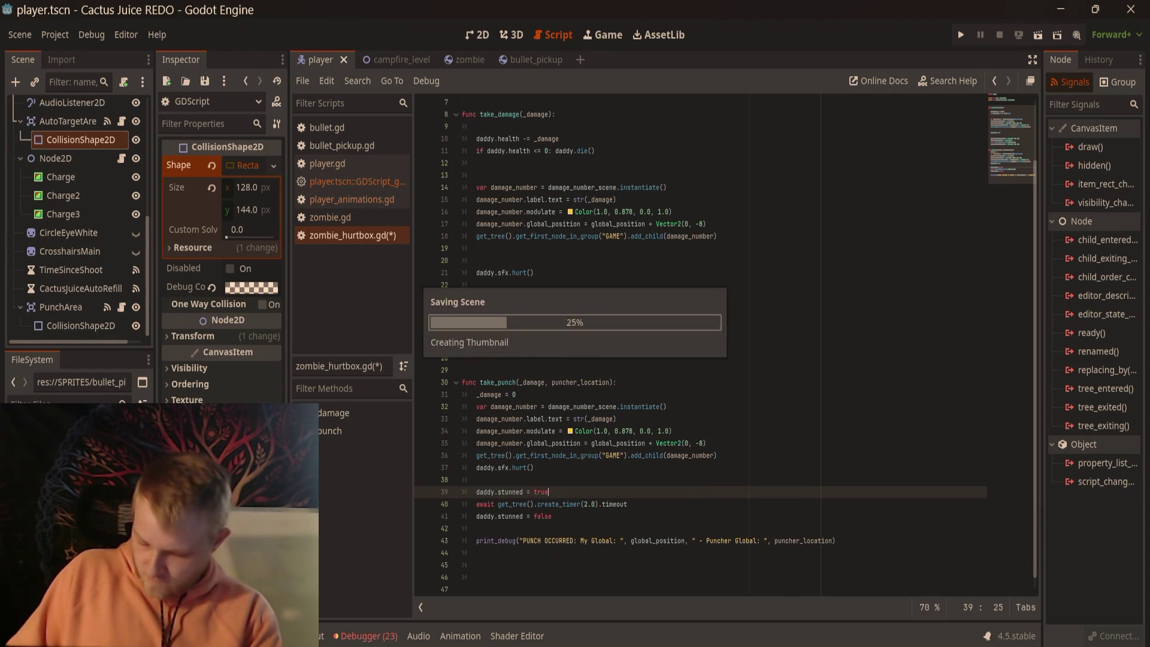
click(373, 66)
key(F6)
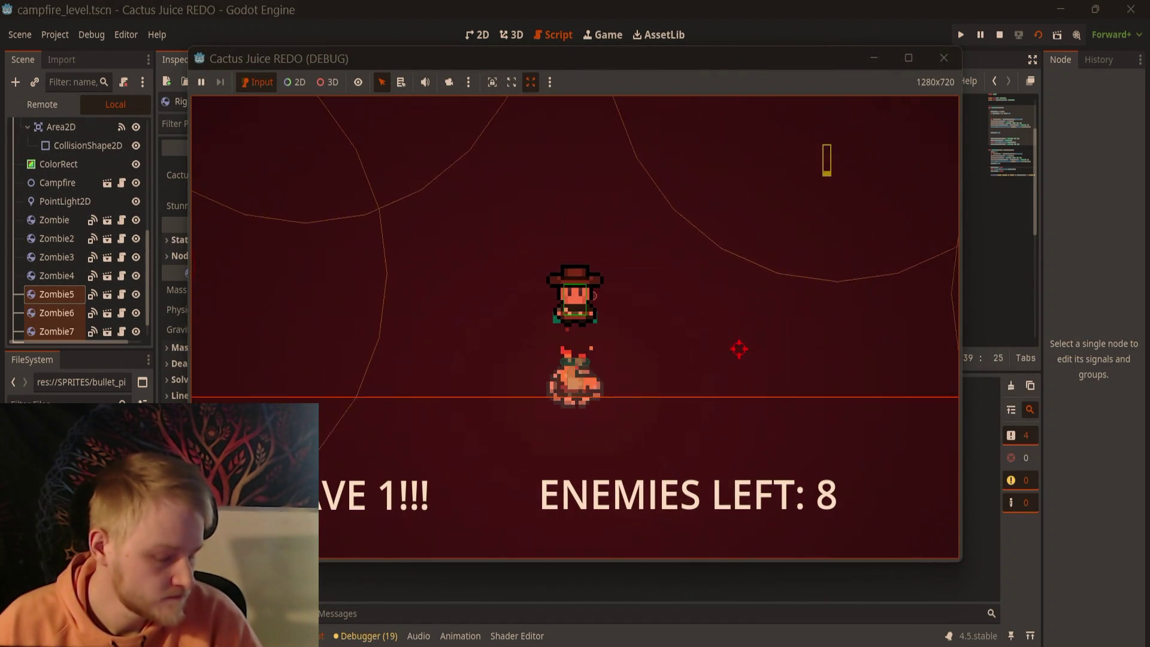
key(a)
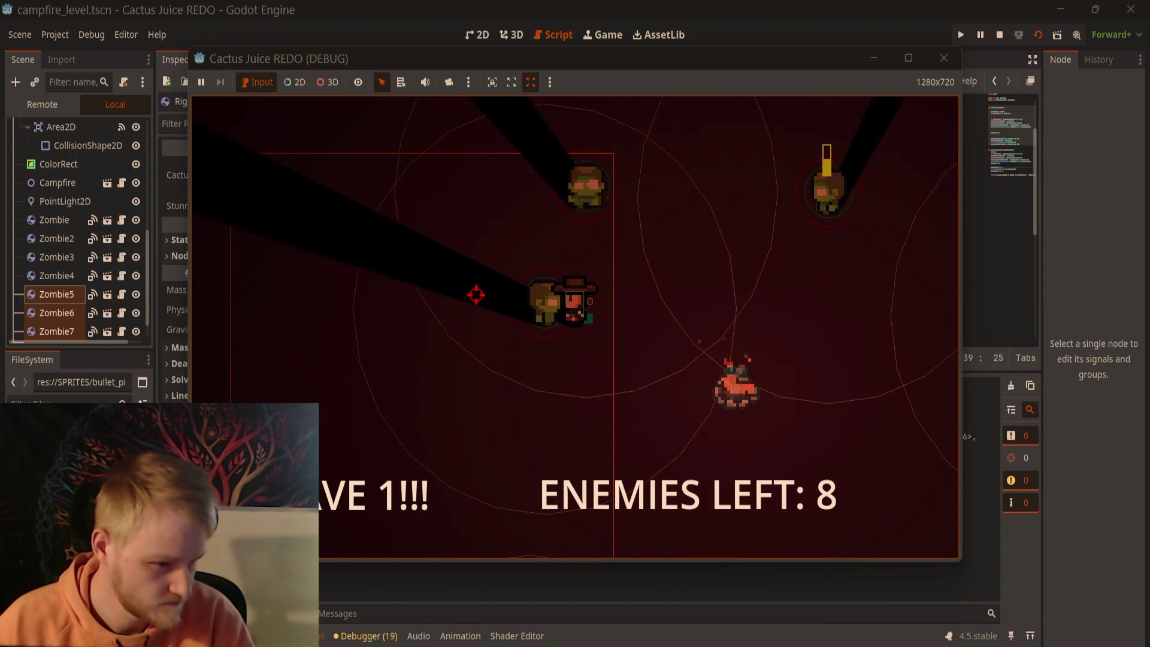
key(s)
click(944, 58)
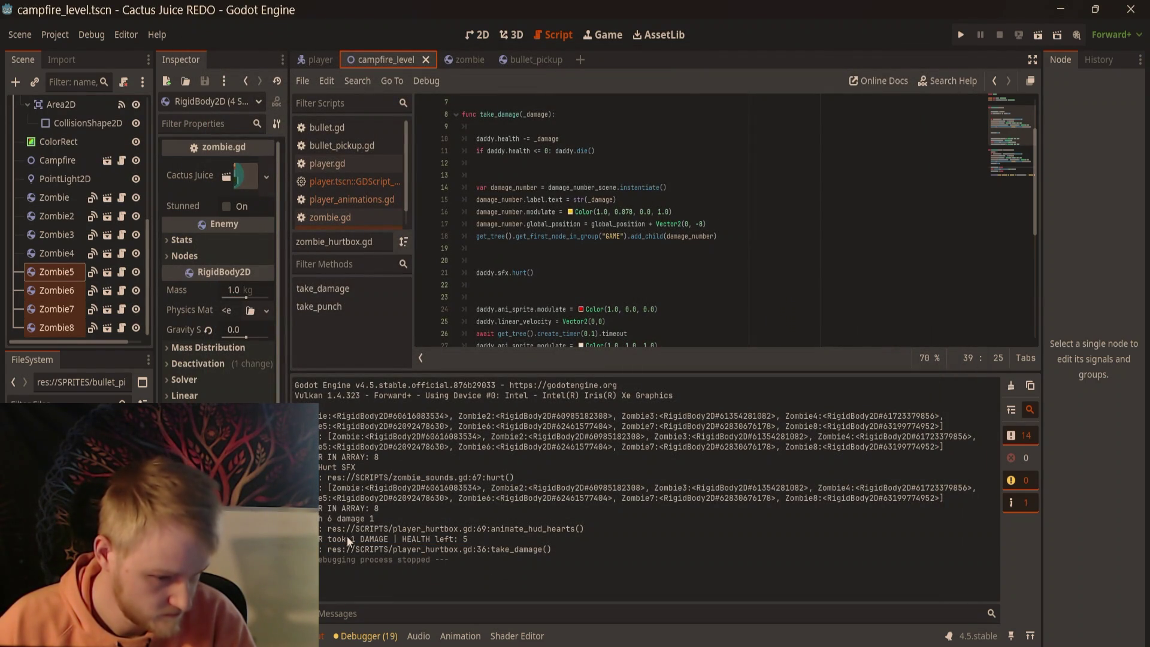
Step: Open the zombie scene and the zombie_sounds.gd script on its SFX node
click(384, 215)
scroll(568, 247, down, 12)
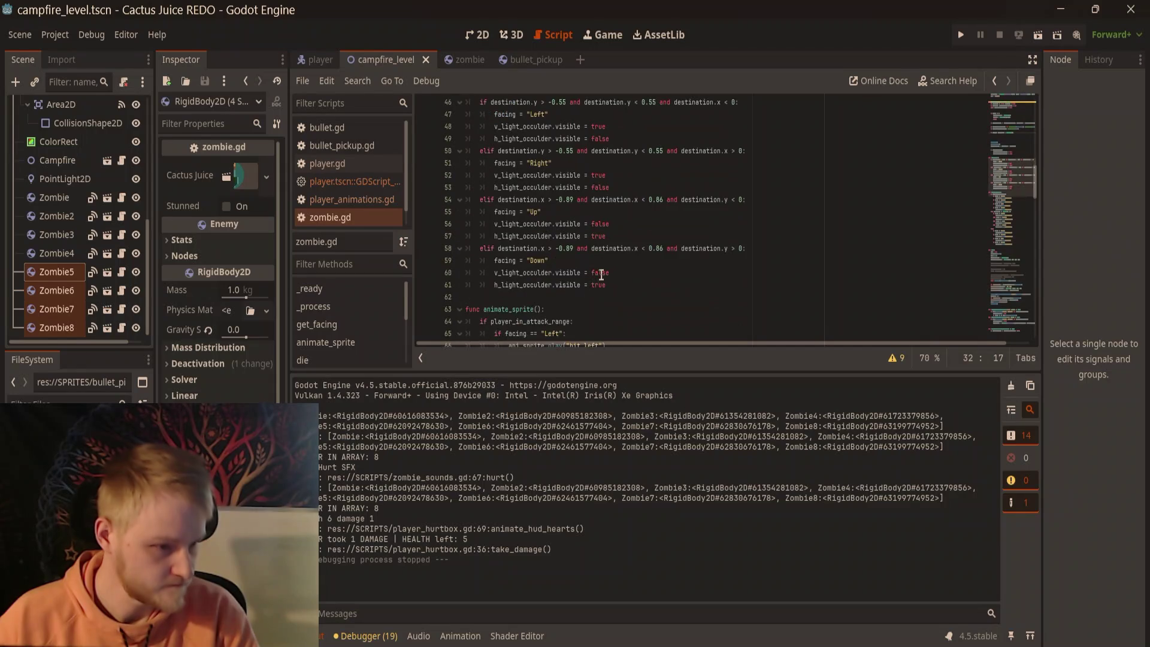
scroll(69, 192, up, 5)
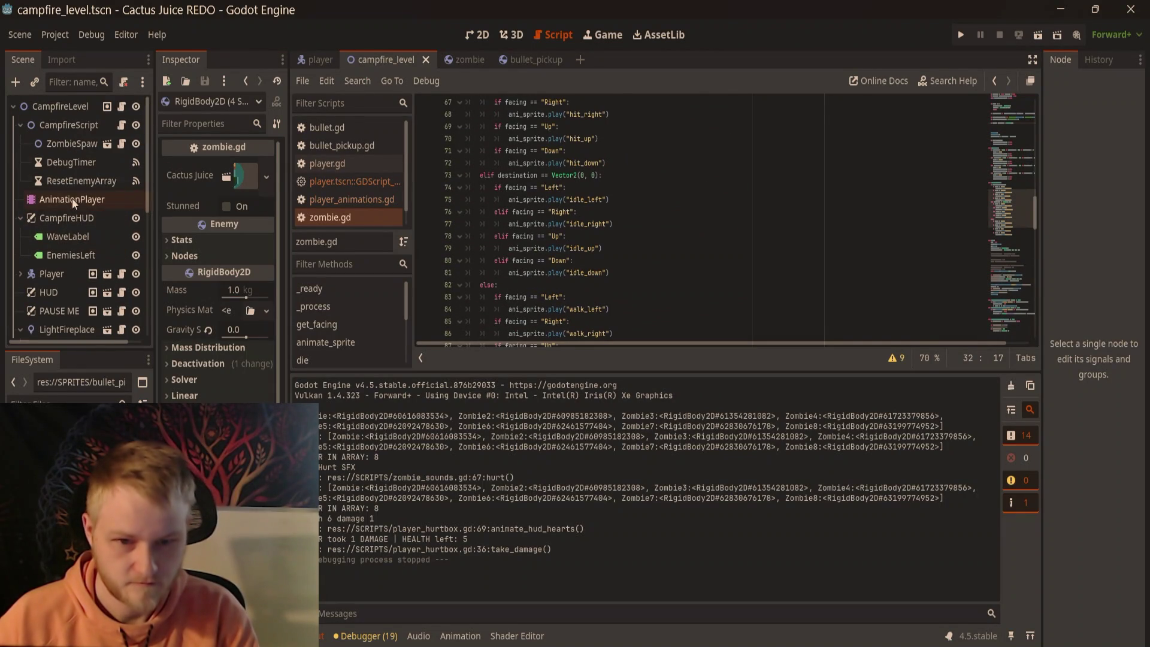
click(477, 64)
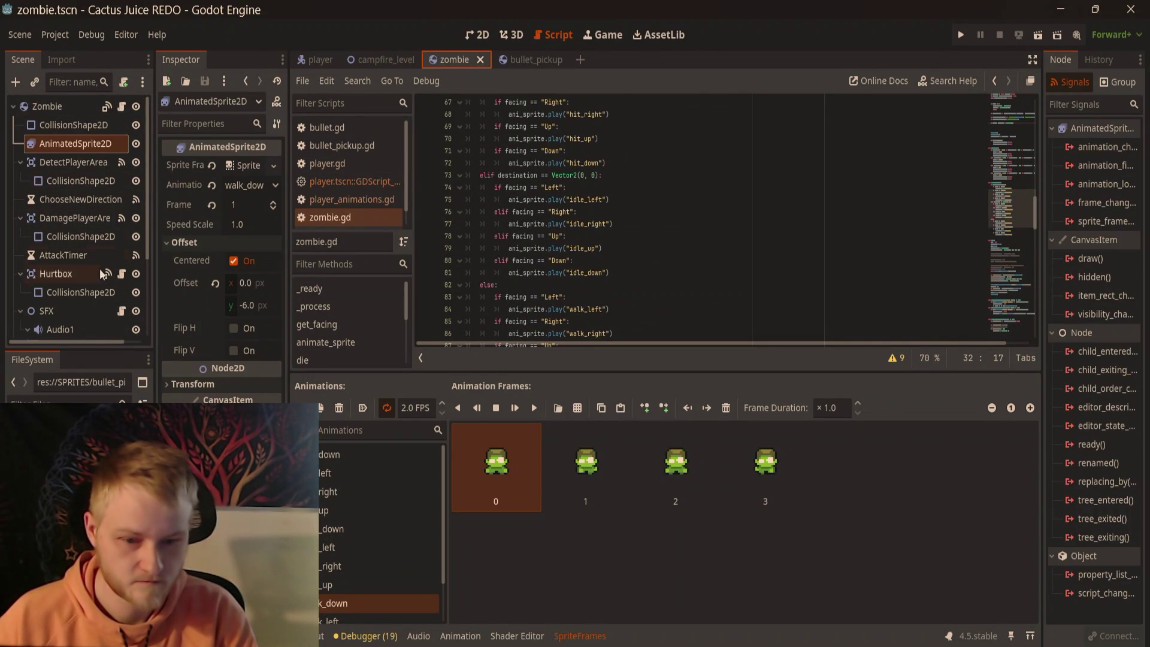
scroll(115, 287, down, 3)
click(121, 252)
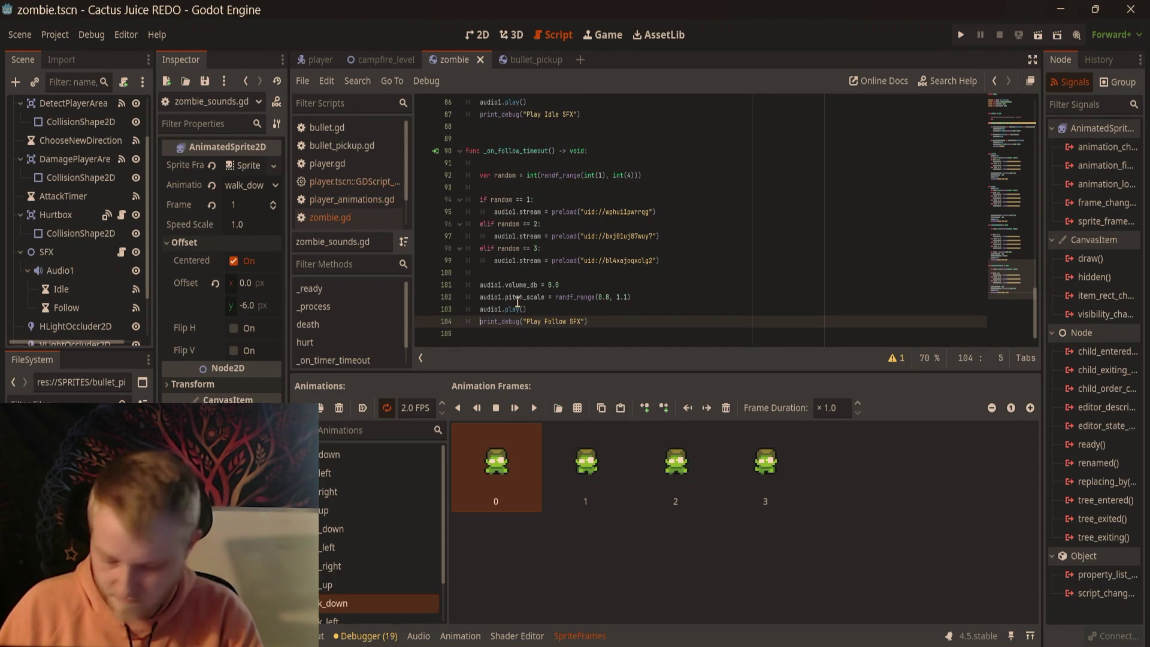
Step: Comment out the Play Idle, Play Hurt, Play Death and TEST print_debug lines with Ctrl+K
scroll(601, 270, up, 3)
scroll(601, 271, up, 2)
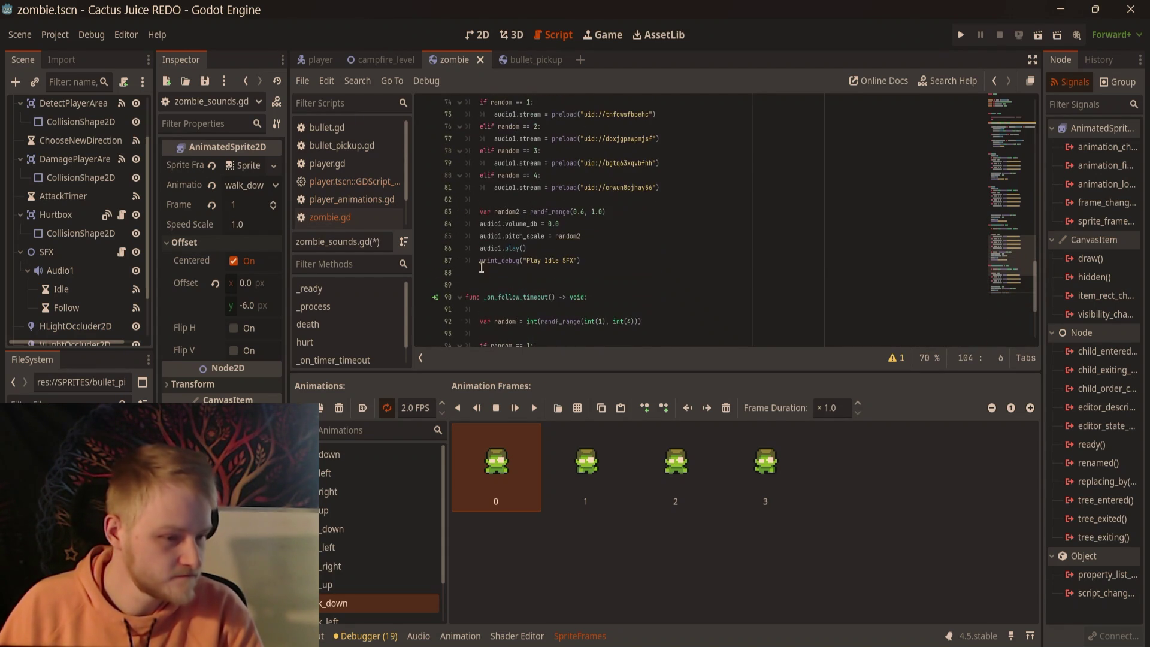
click(482, 260)
key(ctrl+k)
scroll(516, 291, up, 5)
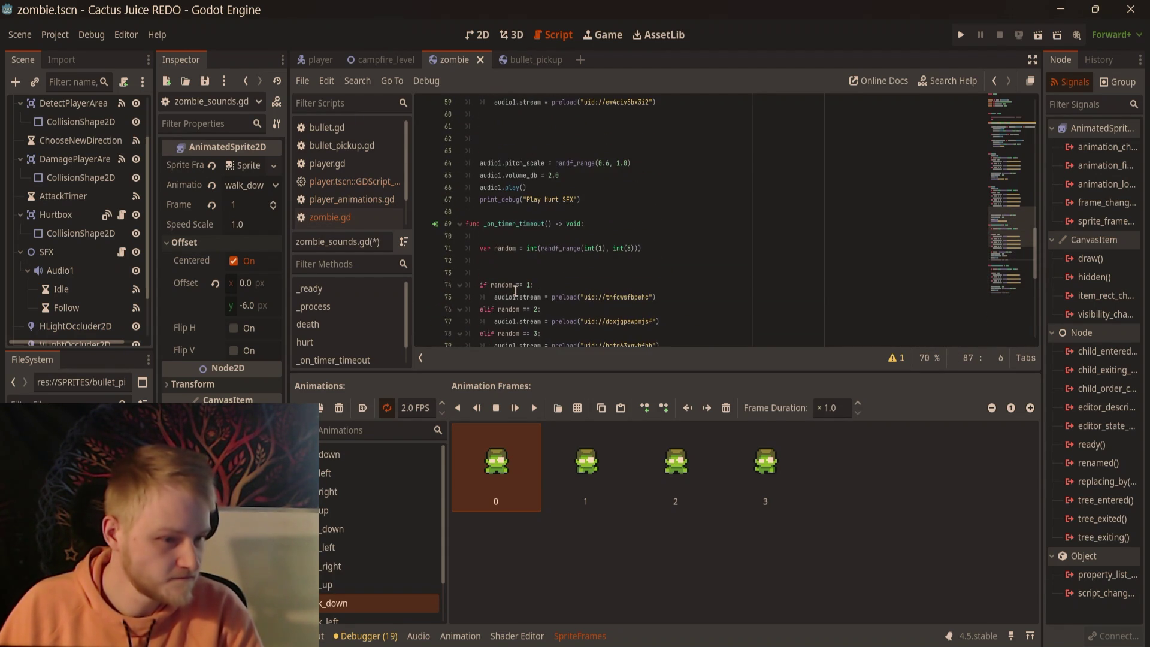
click(481, 193)
key(ctrl+k)
scroll(477, 264, up, 9)
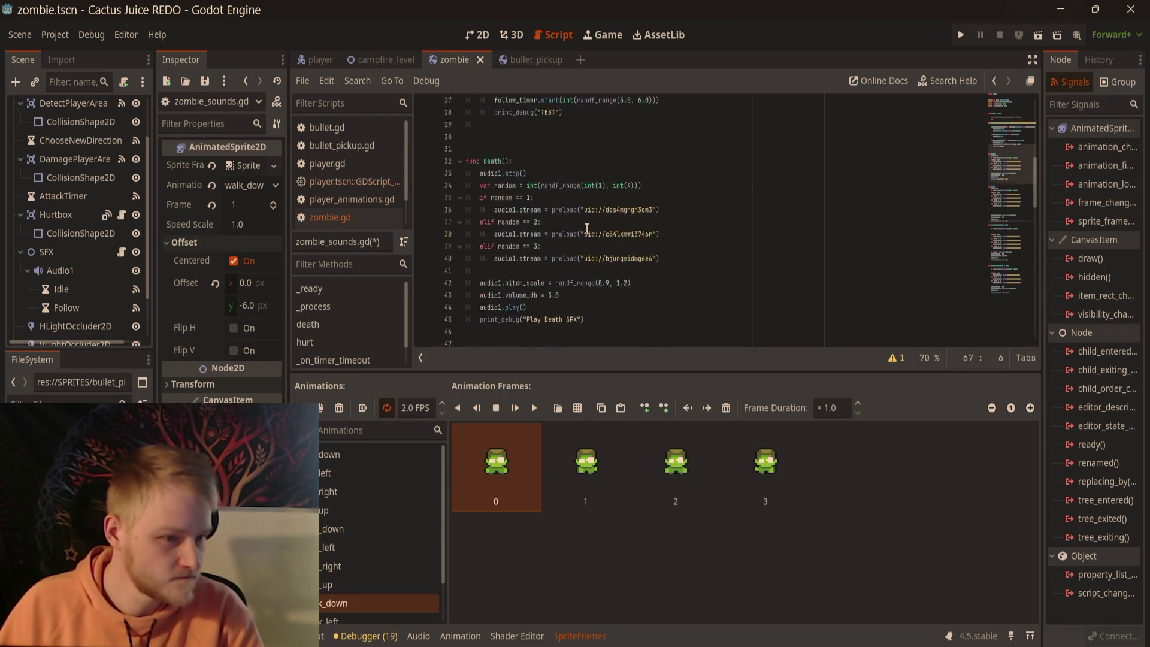
click(476, 264)
key(ctrl+k)
scroll(479, 270, up, 6)
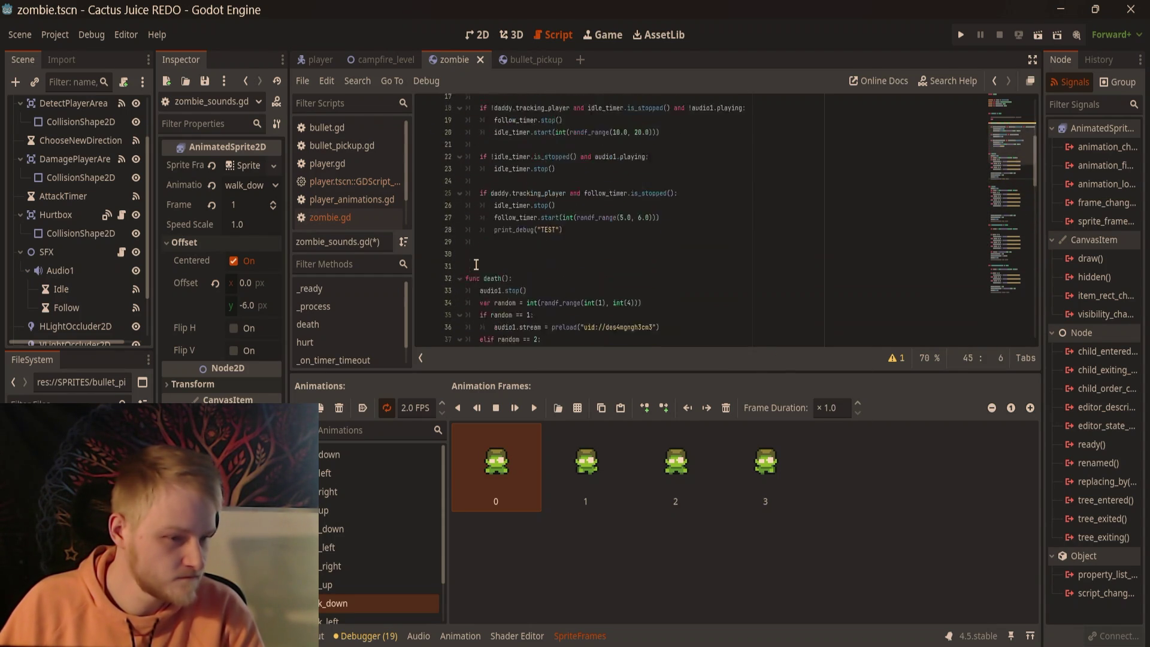
click(490, 277)
key(ctrl+k)
scroll(490, 278, up, 5)
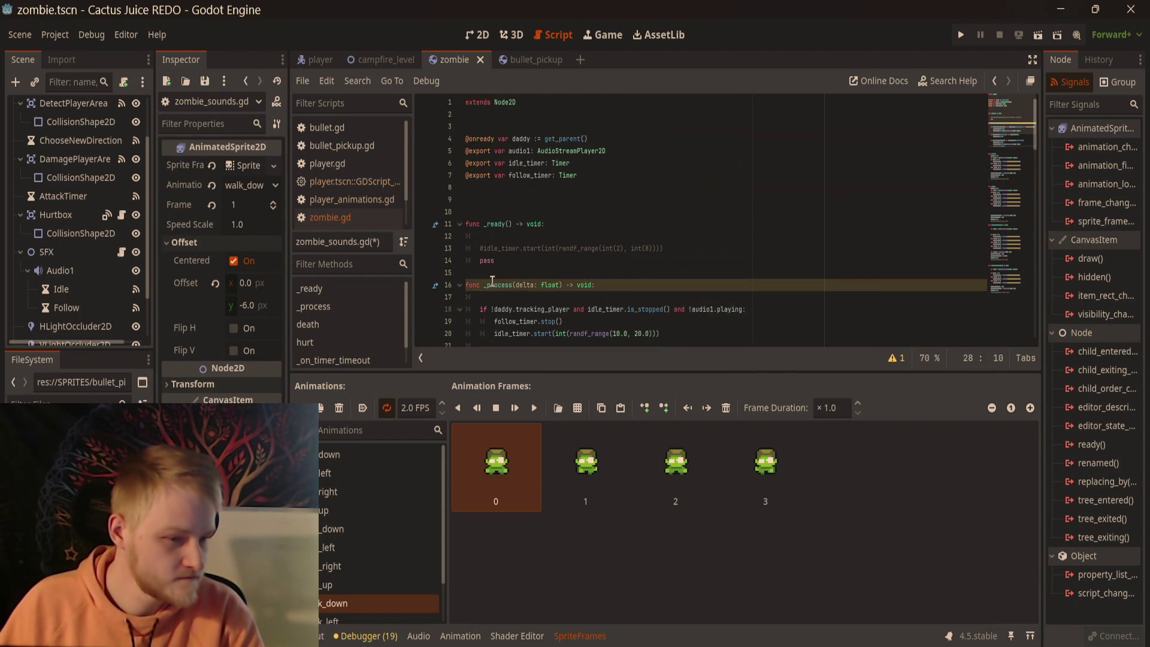
Step: Rerun the campfire level, walk to a zombie and punch it, then stop the test
key(F6)
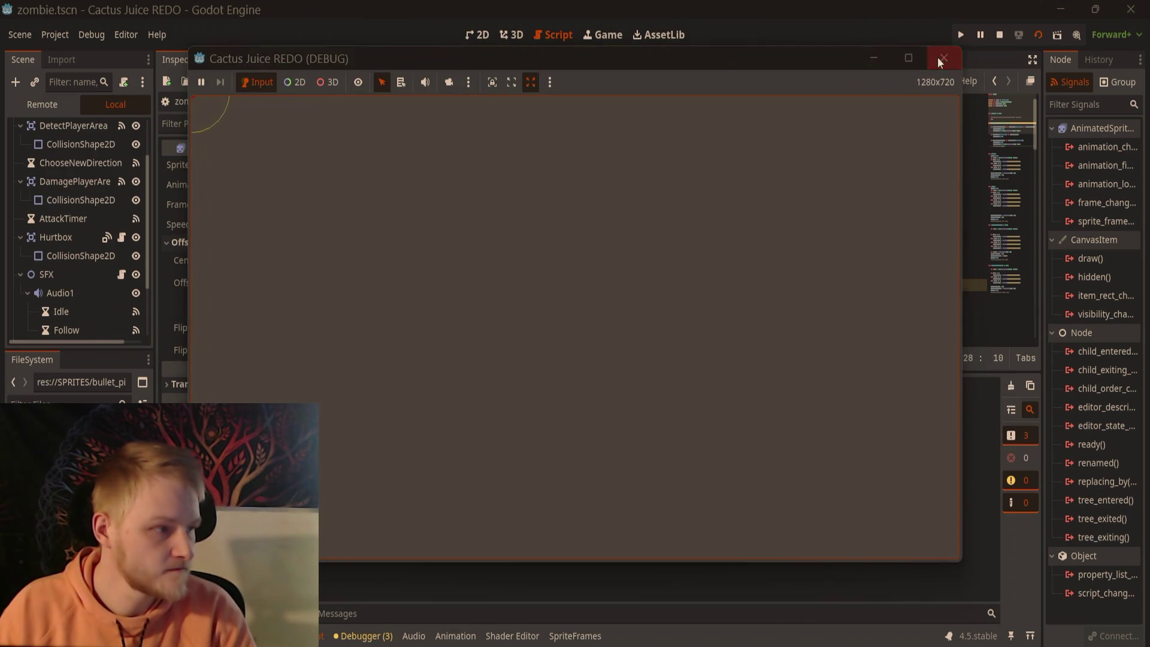
click(942, 60)
click(384, 61)
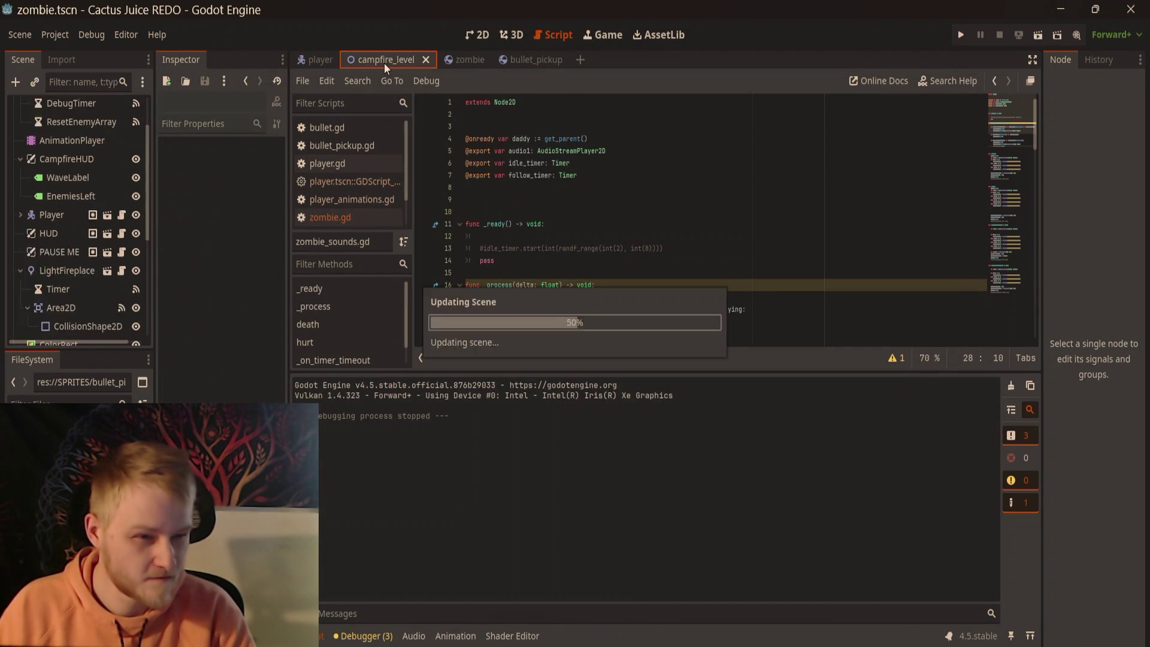
key(F6)
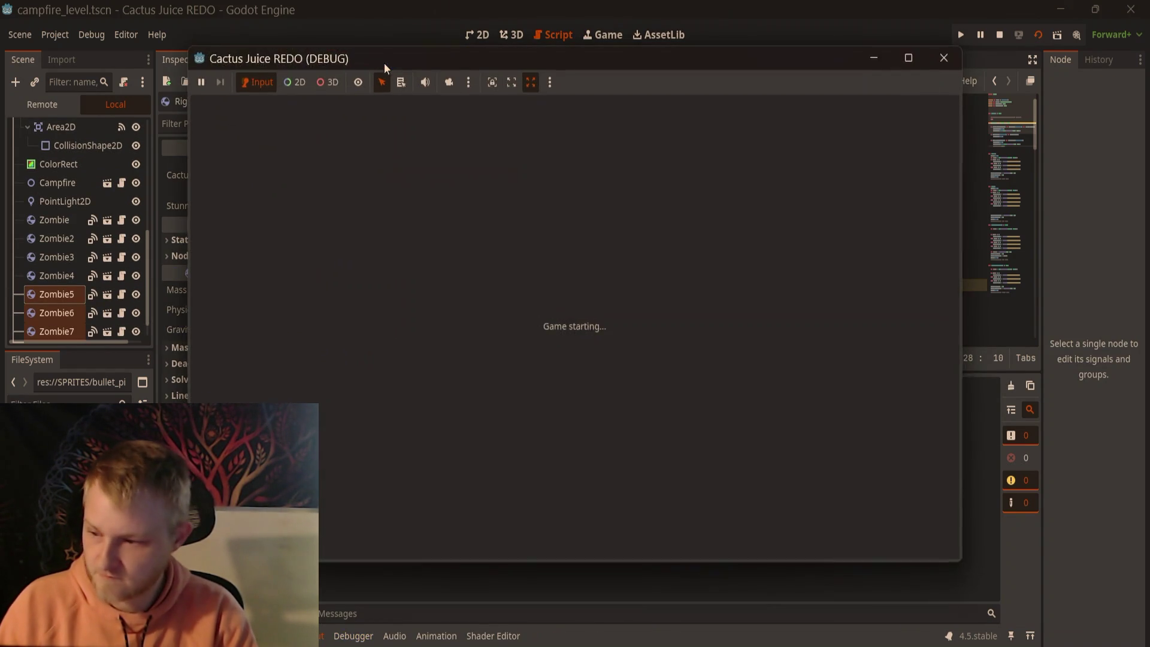
key(s)
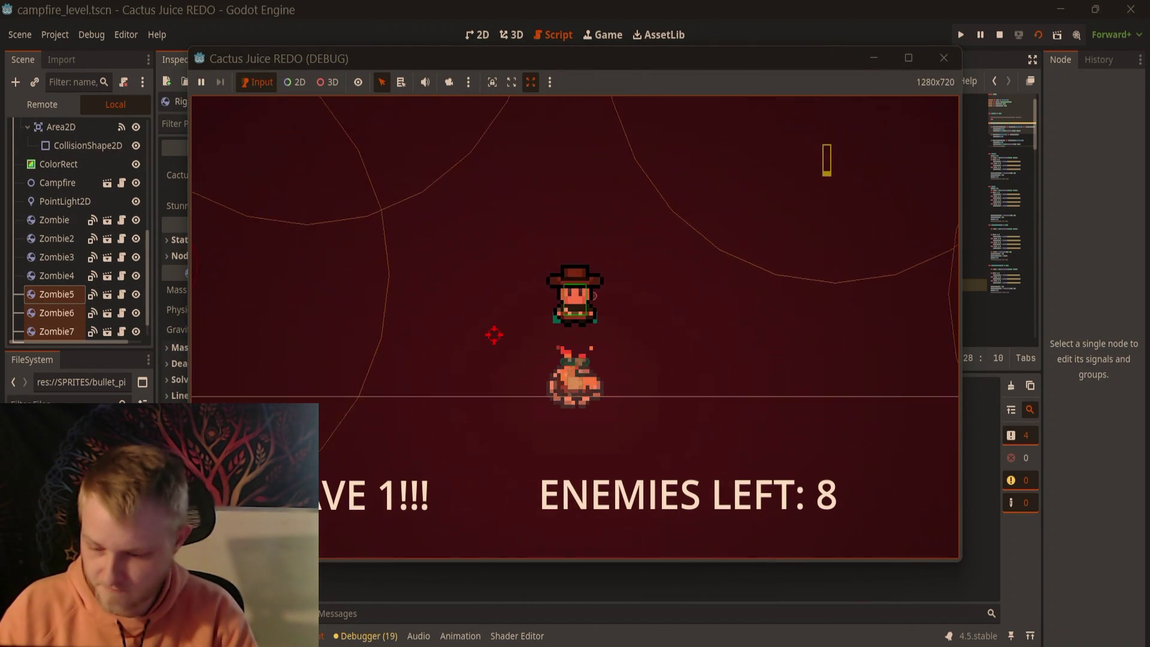
key(a)
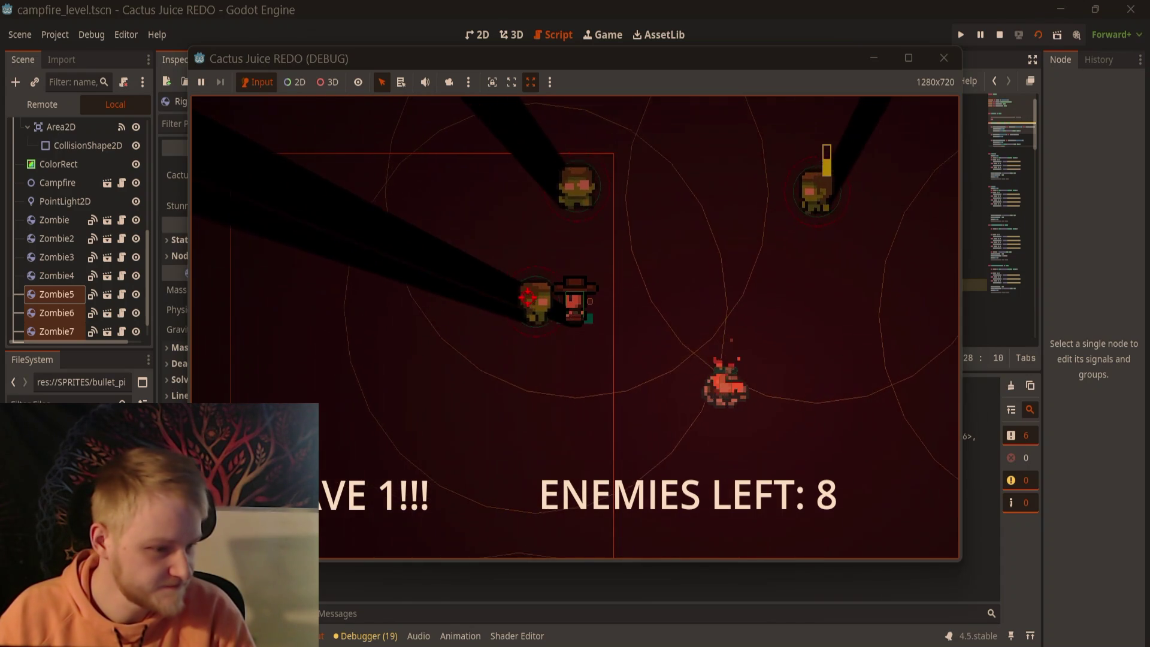
click(528, 303)
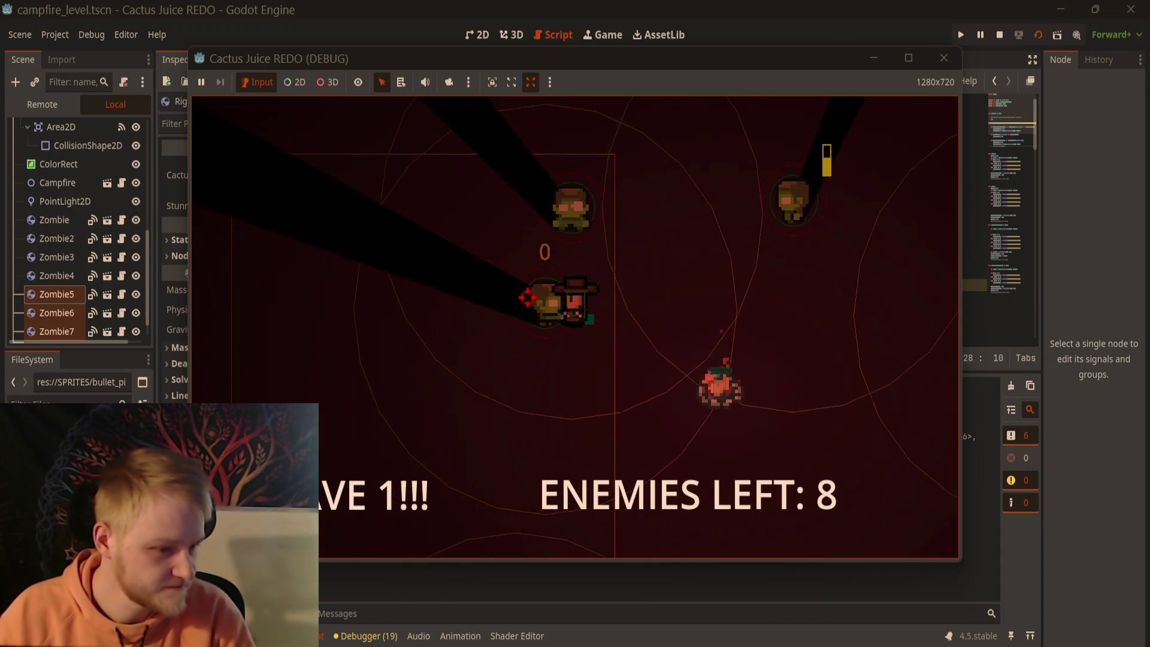
click(944, 58)
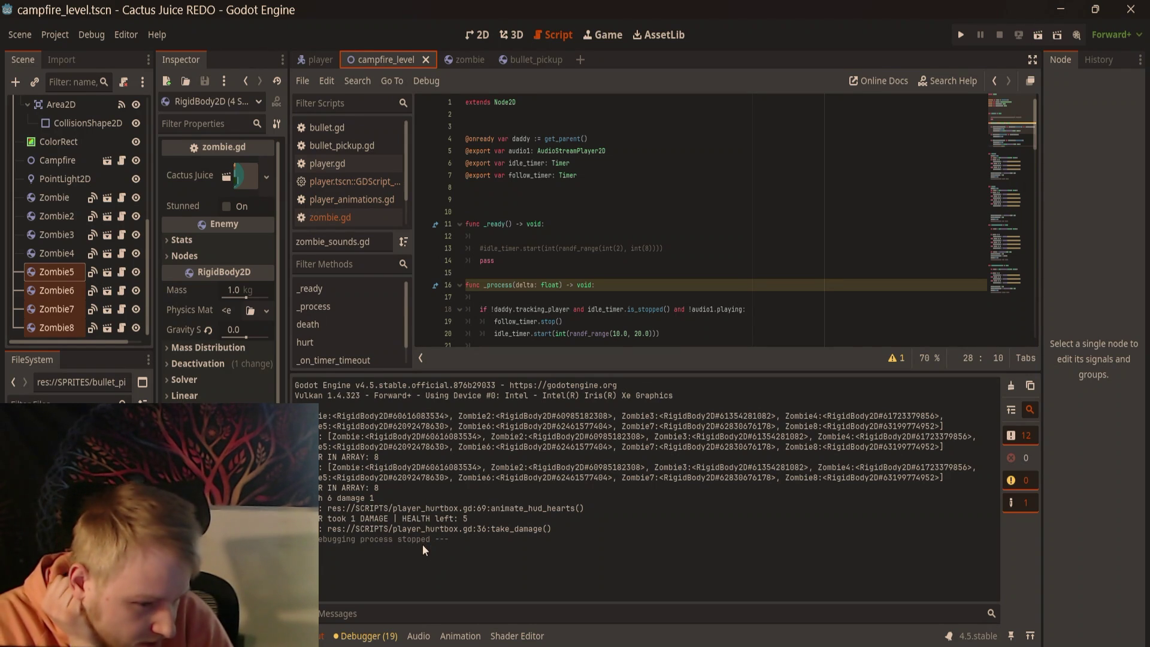
Step: Review the player, zombie.gd and zombie_hurtbox.gd scripts to check the punch code
scroll(628, 216, down, 6)
scroll(629, 216, down, 6)
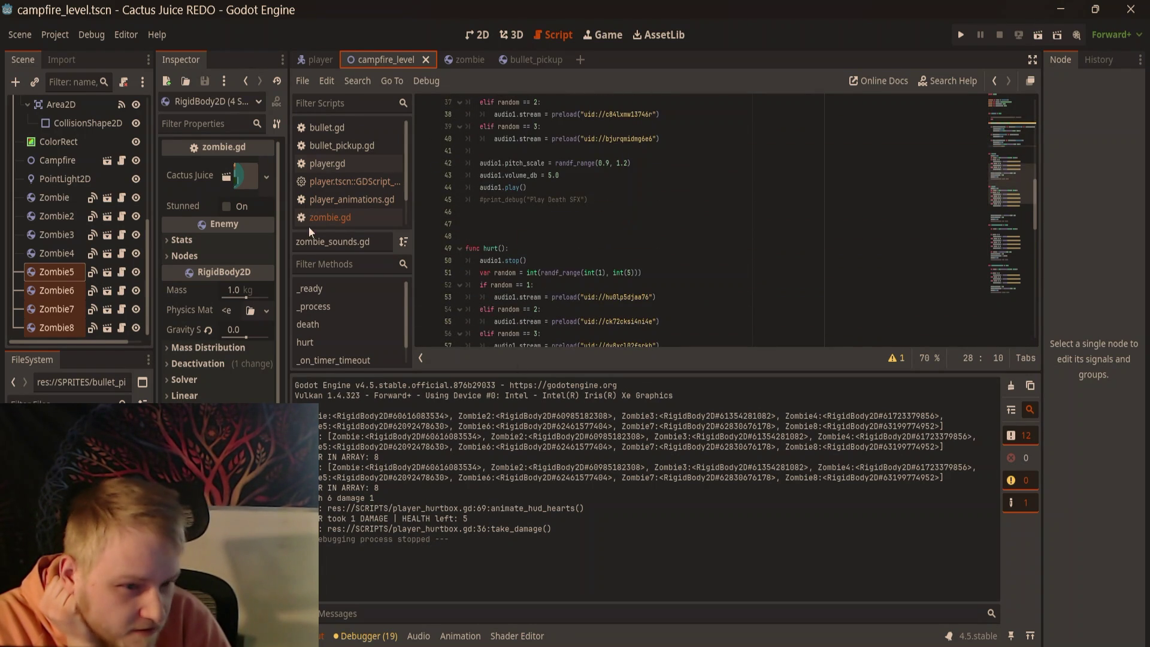
click(332, 185)
scroll(578, 213, down, 10)
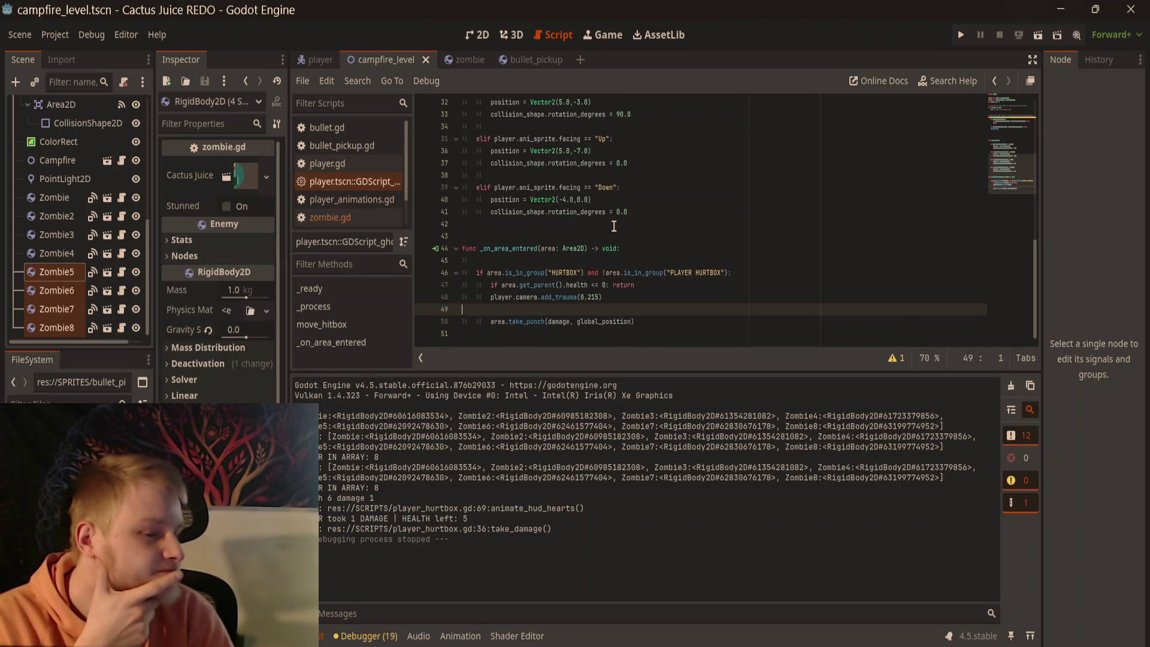
click(336, 220)
scroll(339, 213, down, 1)
click(341, 200)
scroll(582, 235, down, 6)
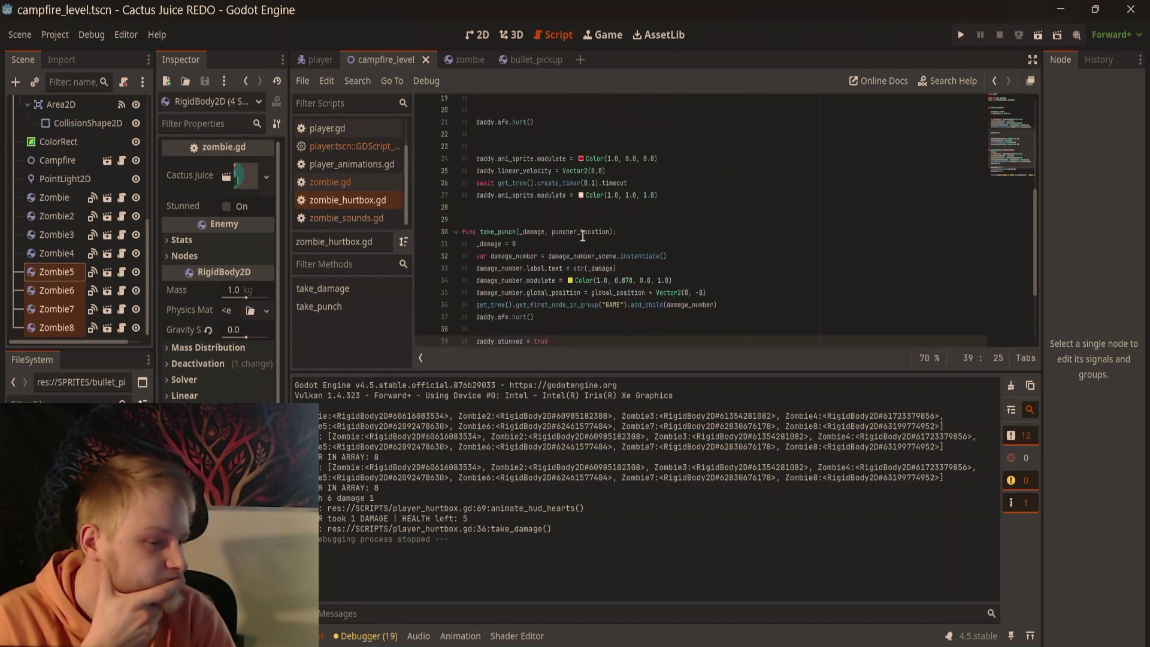
scroll(582, 235, down, 3)
scroll(337, 215, up, 1)
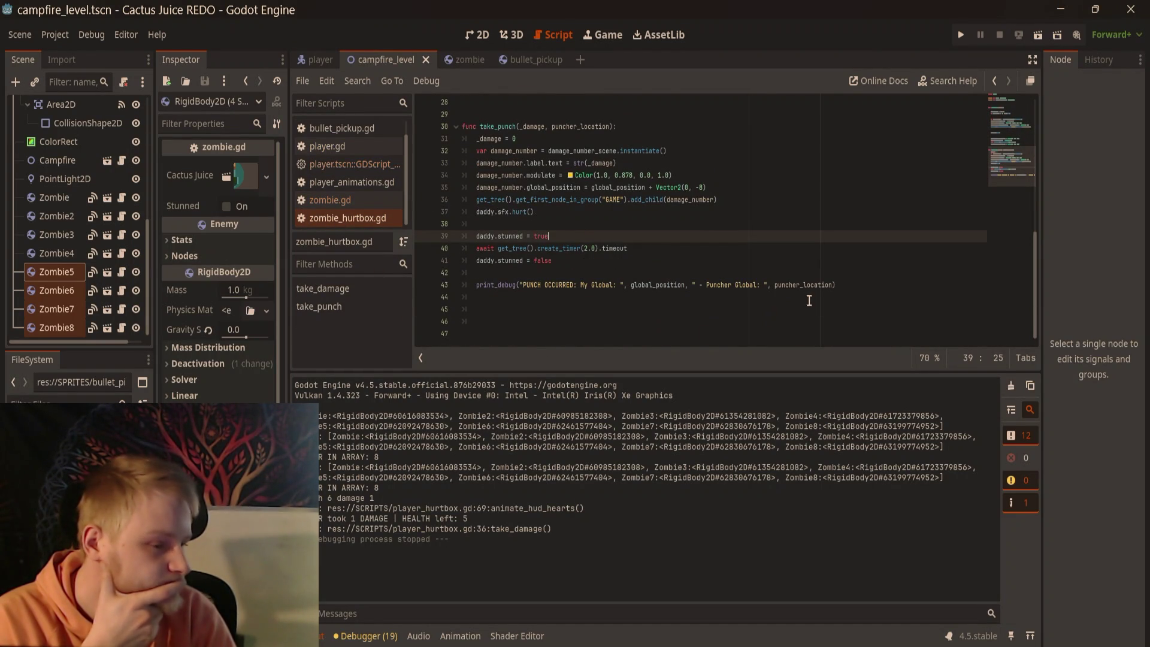
click(629, 265)
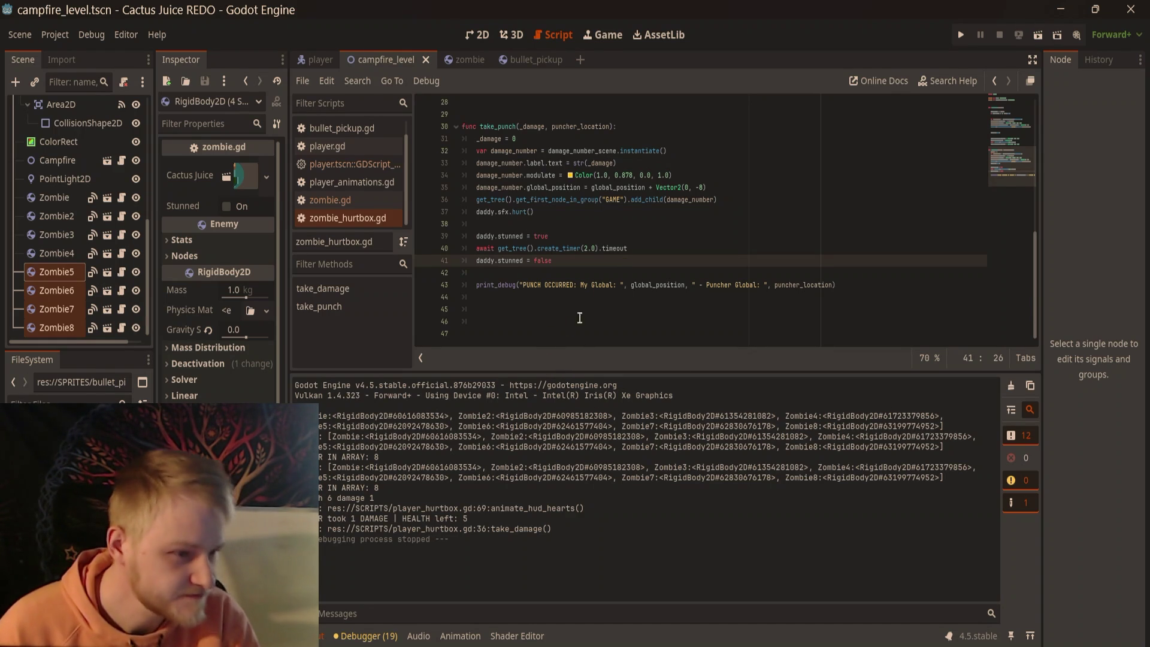
scroll(357, 176, up, 1)
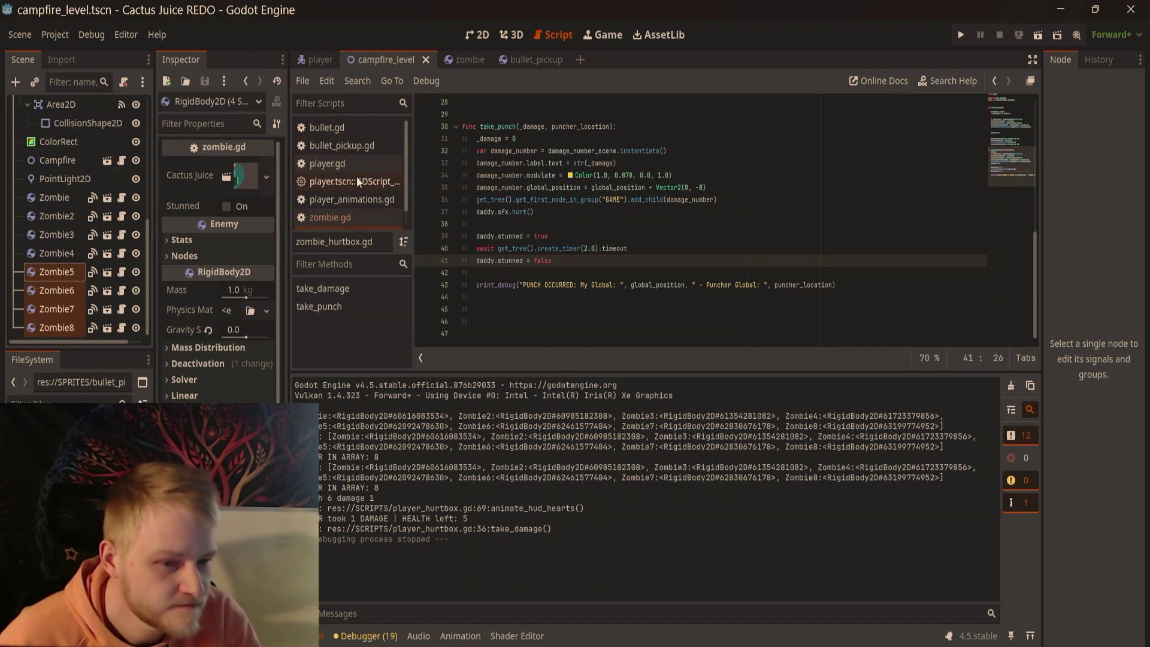
scroll(71, 160, up, 5)
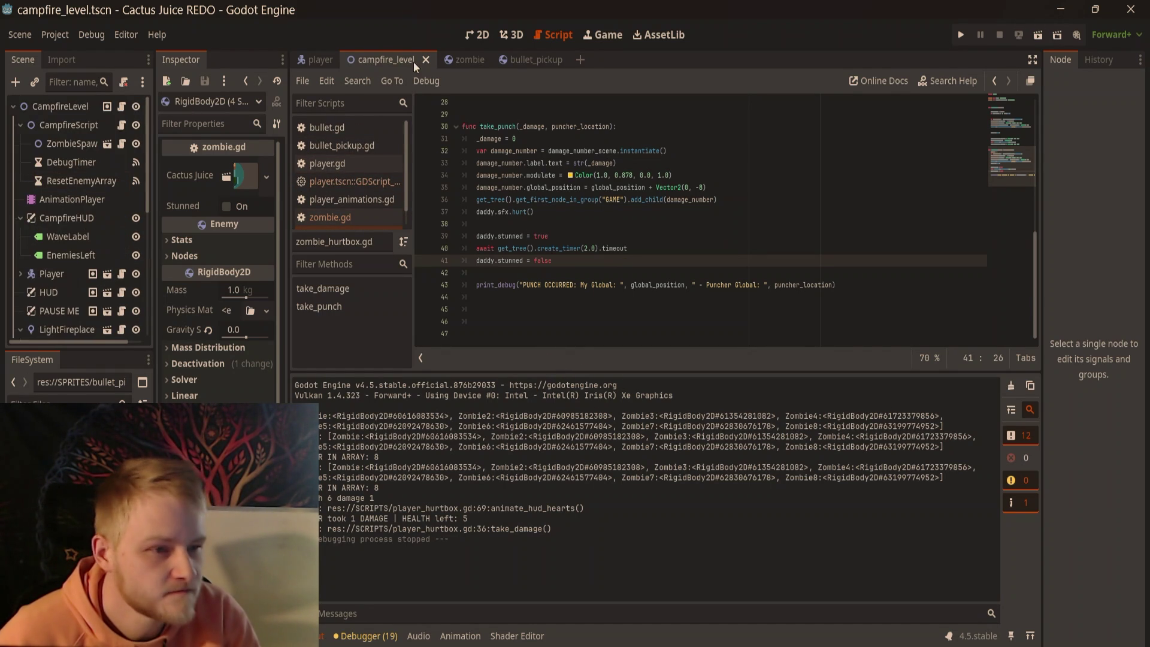
Step: In campfire_level.gd, comment out print(enemies) in _ready while keeping the debug timer's array print active
click(123, 125)
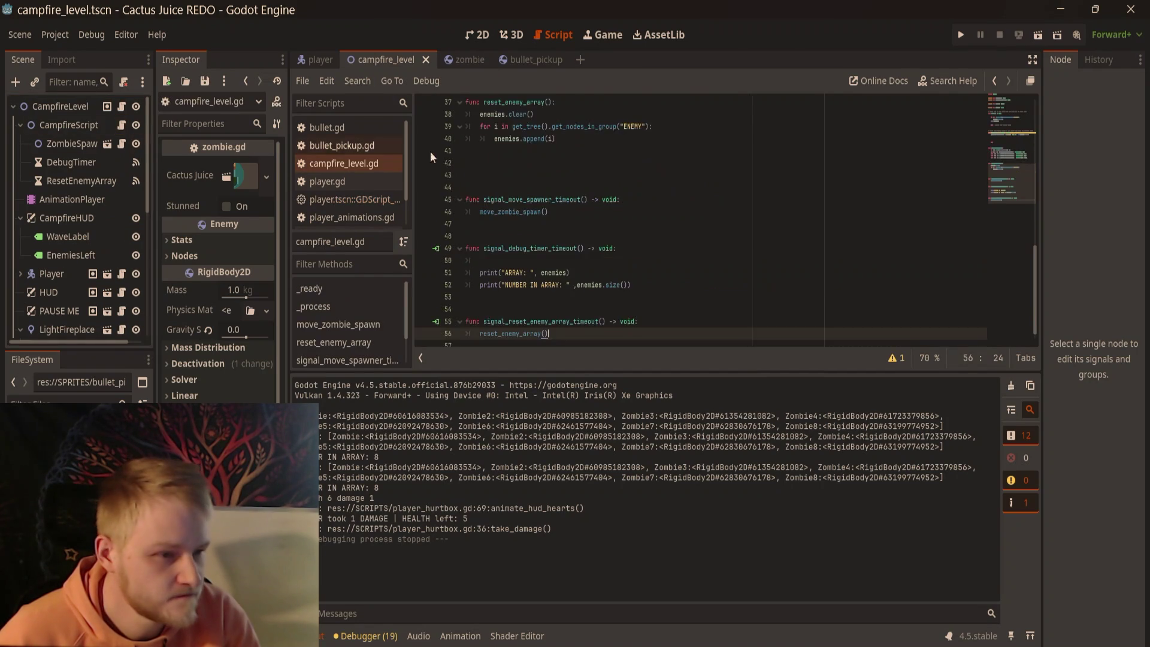
scroll(502, 175, up, 5)
scroll(502, 175, up, 3)
click(472, 270)
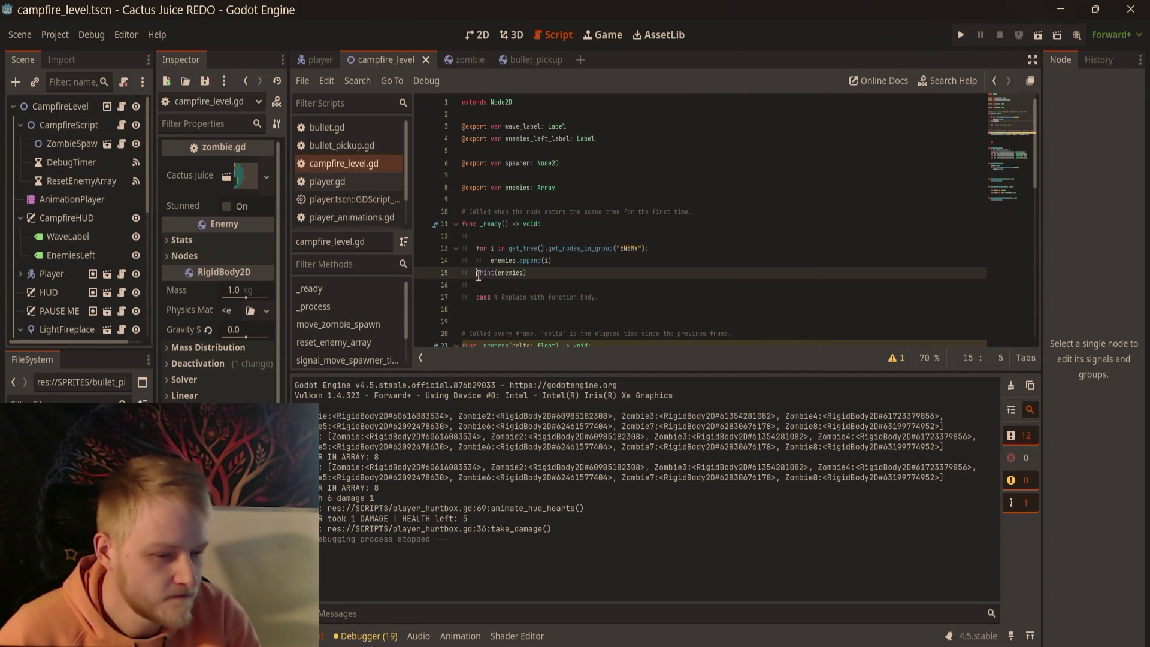
scroll(479, 239, down, 6)
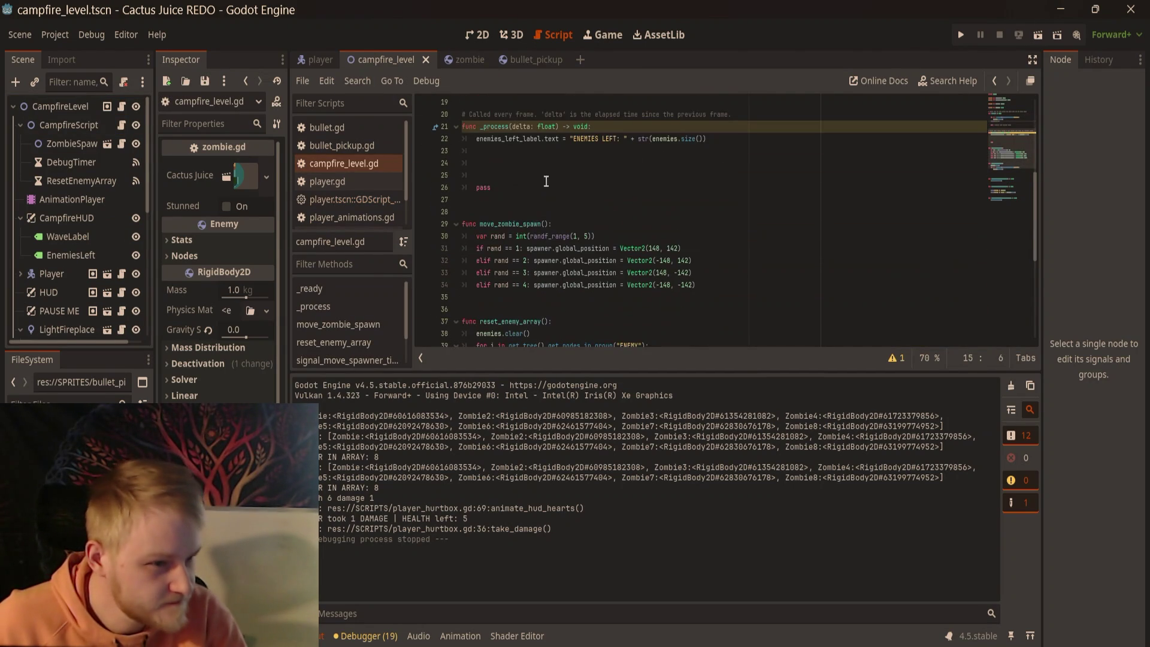
scroll(490, 222, down, 6)
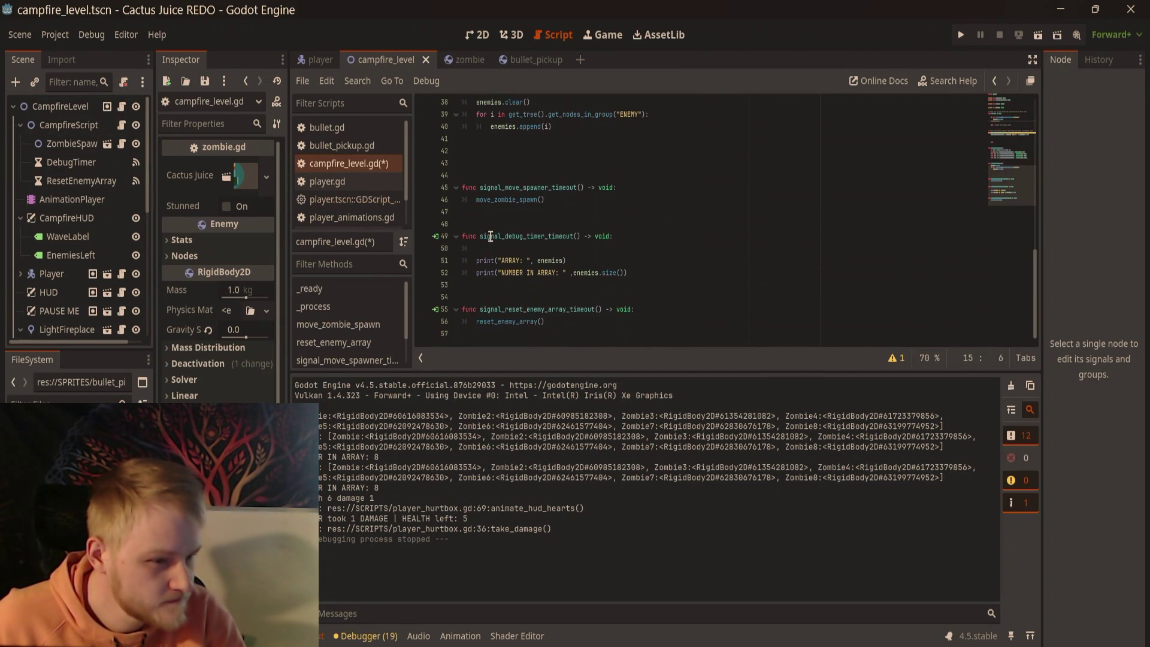
click(476, 262)
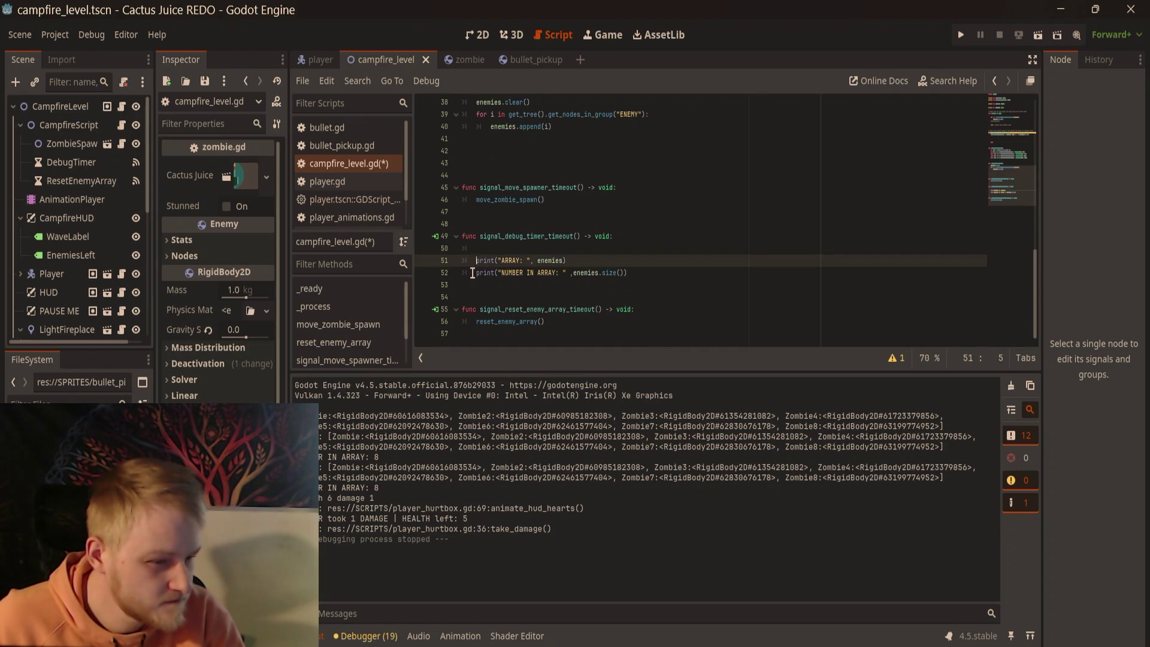
text(#)
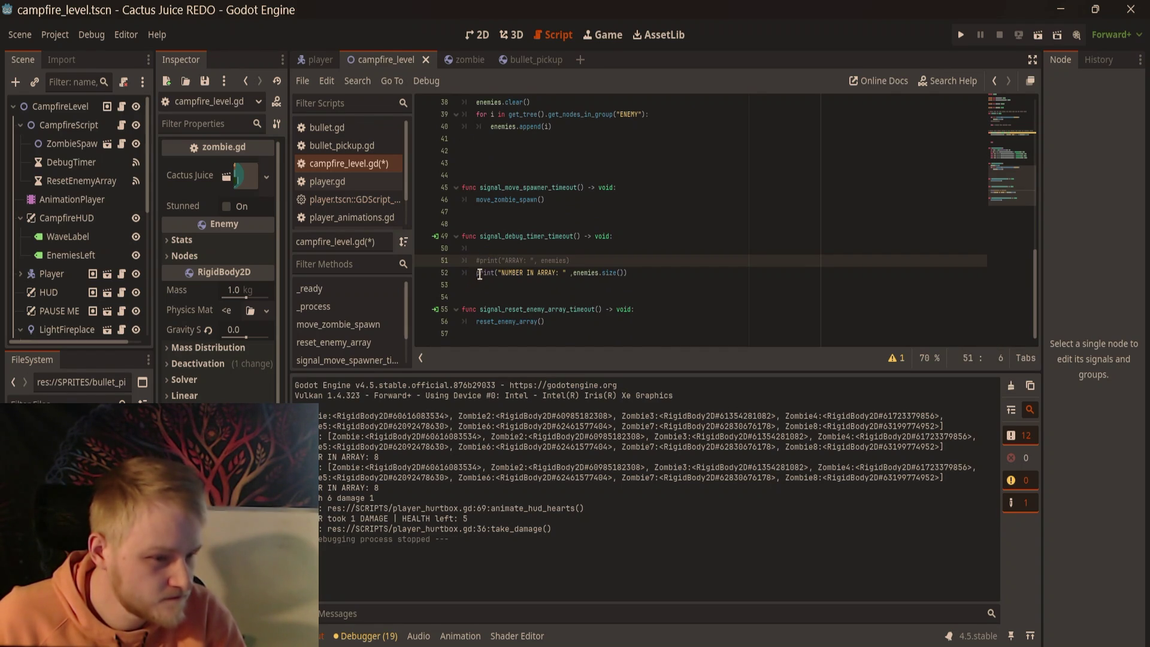
key(BackSpace)
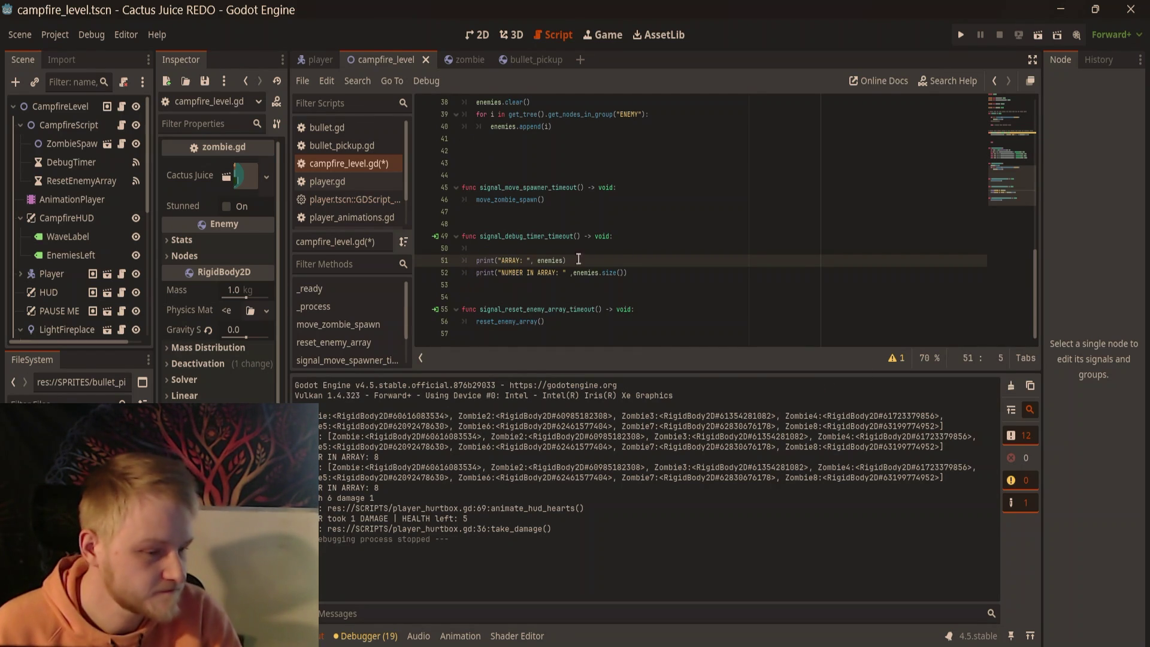
Step: Turn off Autostart on the DebugTimer node and run the project with F5
key(Up)
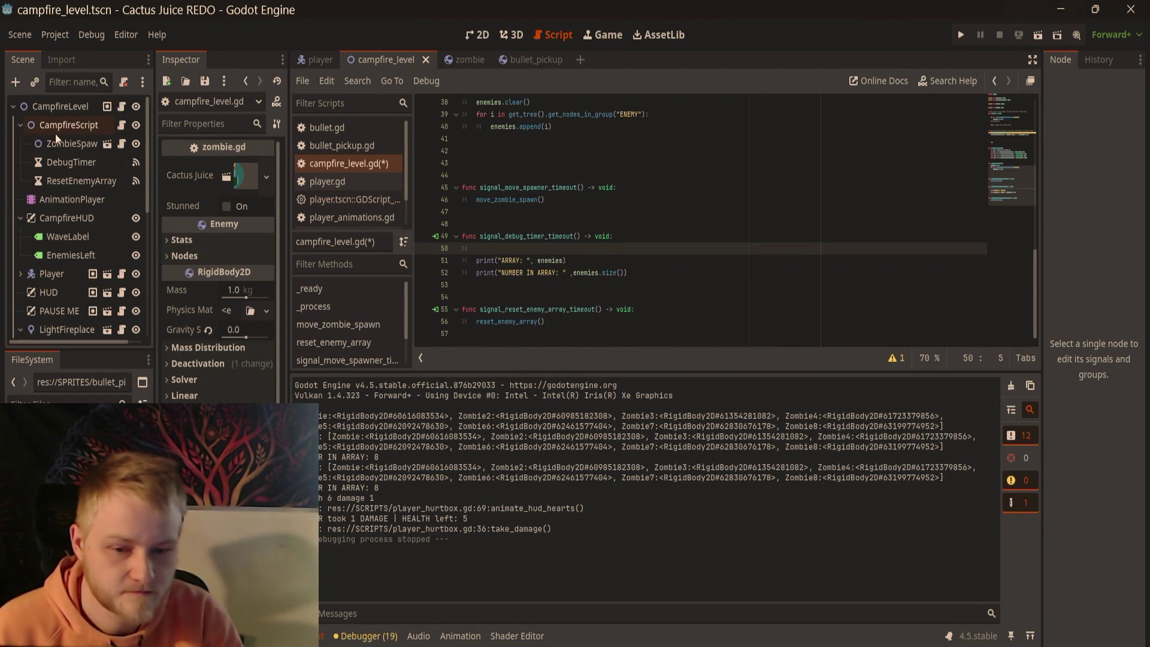
click(71, 163)
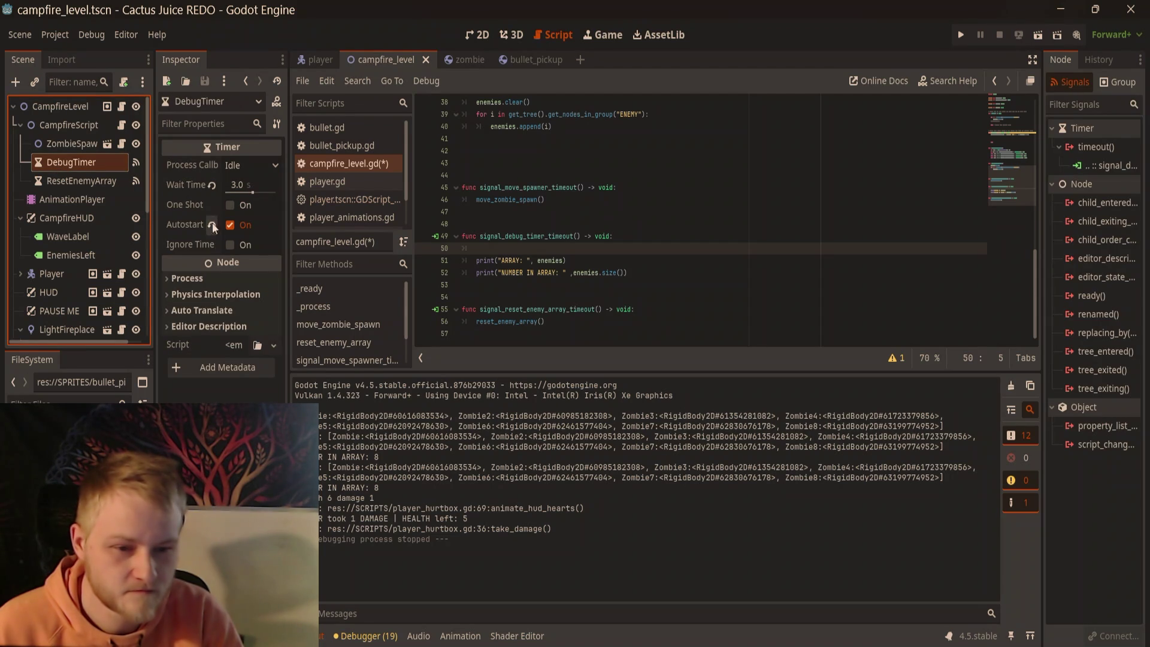
click(230, 225)
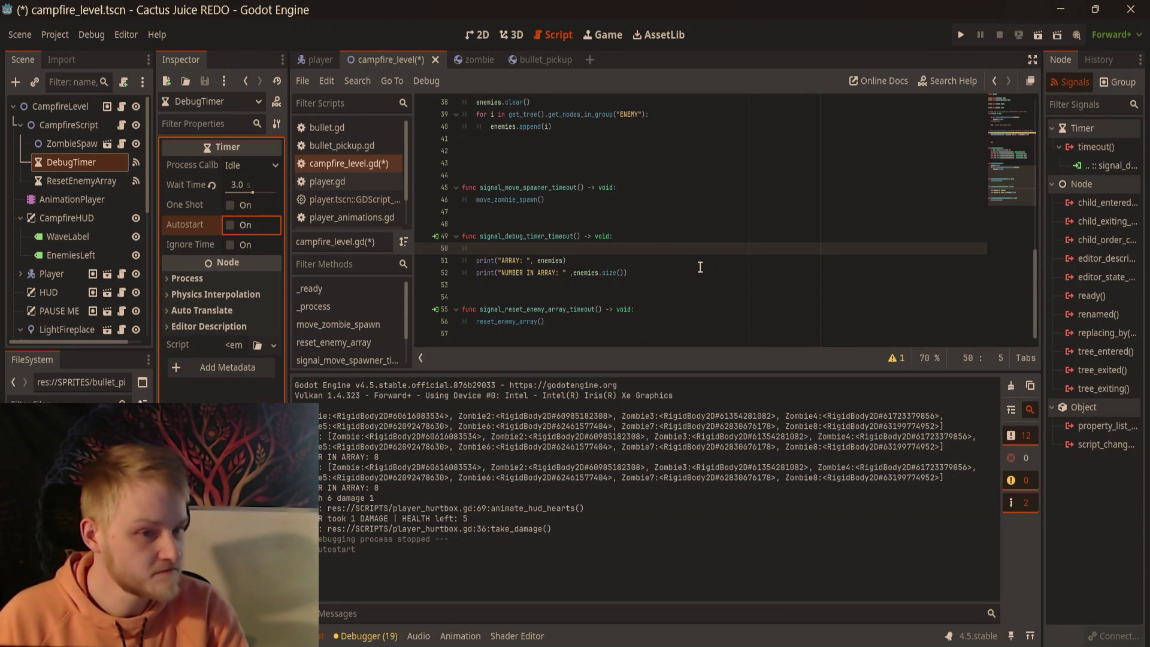
key(F5)
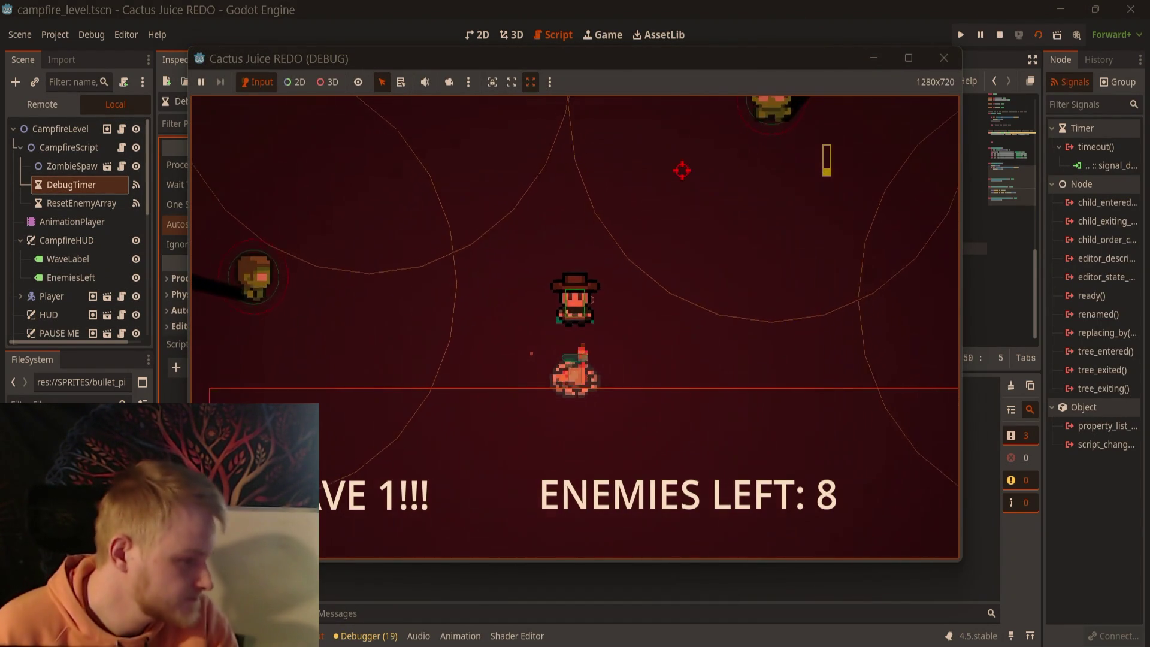
Step: Walk the player left and down-left to take zombie punches, then stop the test run
key(a)
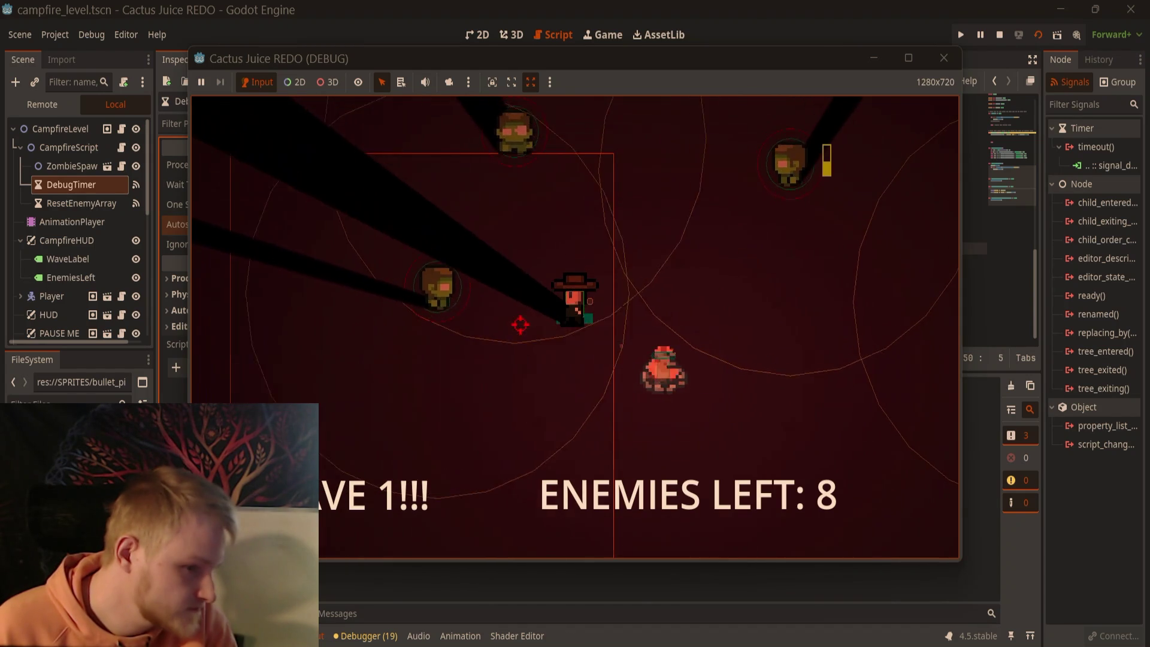
key(a)
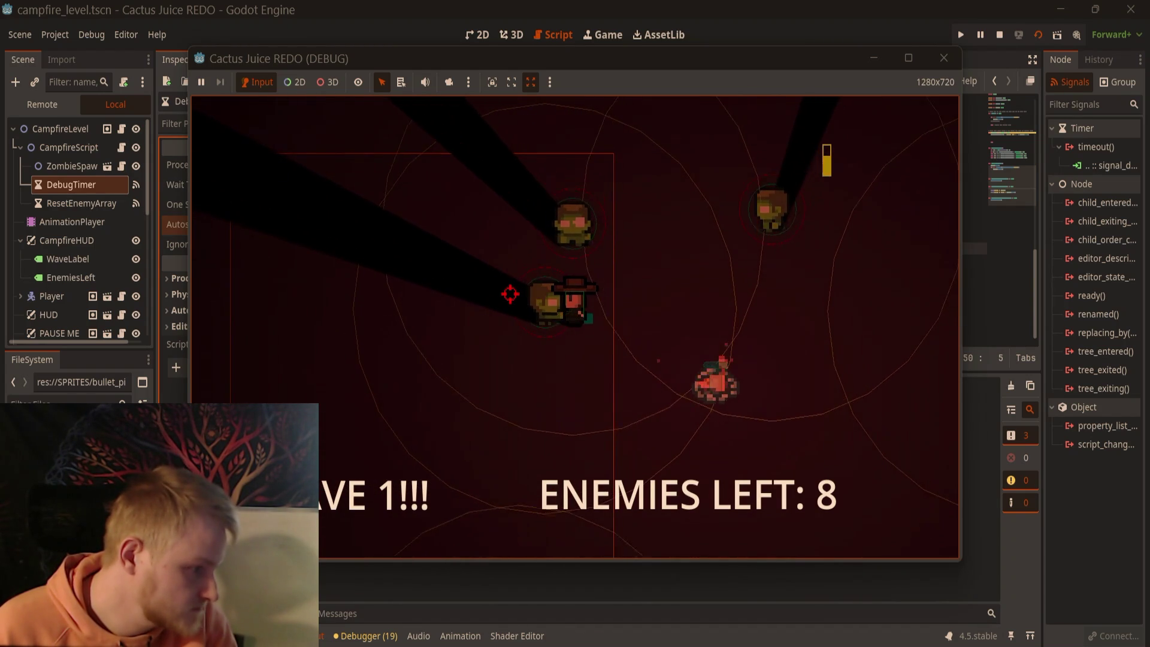
key(s)
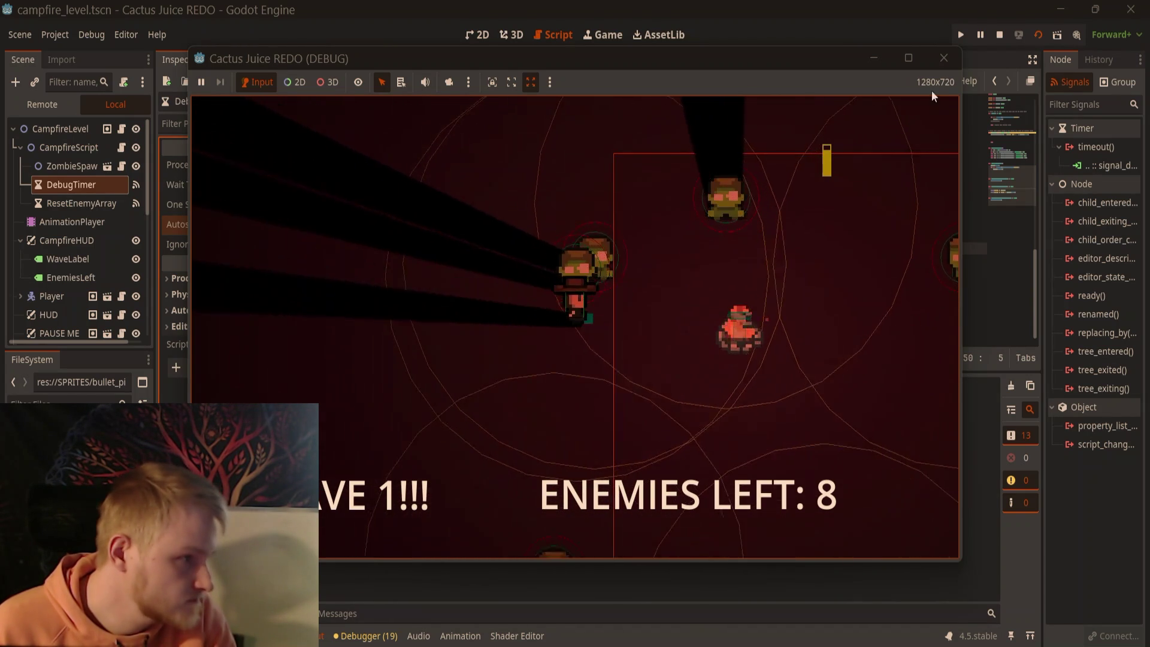
key(F8)
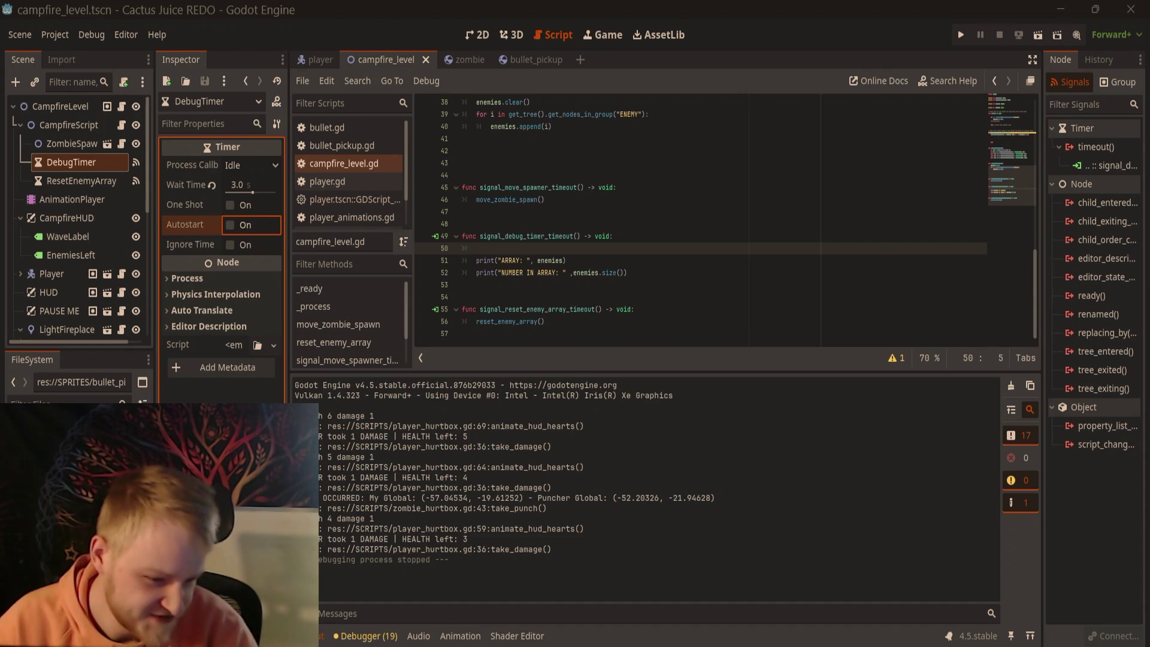
Step: Insert a blank line at line 47 of campfire_level.gd and save the script
click(680, 256)
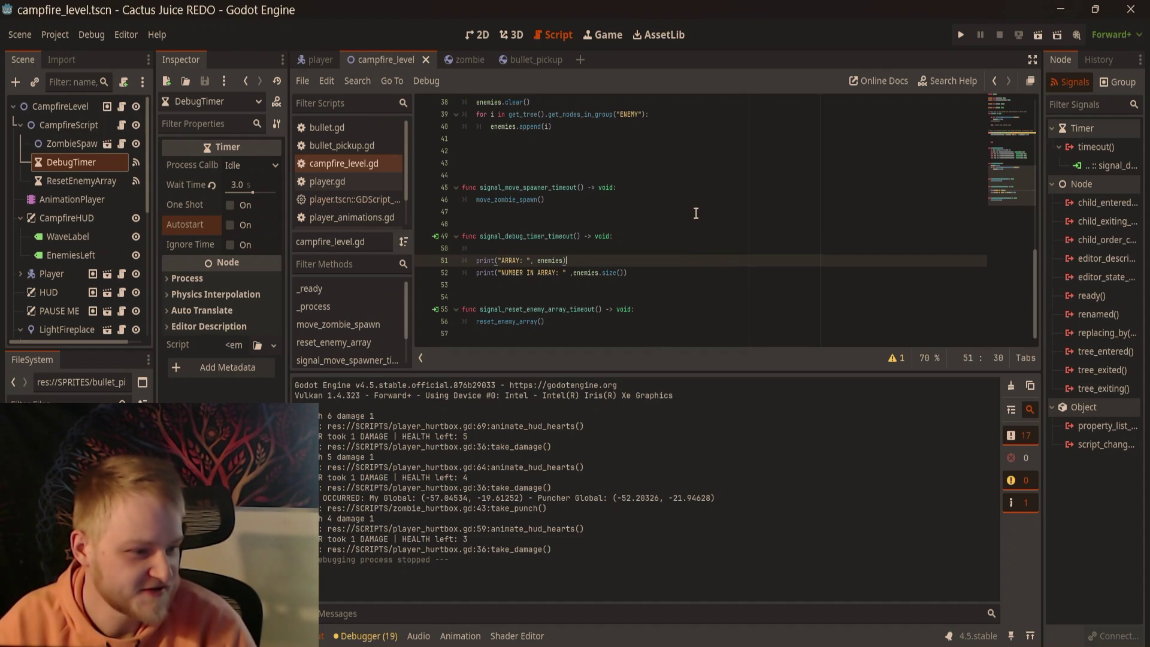
click(691, 215)
click(688, 226)
click(684, 213)
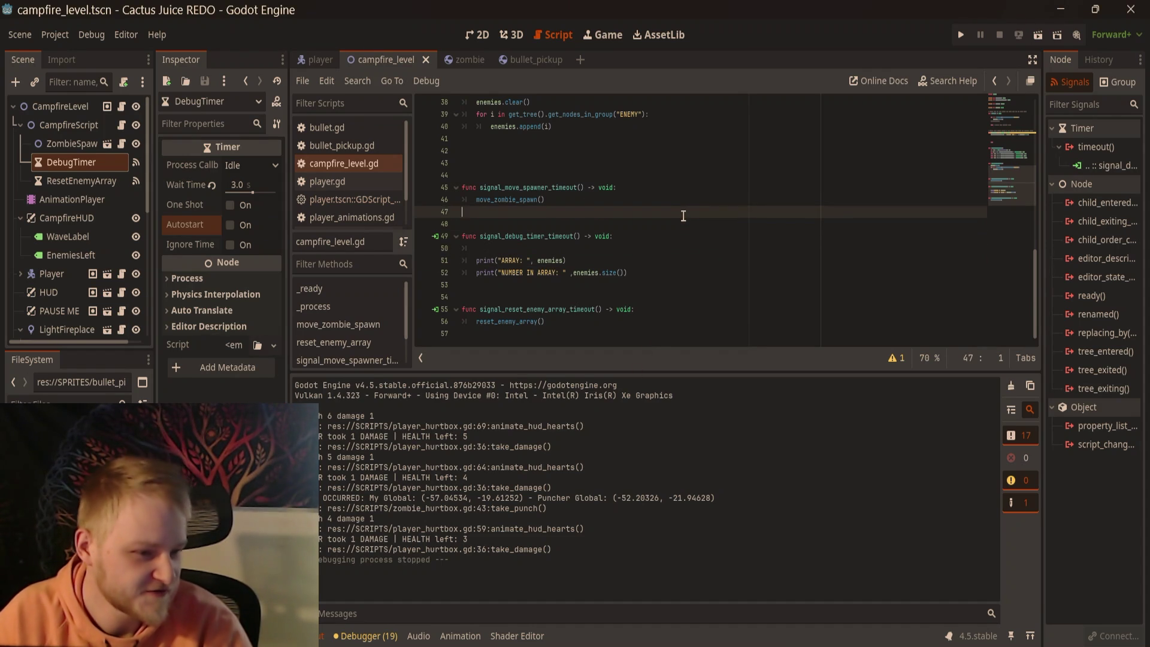
key(Return)
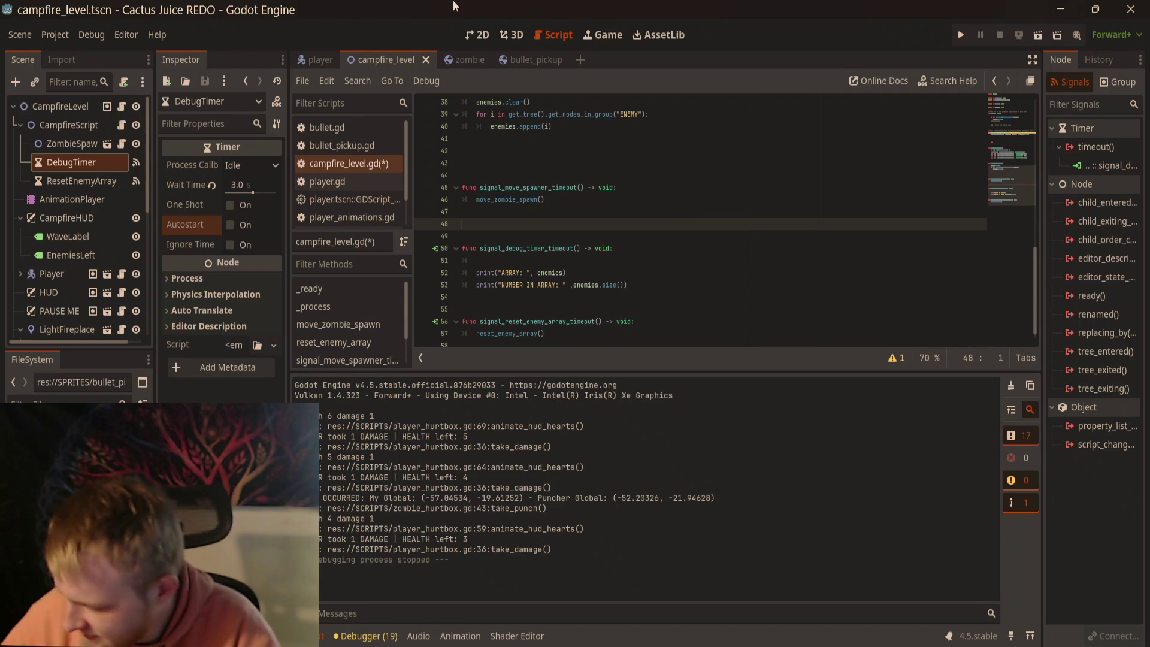
key(ctrl+s)
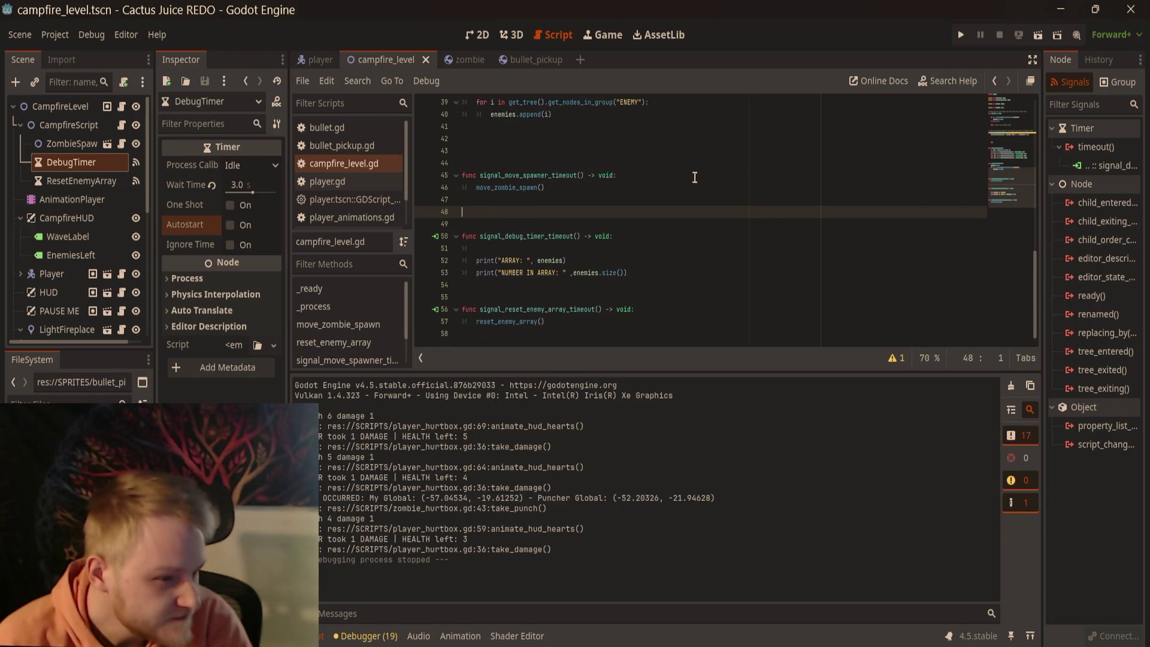
scroll(695, 180, down, 1)
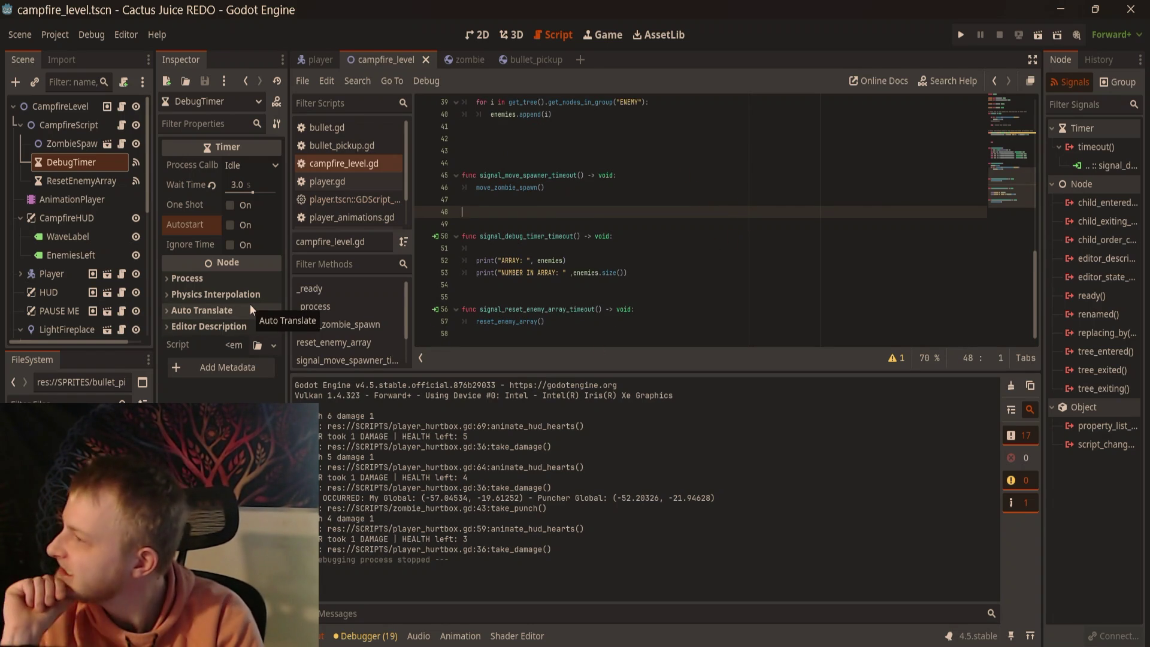
click(693, 184)
scroll(693, 184, up, 12)
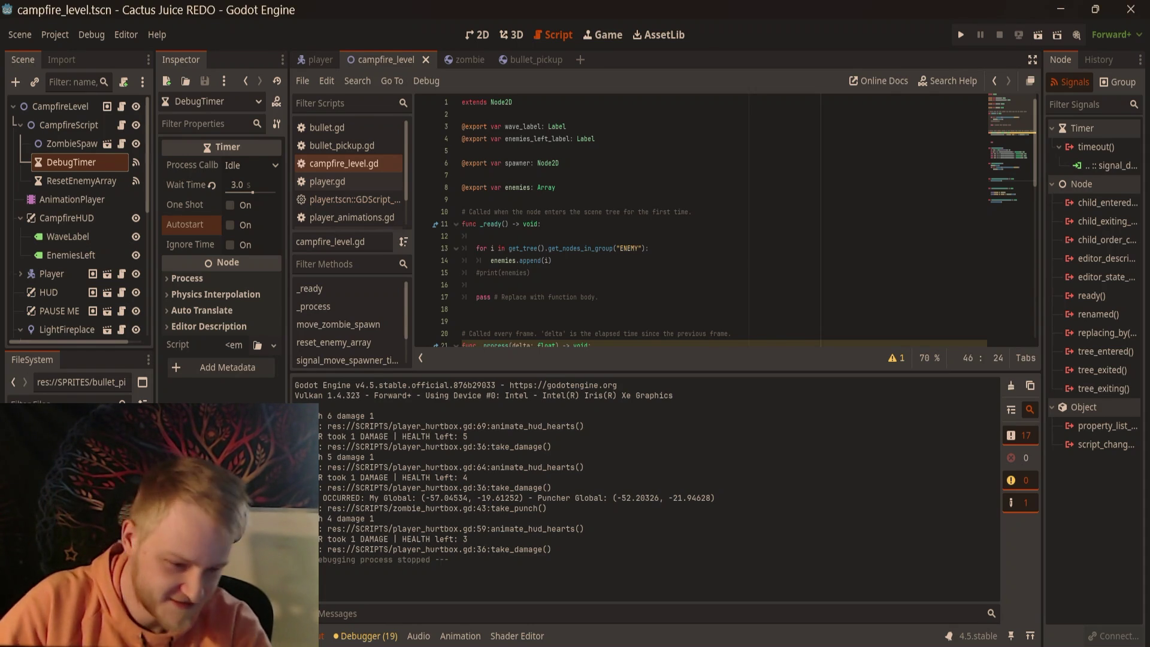
Step: Look over campfire_level.gd, then switch to bullet_pickup.gd in the script list
click(729, 200)
scroll(729, 199, down, 2)
scroll(728, 198, down, 10)
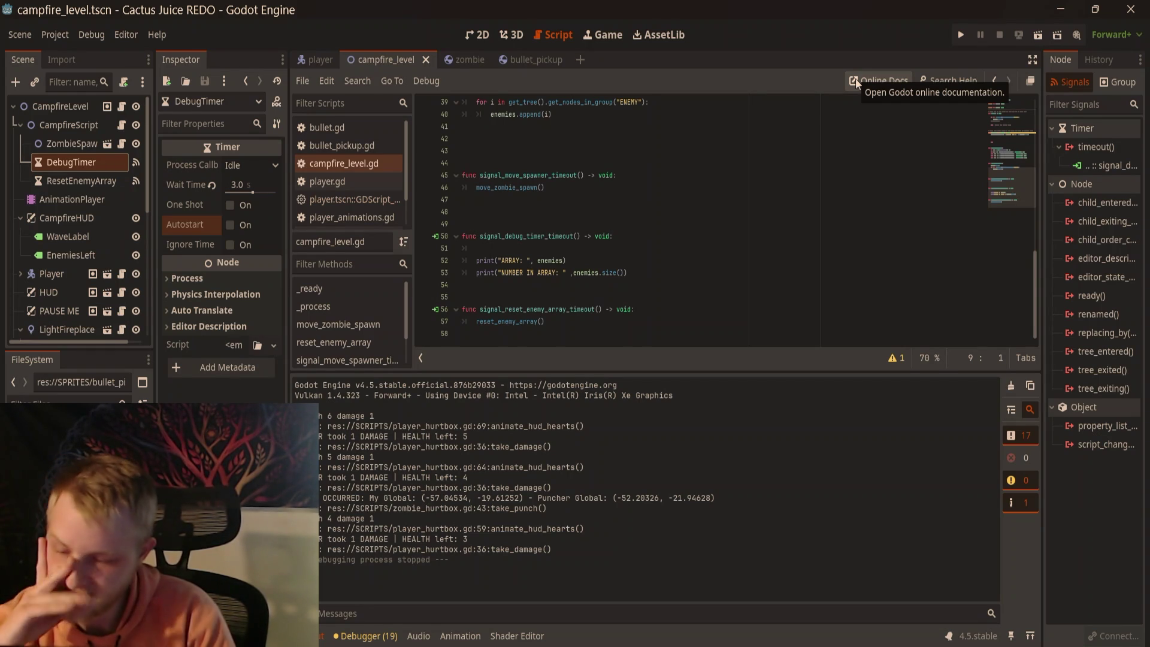
click(720, 210)
scroll(721, 208, up, 4)
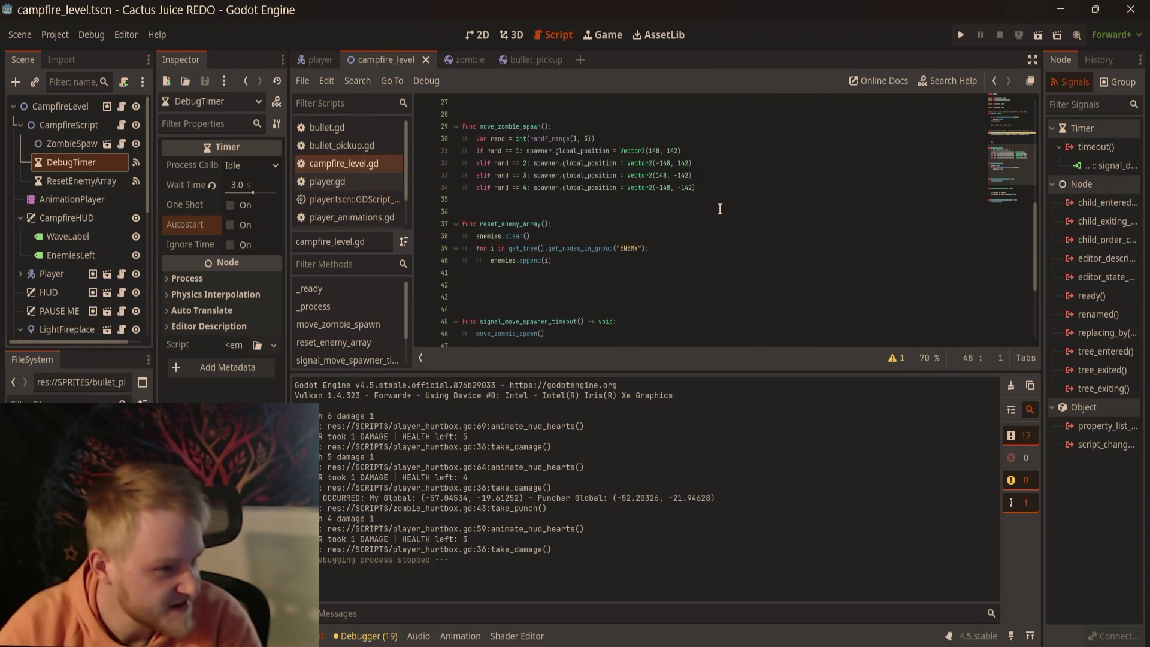
scroll(720, 209, up, 7)
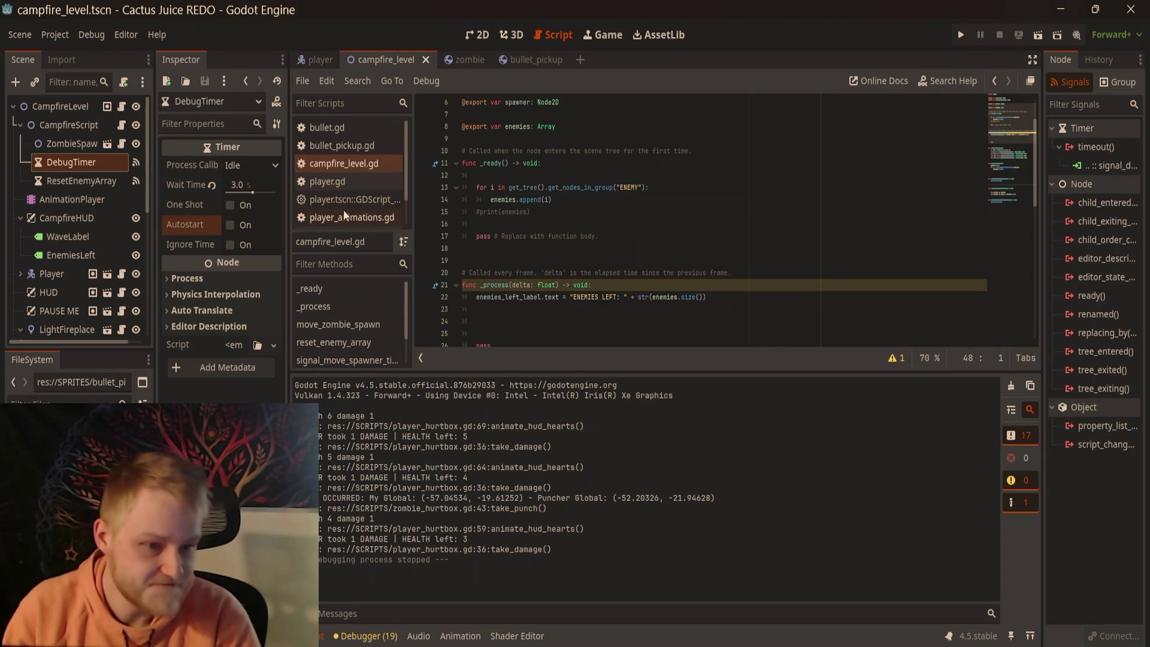
click(349, 150)
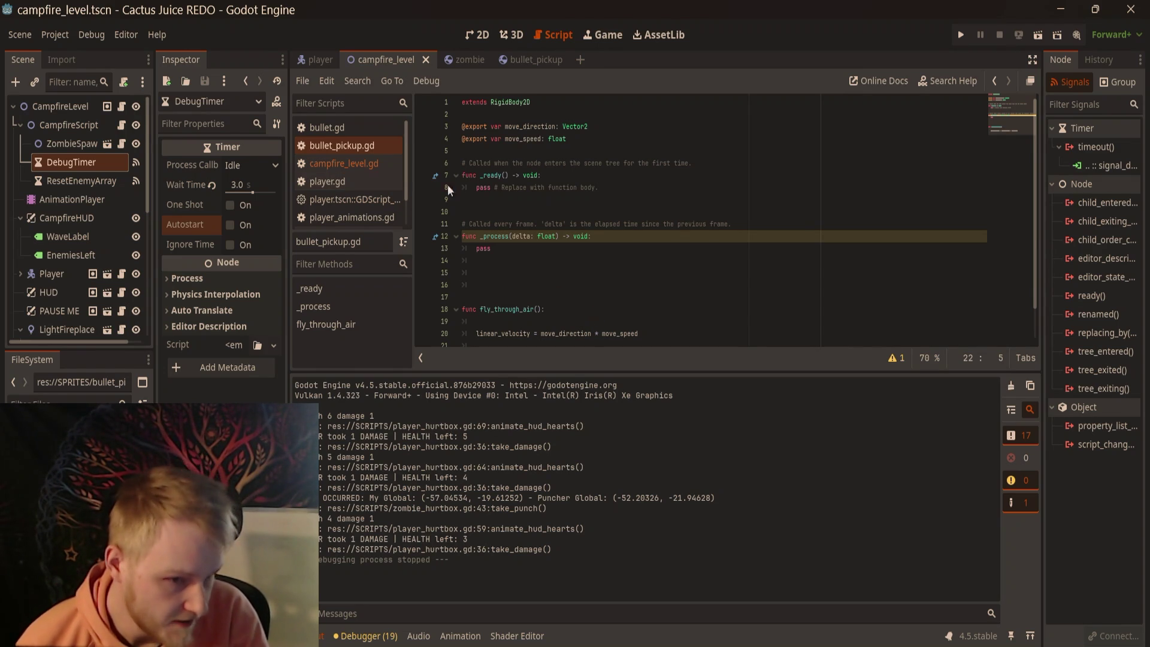
Step: Bring up zombie_hurtbox.gd from the script list
click(355, 218)
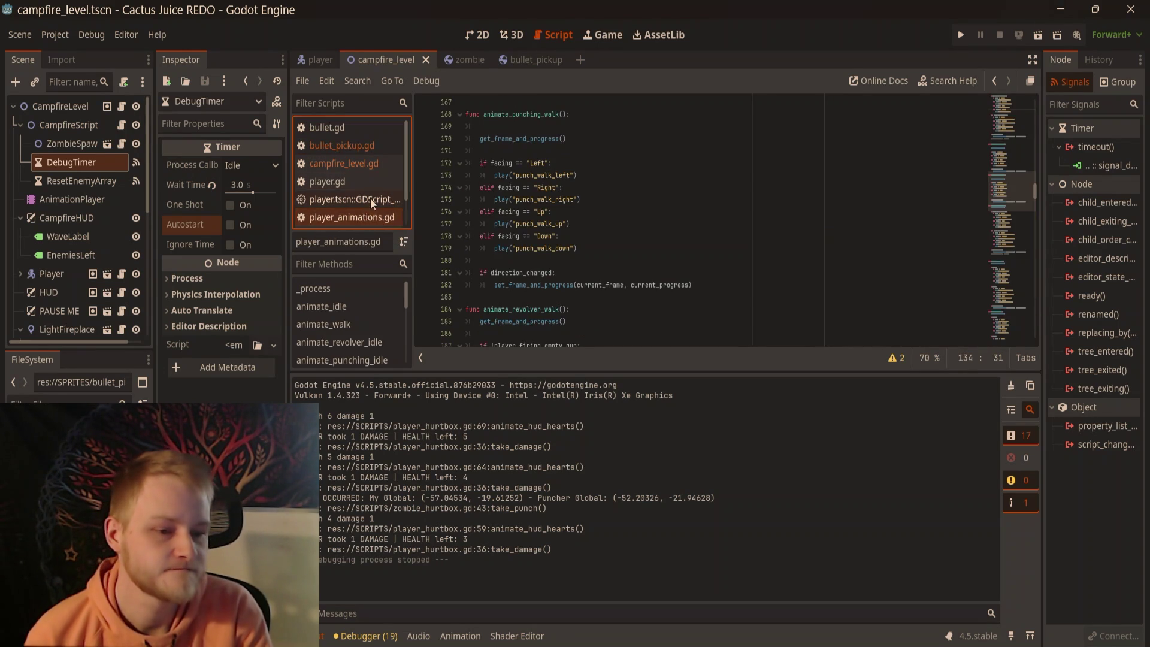
click(370, 199)
scroll(370, 199, down, 2)
click(371, 217)
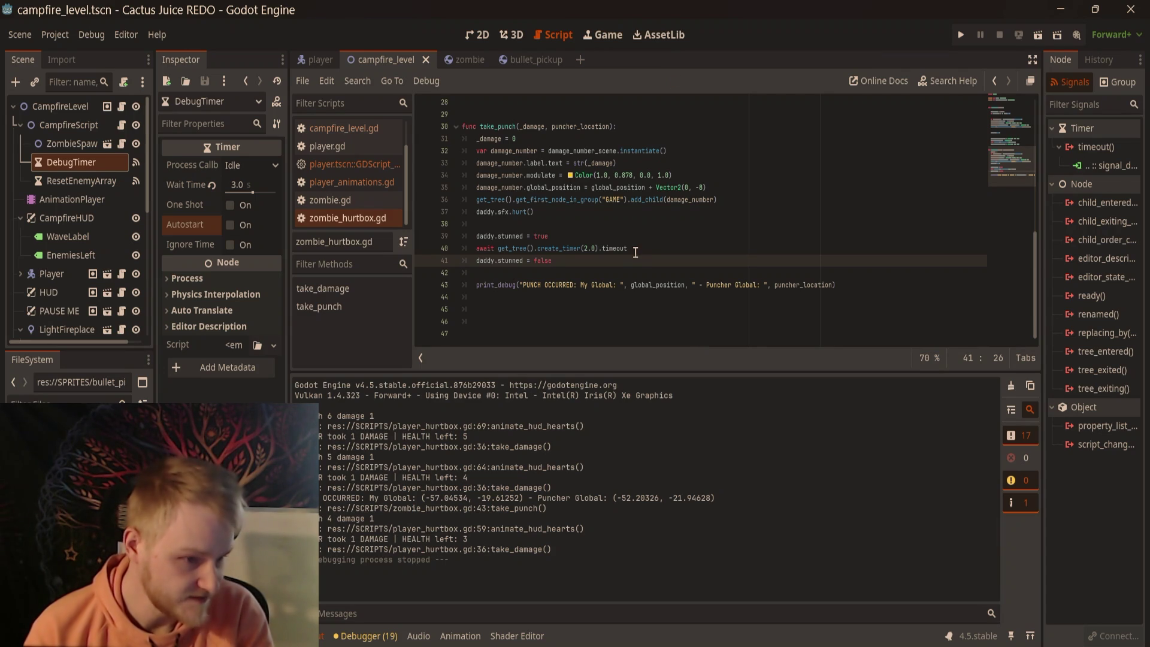
Step: Add var bullet_pickup = bullet_pickup_scene.instantiate() below take_punch's punch debug print
click(629, 309)
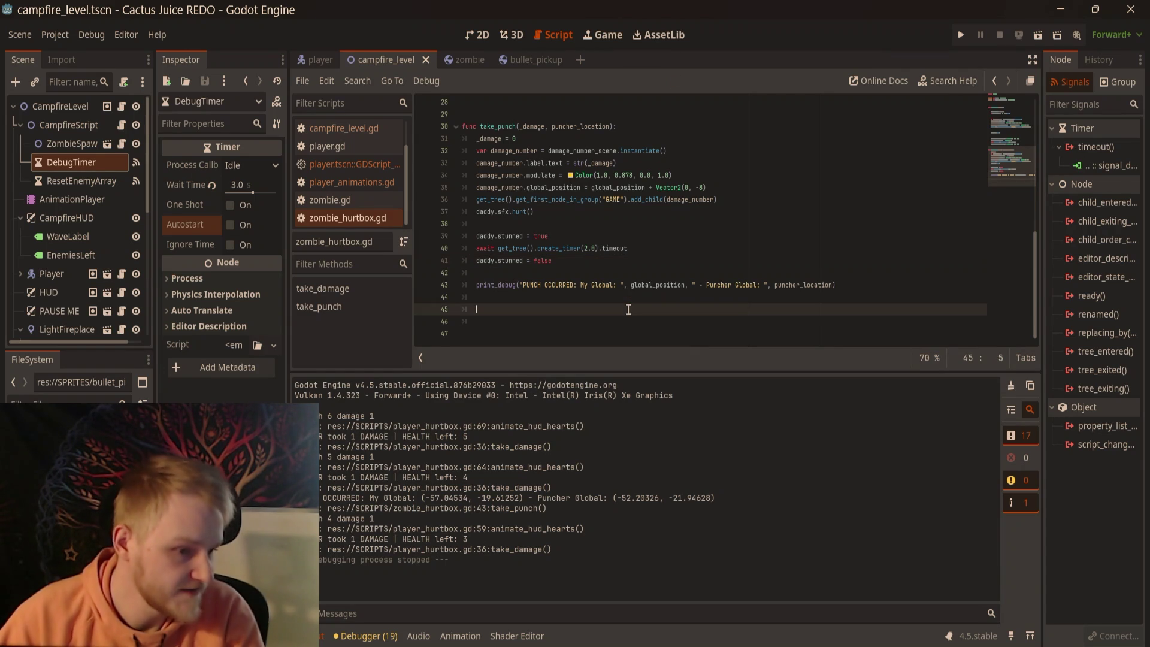
key(Return)
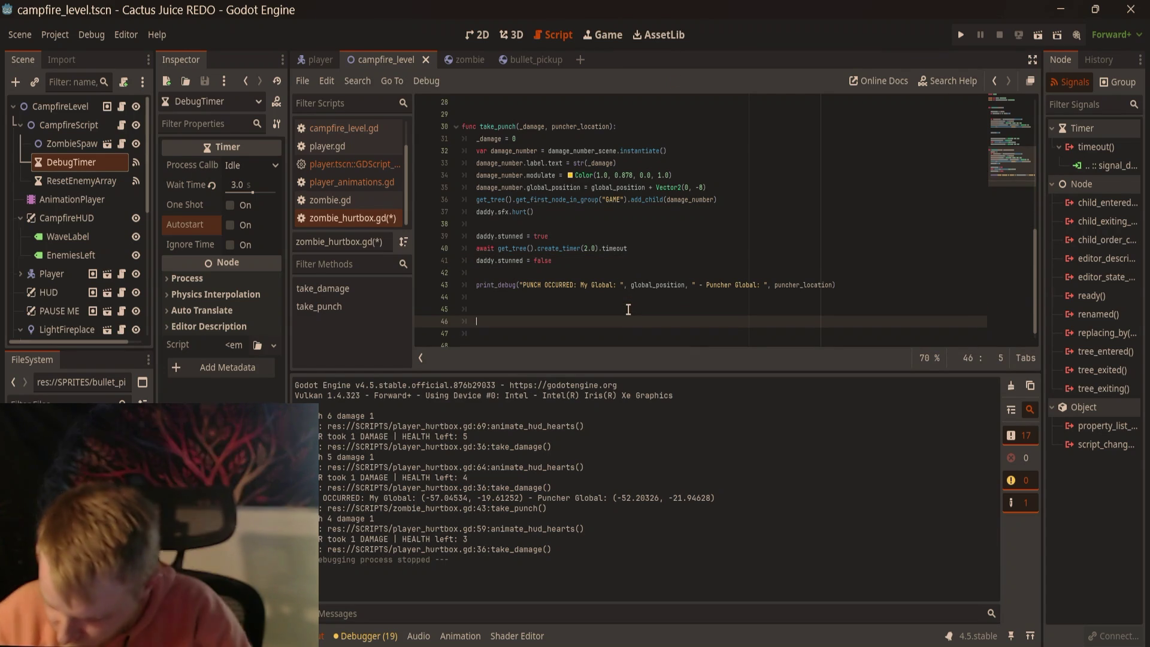
text(var )
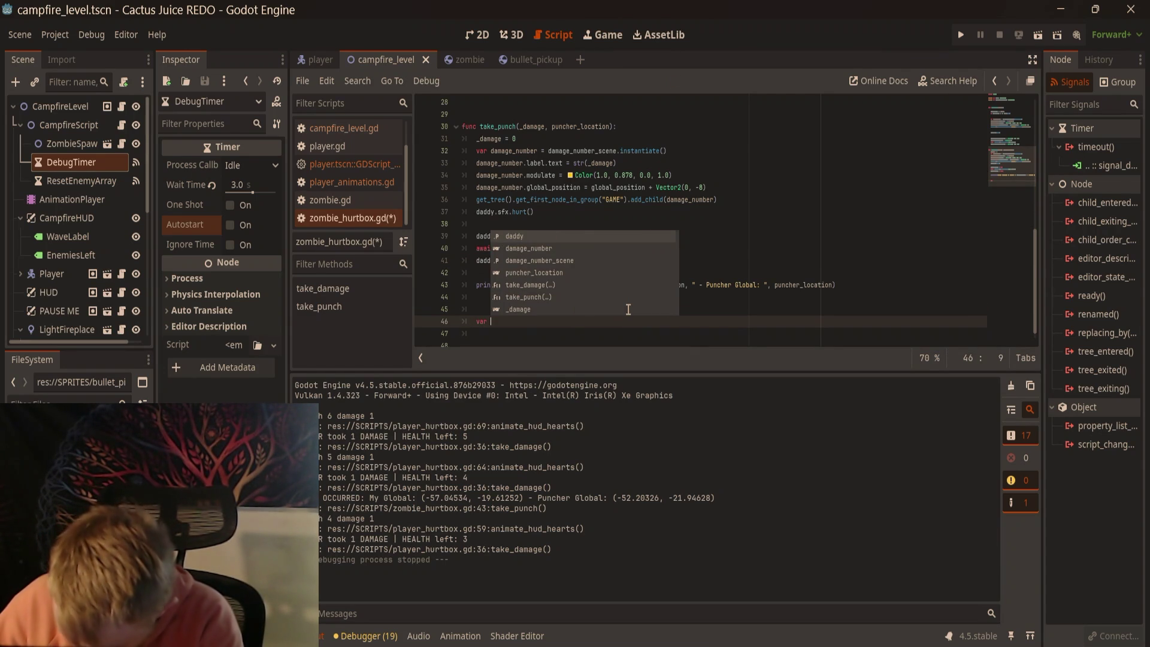
text(bulle)
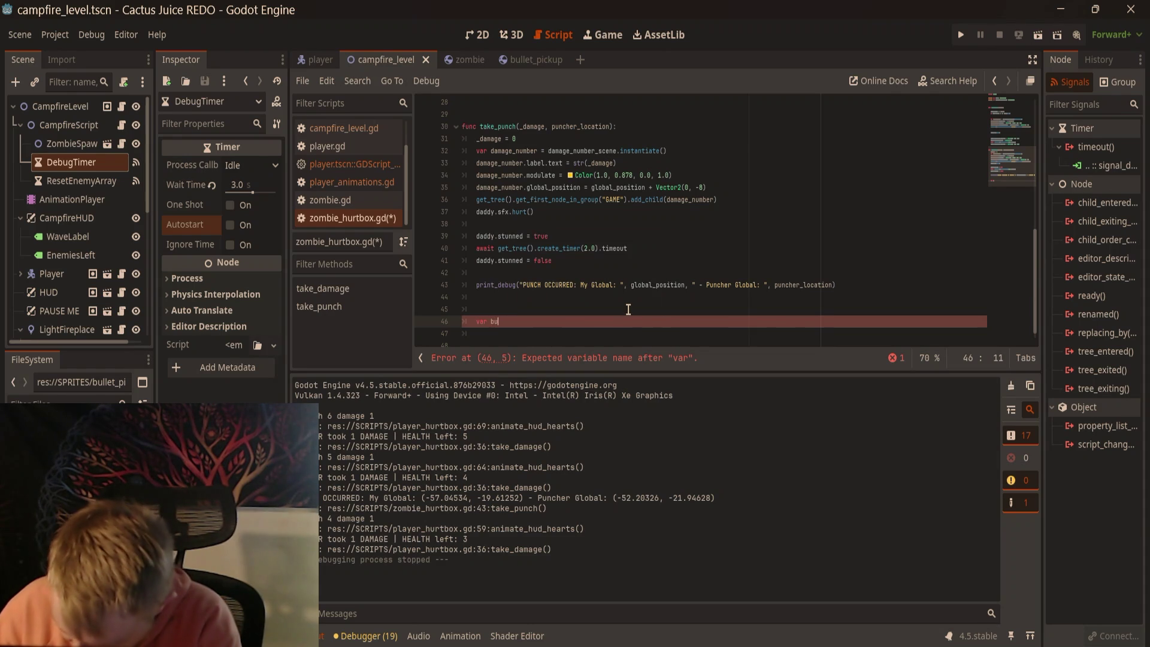
text(icker)
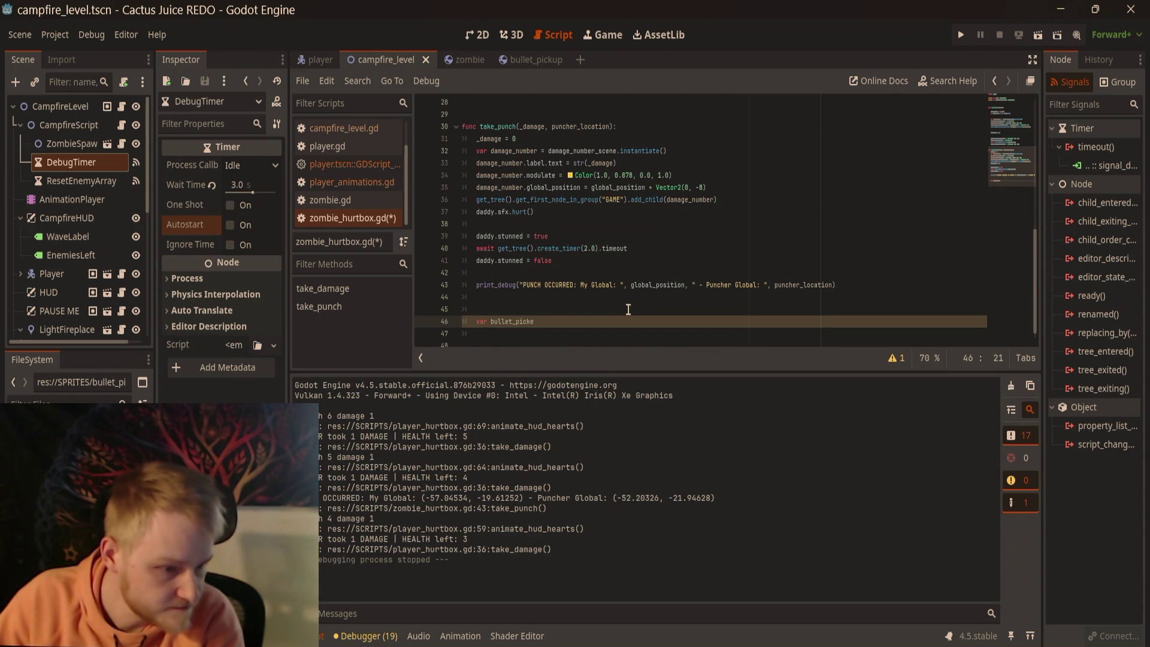
text(p)
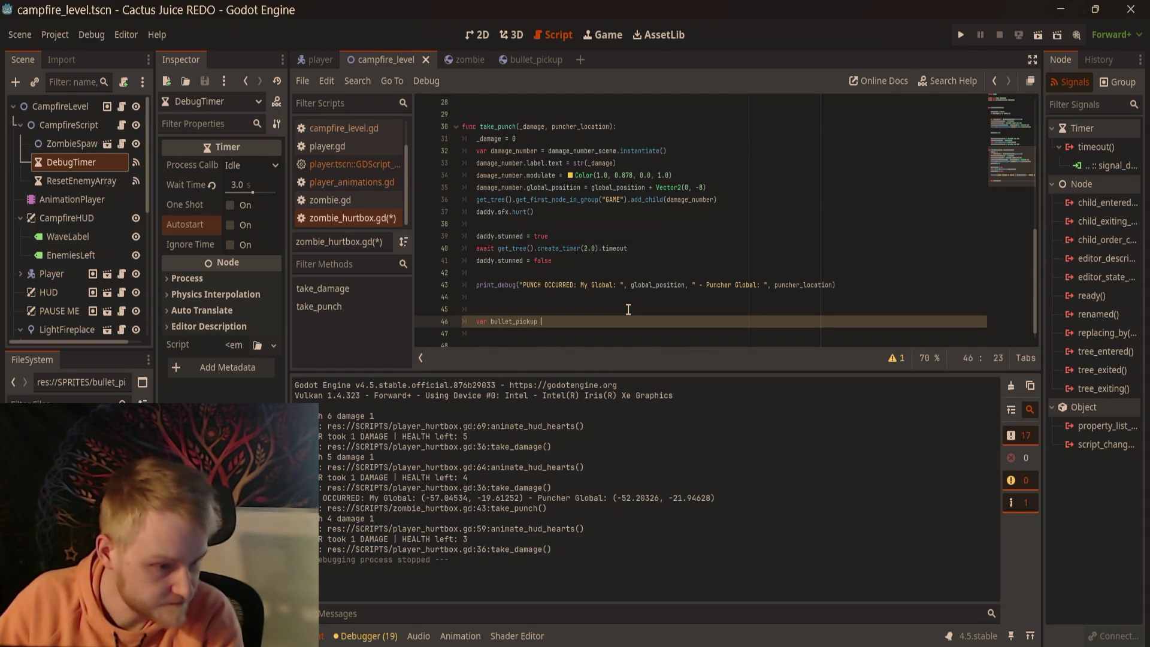
text(= )
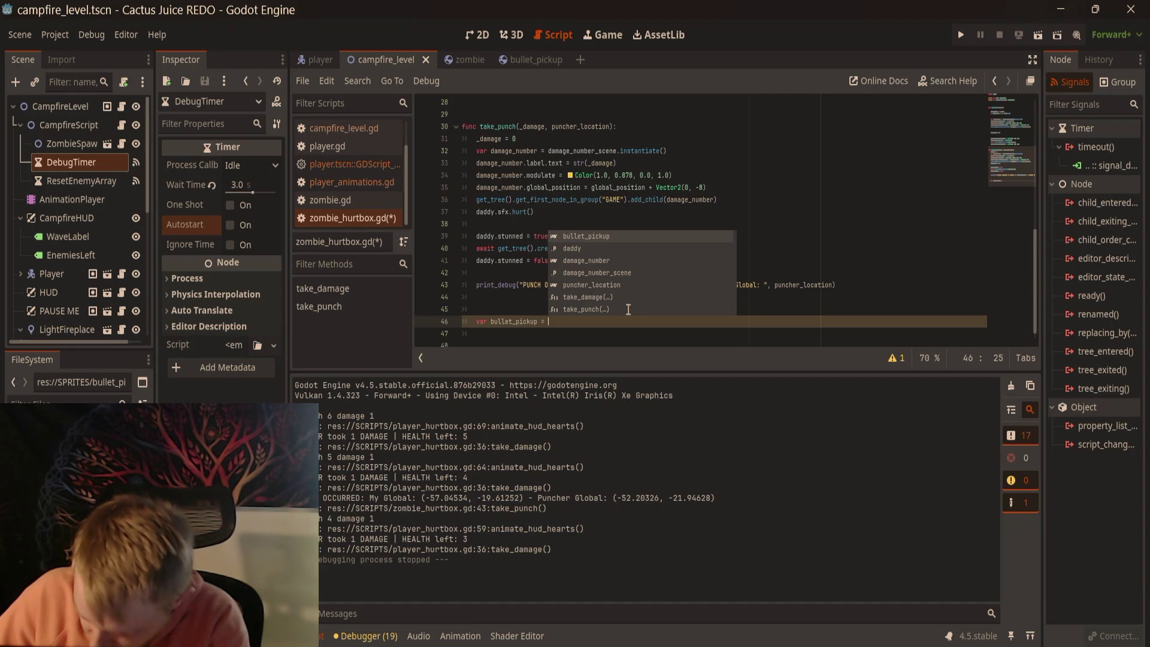
text(bull)
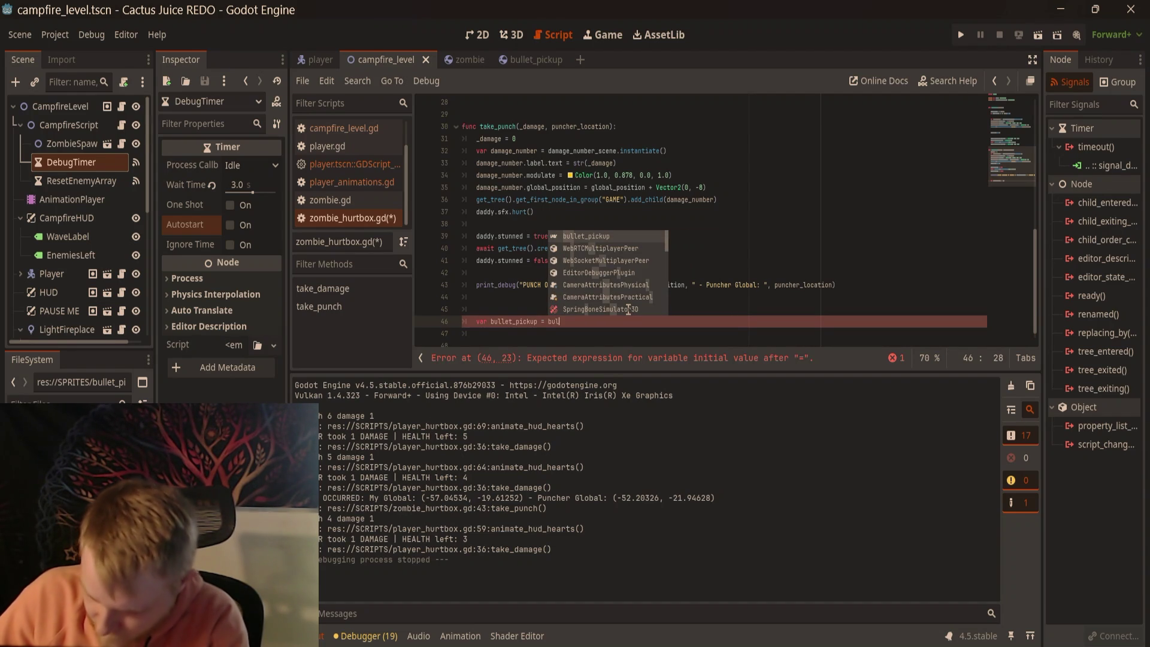
text(et_pickup)
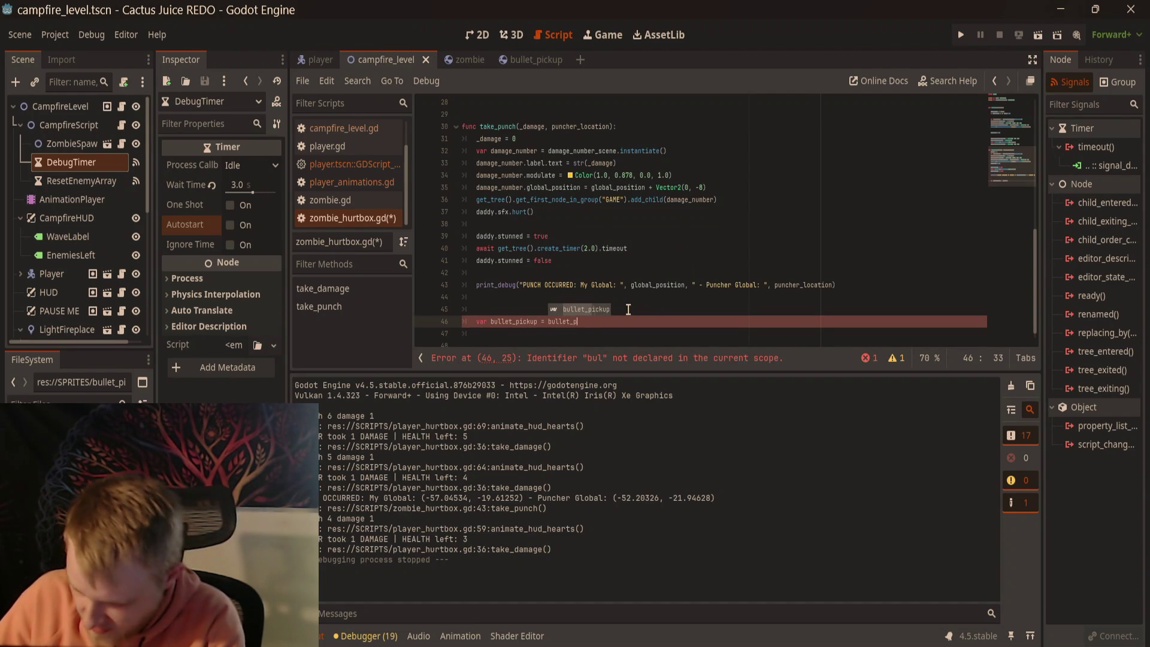
text(scene)
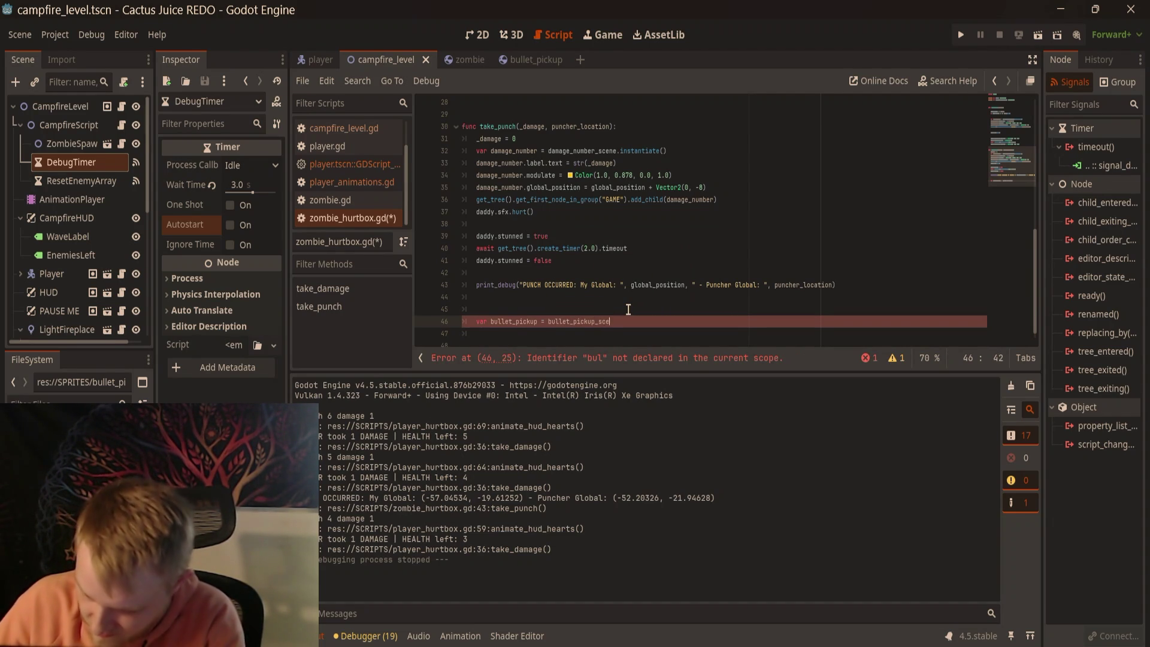
text(insta)
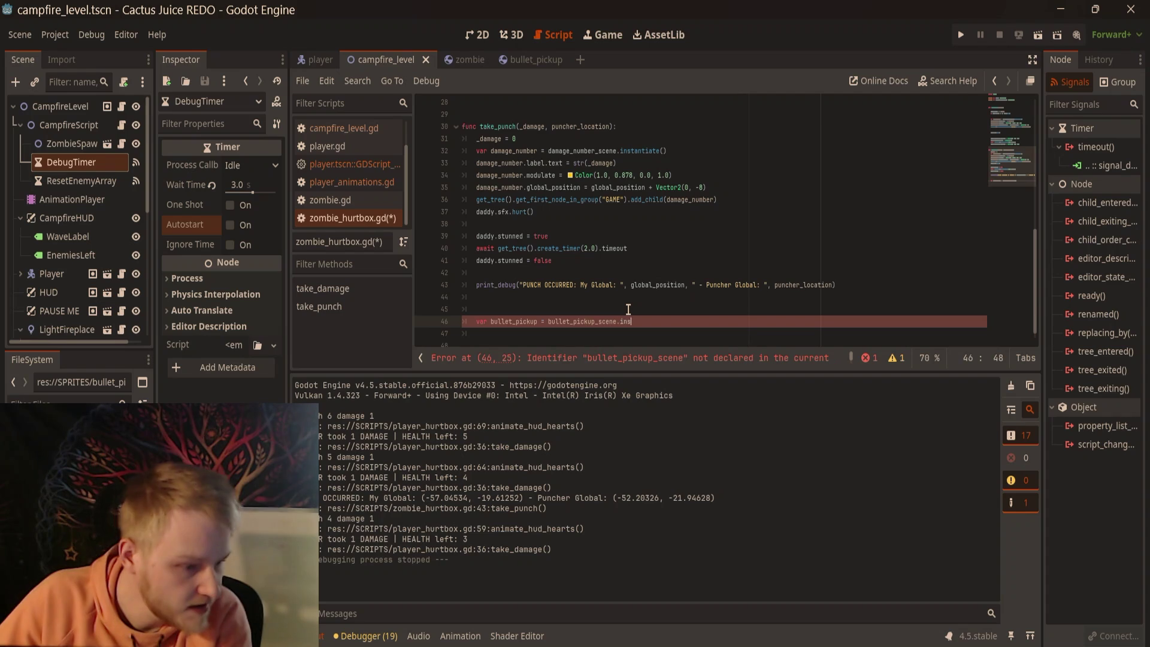
text(ntiat)
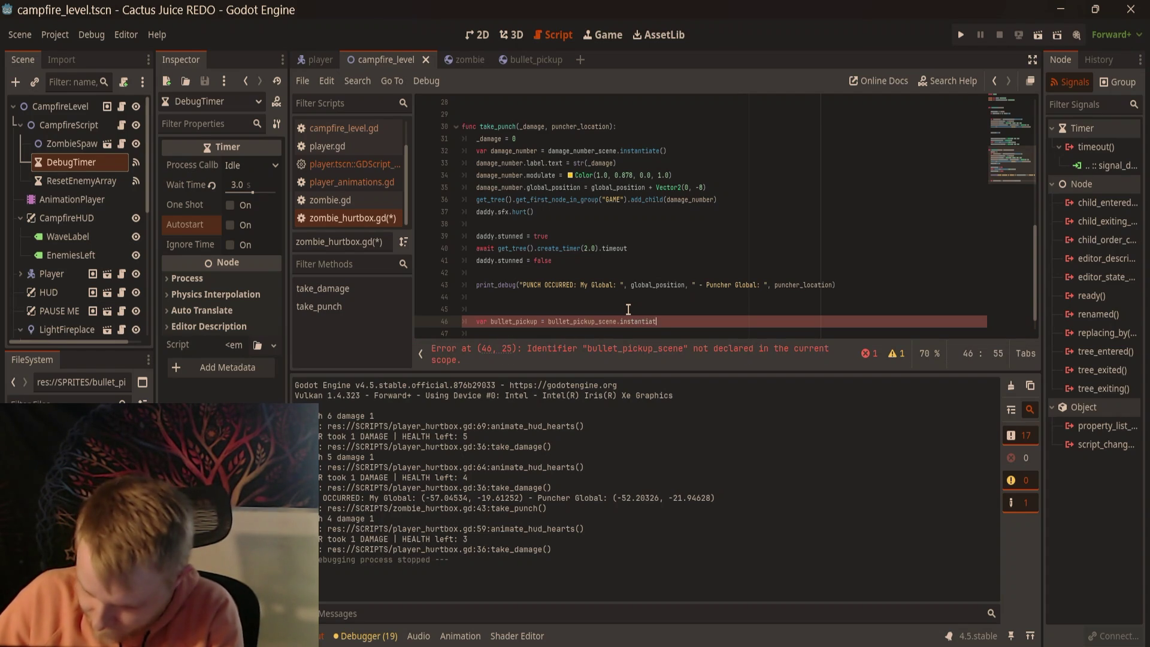
text(())
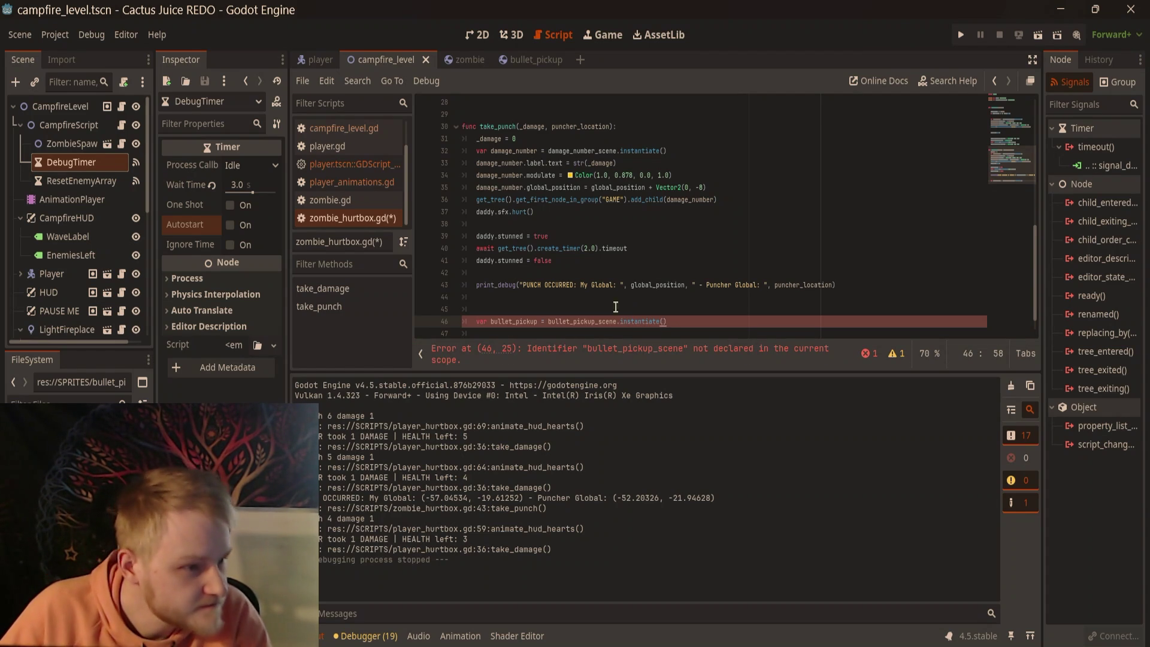
scroll(624, 306, up, 10)
click(689, 120)
click(682, 182)
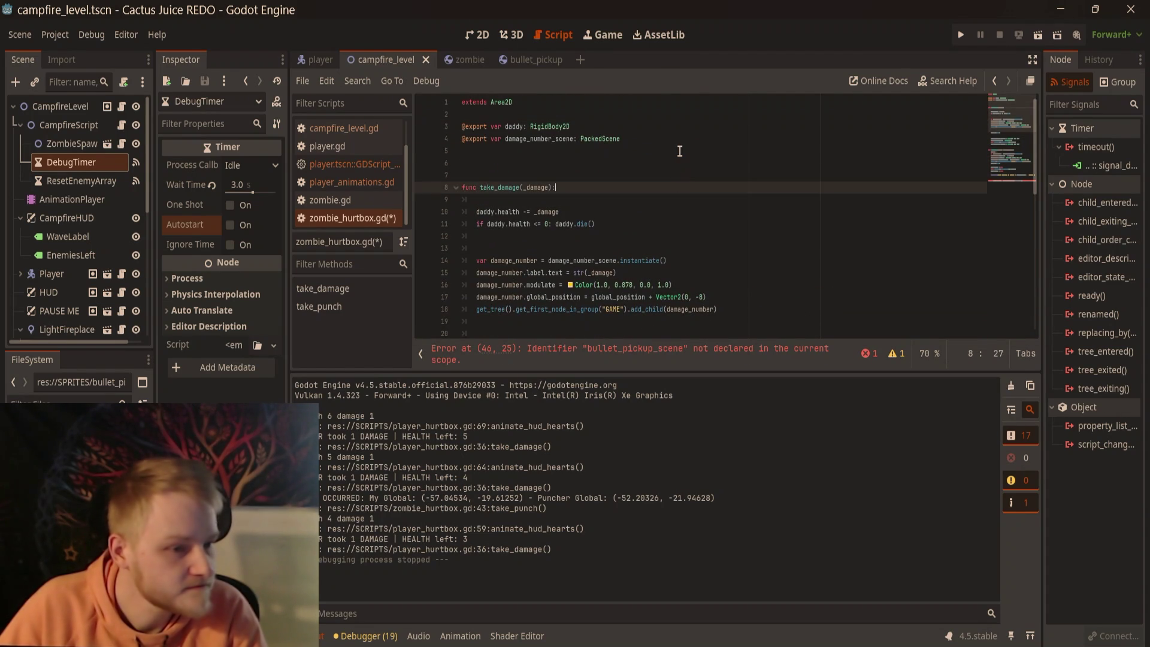
click(681, 155)
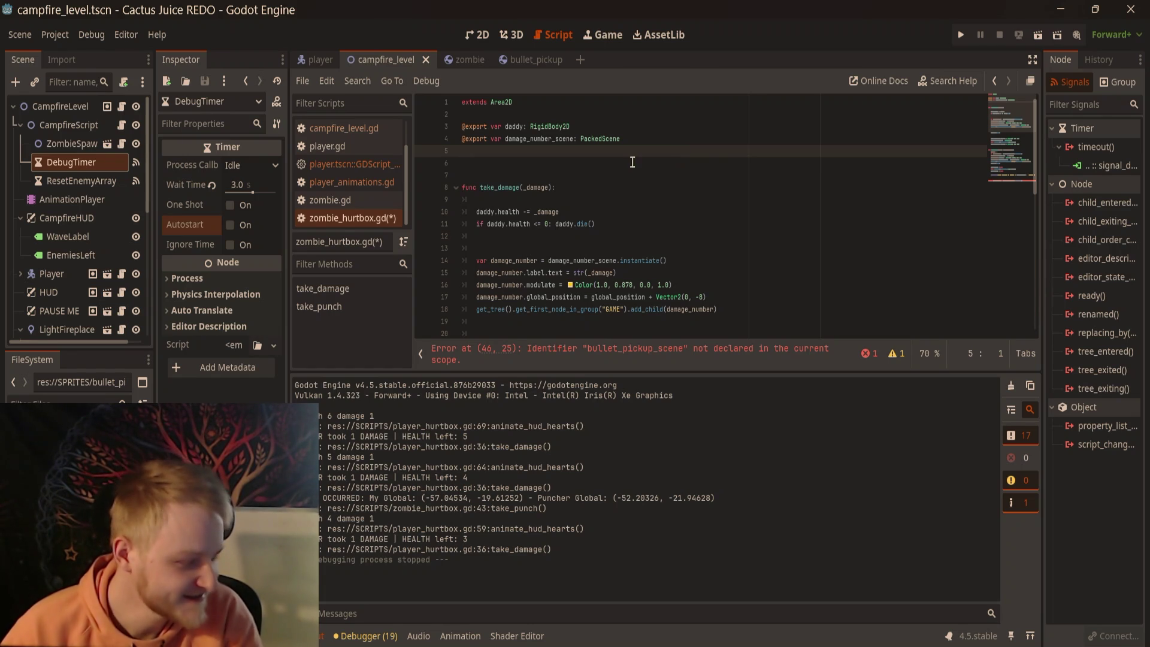
scroll(632, 162, down, 10)
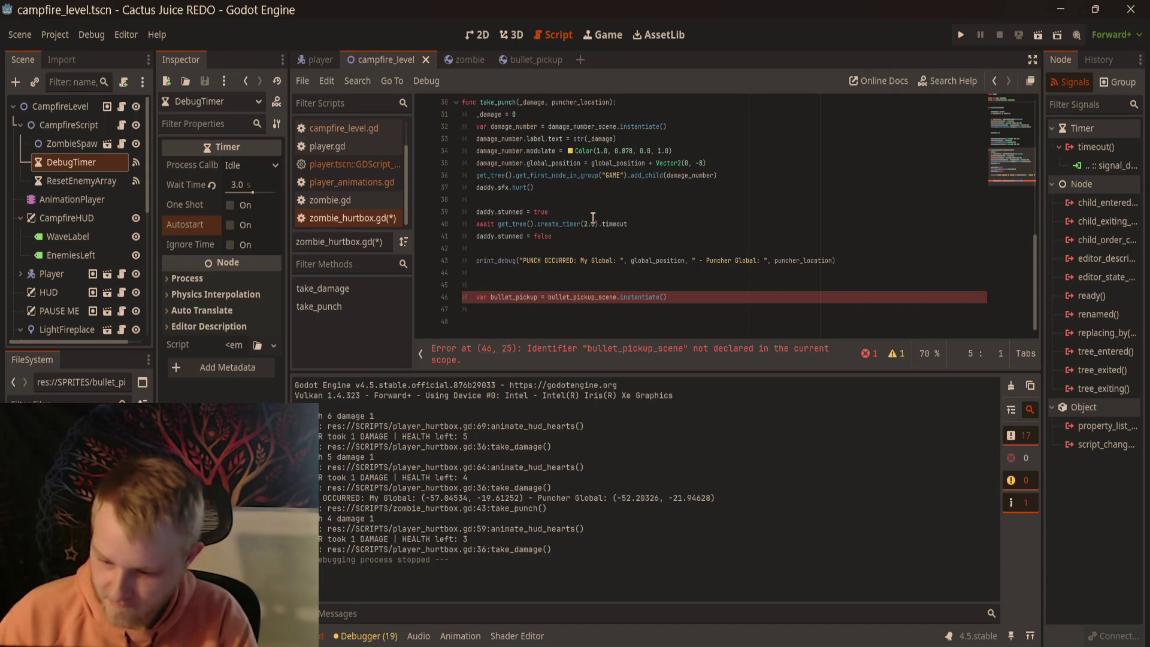
click(746, 302)
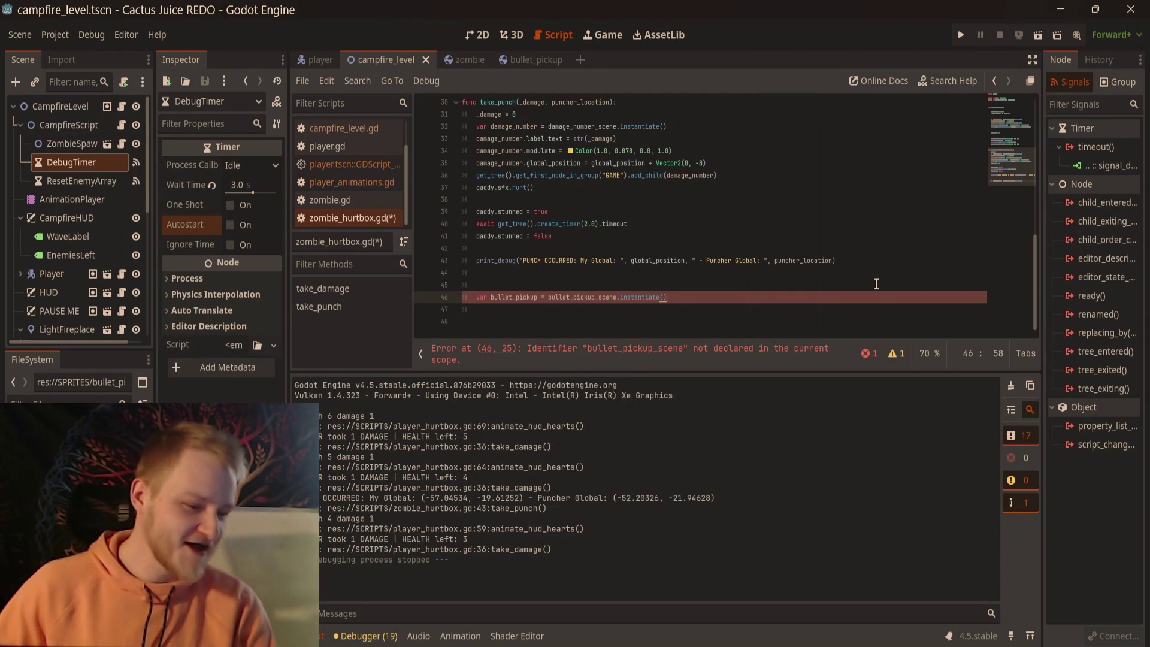
click(814, 284)
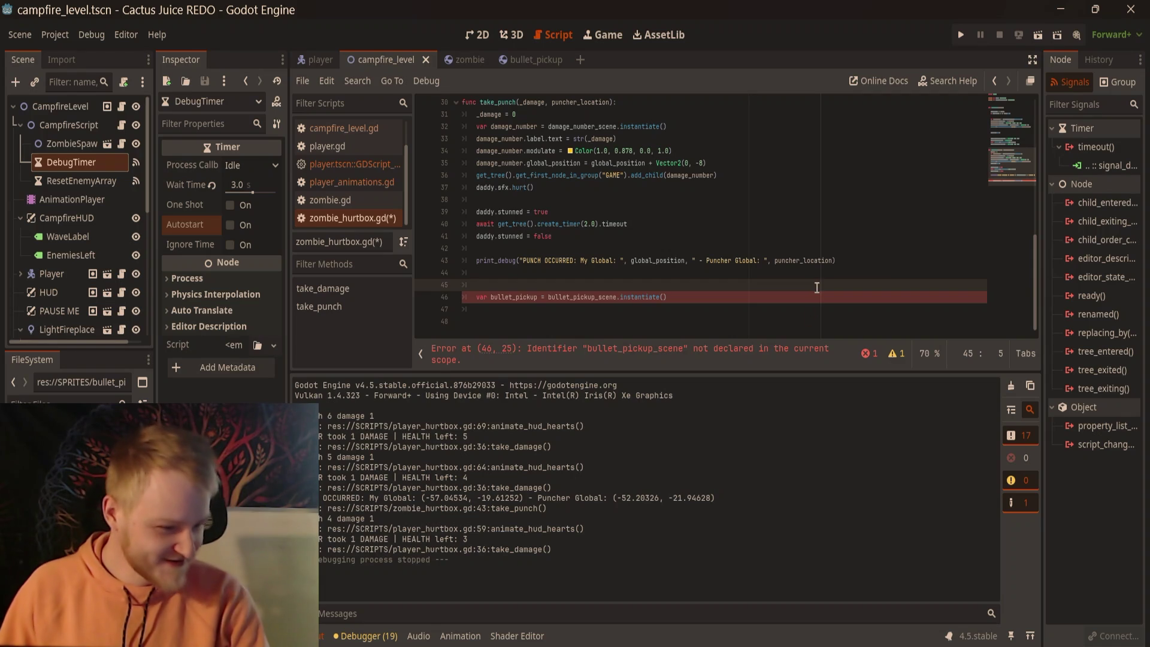
click(816, 298)
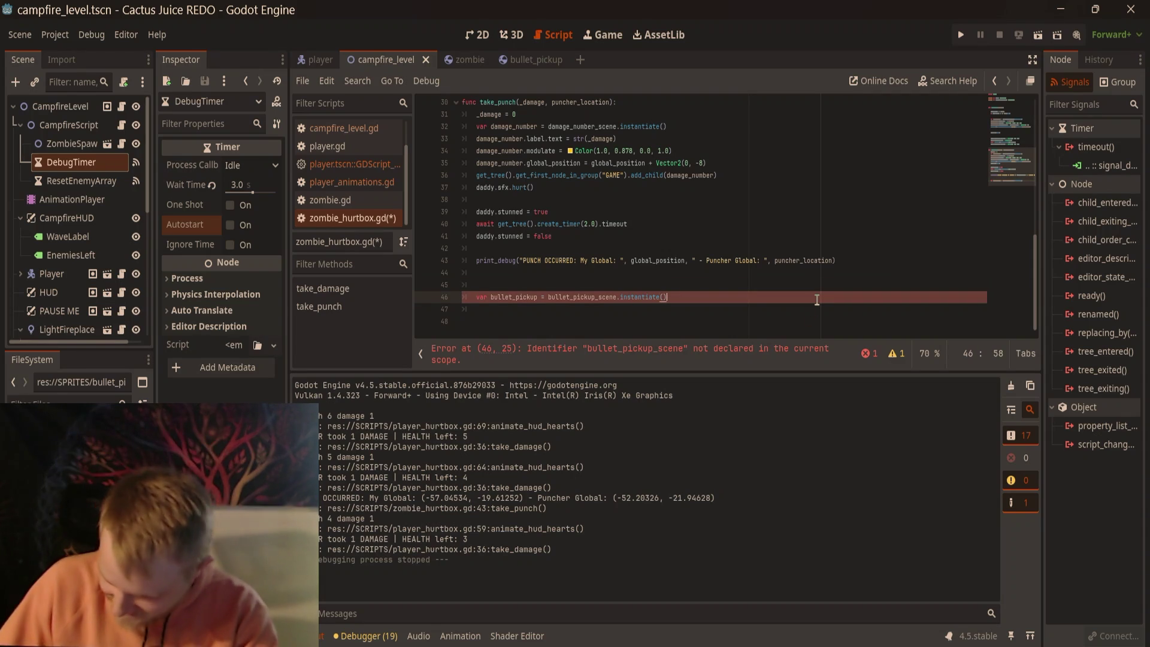
click(704, 306)
click(715, 297)
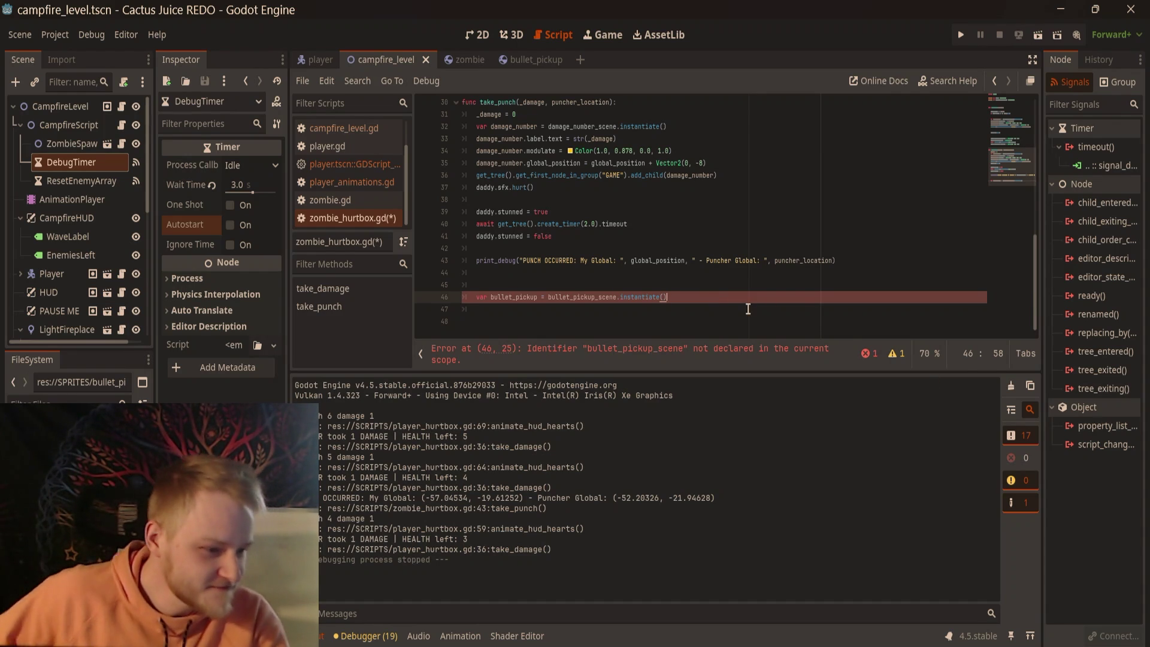
click(539, 309)
scroll(599, 240, up, 6)
Step: Place the caret on empty line 6 under the script's exported variables
scroll(707, 238, up, 4)
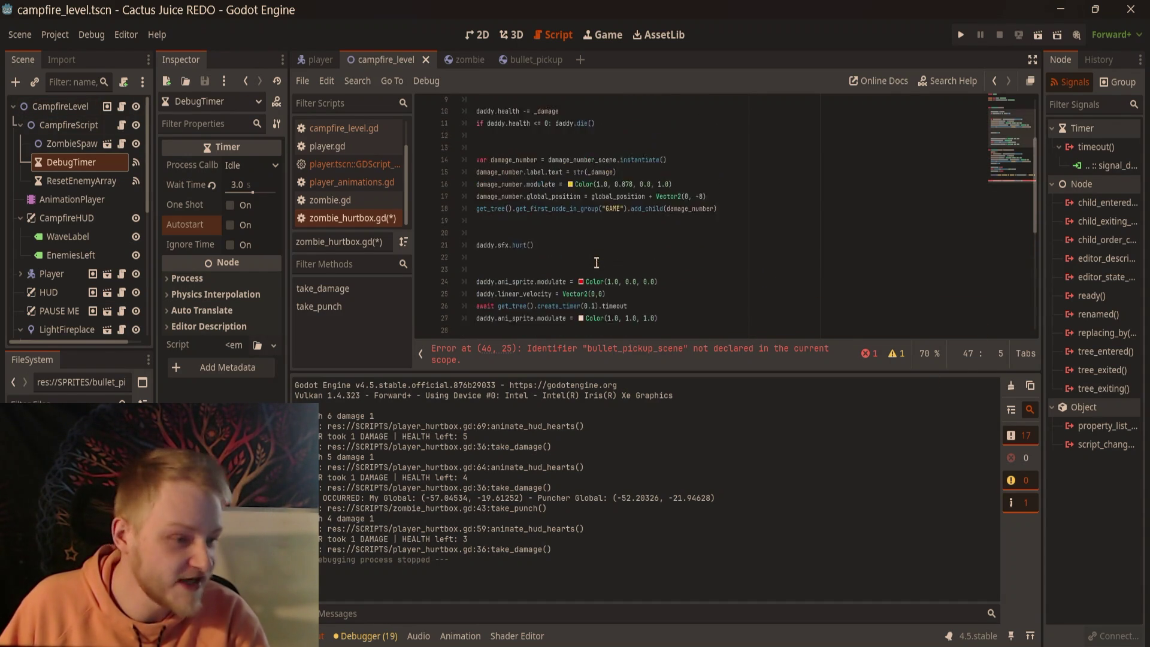
click(669, 118)
click(676, 164)
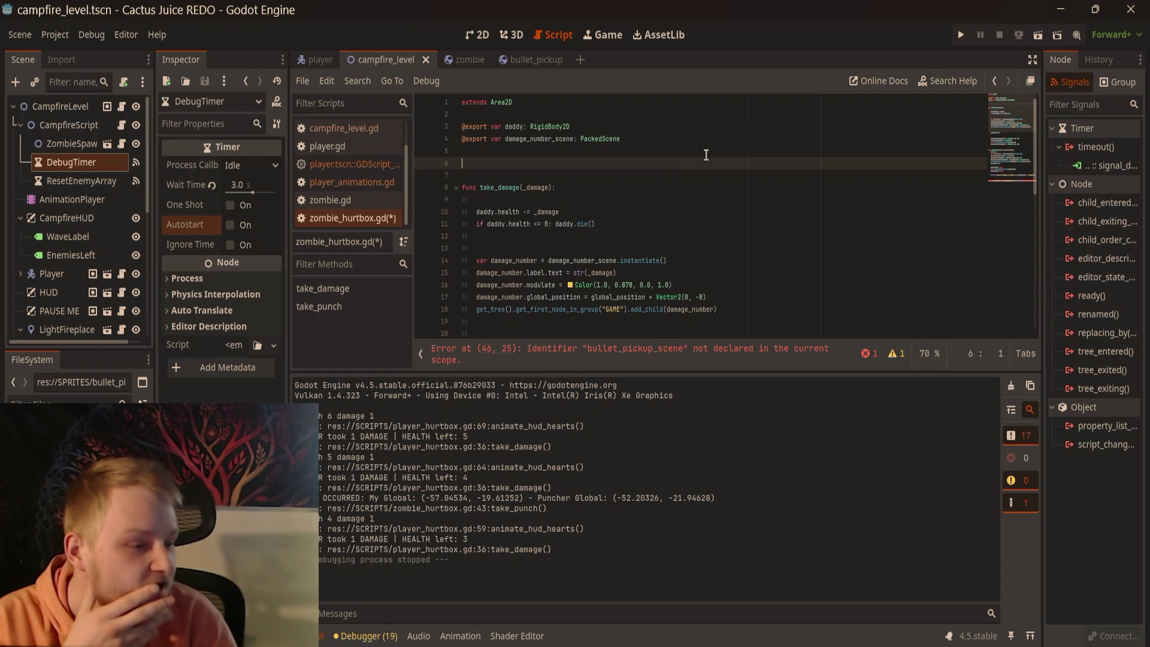
Step: Open test_level_generator.tscn, dismiss the load-errors notice, and view it in 2D
click(581, 61)
click(602, 60)
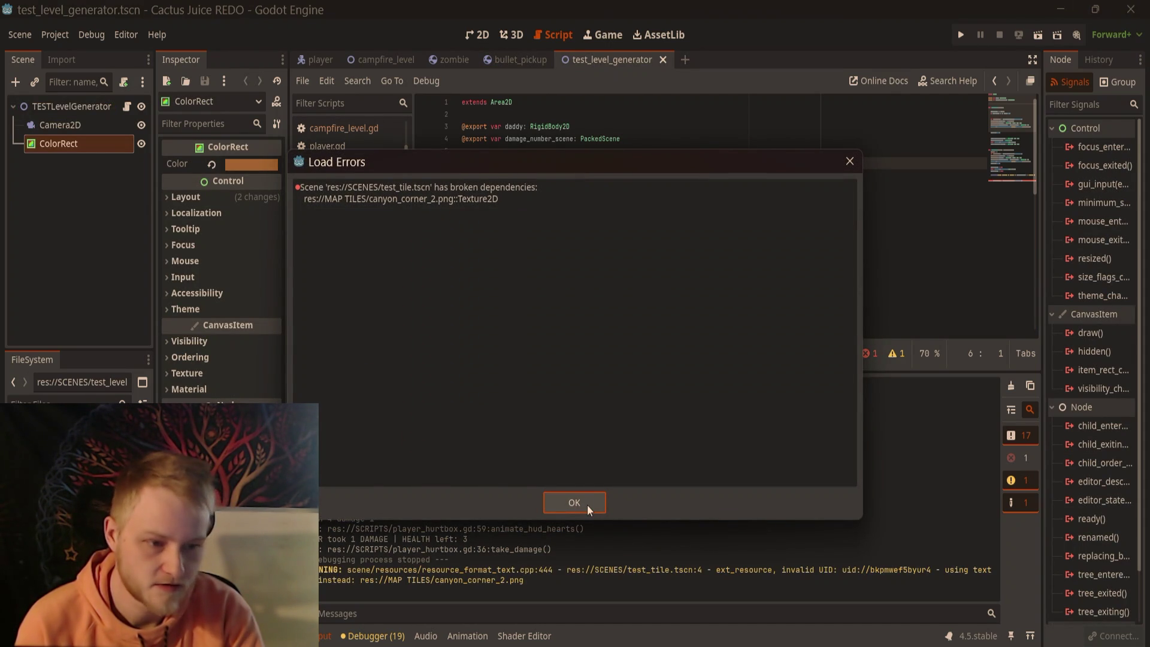
click(587, 504)
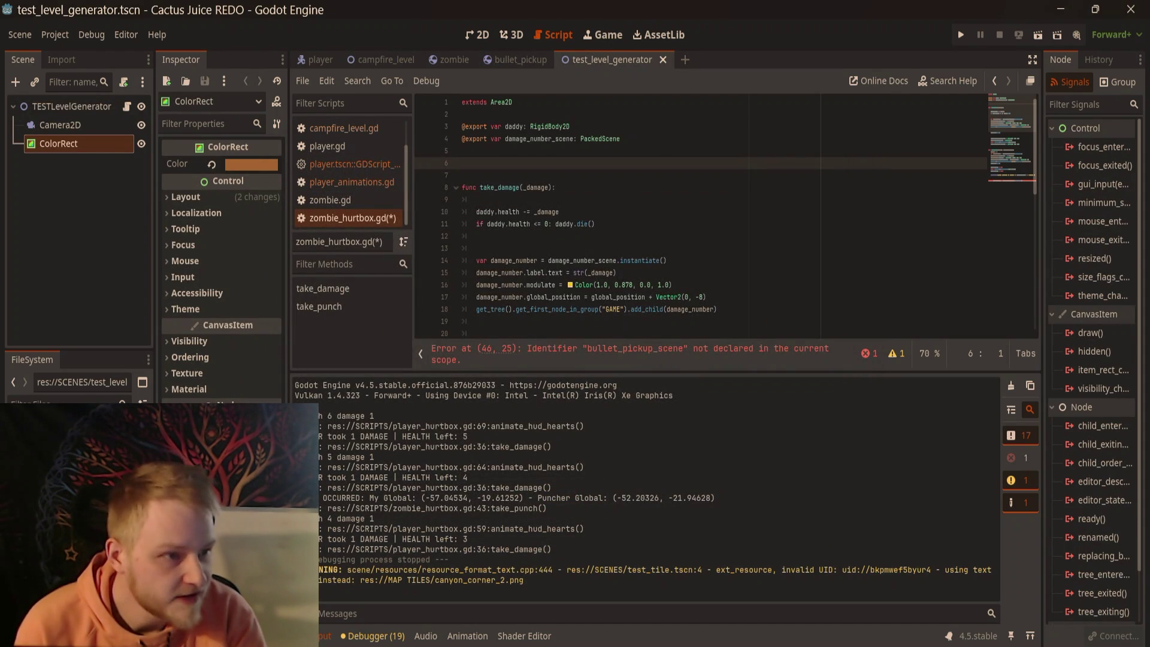
click(490, 38)
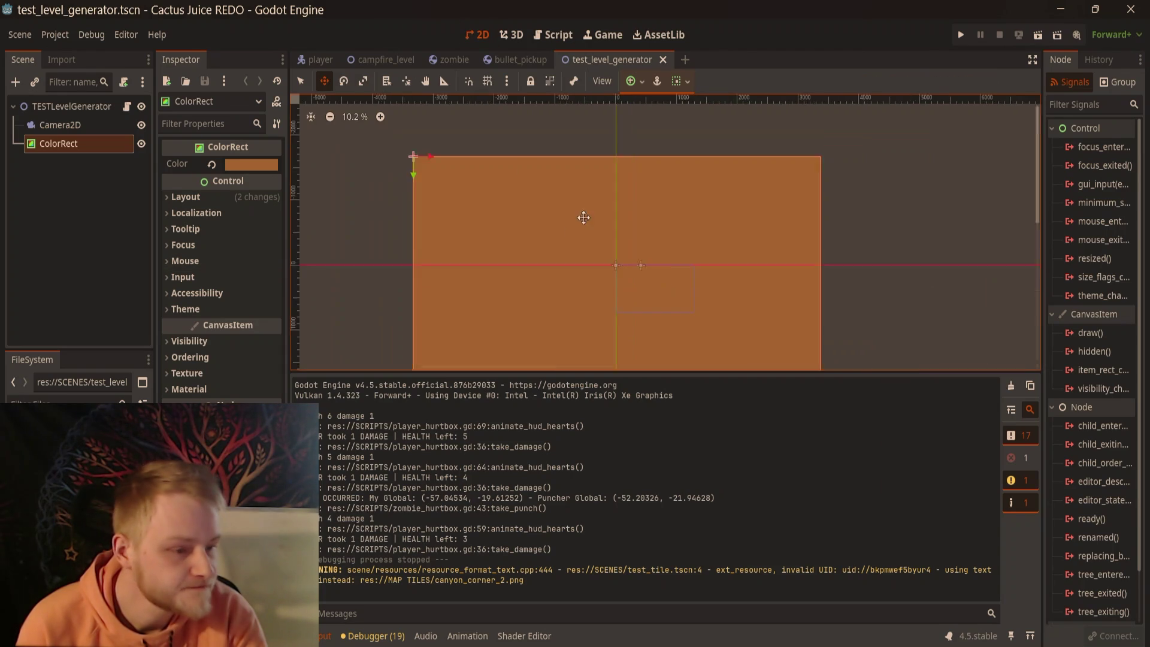
scroll(583, 217, down, 5)
Step: Run test_level_generator, which halts on test_tile.gd line 85's missing-file preload
scroll(597, 212, up, 2)
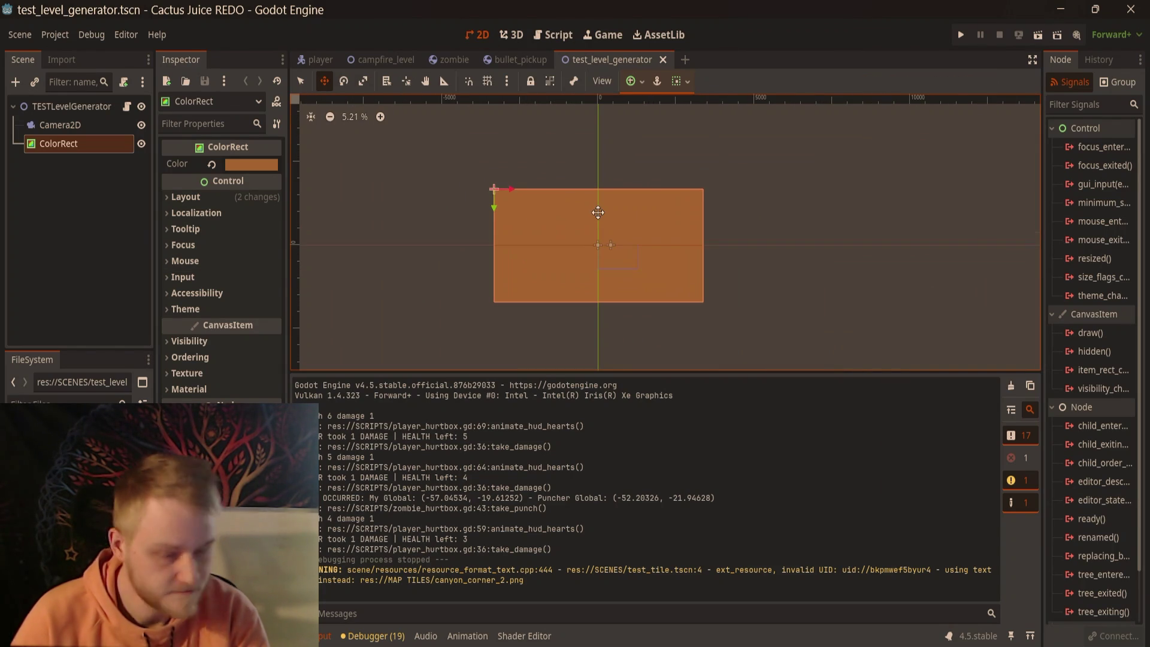
key(F6)
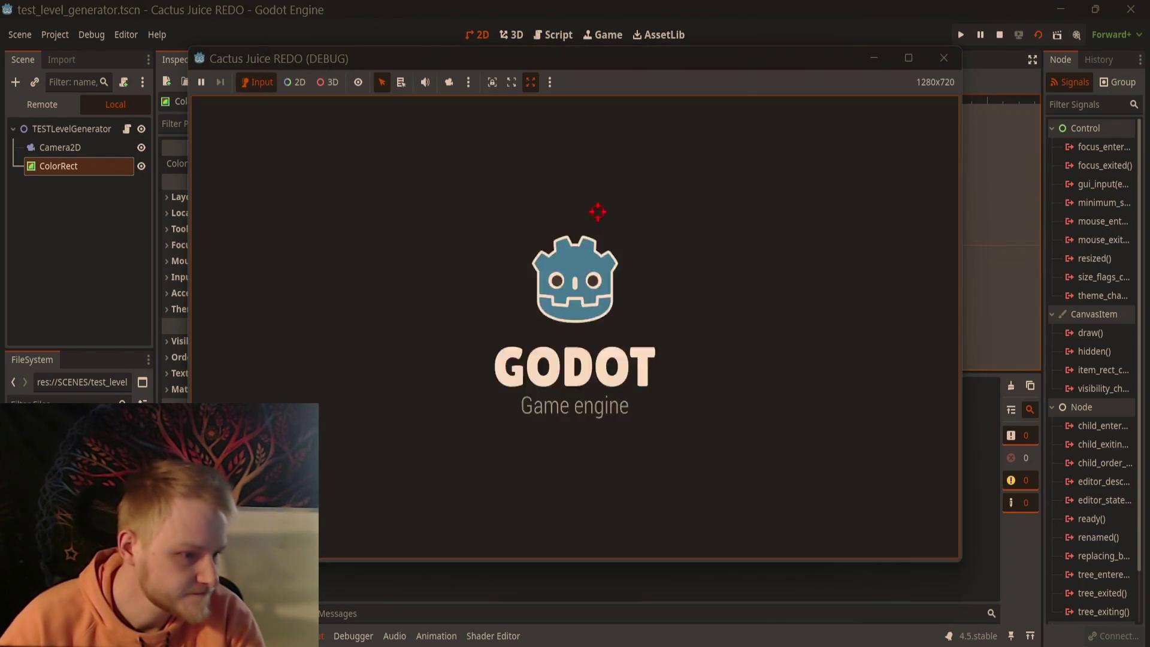
scroll(599, 212, up, 5)
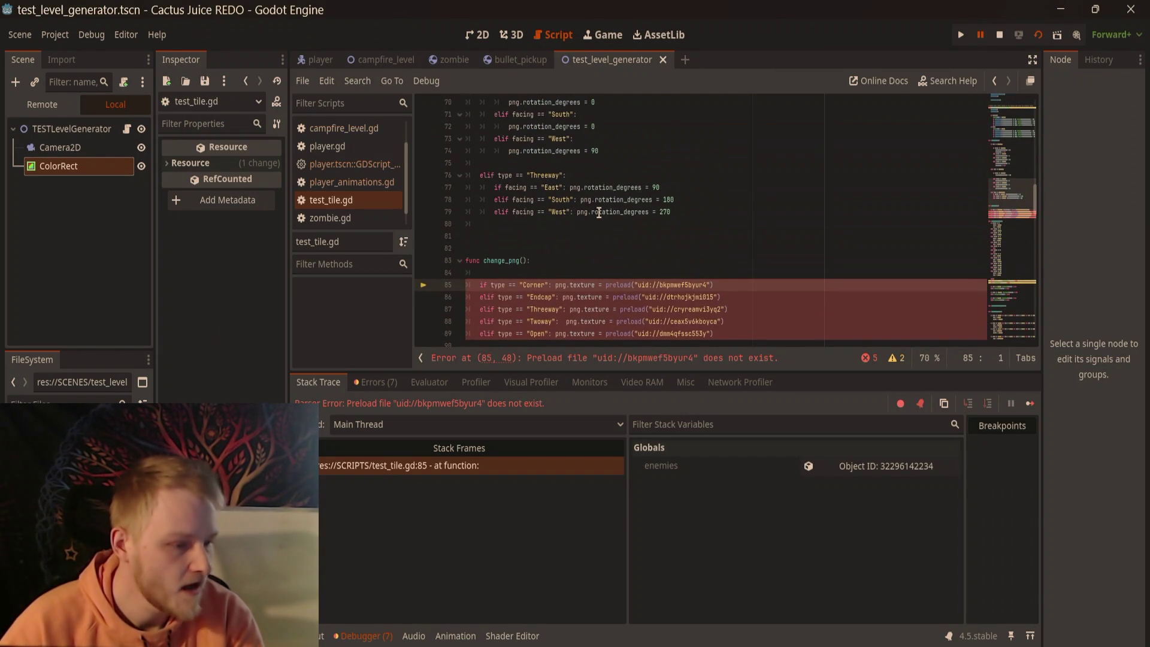
key(F6)
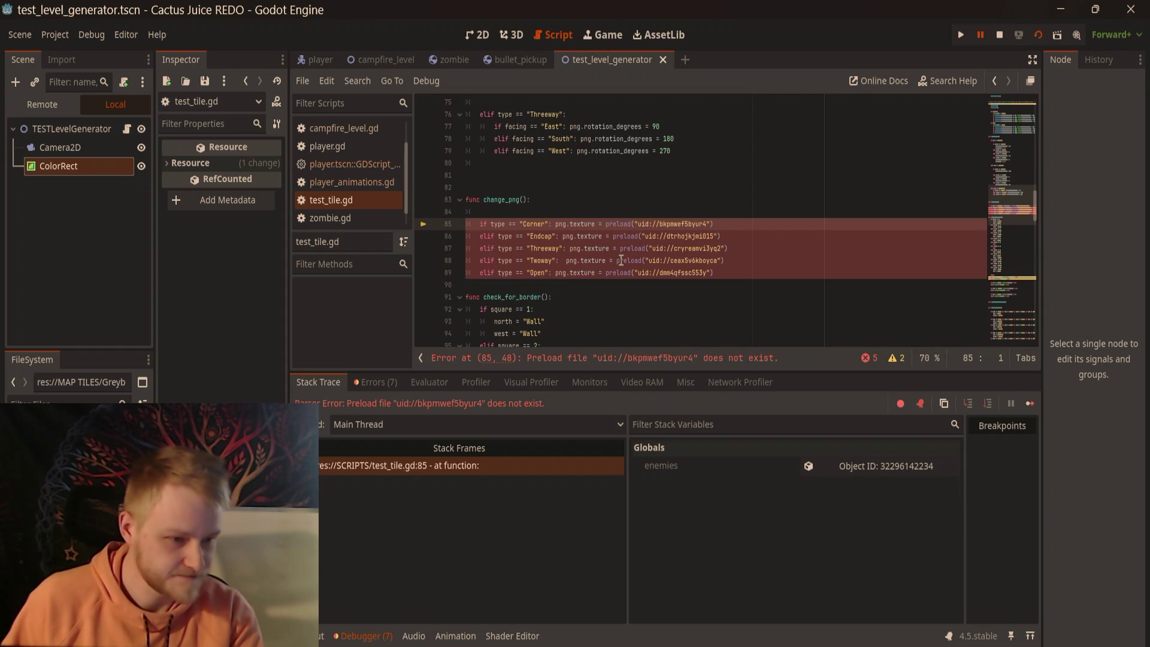
Step: Replace the broken Corner, Endcap and Threeway preloads in change_png with a working pasted preload
click(741, 223)
drag(732, 224, 606, 225)
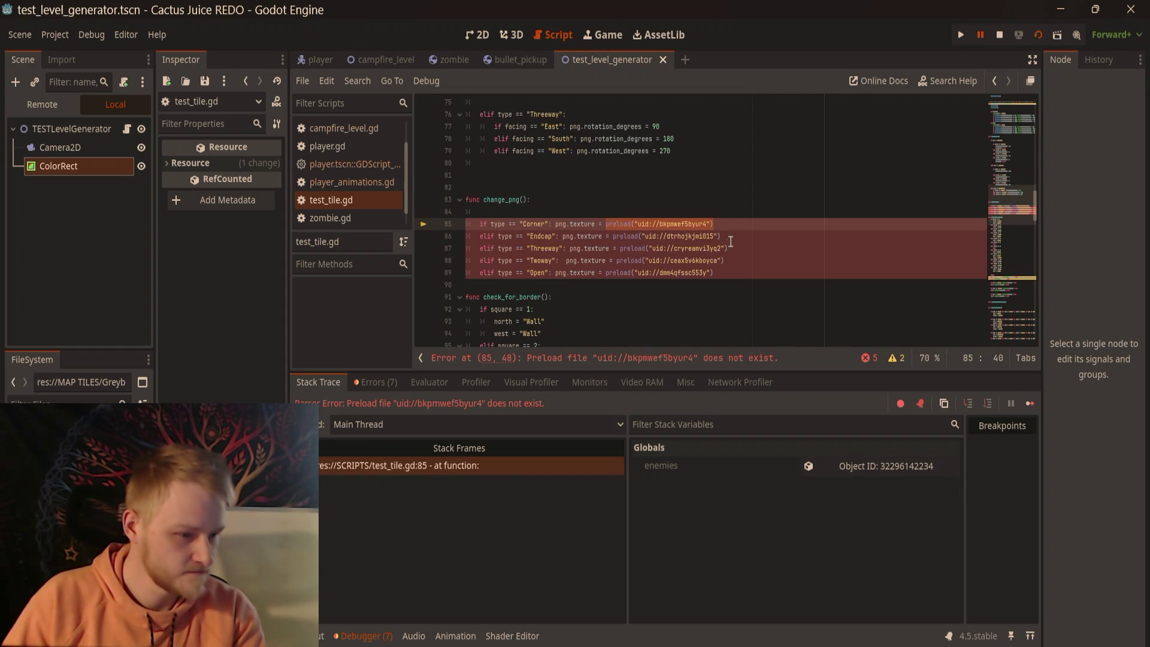
key(BackSpace)
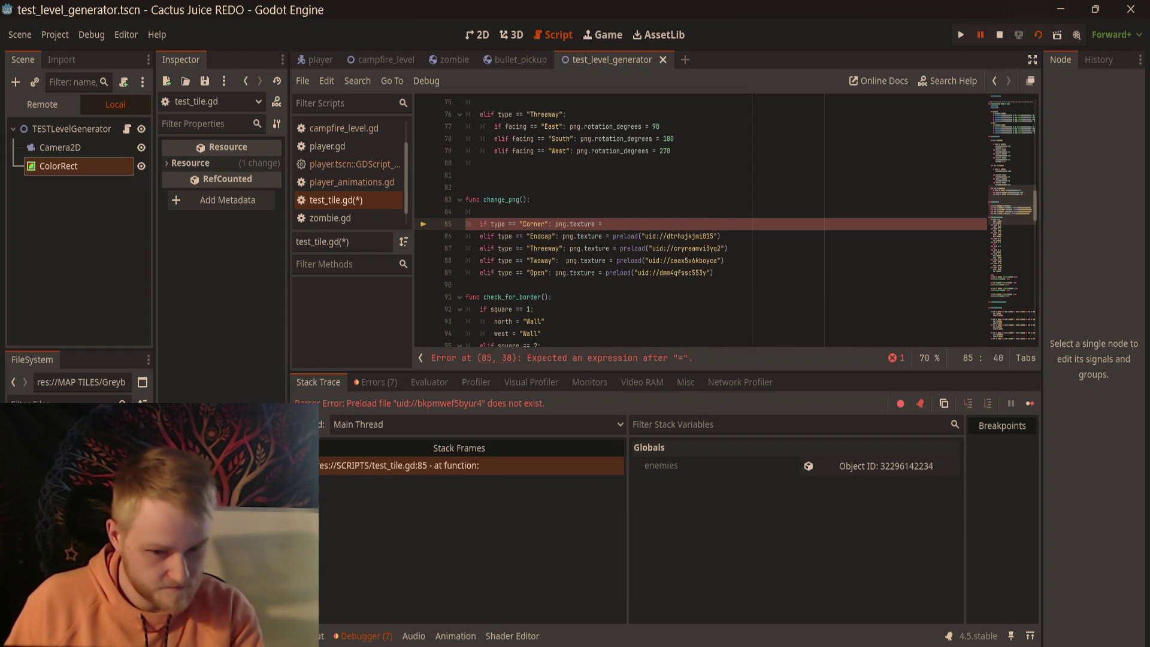
text(preload("uid://bol26k0y3d4td"))
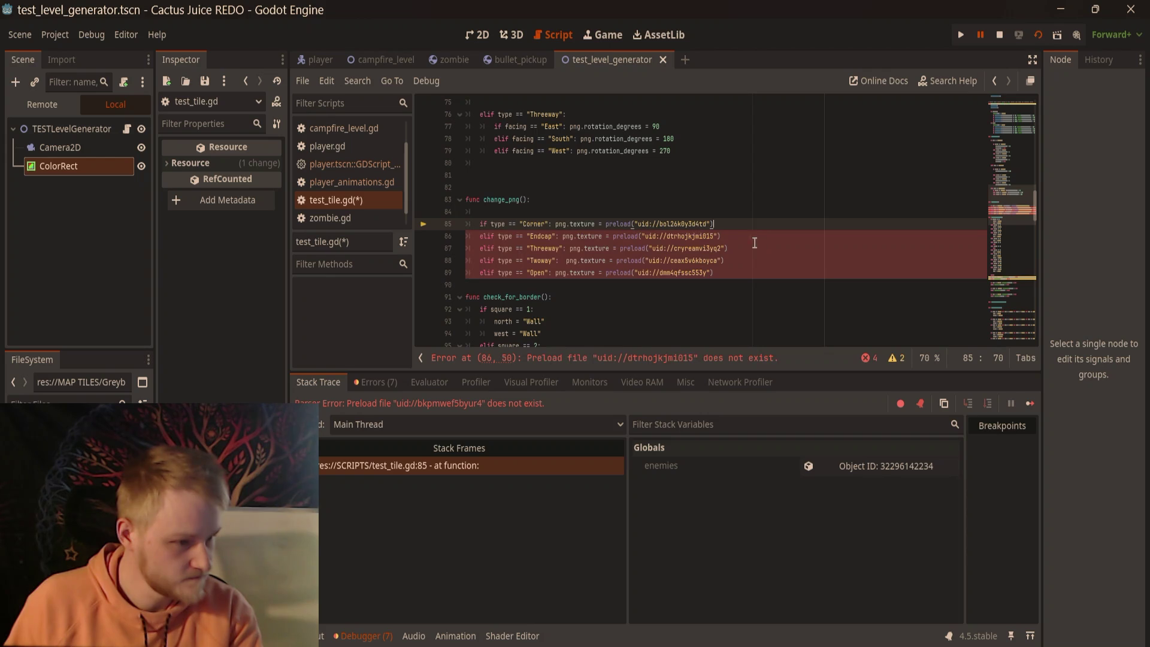
drag(721, 236, 613, 236)
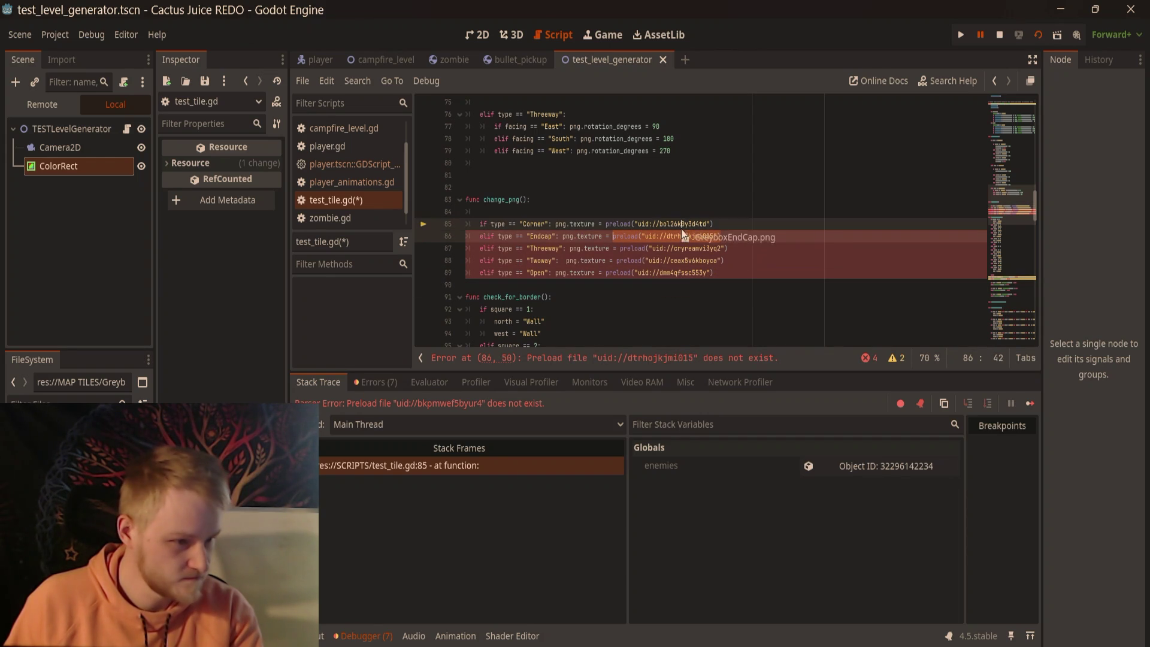
text(preload("uid://b2jid1k6qtxcx"))
mouse_move(730, 249)
mouse_down()
mouse_move(576, 250)
mouse_move(785, 246)
mouse_up()
click(619, 251)
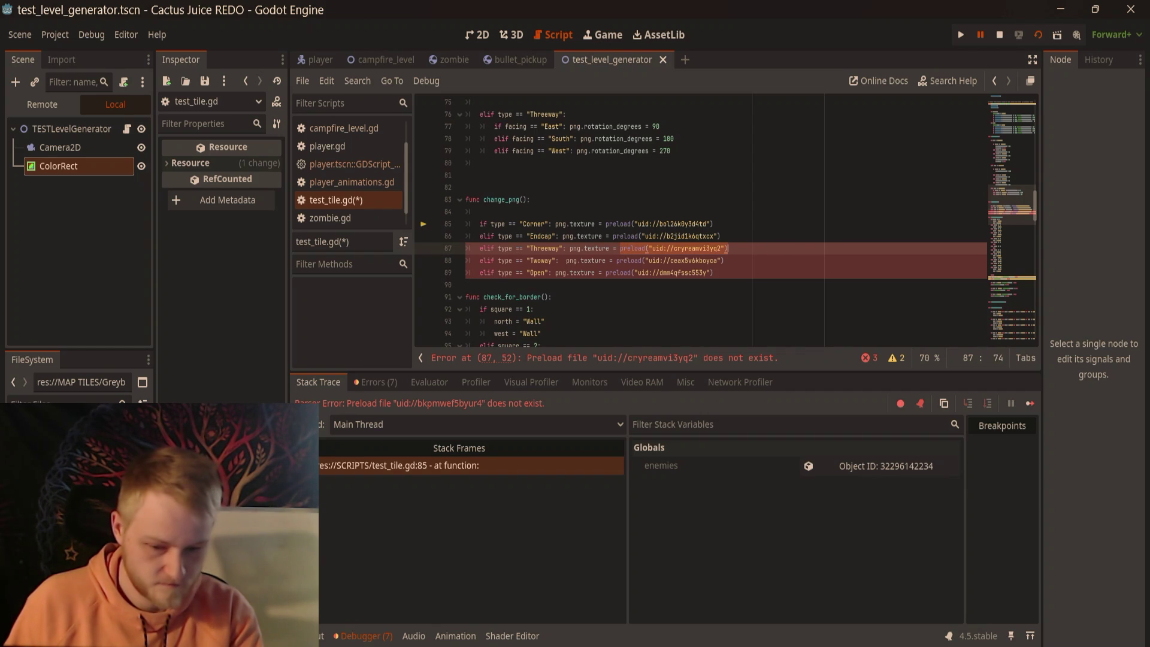
key(ctrl+v)
Step: Drag the correct textures into the Twoway and Open preload lines, then run the scene
scroll(659, 264, down, 1)
click(678, 260)
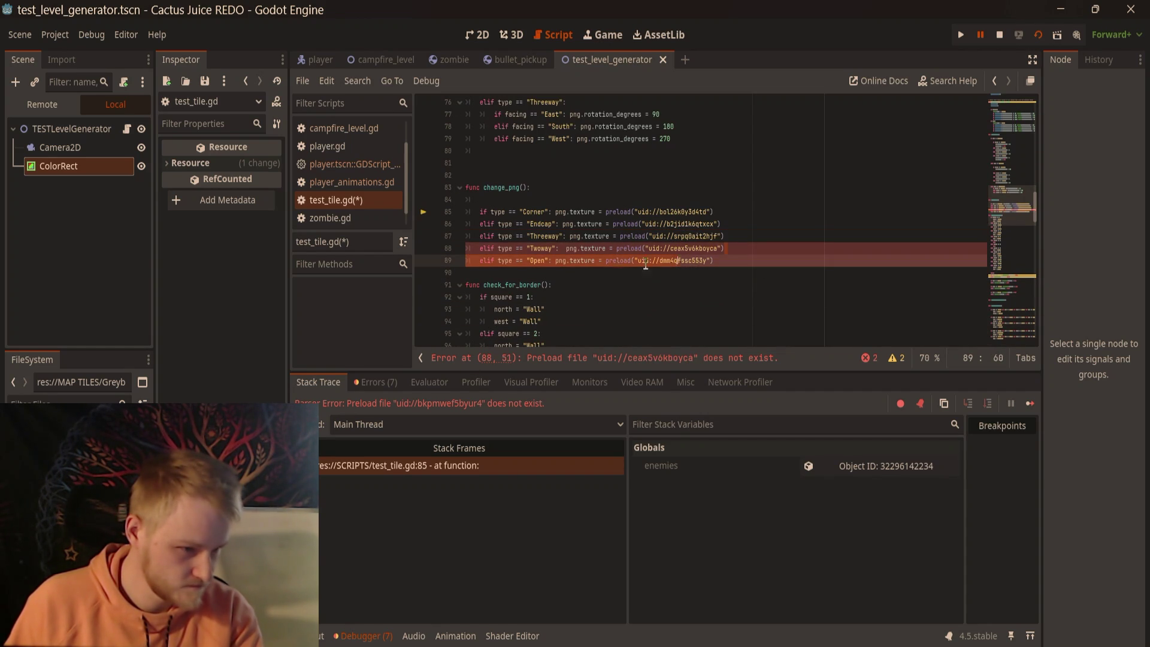
click(617, 249)
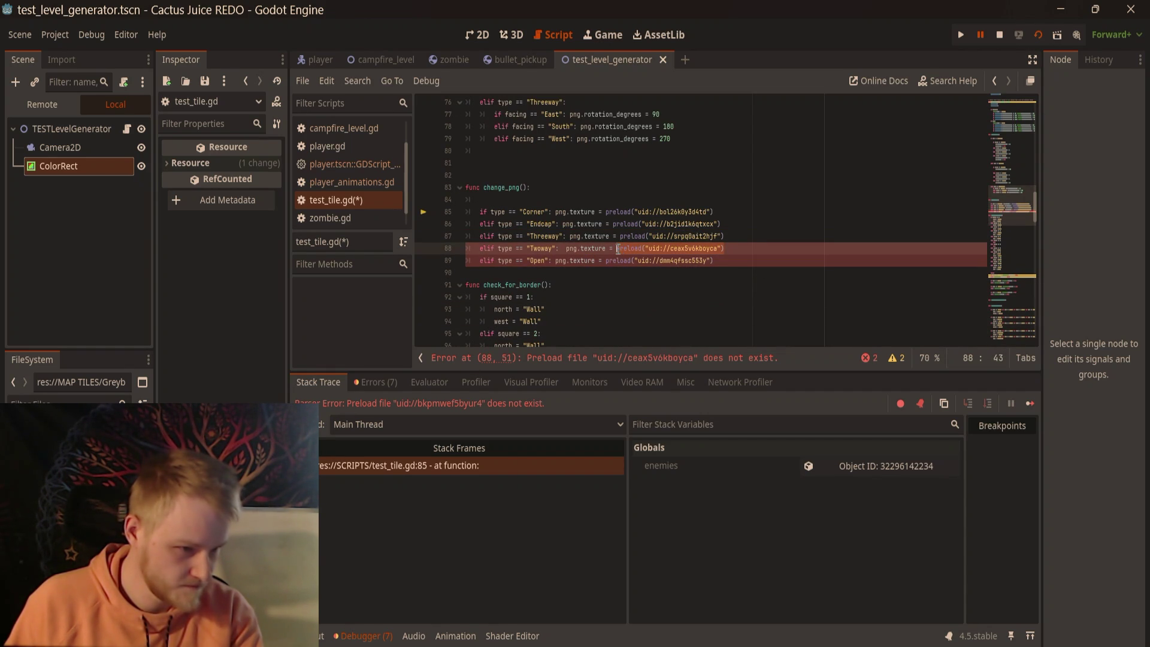
drag(78, 431, 675, 231)
scroll(616, 261, down, 1)
click(617, 261)
click(606, 248)
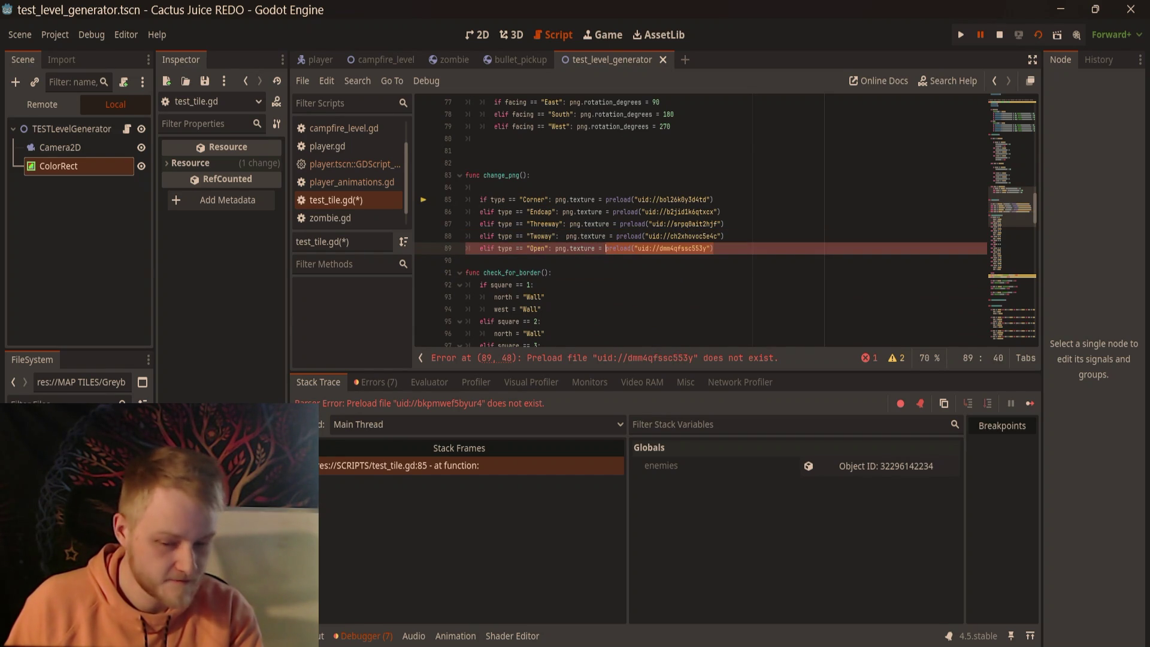
mouse_move(78, 431)
mouse_down()
mouse_move(595, 297)
mouse_move(649, 246)
mouse_up()
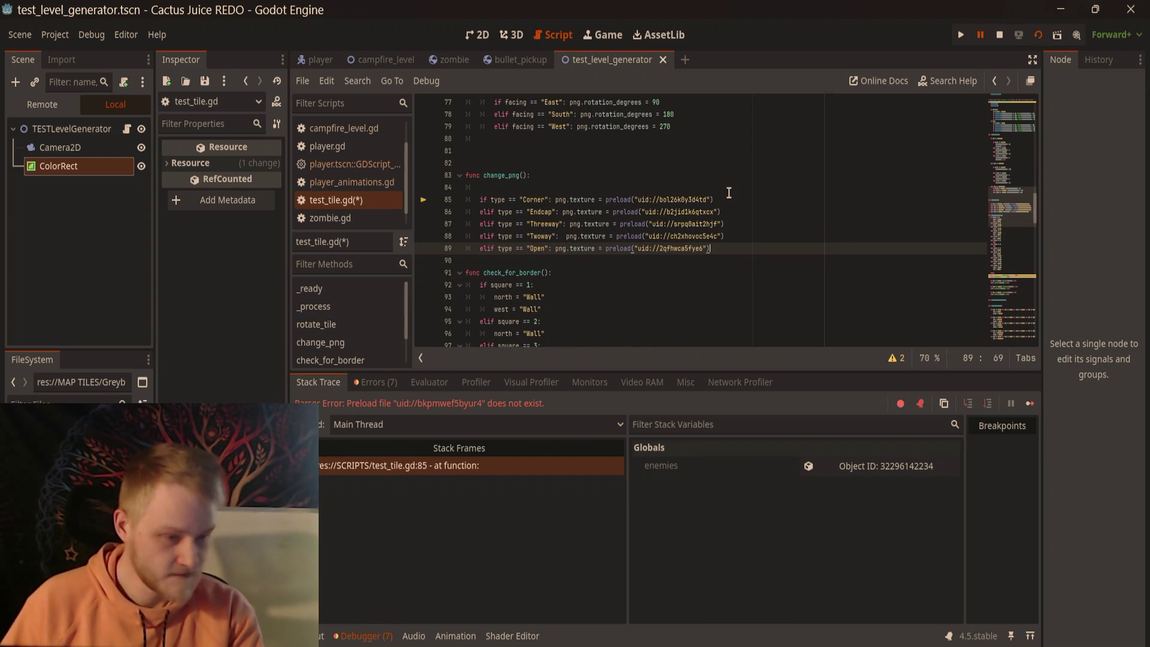
key(F6)
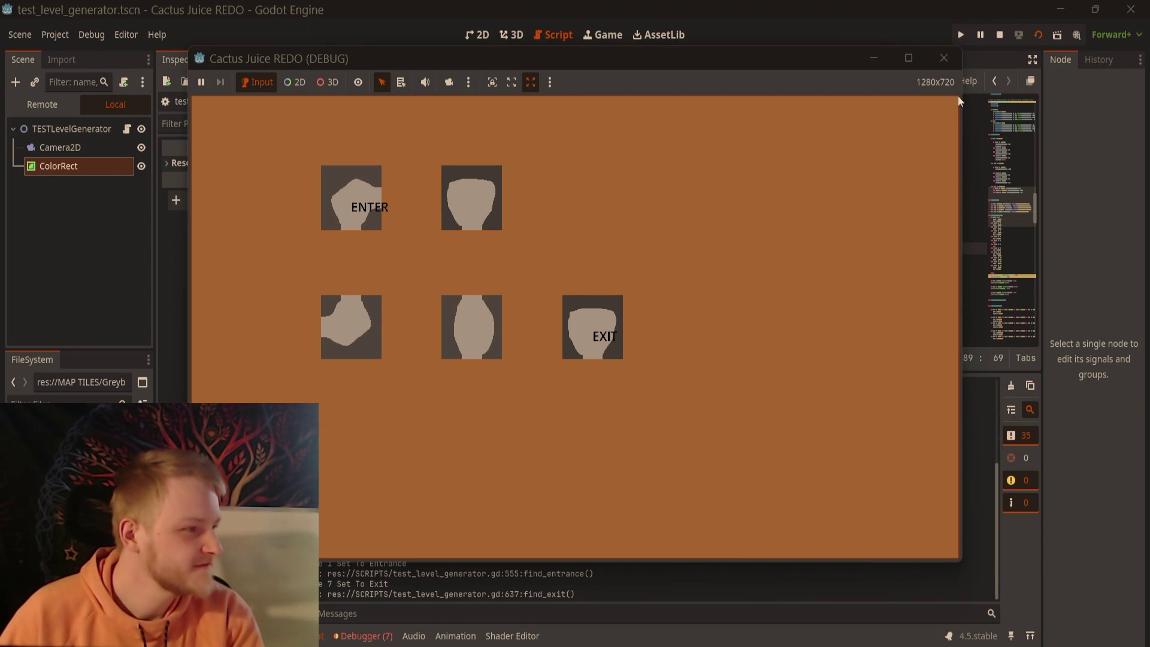
Step: Hide the orange ColorRect backdrop in the 2D view, then rerun and close the scene
click(951, 64)
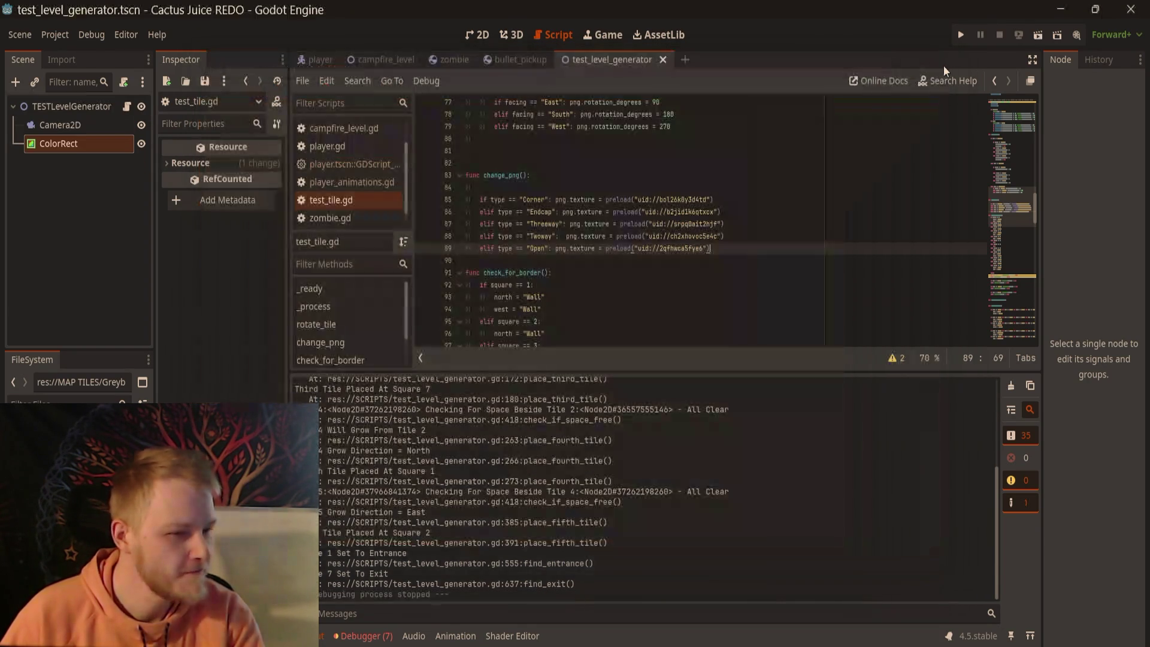
scroll(739, 241, up, 10)
scroll(739, 241, up, 9)
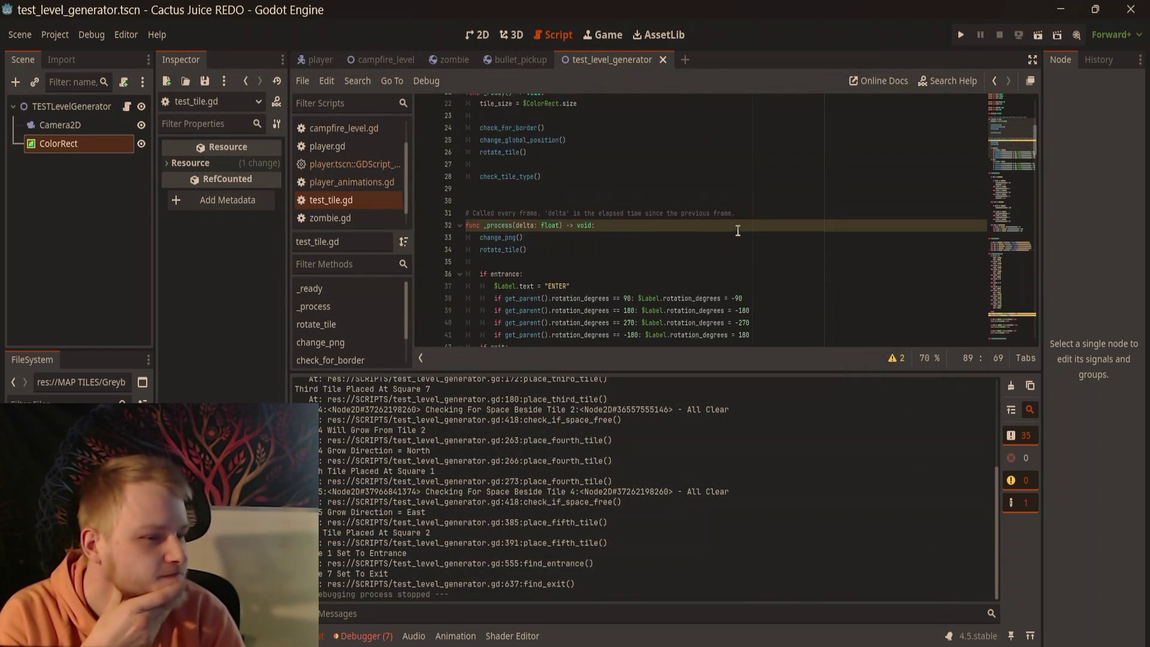
click(465, 38)
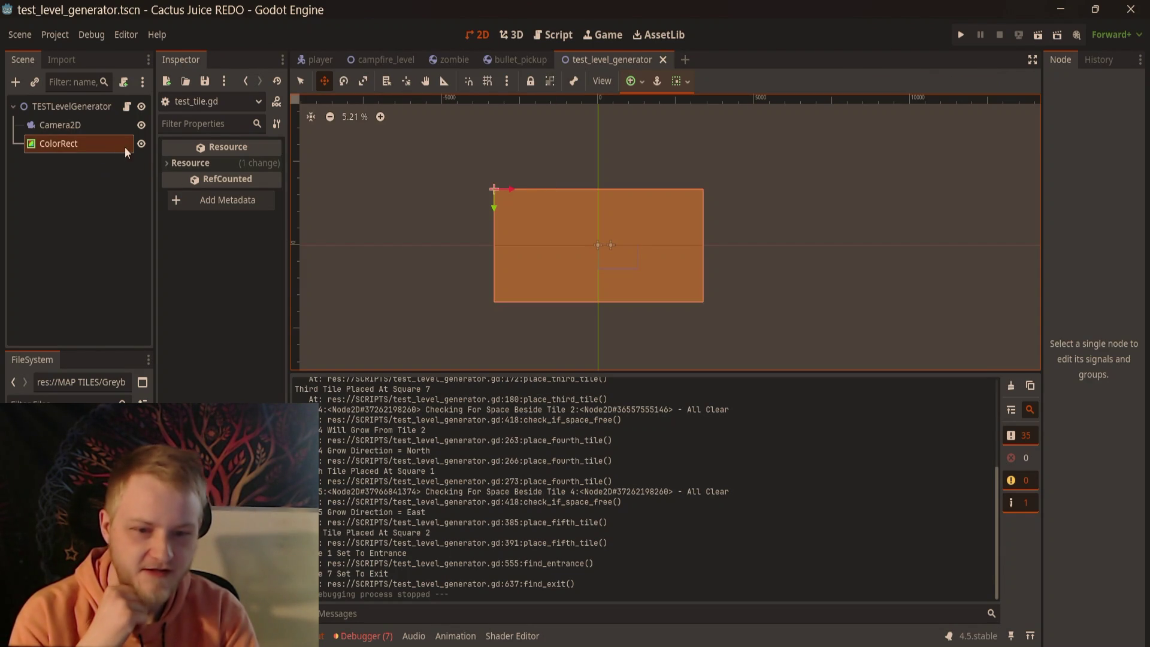
click(142, 143)
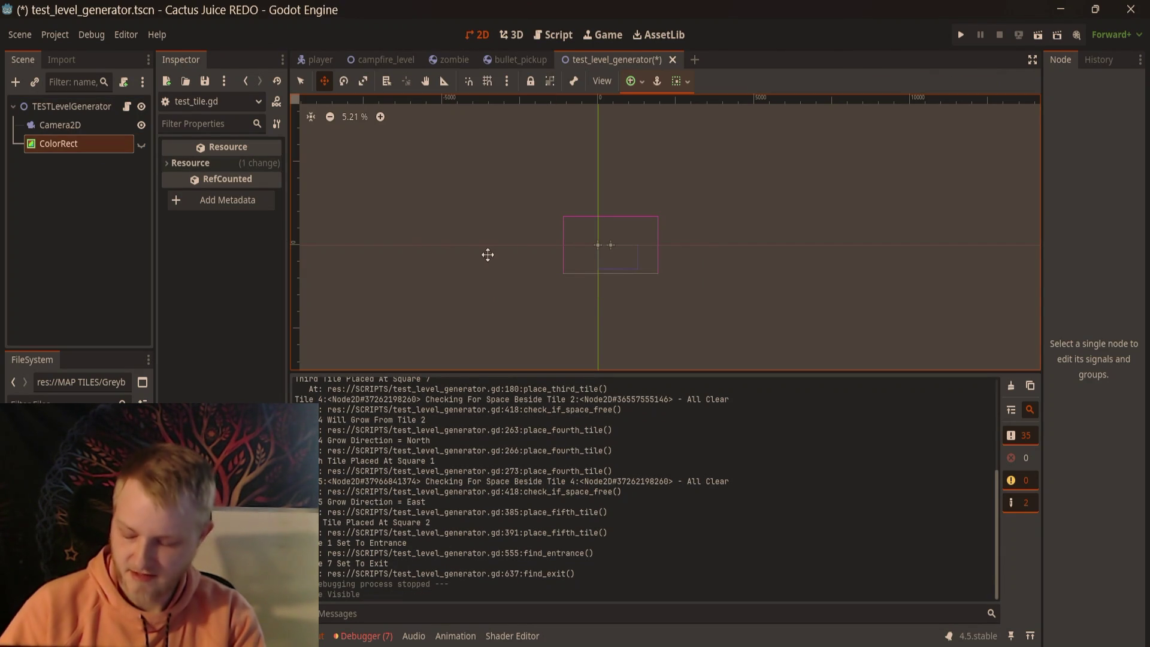
key(F6)
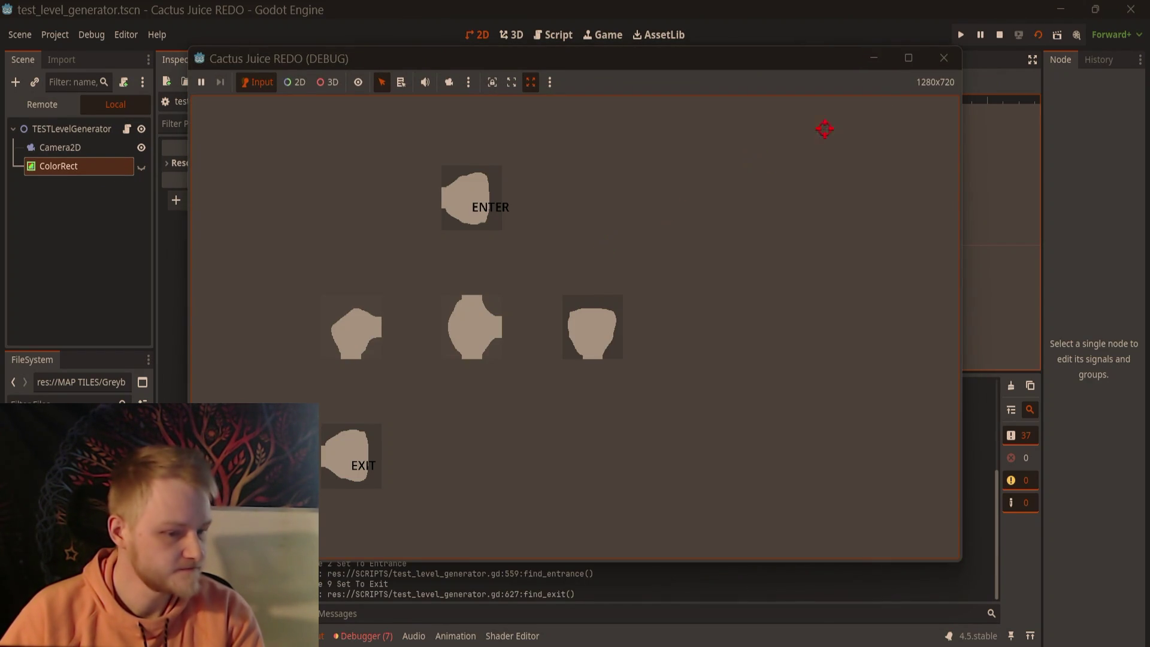
click(945, 58)
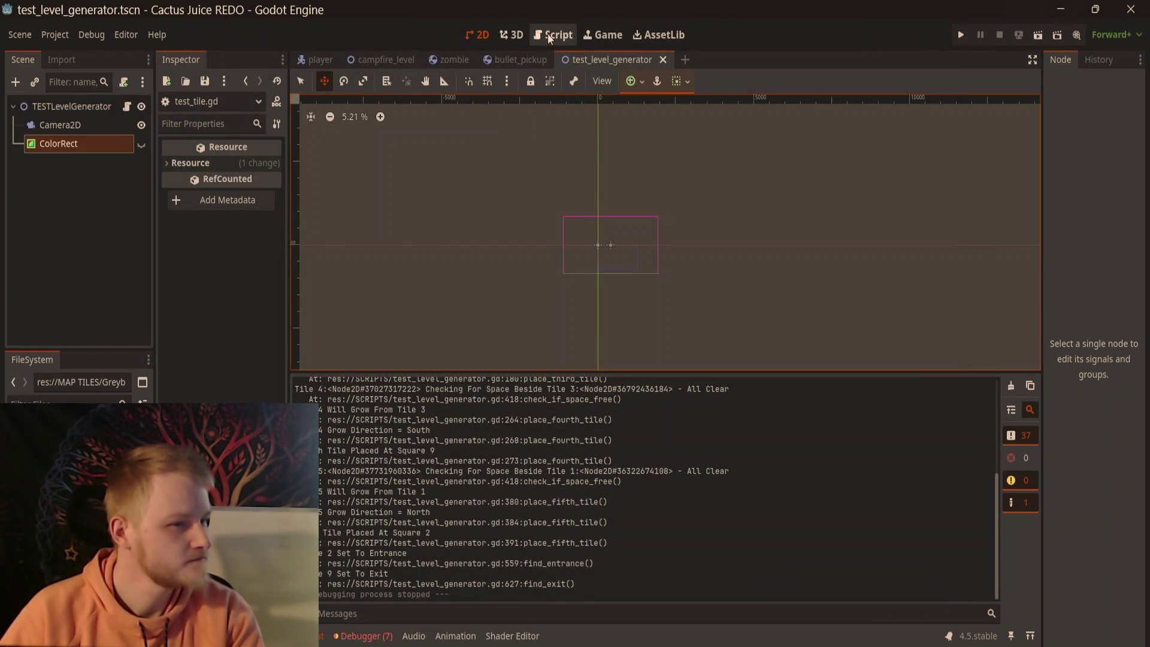
Step: Preview the tile textures from the canyon endcap and corner through GreyboxOpen.png in the Inspector
click(548, 36)
click(473, 37)
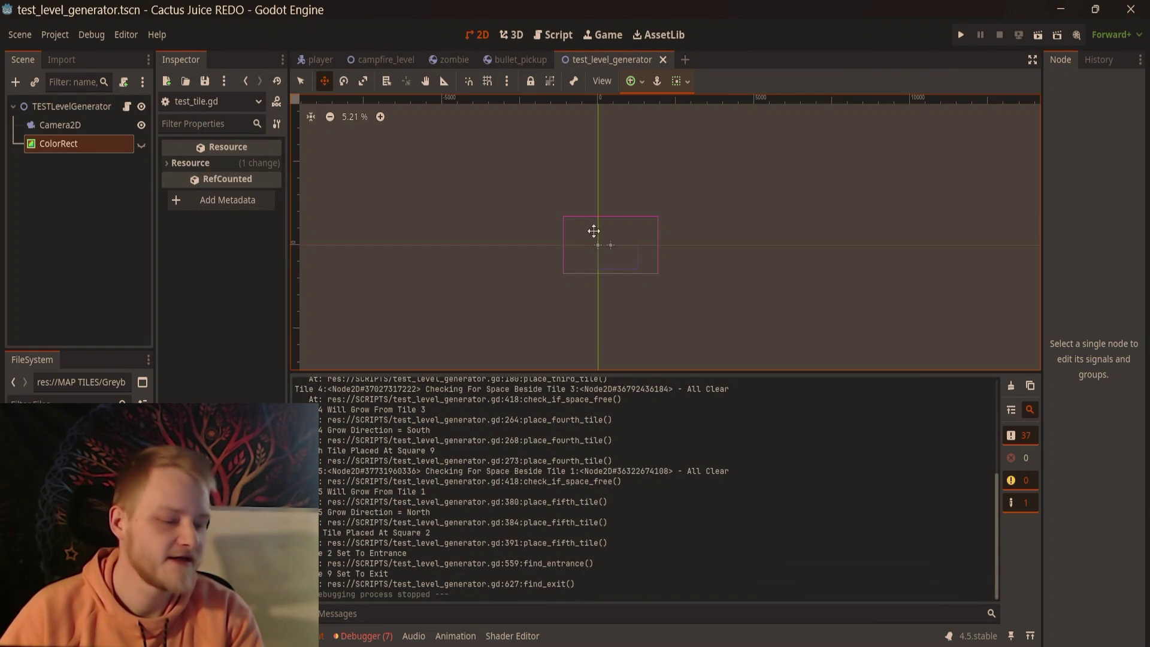
scroll(594, 231, down, 2)
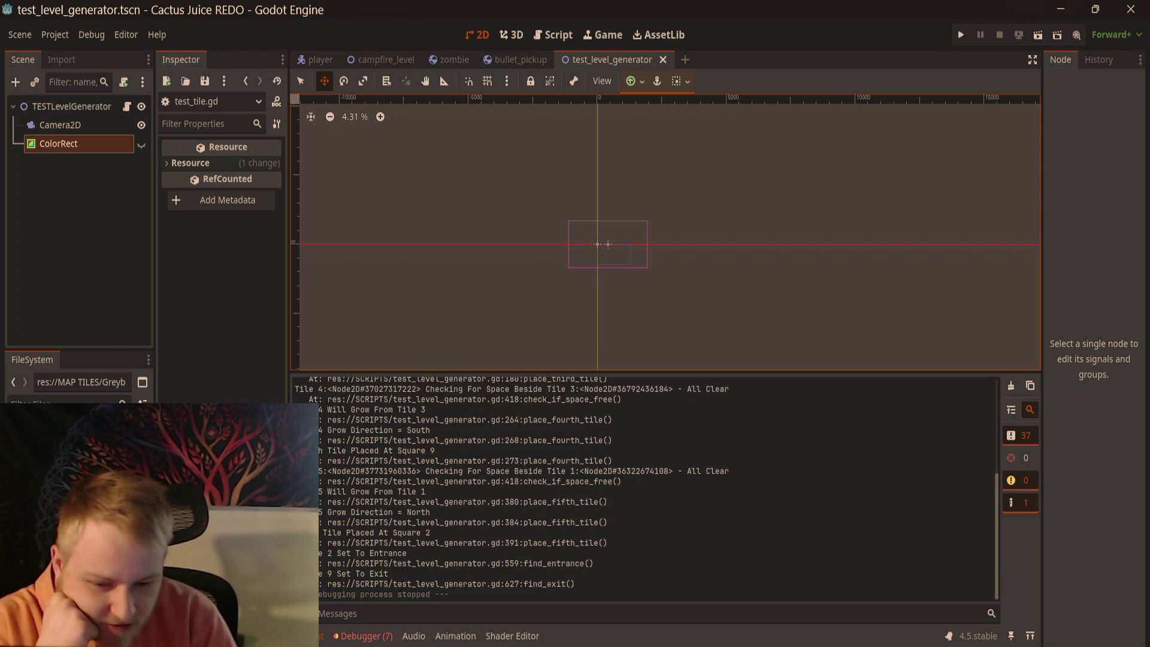
click(78, 419)
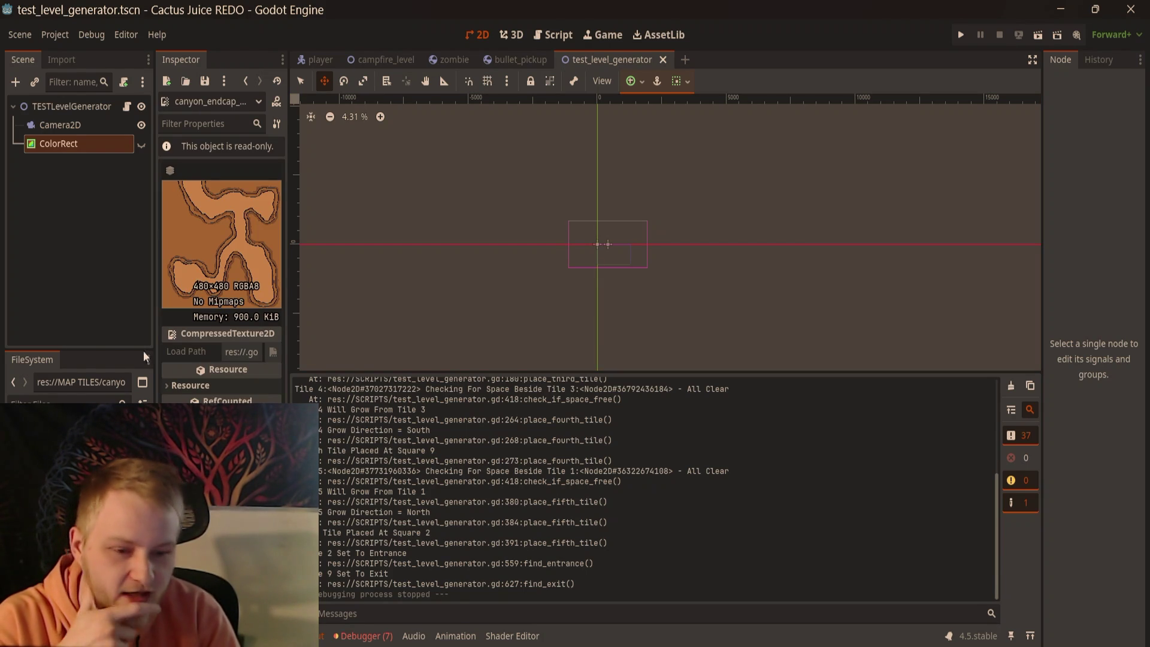
key(Up)
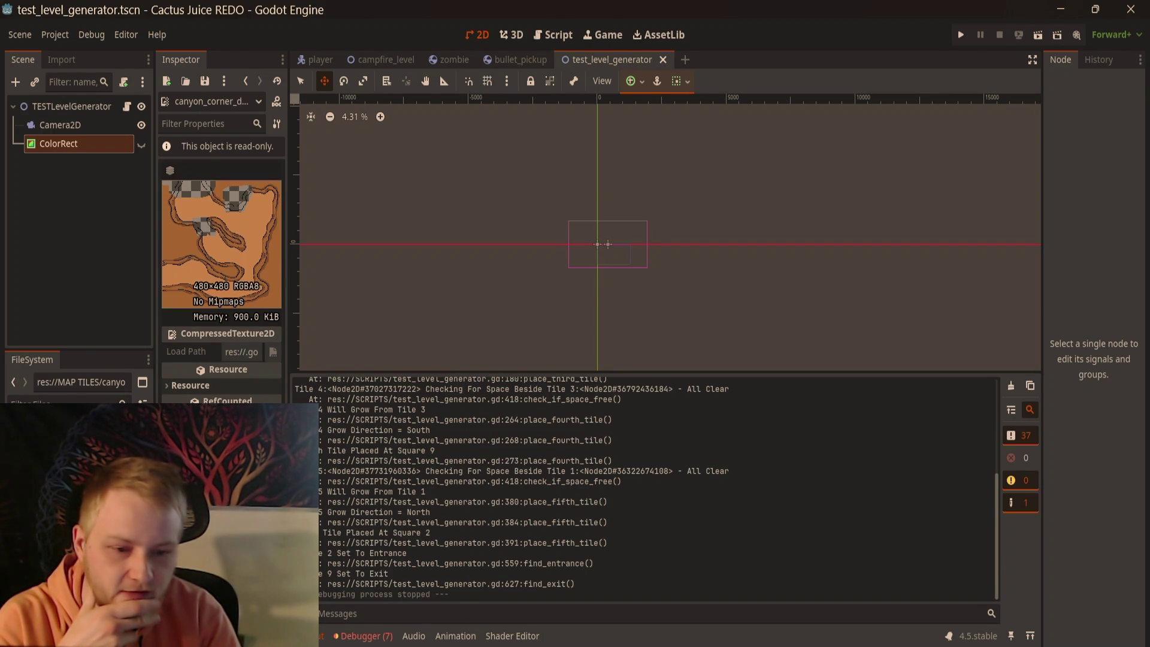
key(Down)
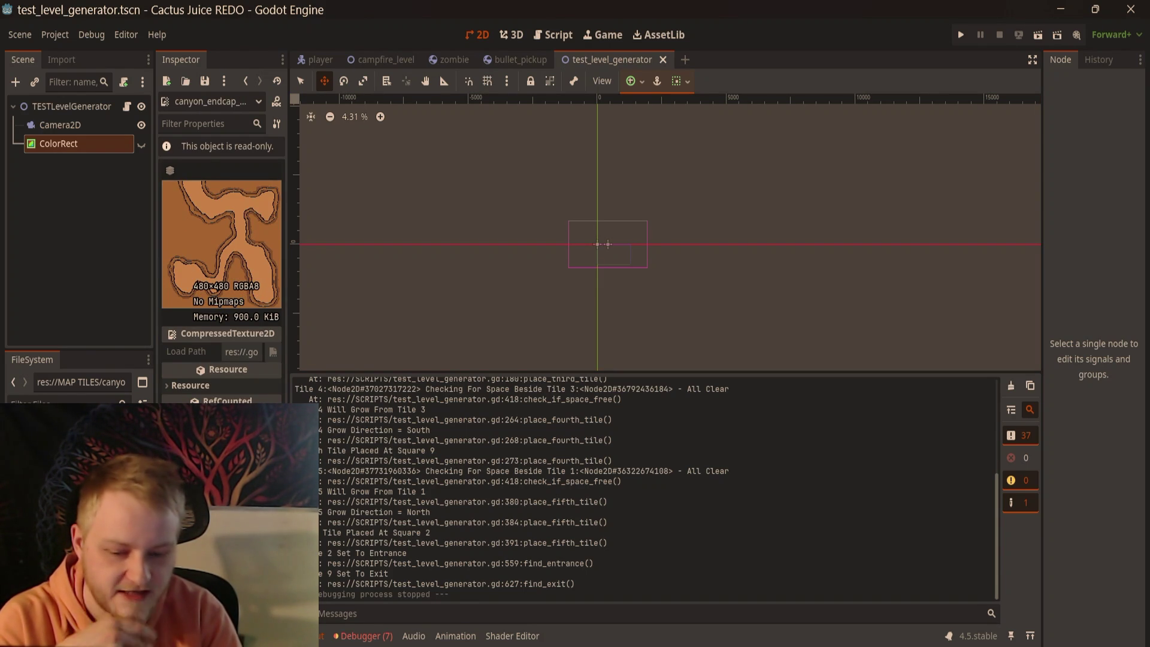
key(Down)
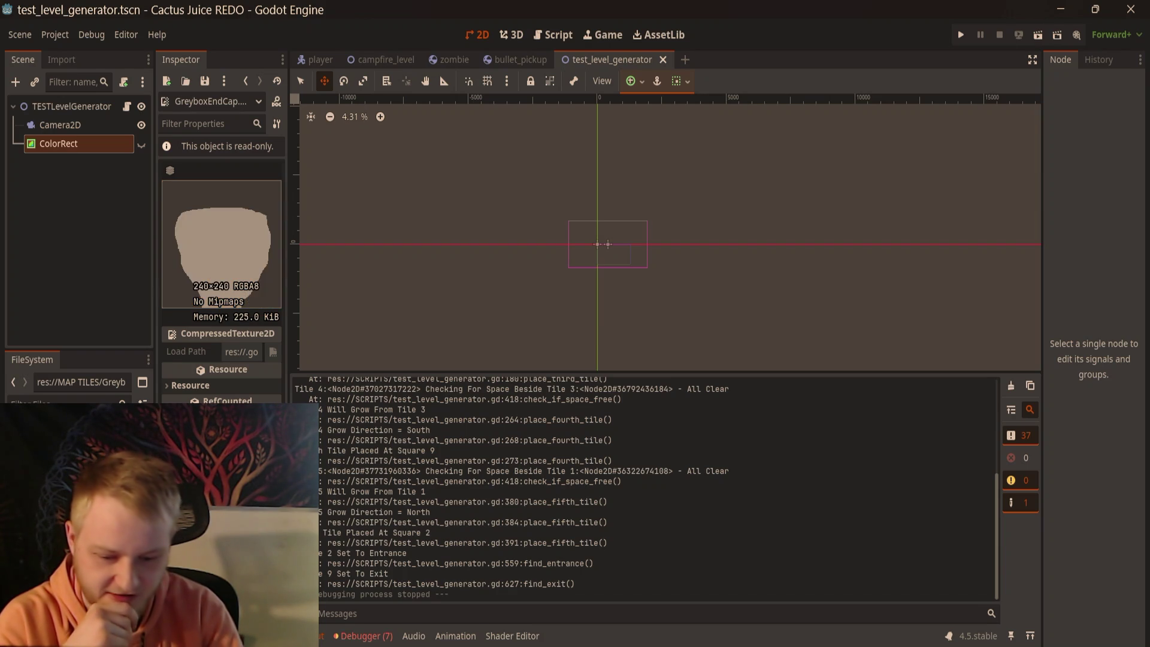
key(Down)
key(Down)
key(Down)
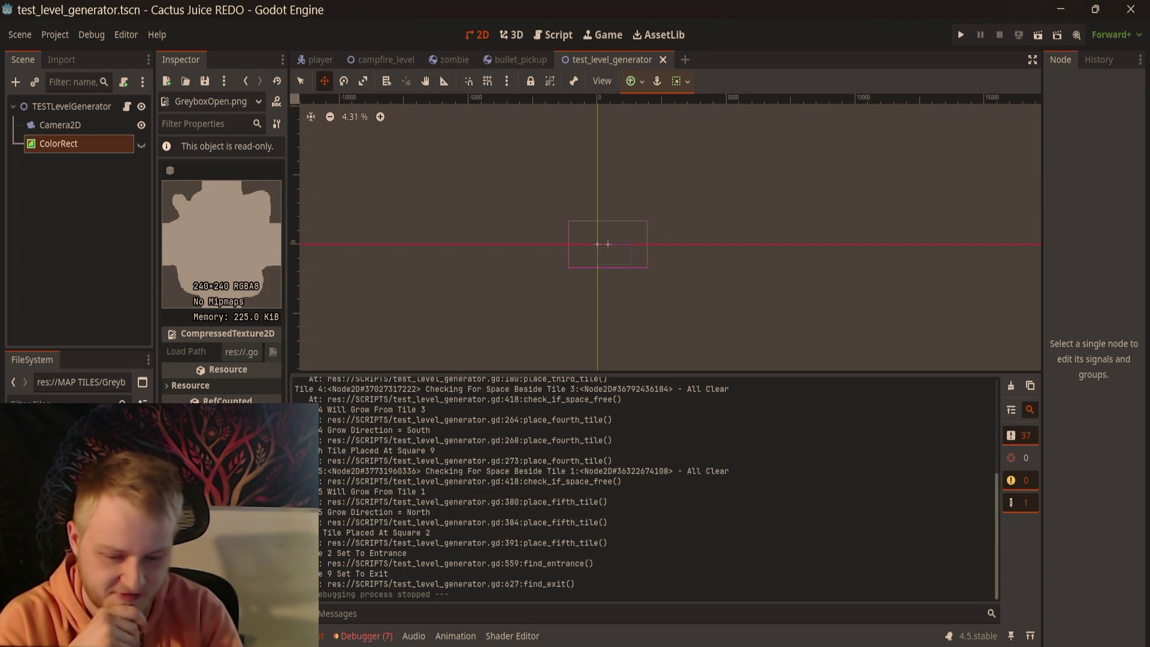
Step: Return to the script editor and rerun the level generator scene, then close it
click(546, 36)
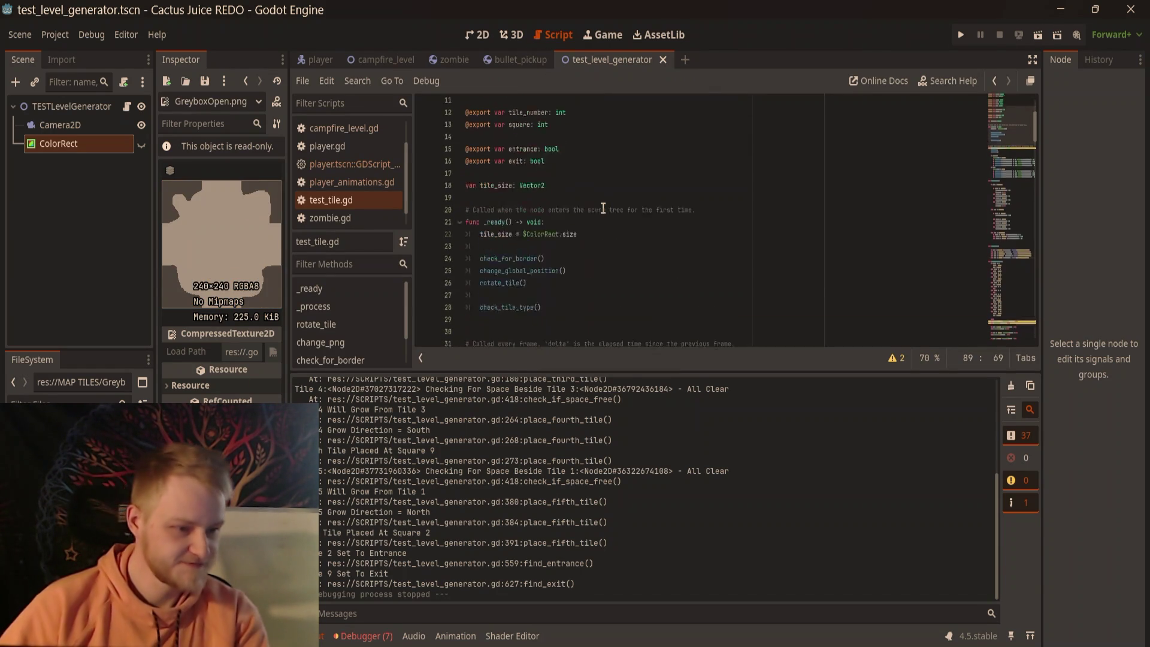
scroll(601, 211, down, 5)
key(F6)
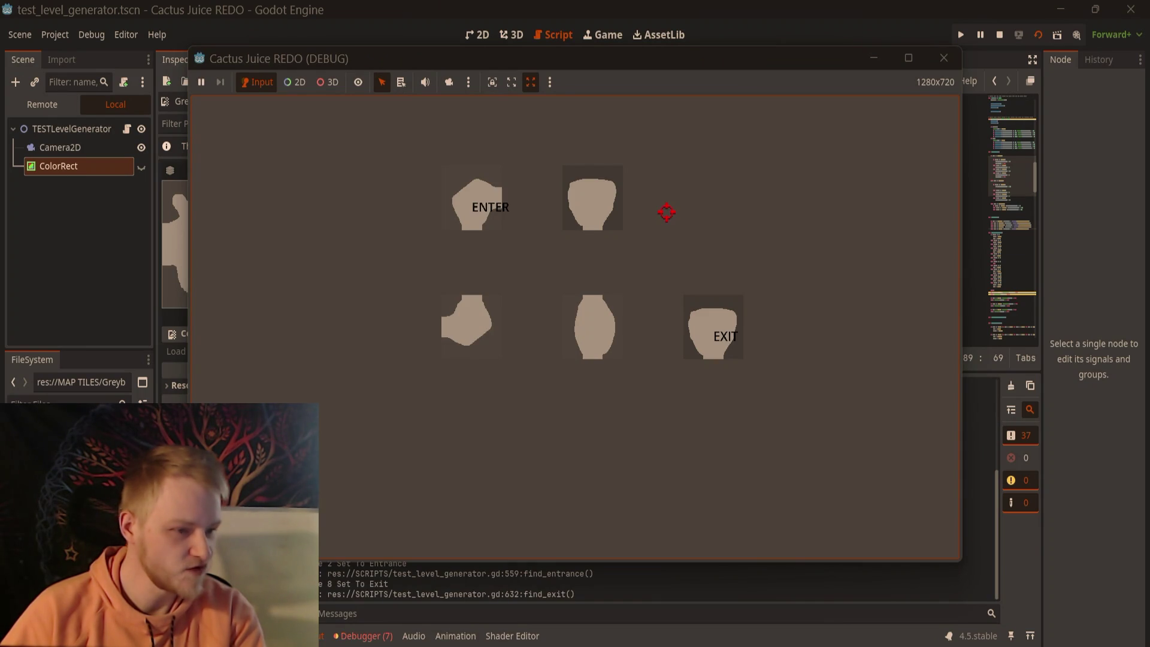
click(944, 58)
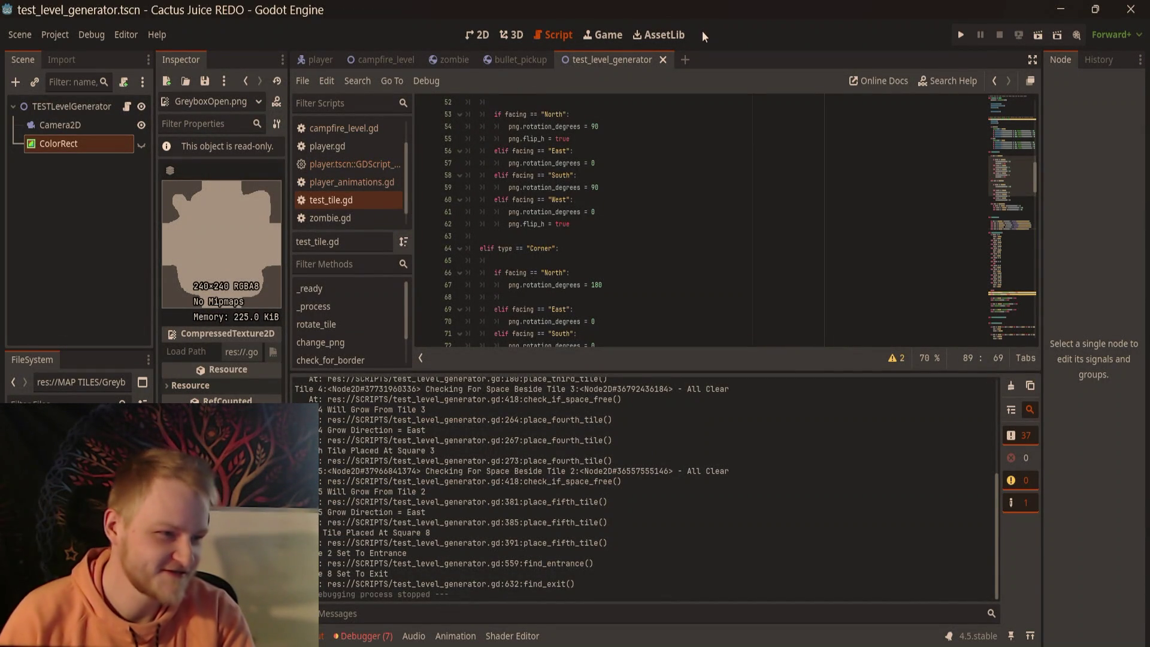
Step: Close the test_level_generator scene
click(663, 60)
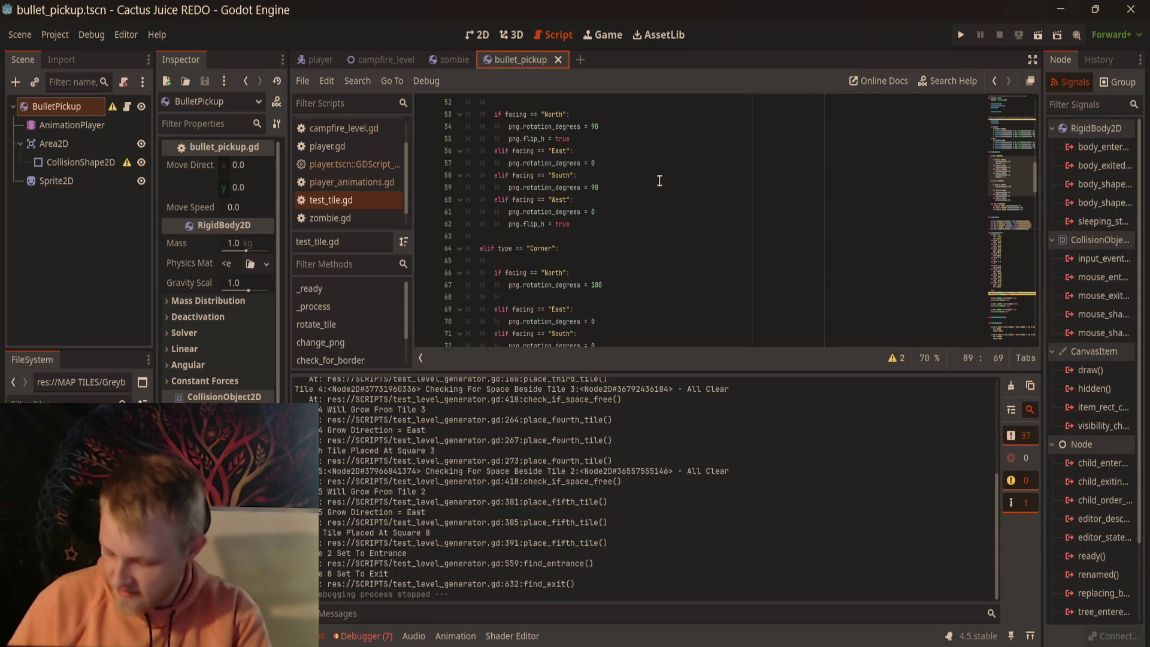
scroll(657, 240, down, 10)
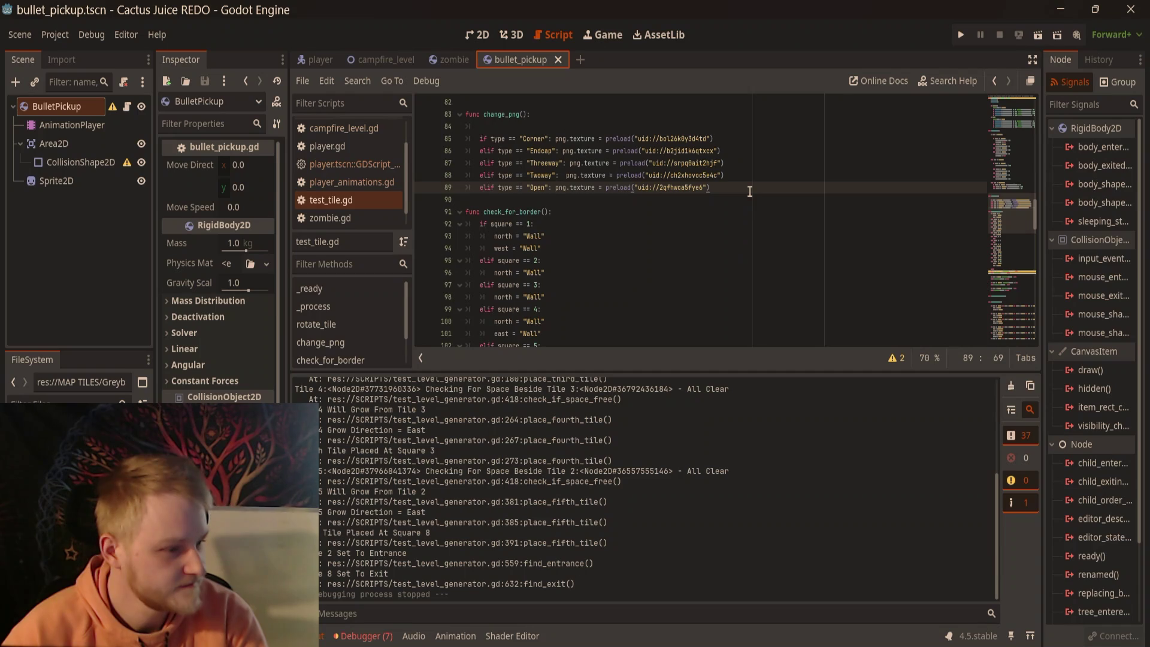
scroll(749, 191, up, 5)
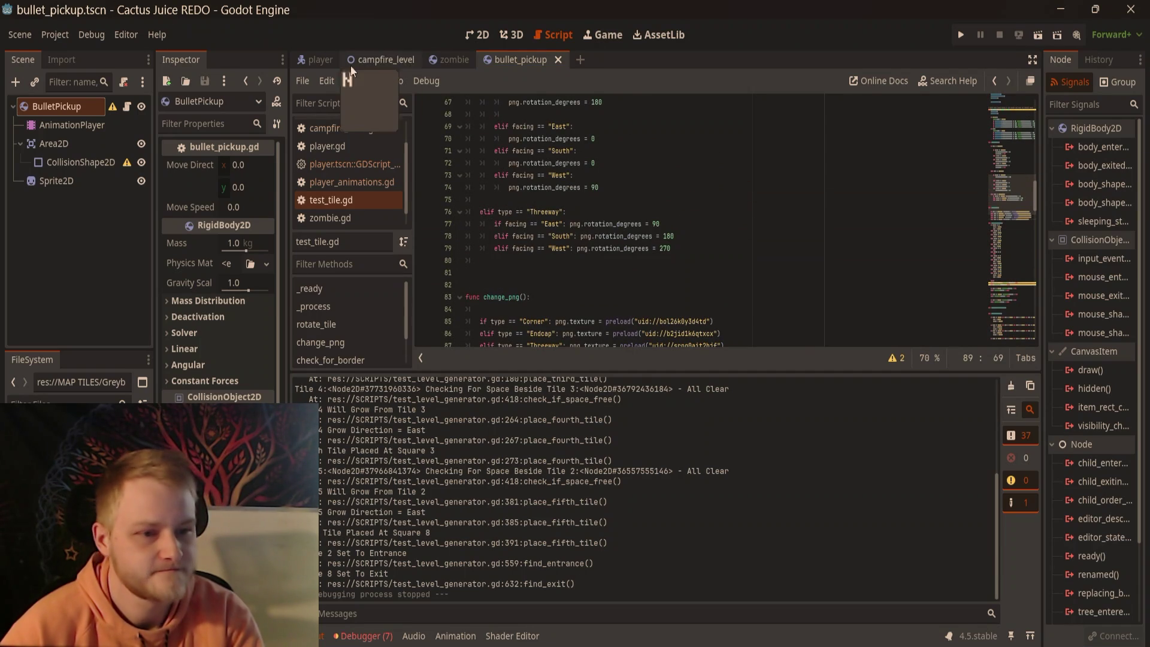
Step: Open the bullet_pickup scene and its BulletPickup node's bullet_pickup.gd script
click(479, 34)
click(318, 59)
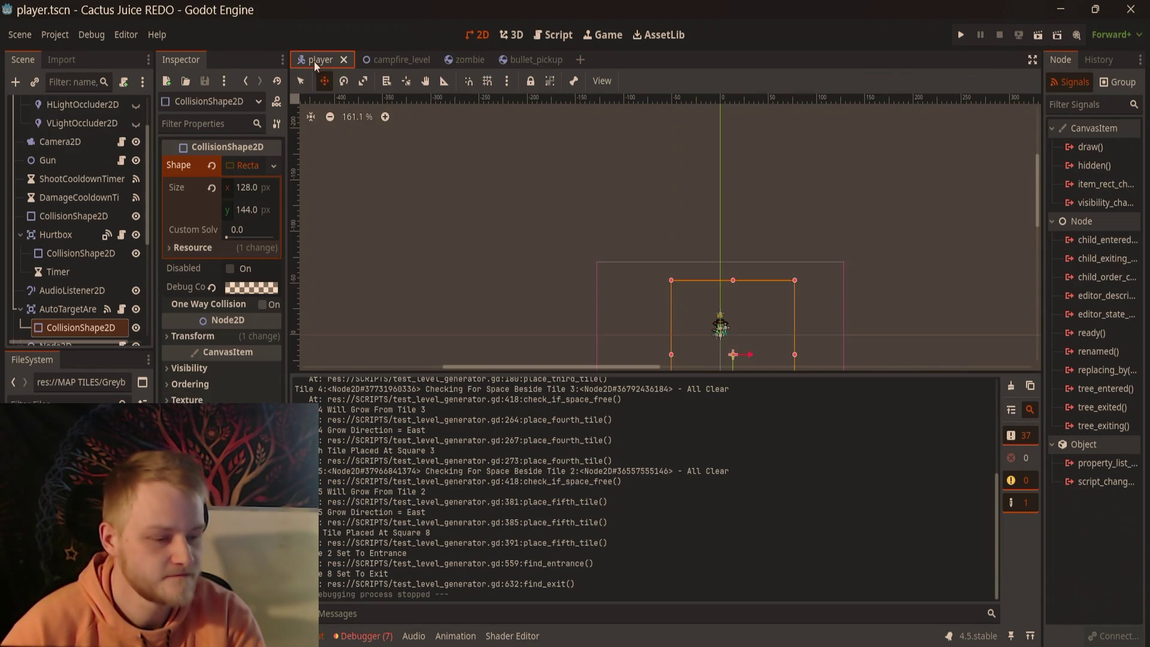
scroll(683, 315, up, 2)
scroll(683, 314, up, 2)
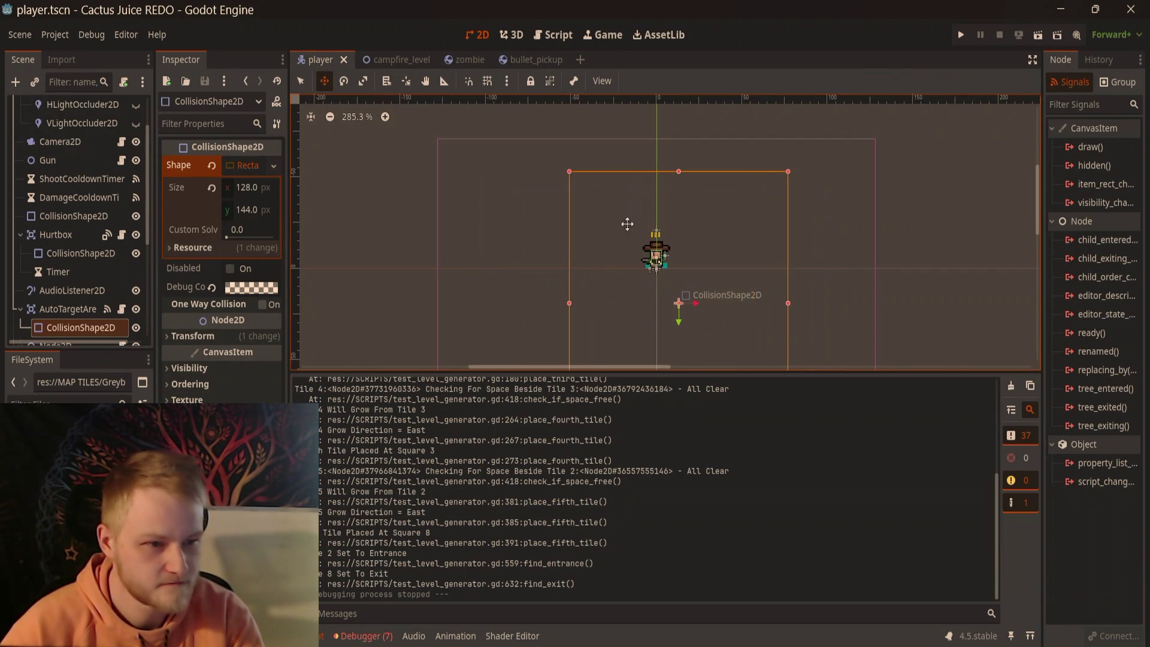
click(509, 62)
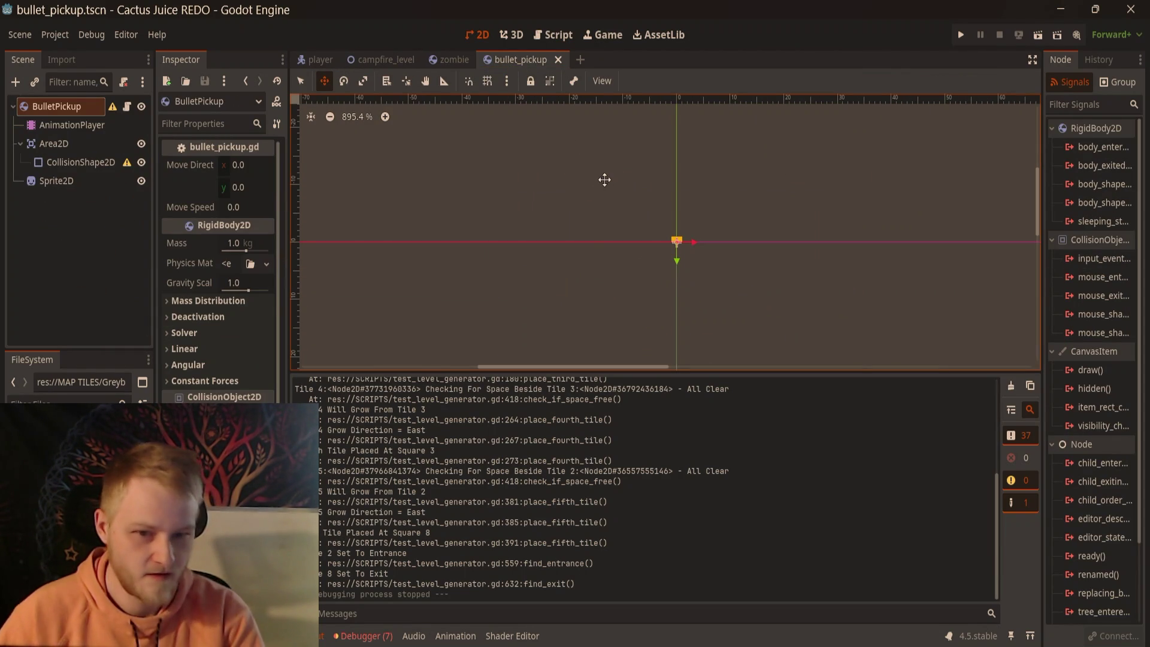
click(126, 106)
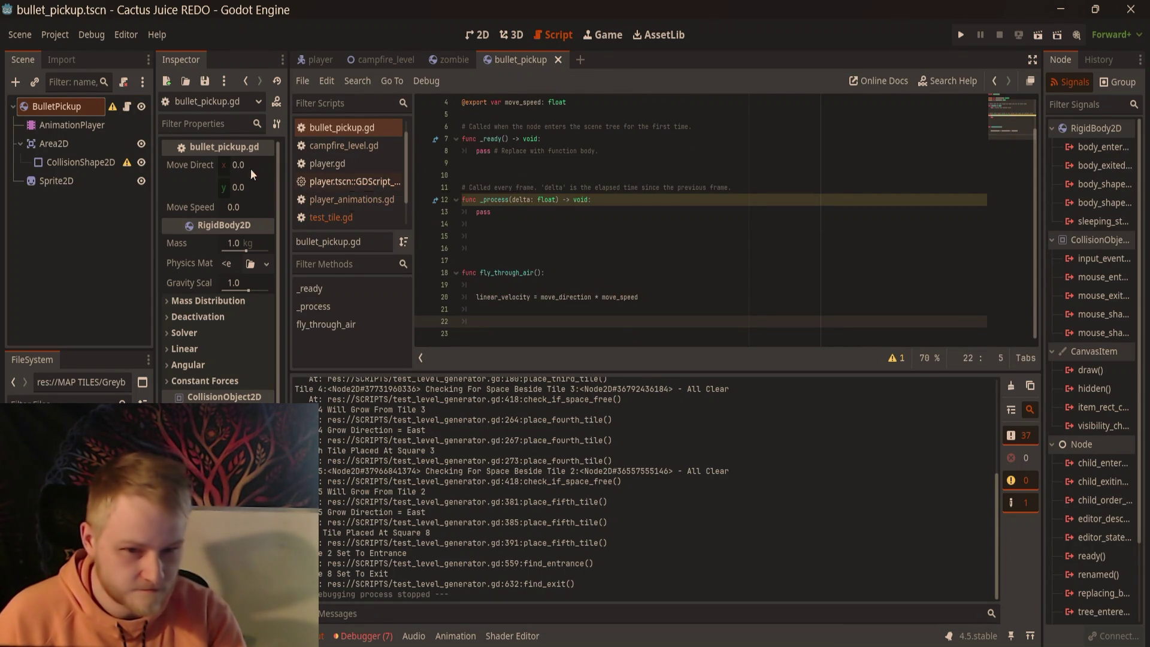
Step: Switch to the zombie scene and start an export line in the Zombie script, then erase it
click(459, 57)
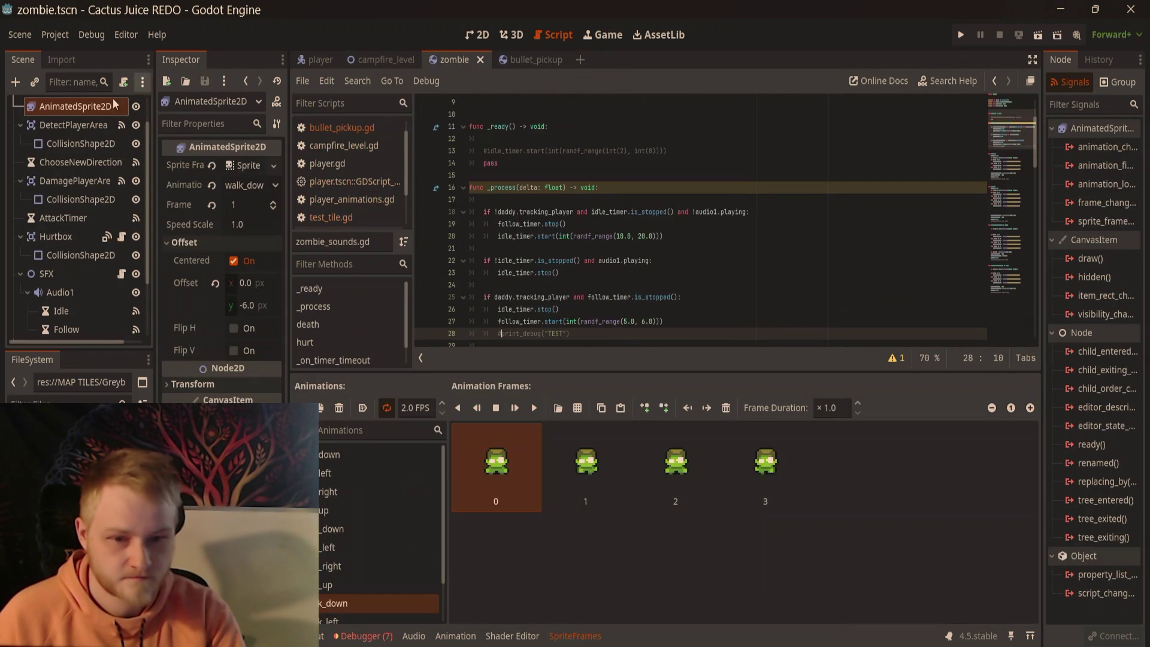
scroll(90, 150, up, 2)
click(66, 106)
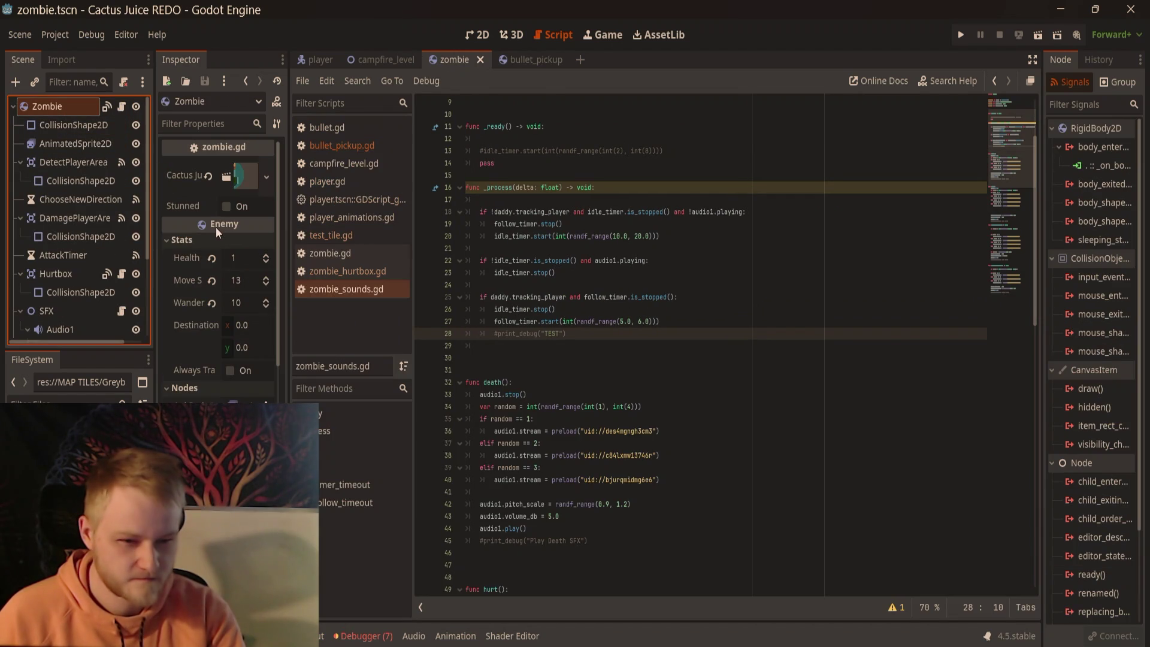
scroll(737, 266, up, 3)
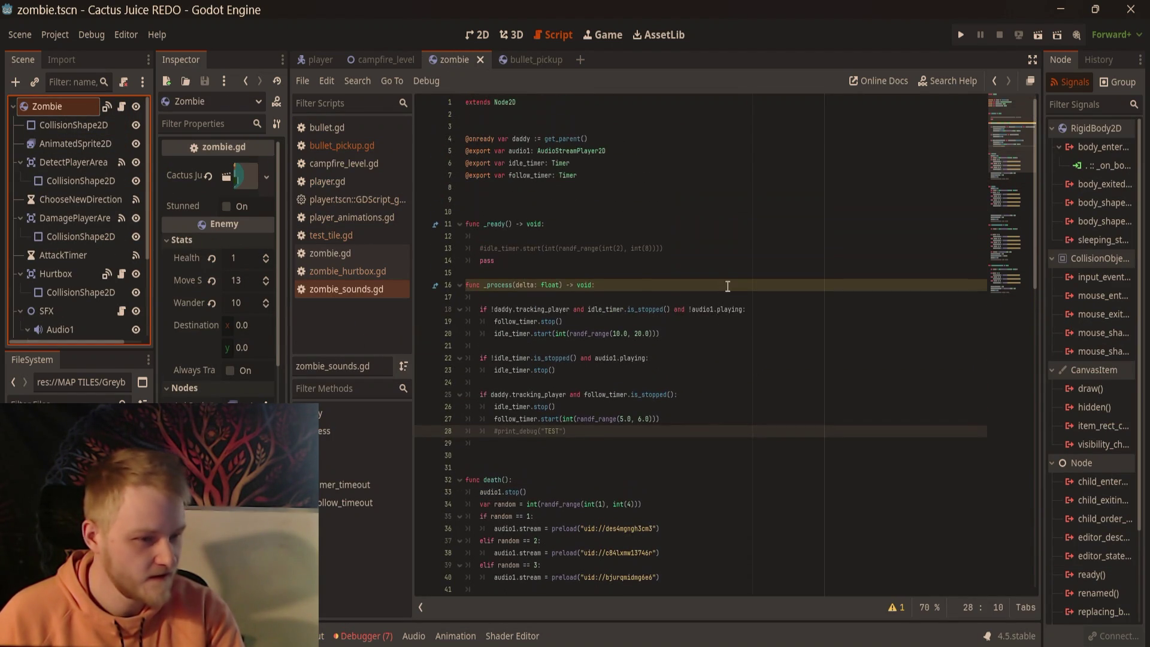
click(644, 191)
text(@export var)
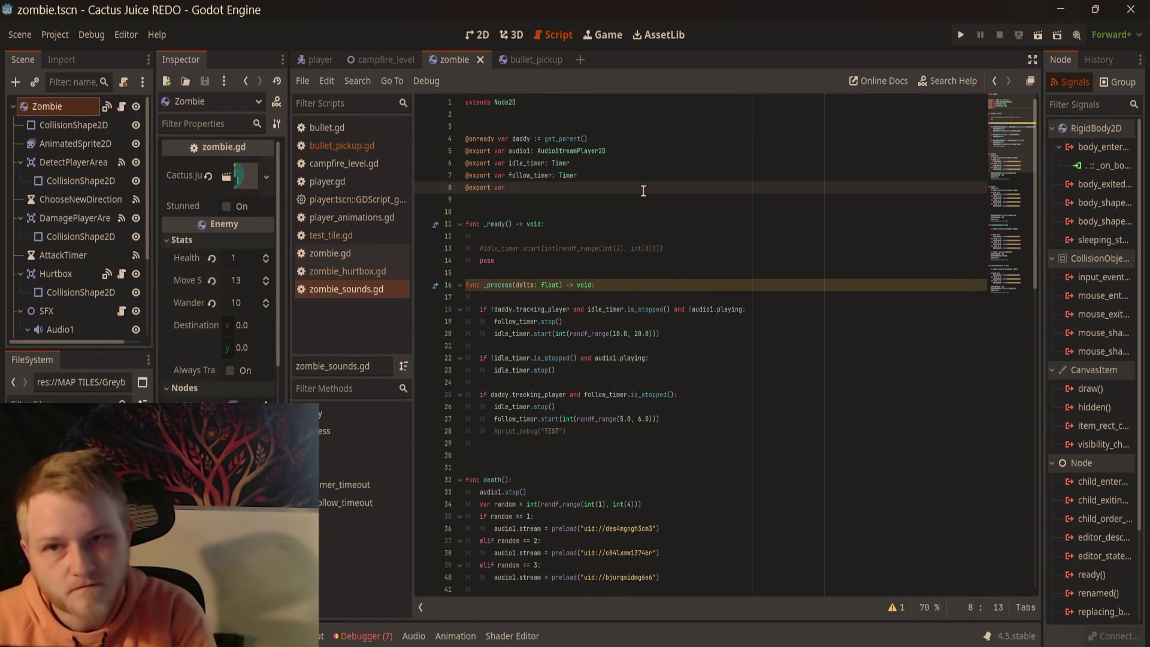
key(BackSpace)
key(BackSpace)
key(BackSpace)
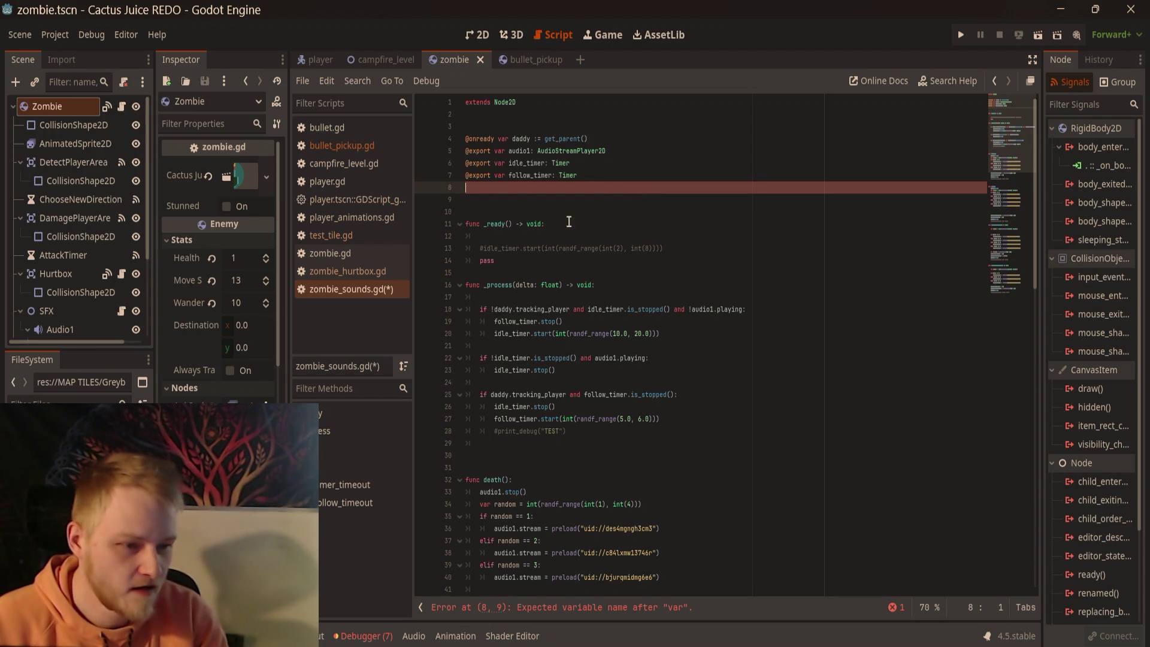
scroll(63, 265, down, 2)
scroll(64, 265, up, 1)
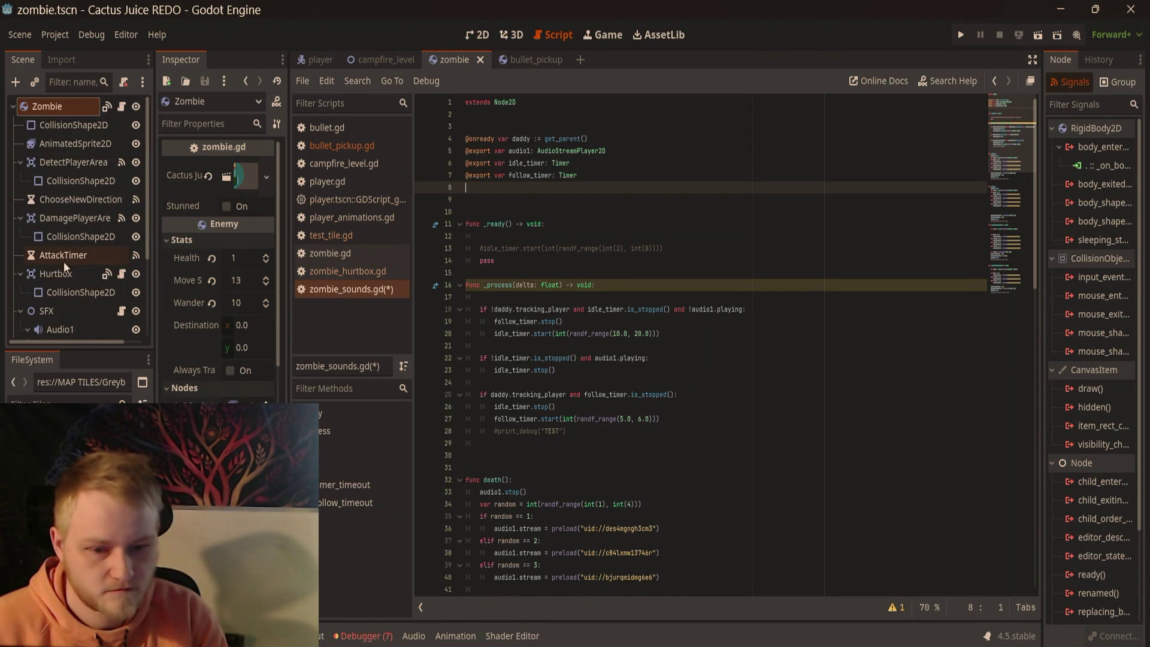
click(62, 266)
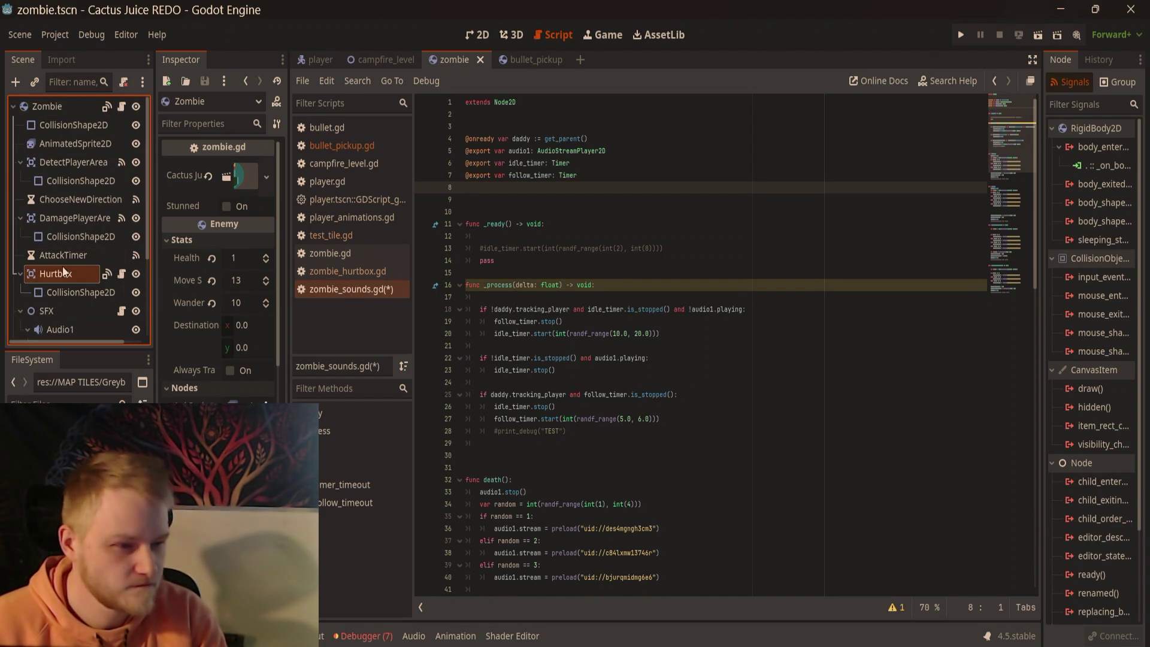
click(118, 274)
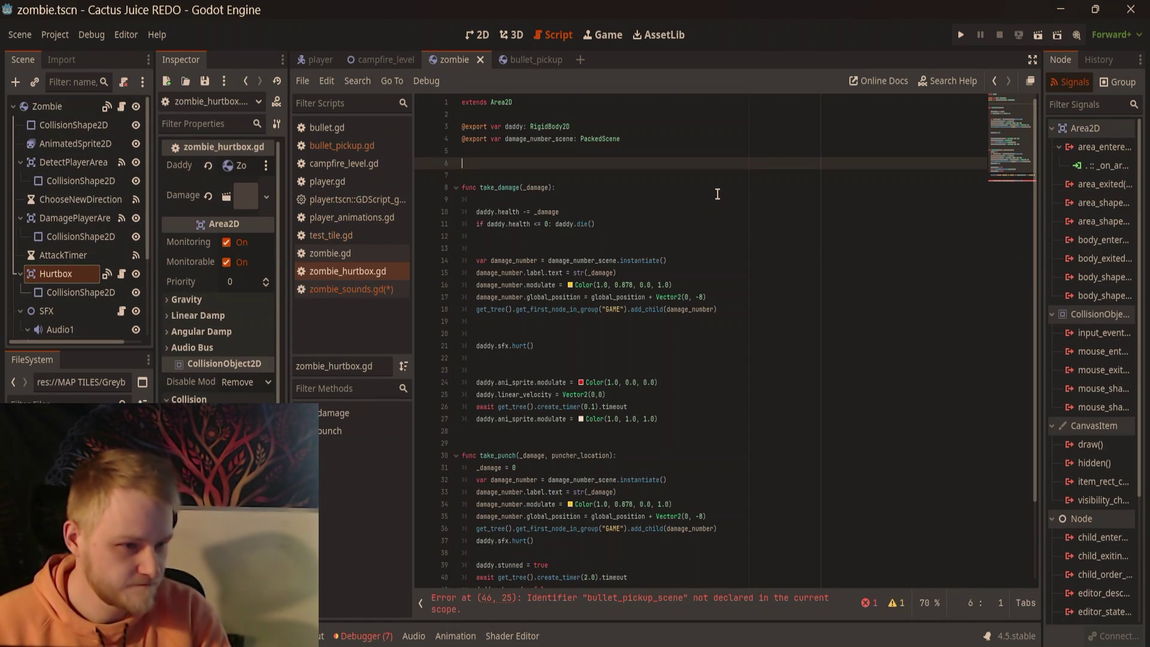
text(@export )
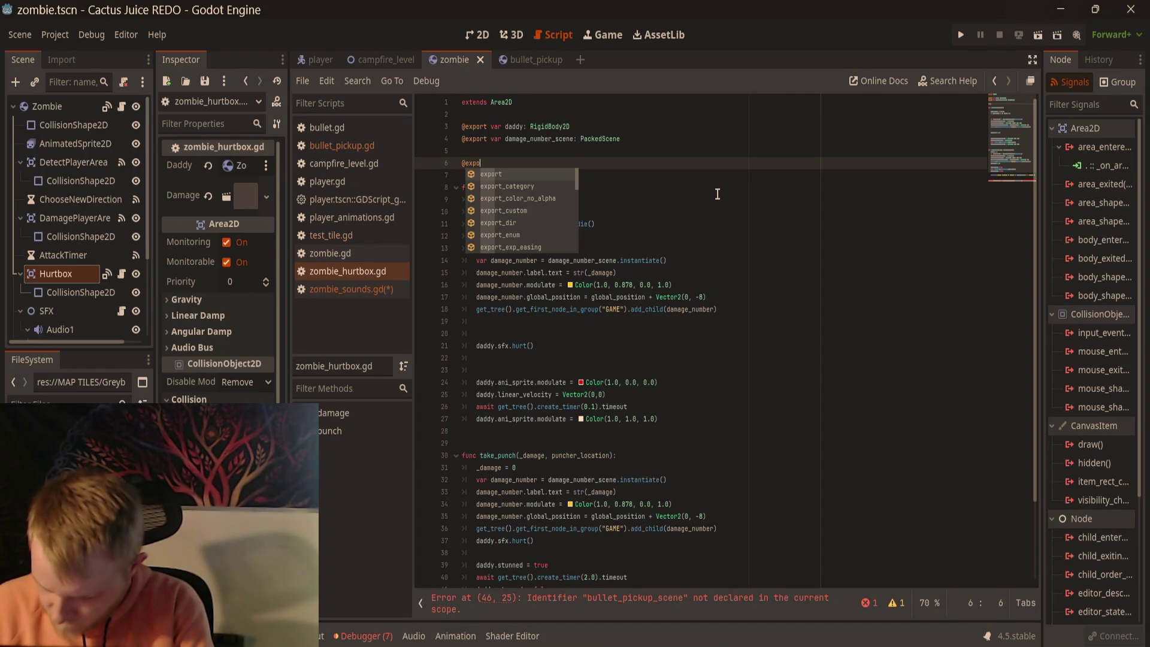
text(var bullet_)
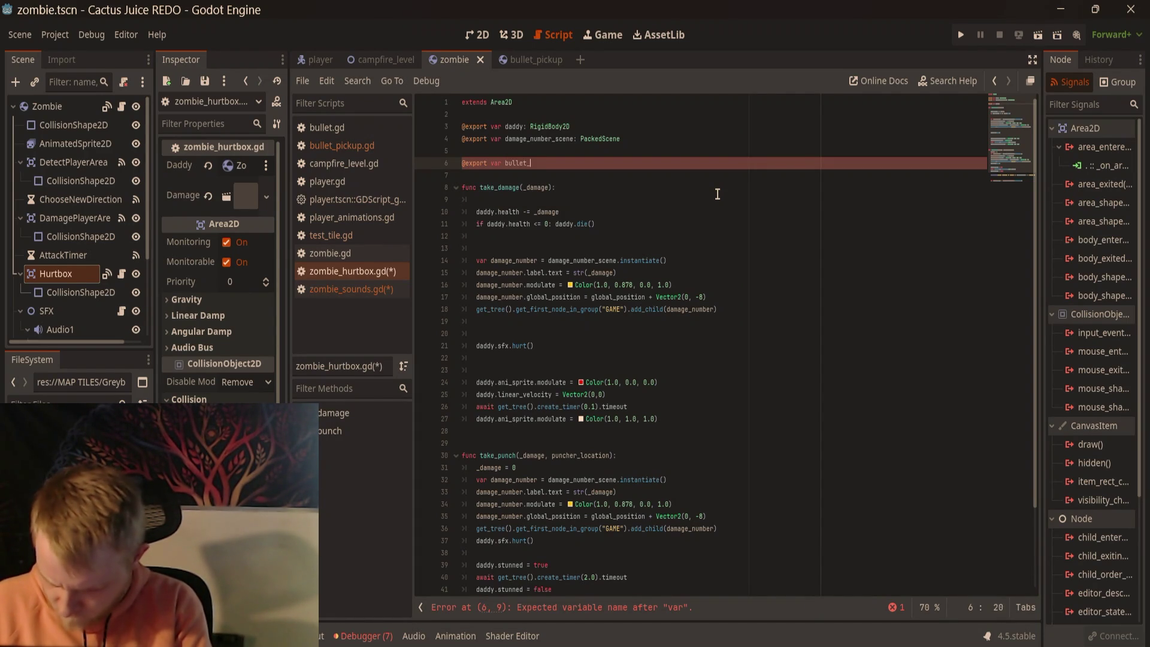
text(kup_)
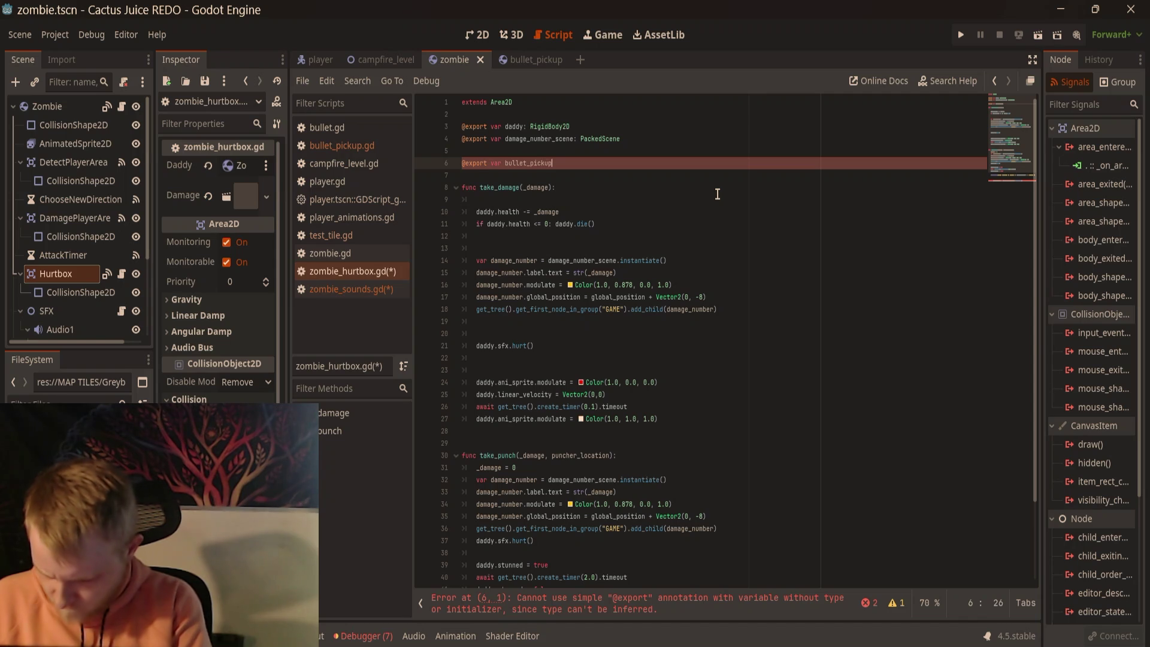
text(sce)
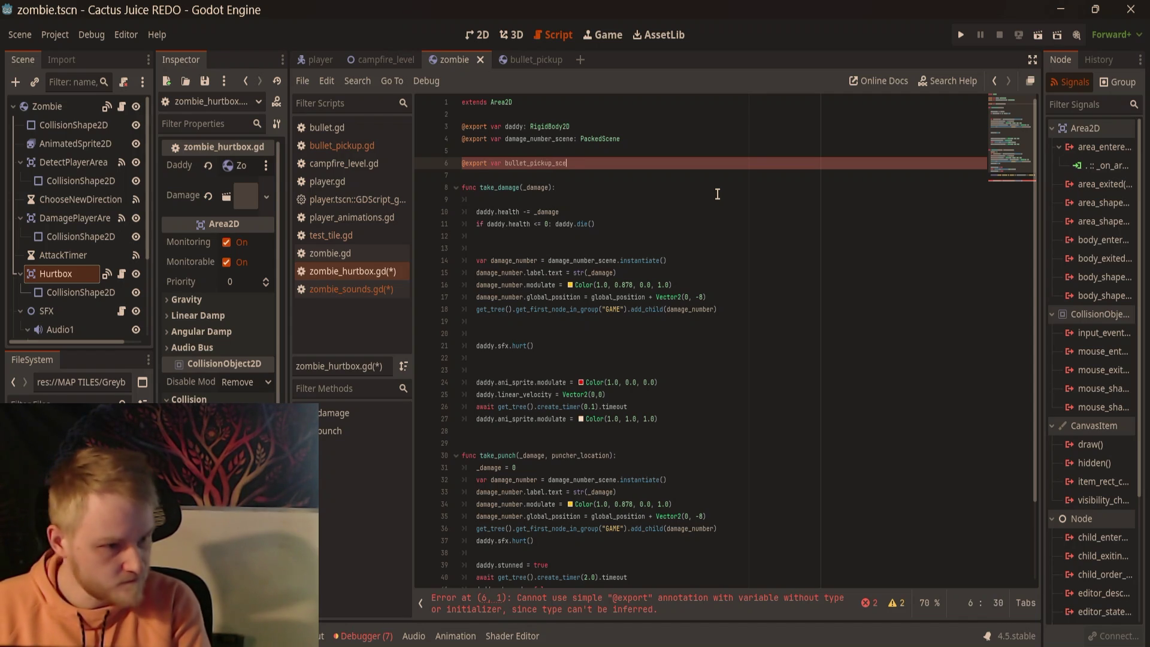
text(ne: Packe)
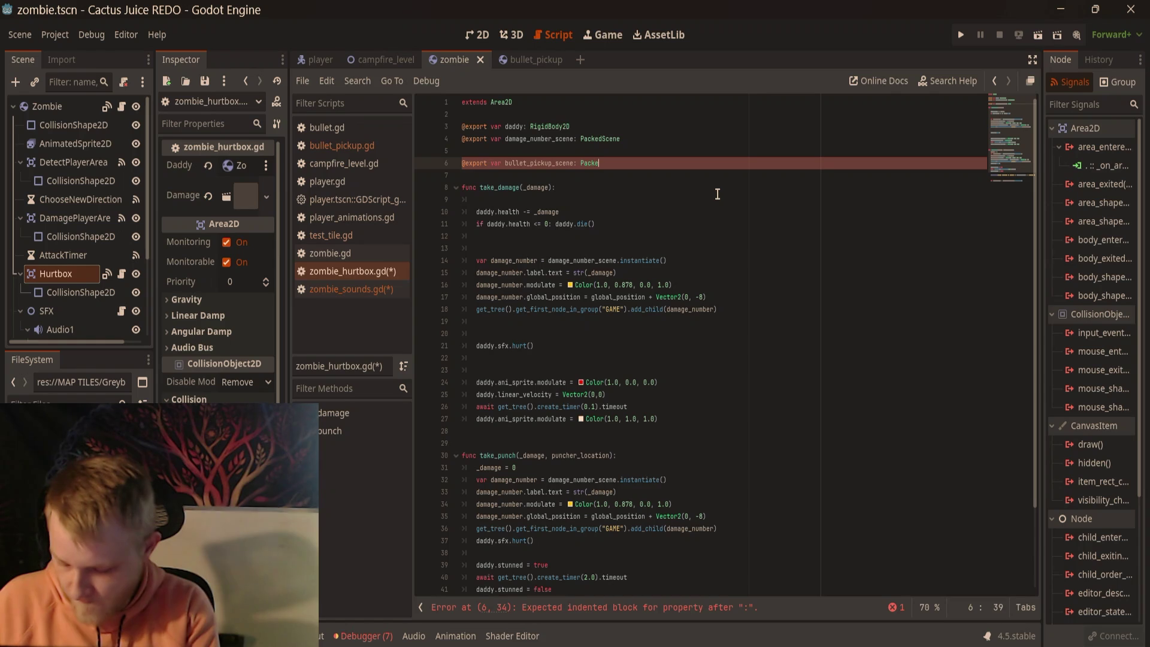
text(dSce)
key(Return)
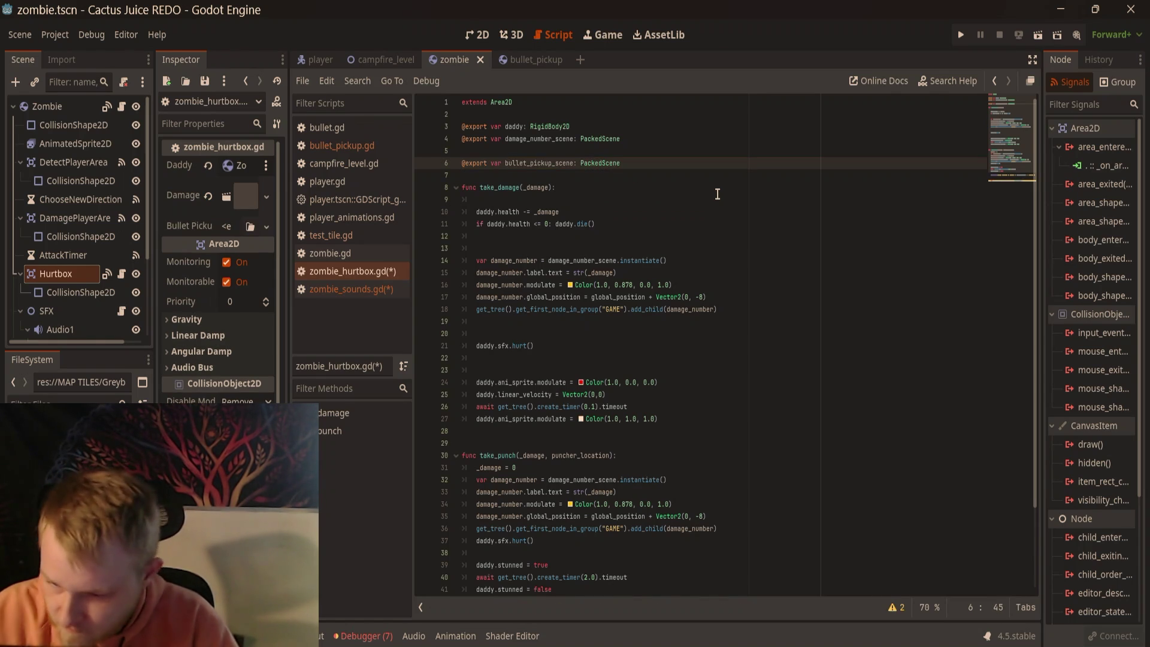
Step: Save the scripts with Ctrl+S and add a blank line after the new export
click(717, 194)
key(ctrl+s)
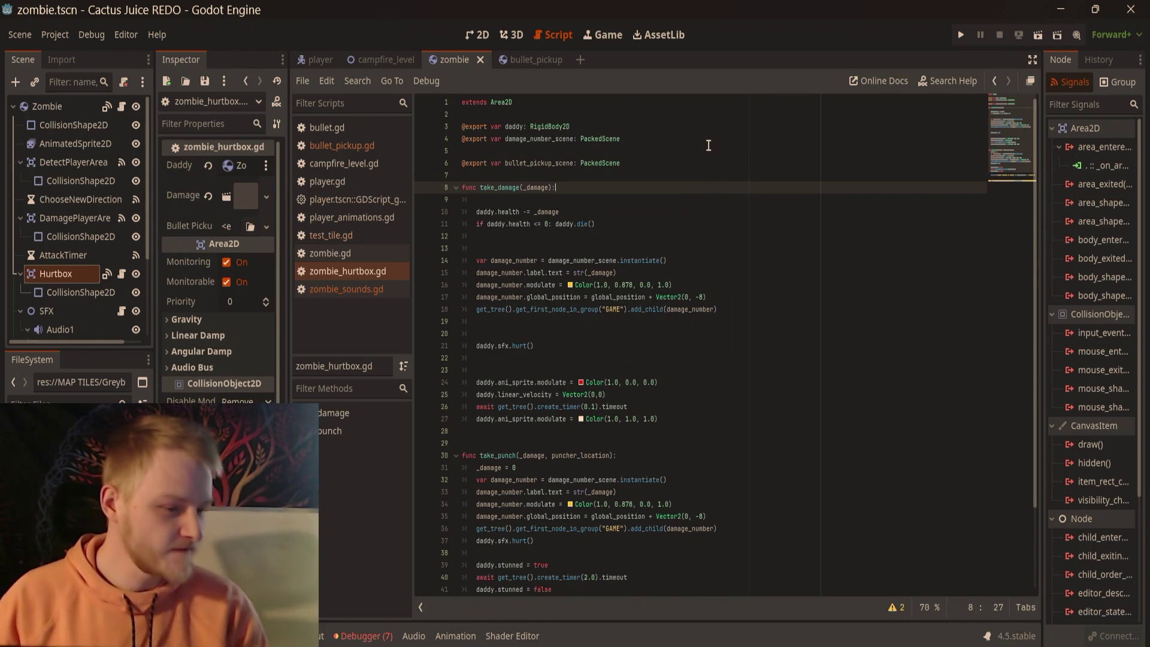
click(704, 164)
key(Return)
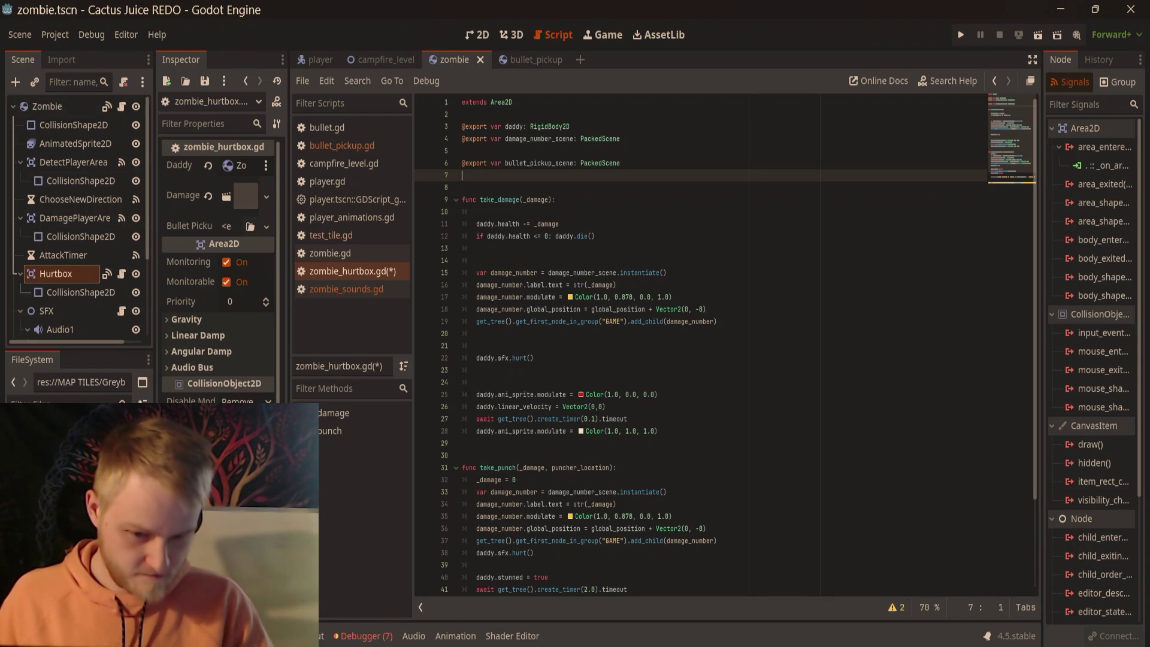
Step: Assign bullet_pickup.tscn to the Bullet Pickup slot and start a 'bullet_pickup.move_direction =' line
mouse_move(77, 419)
mouse_down()
mouse_move(257, 210)
mouse_move(229, 224)
mouse_move(246, 236)
mouse_up()
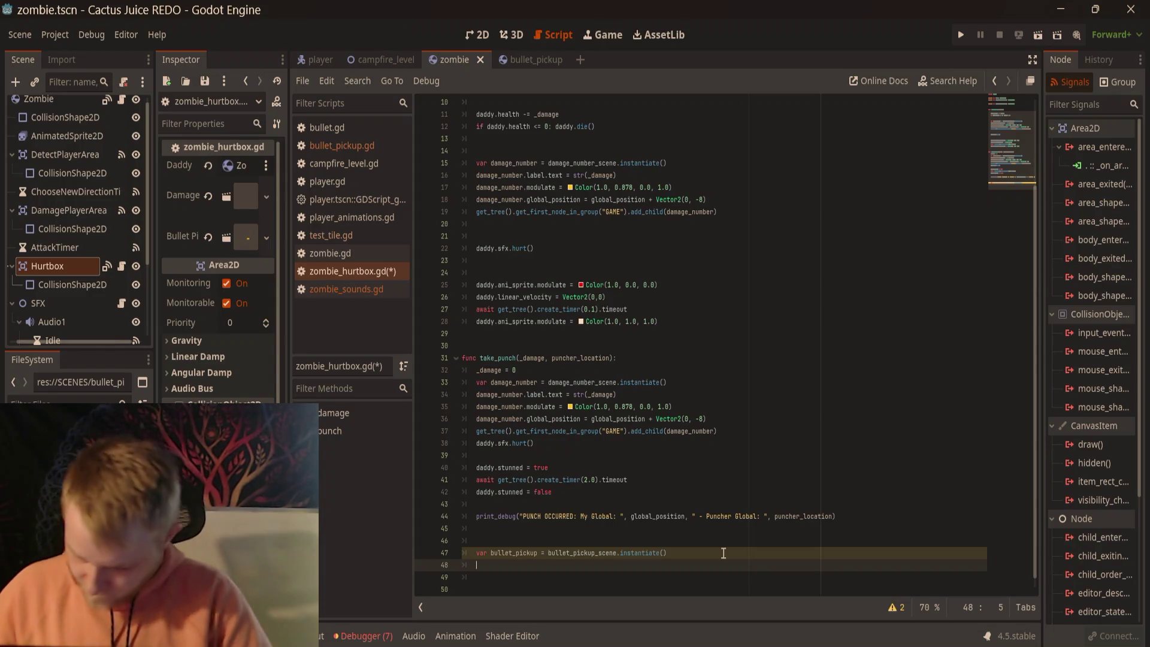
text(bull)
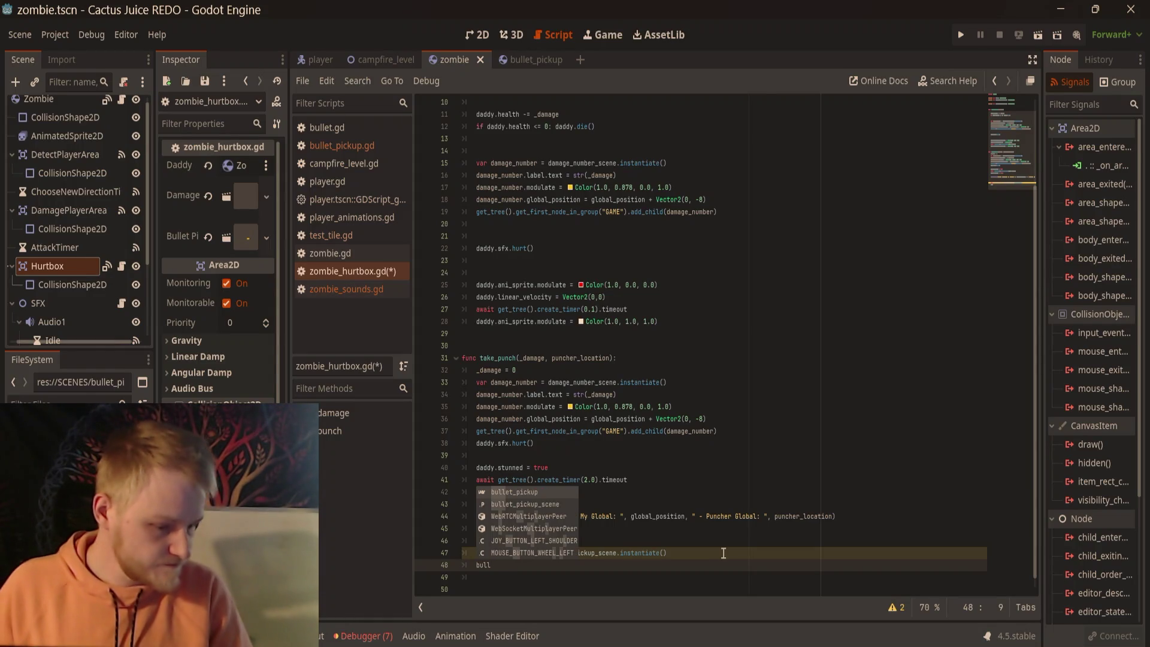
key(Return)
text(.move_direction)
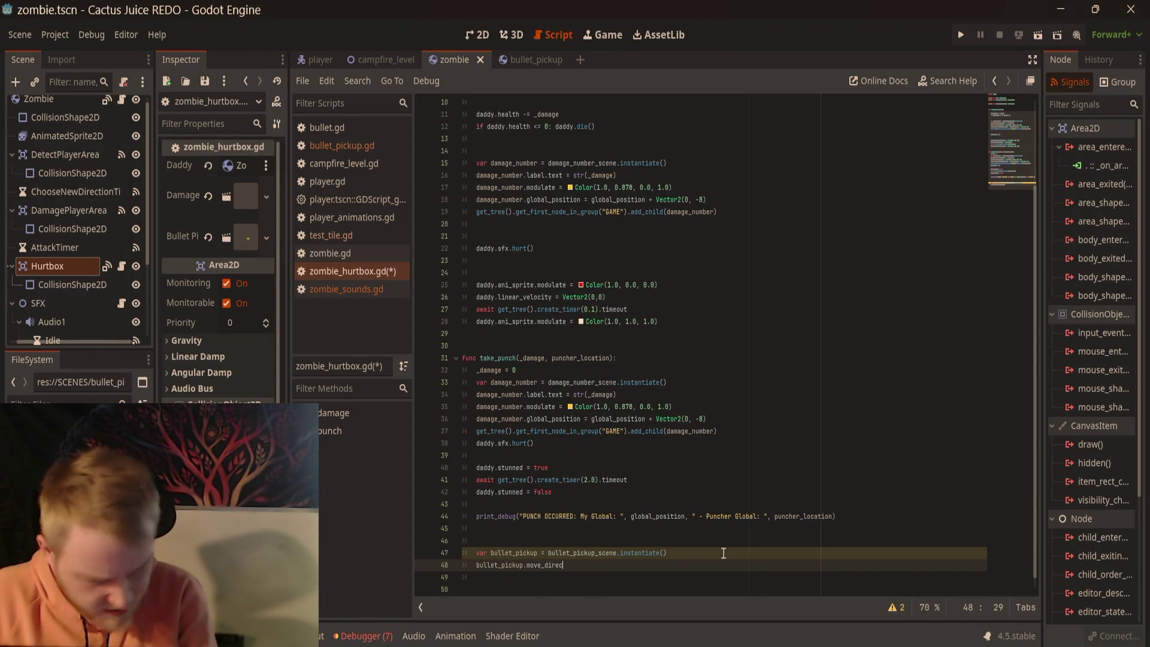
text( =)
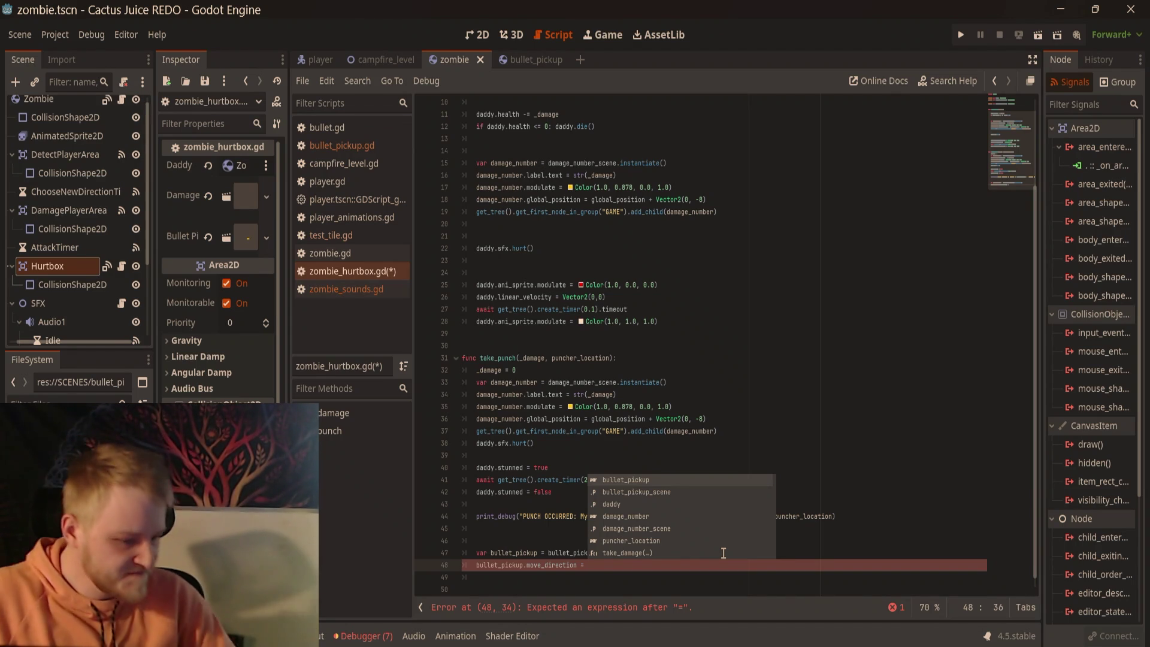
Step: Add print_debug(global_position - puncher_location) above the instantiation and run the game with F5
click(555, 529)
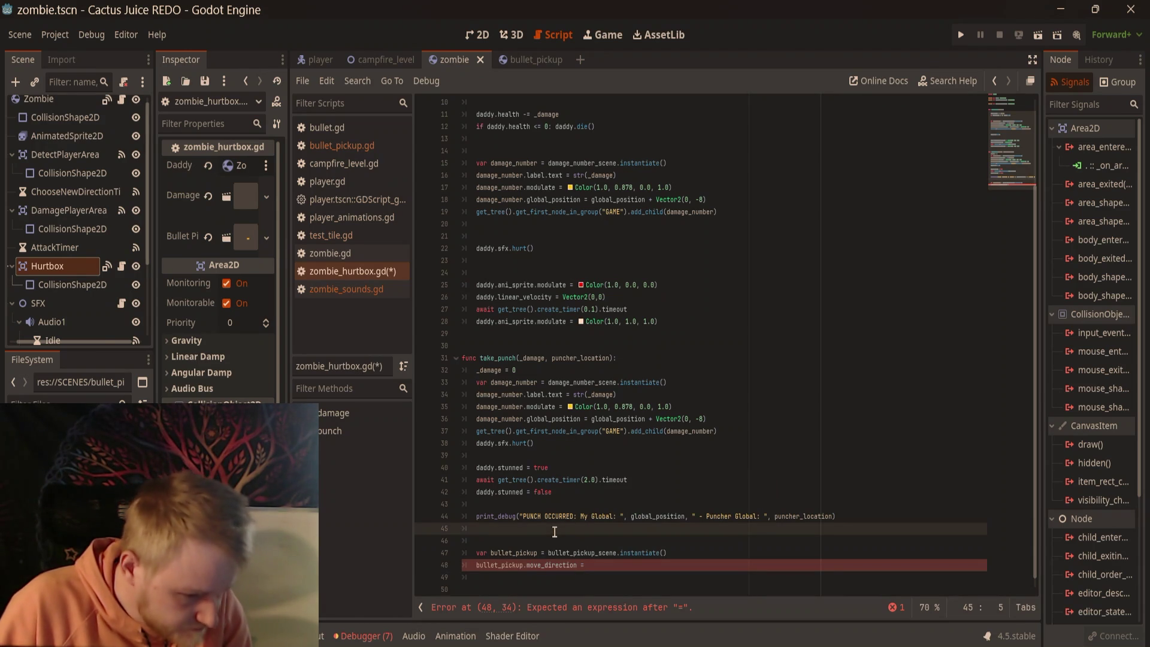
text(print)
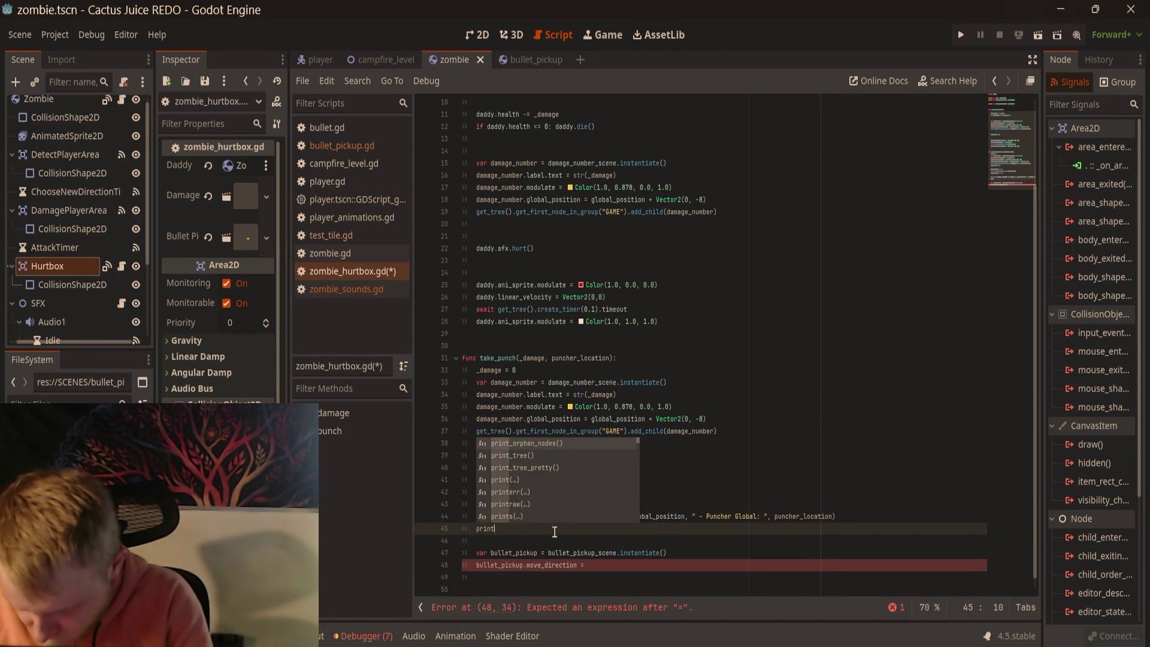
text(_debug)
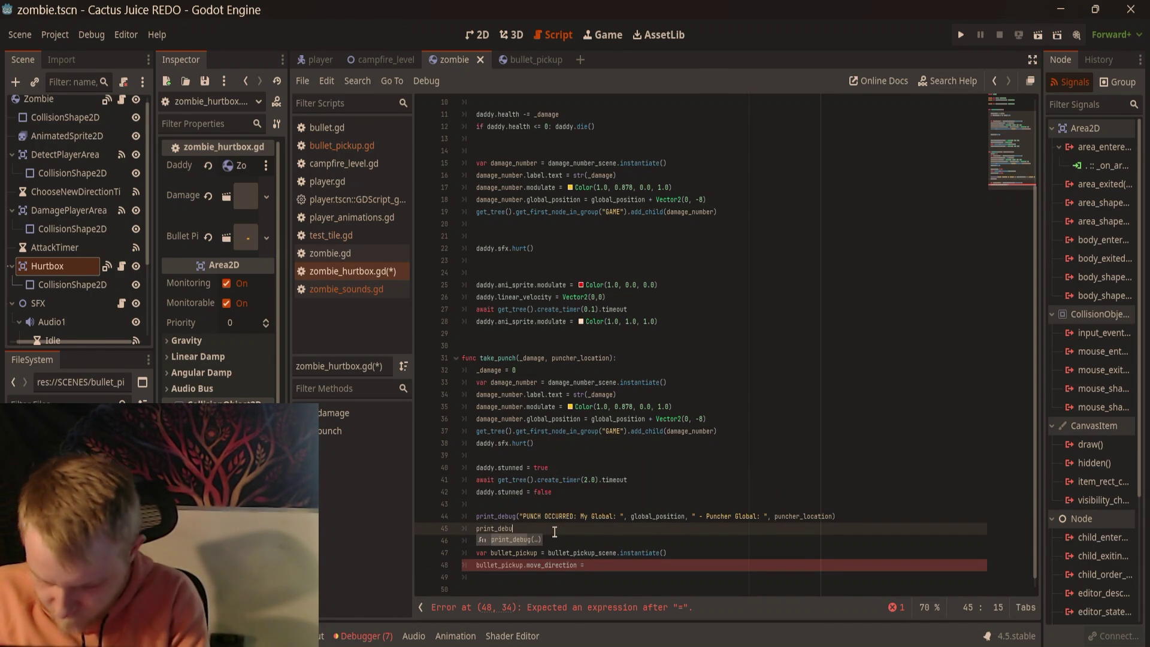
key(Return)
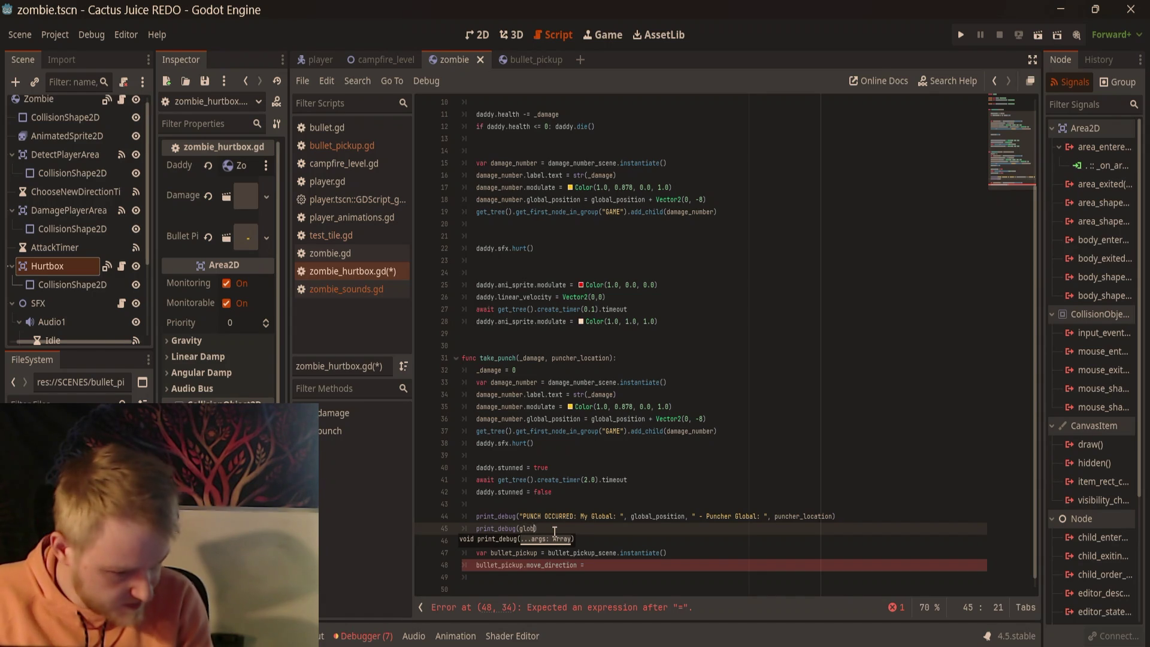
key(Return)
text(punch)
key(Return)
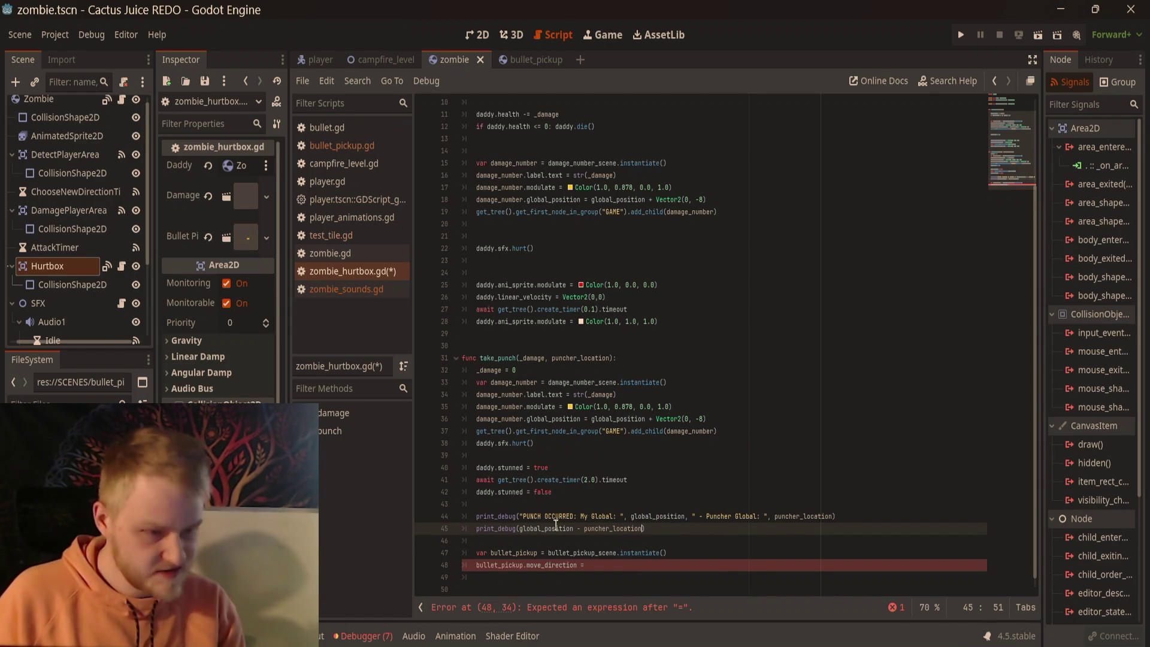
key(F5)
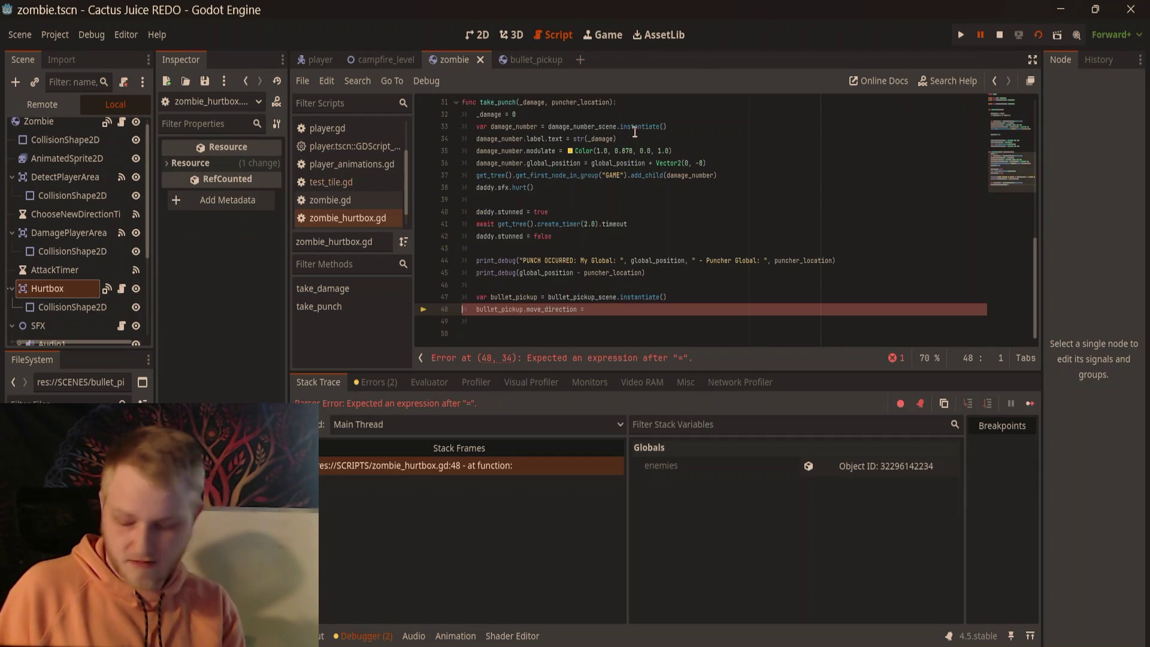
key(F5)
Step: Comment out the unfinished move_direction line, run the game, move the player with WASD, then stop
click(386, 60)
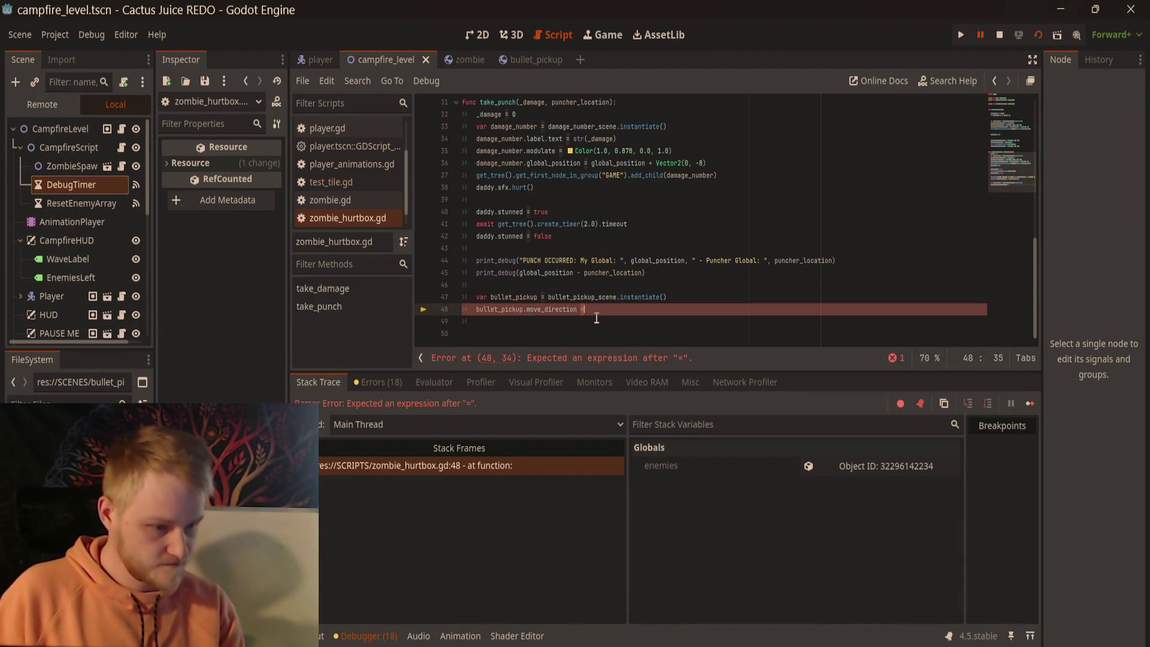
click(475, 309)
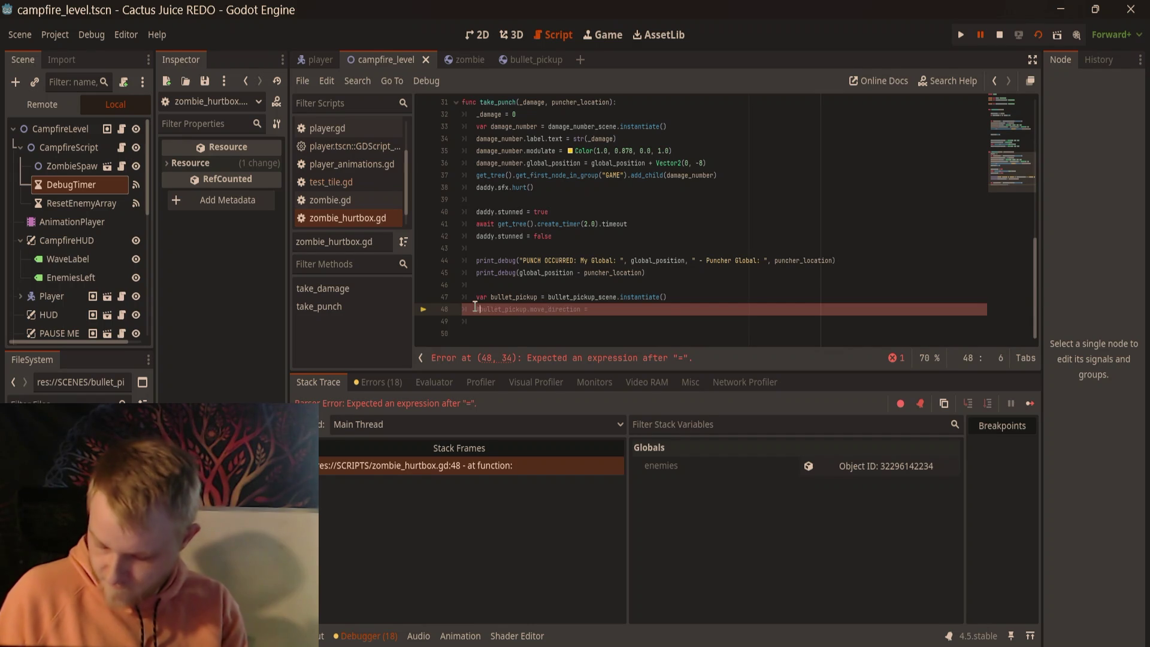
key(ctrl+k)
key(F5)
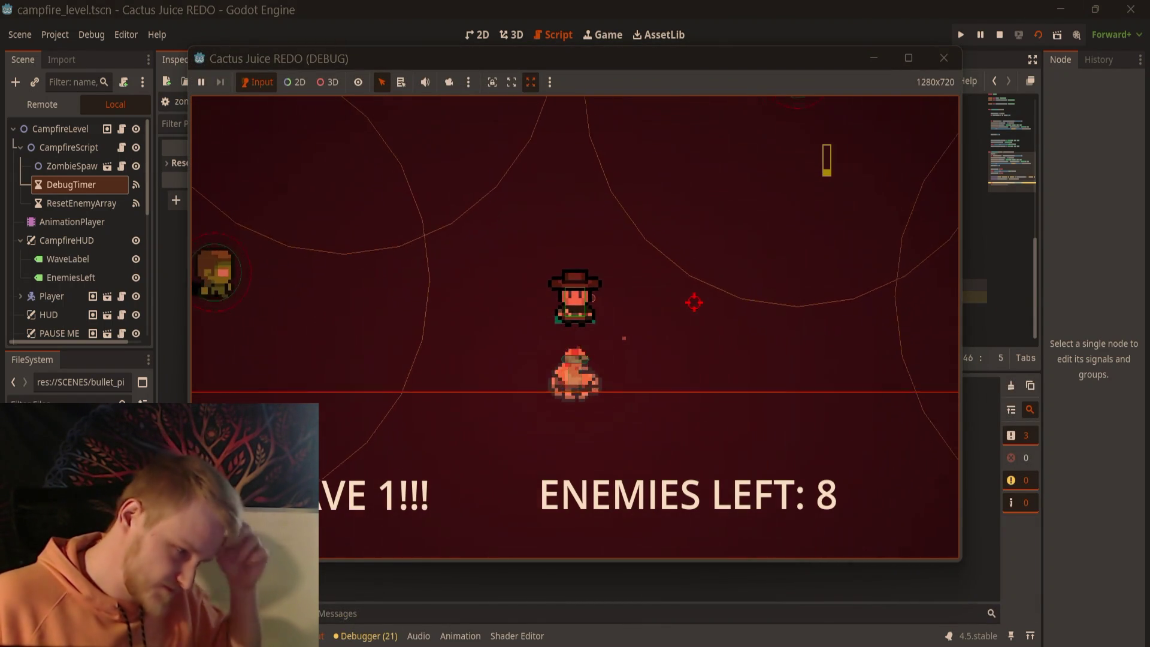
key(w)
key(a)
key(a)
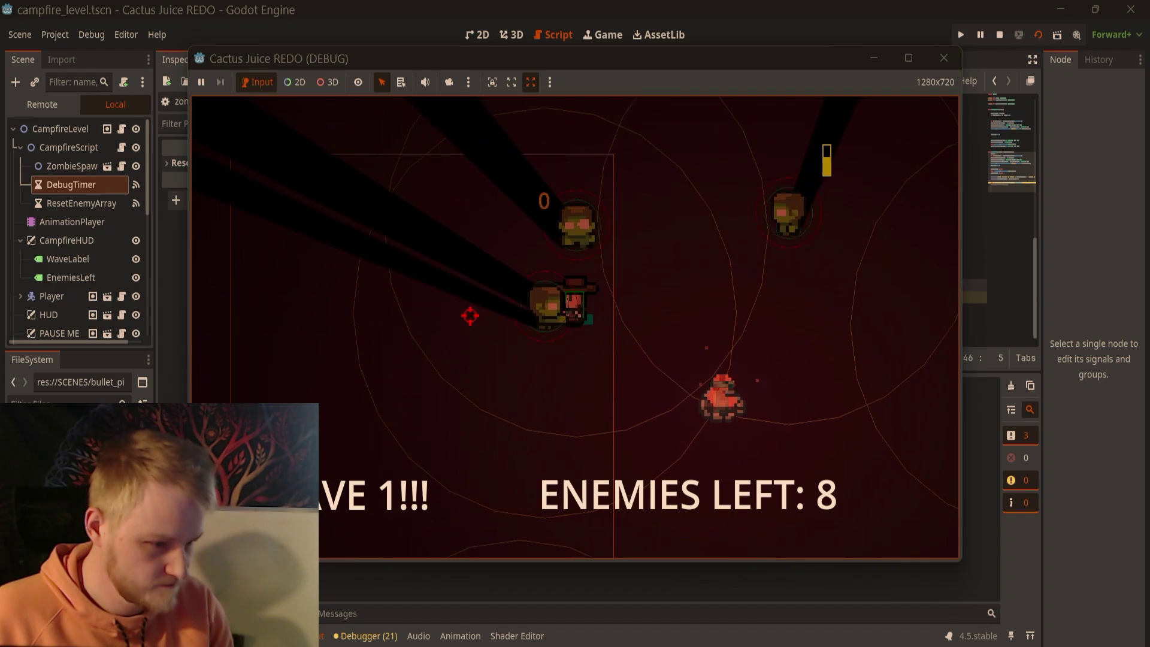
key(s)
click(945, 58)
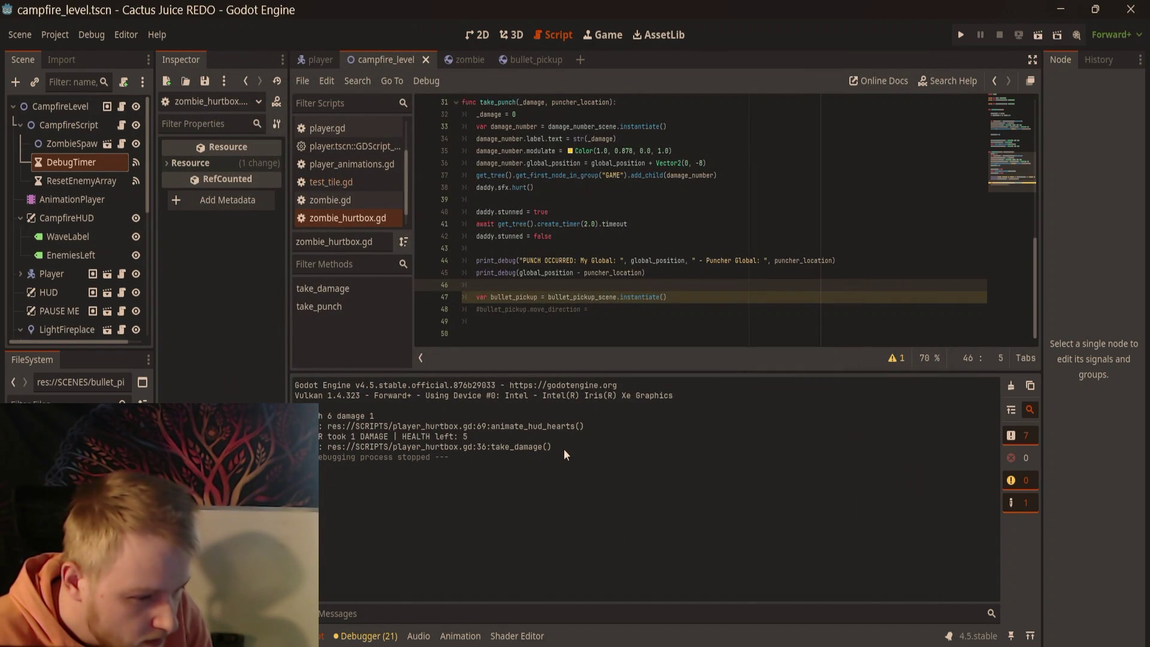
Step: Run the game again, walk the player left past the zombies, and stop the test
key(F5)
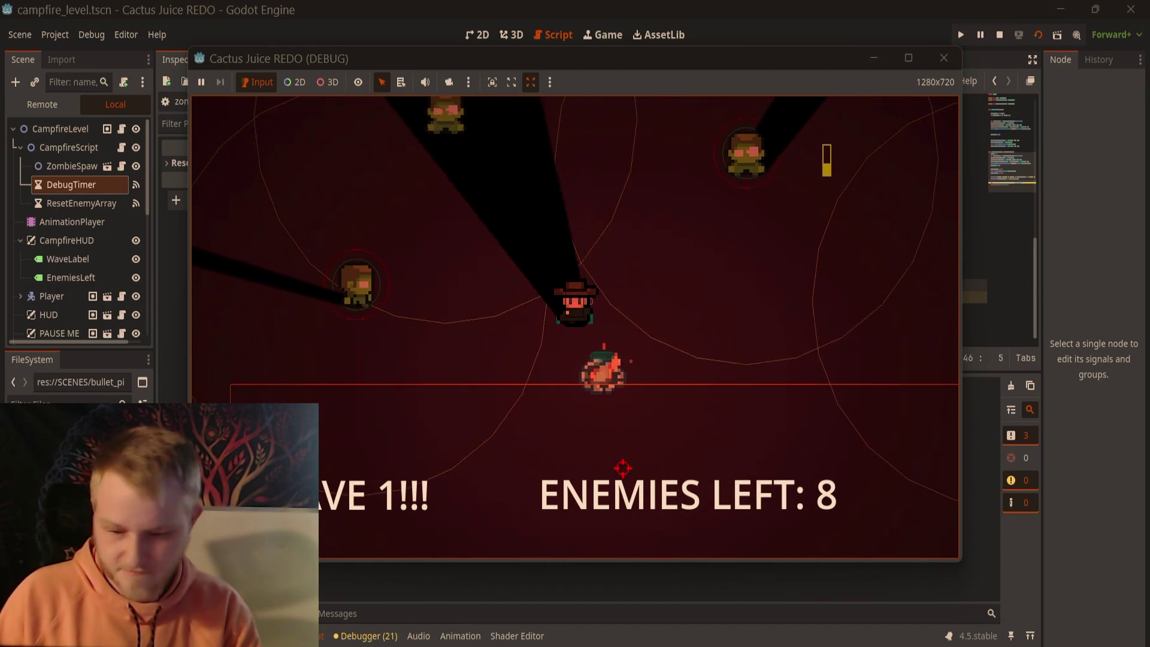
key(a)
key(a)
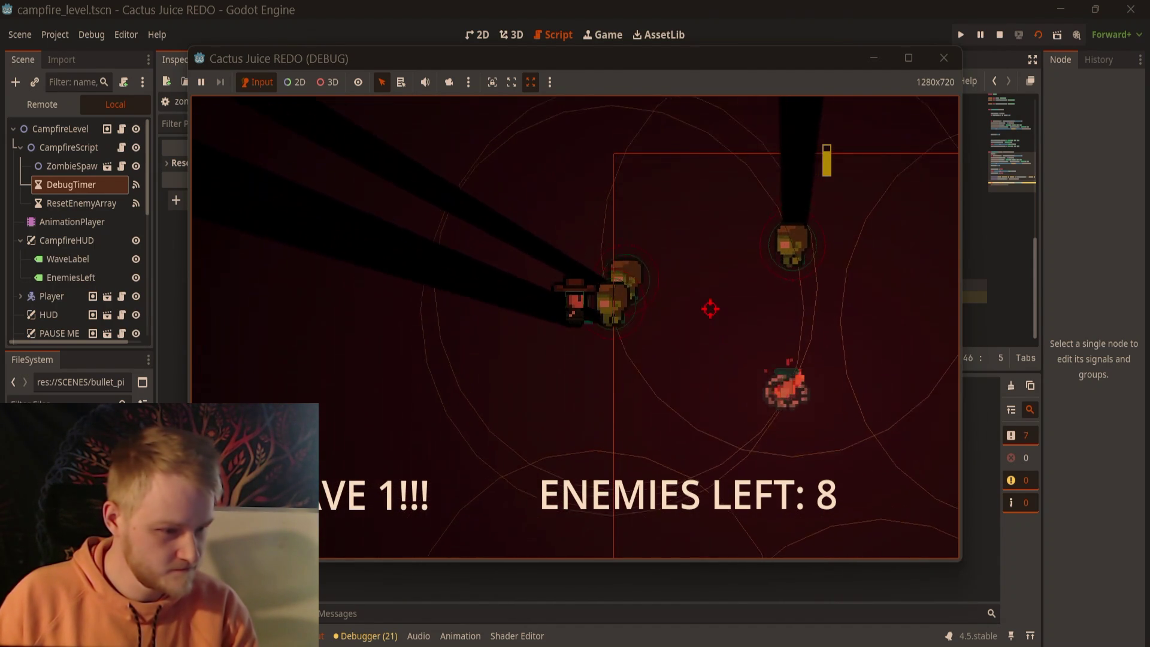
key(a)
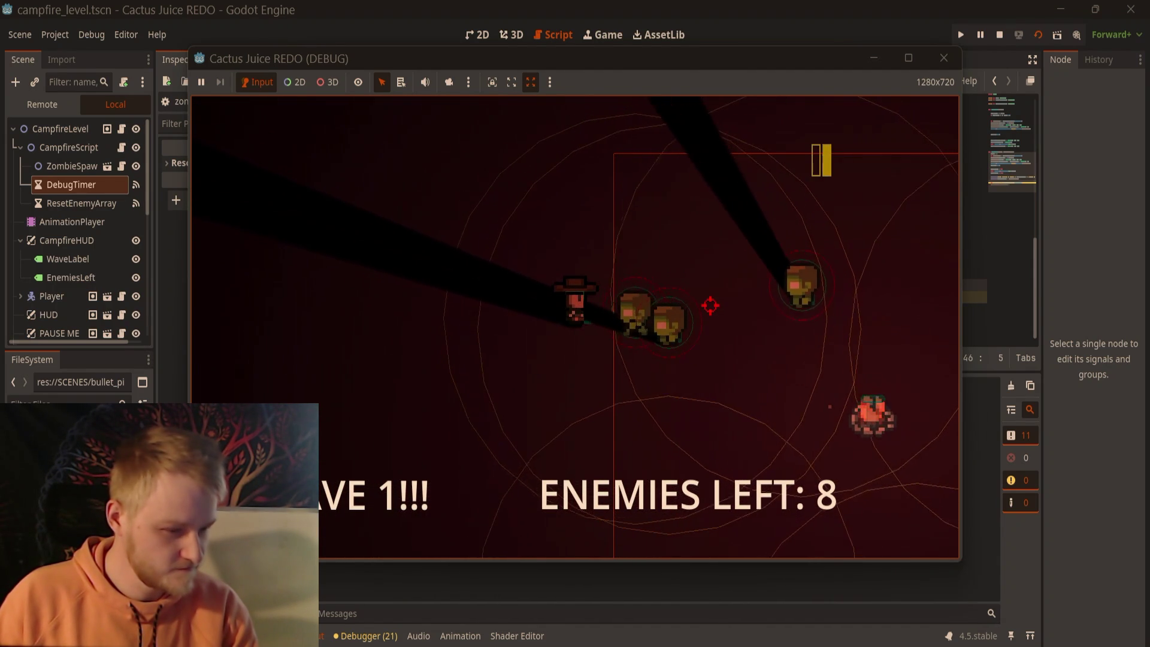
key(a)
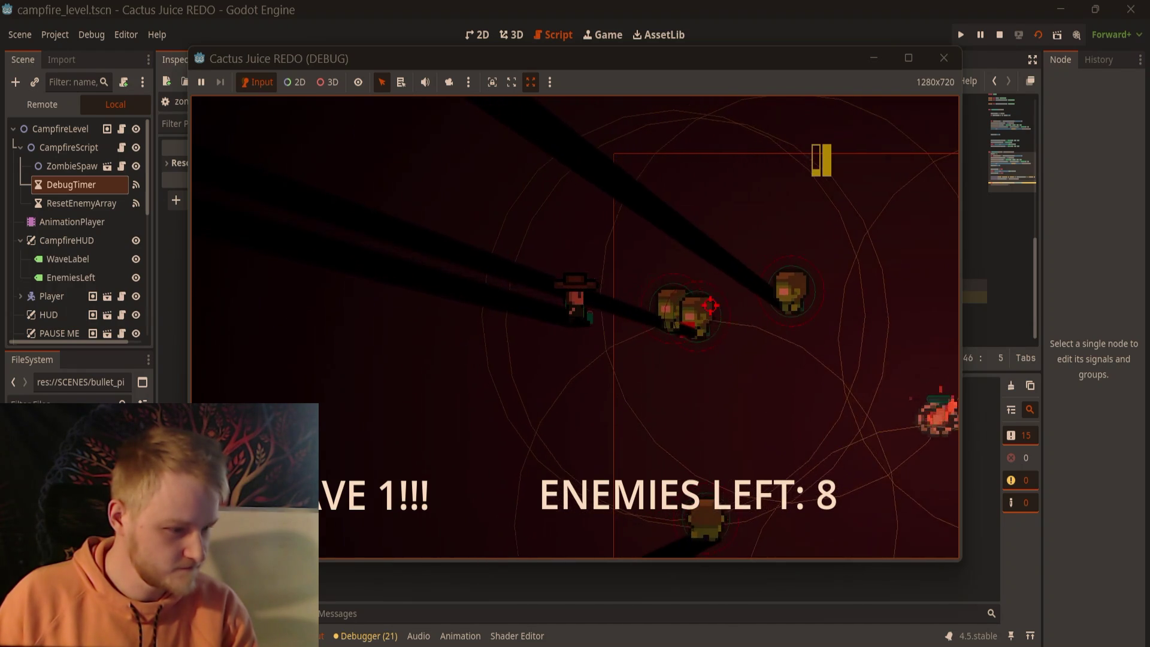
click(944, 58)
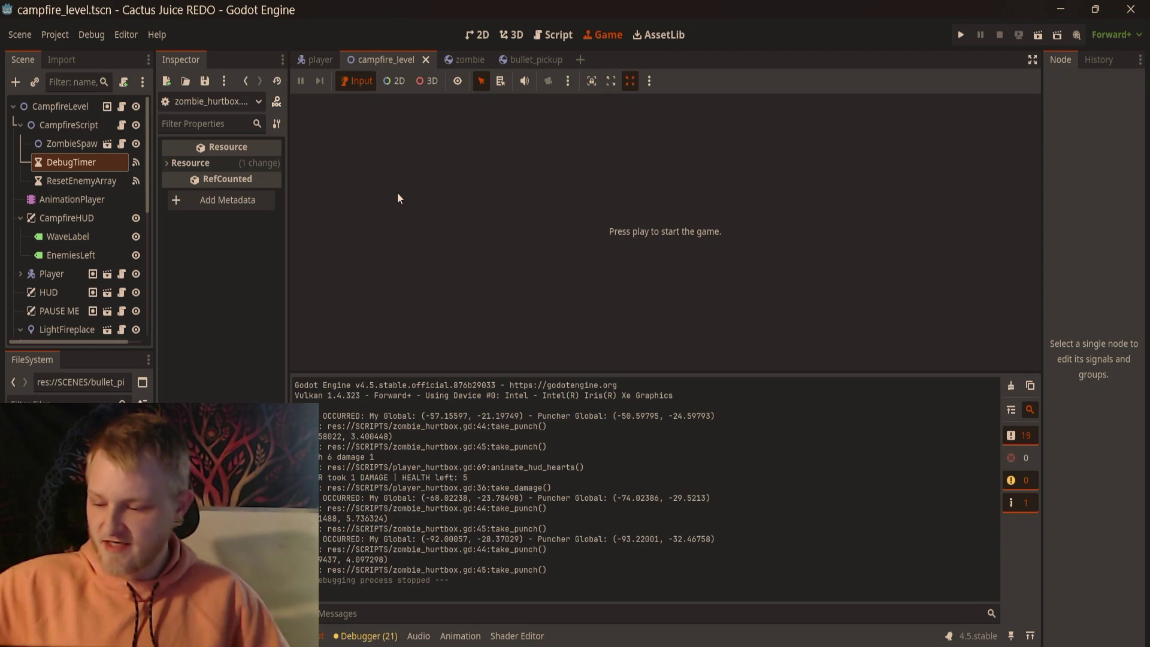
Step: In zombie_hurtbox.gd, uncomment line 49 and change it to bullet_pickup.move_direction.x
click(549, 39)
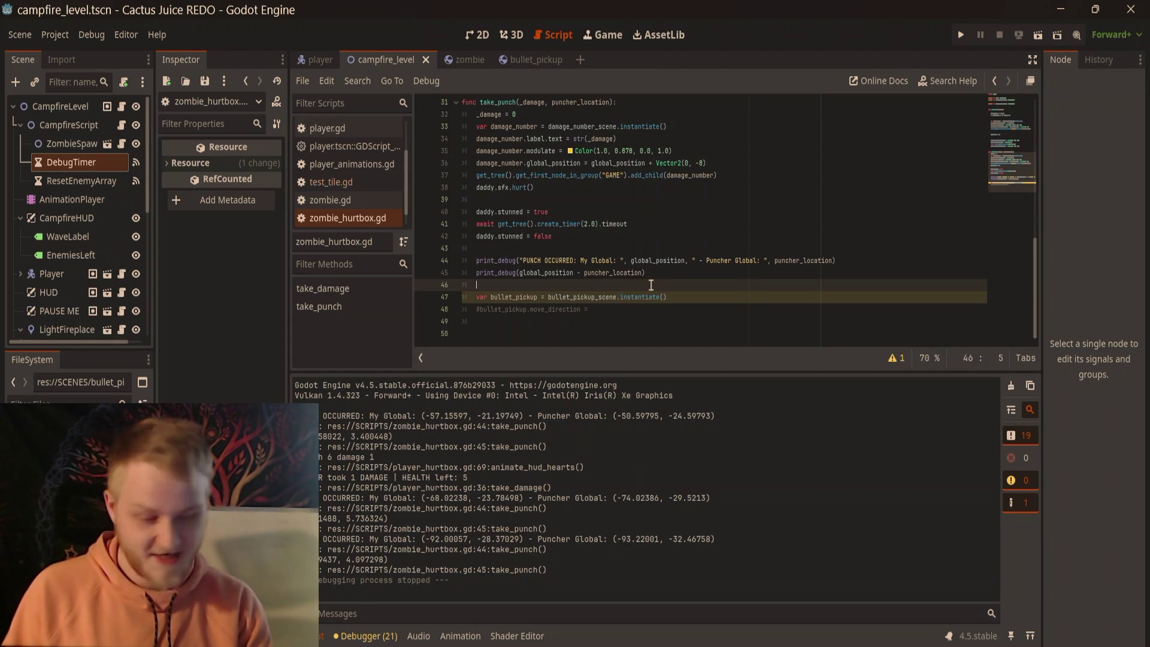
key(Return)
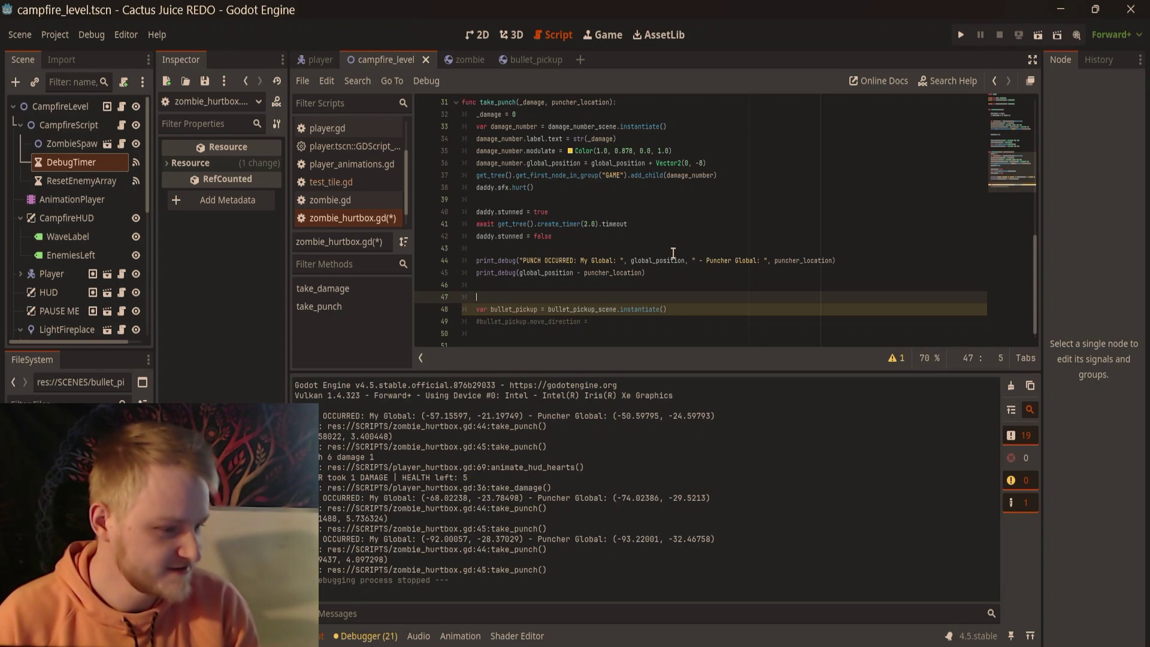
click(716, 280)
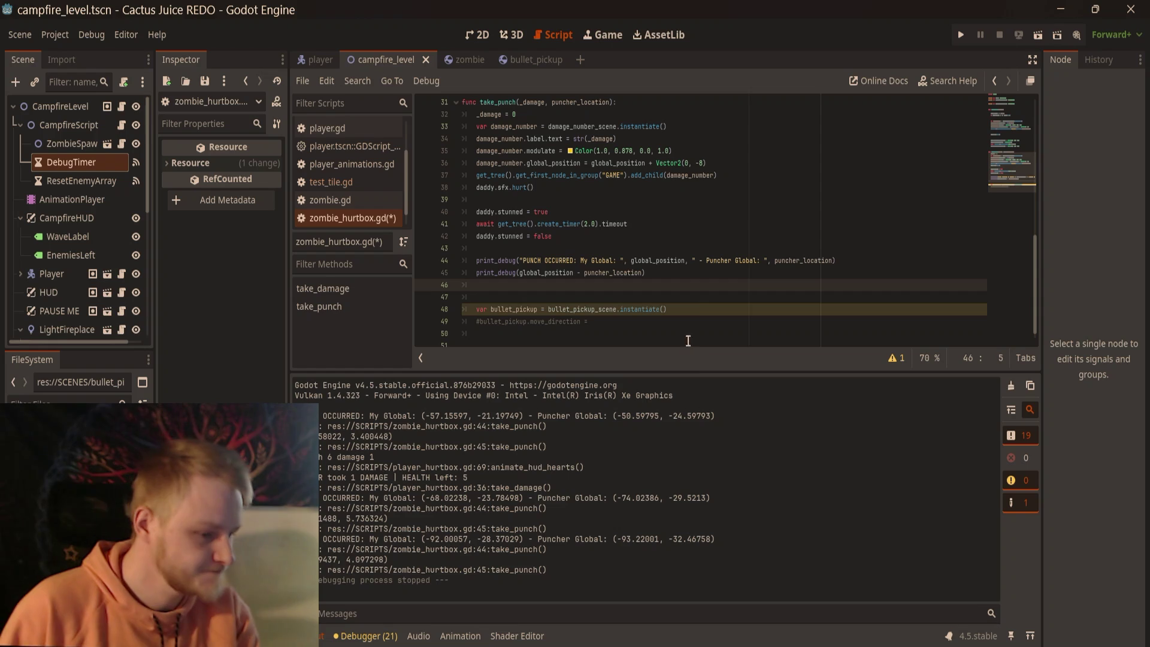
click(698, 310)
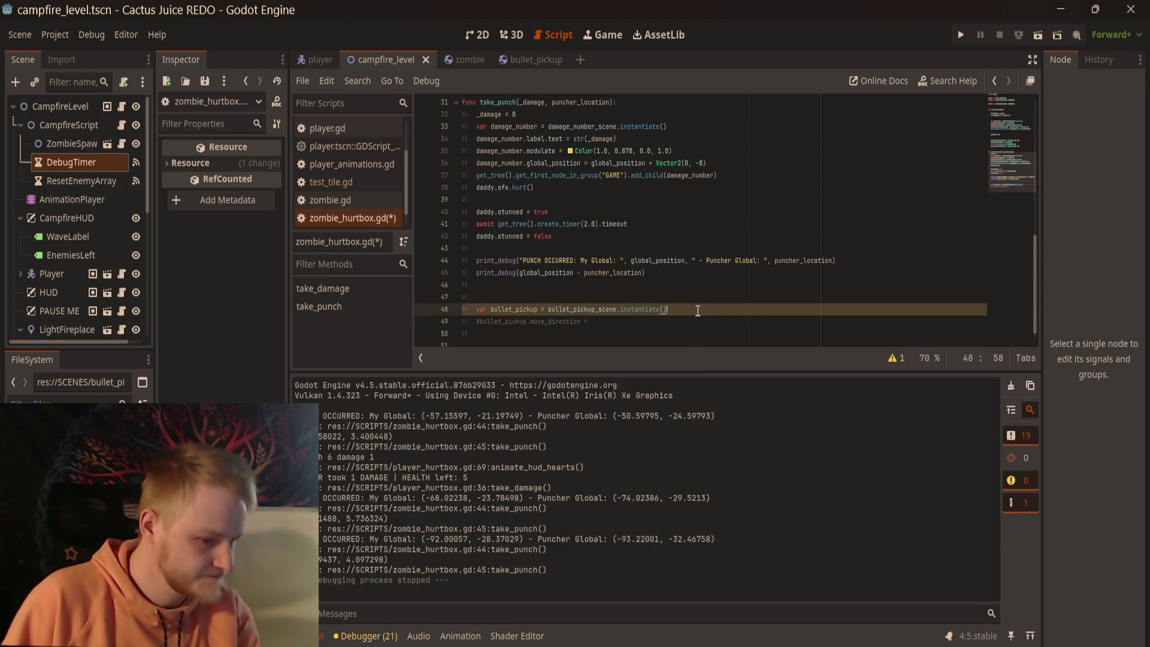
click(478, 323)
key(Delete)
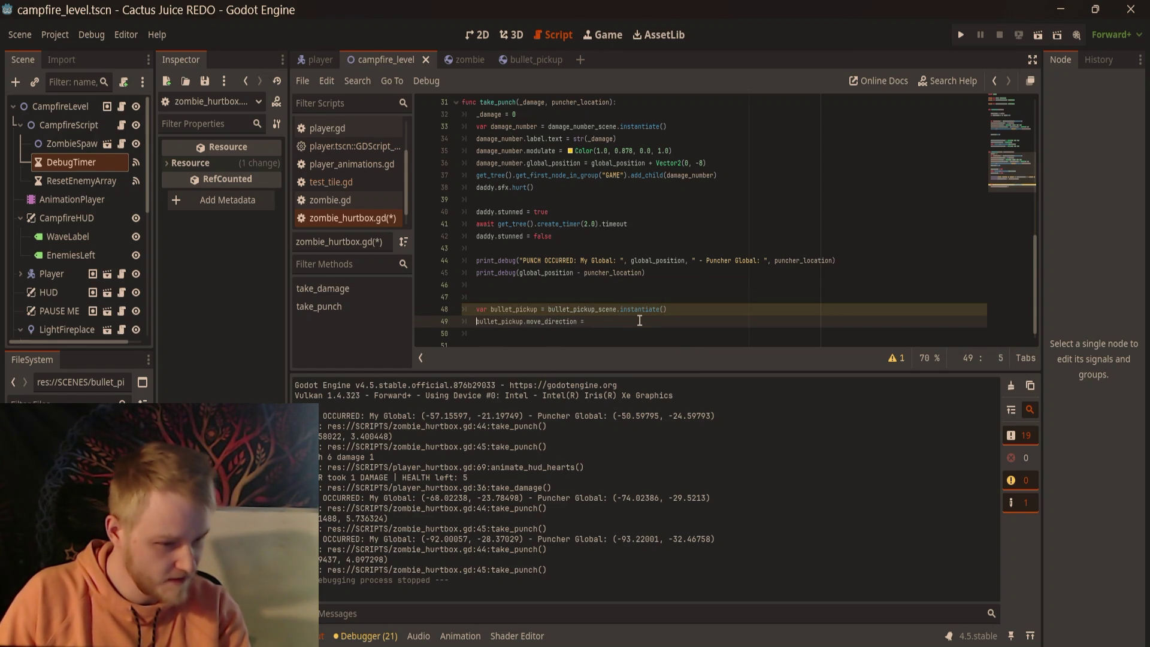
click(653, 326)
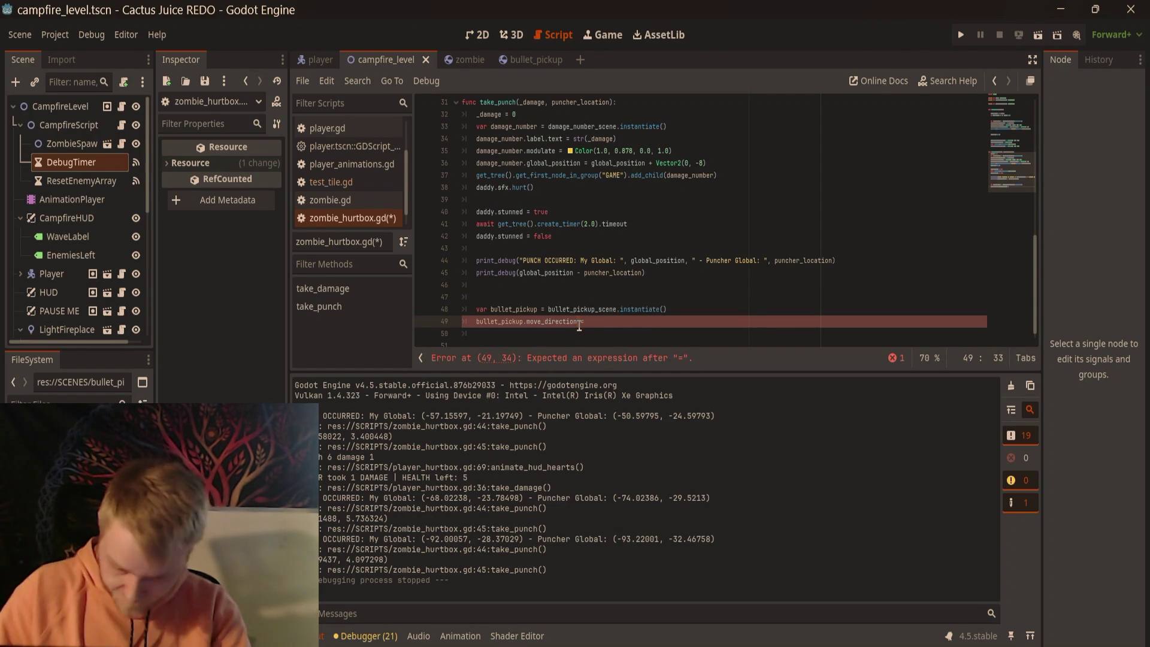
text(.)
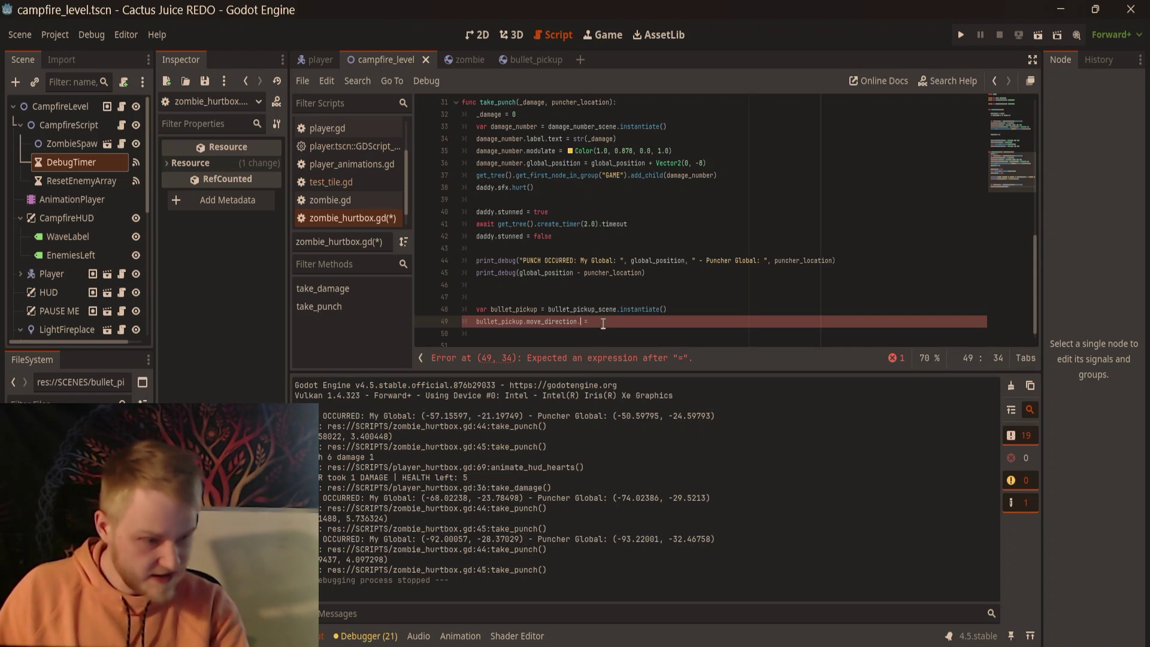
text(x)
key(End)
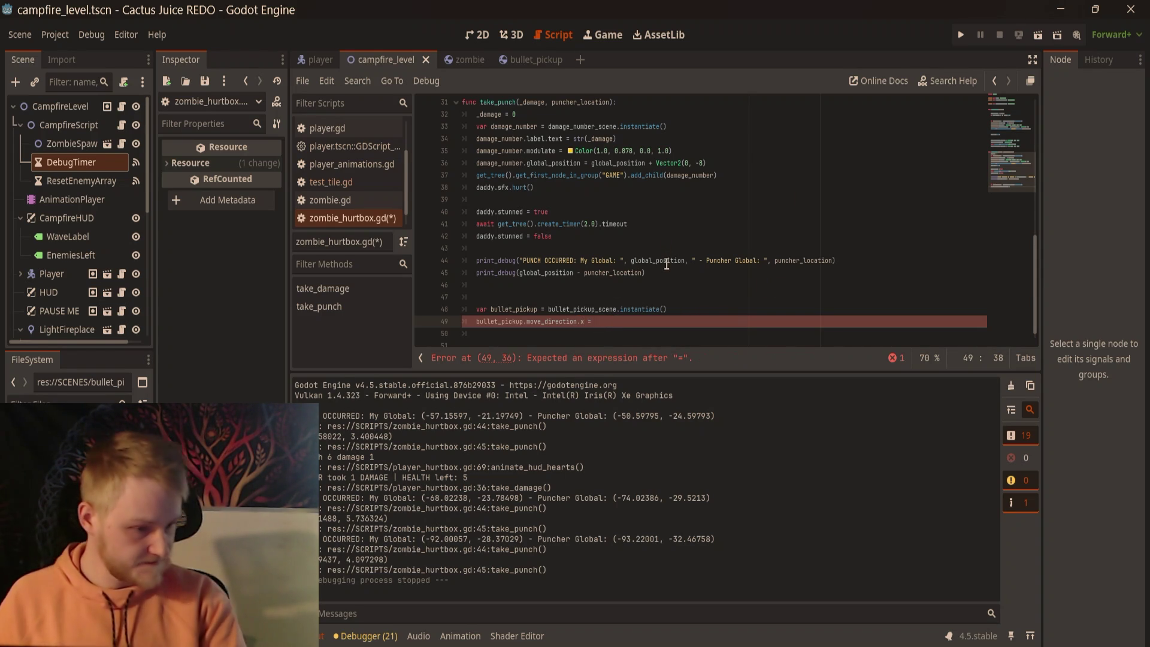
Step: Paste global_position - puncher_location onto line 49, add .x to both, and wrap in parentheses
drag(520, 275, 643, 277)
key(ctrl+c)
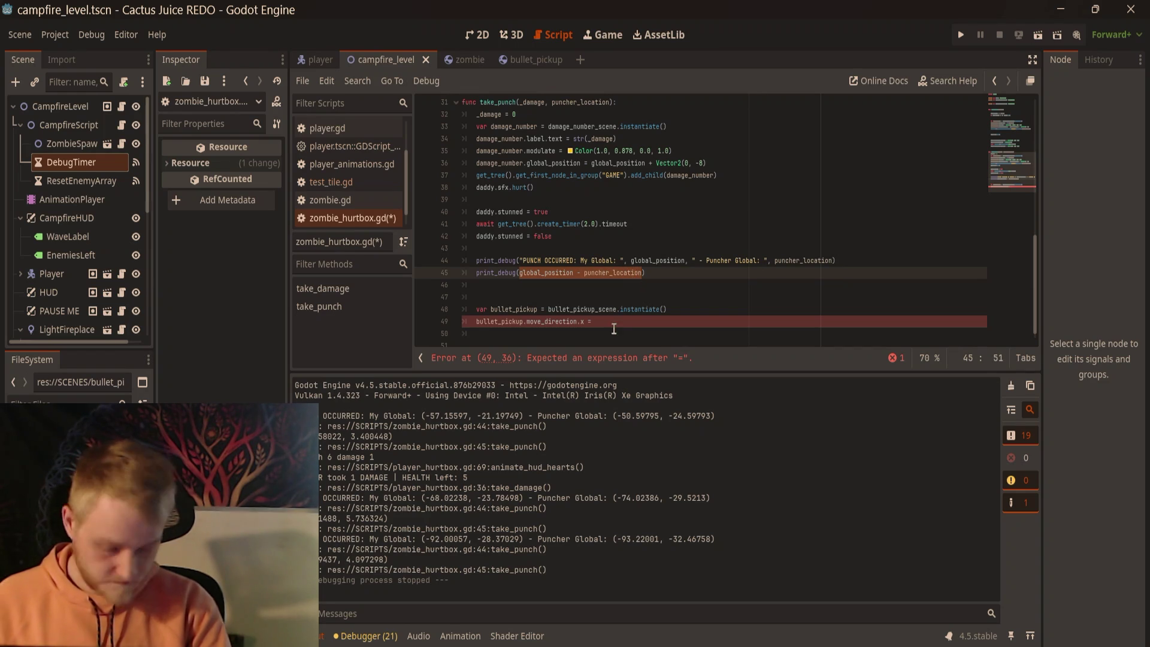
click(610, 323)
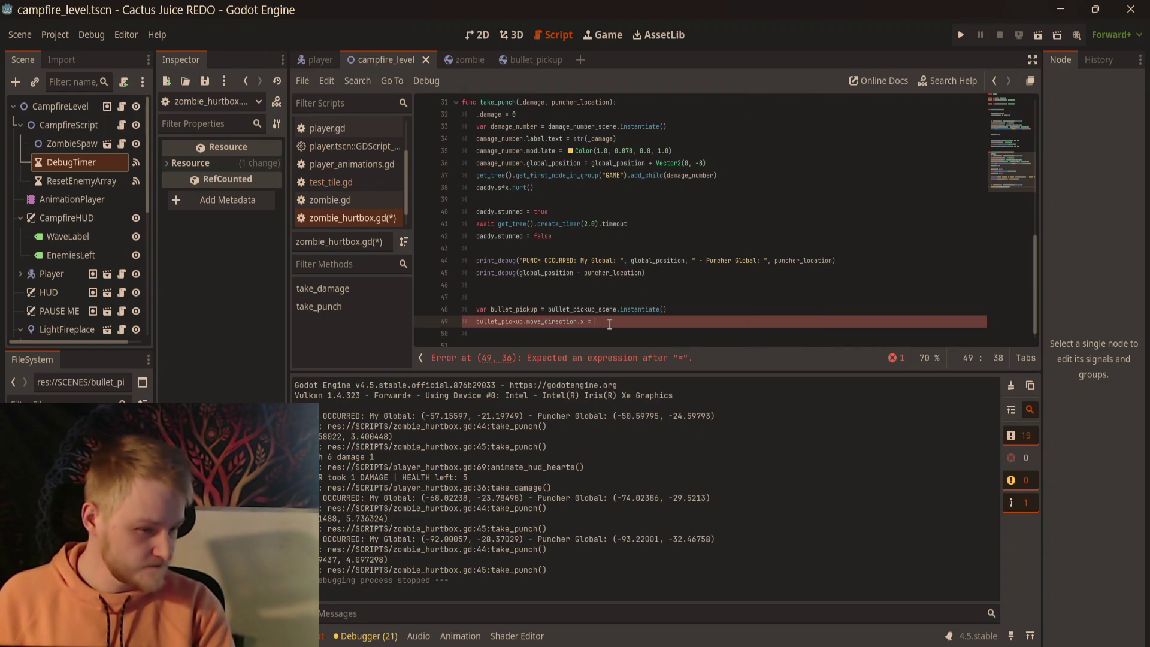
key(ctrl+v)
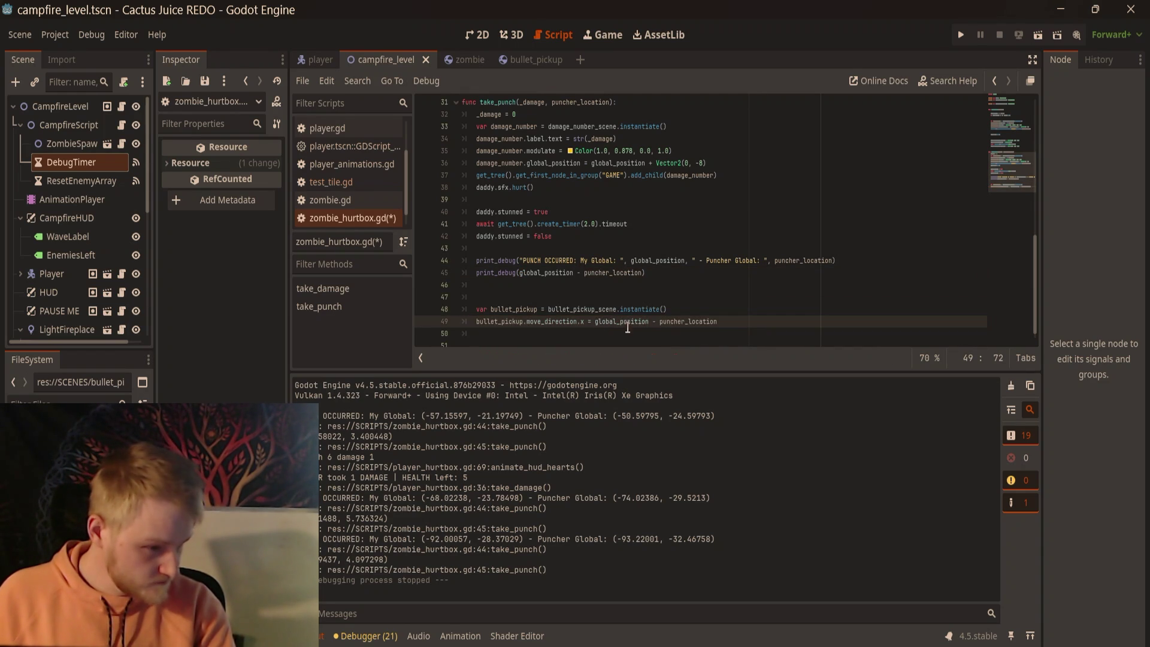
click(651, 323)
text(.x)
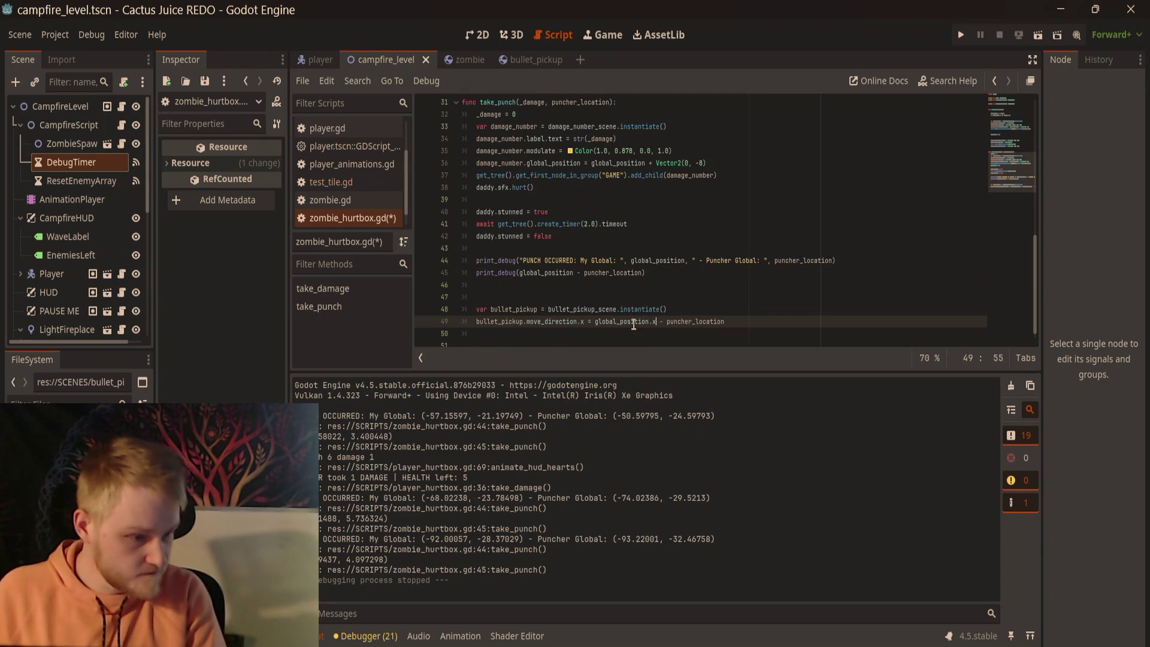
key(Right)
key(Right)
key(Right)
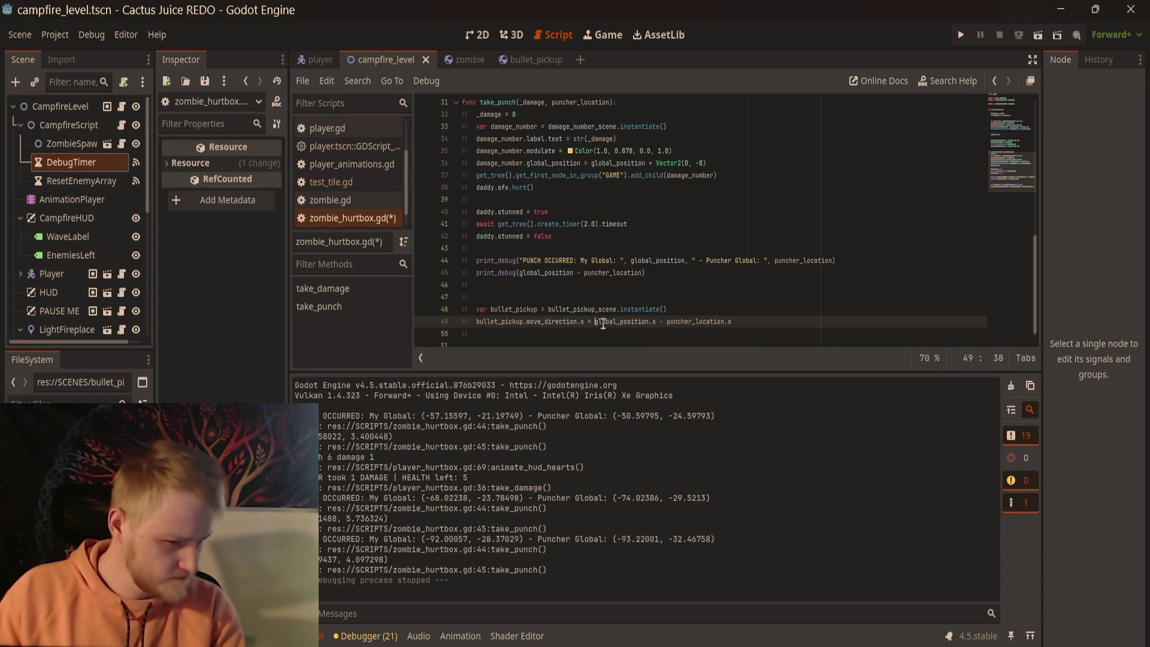
text(()
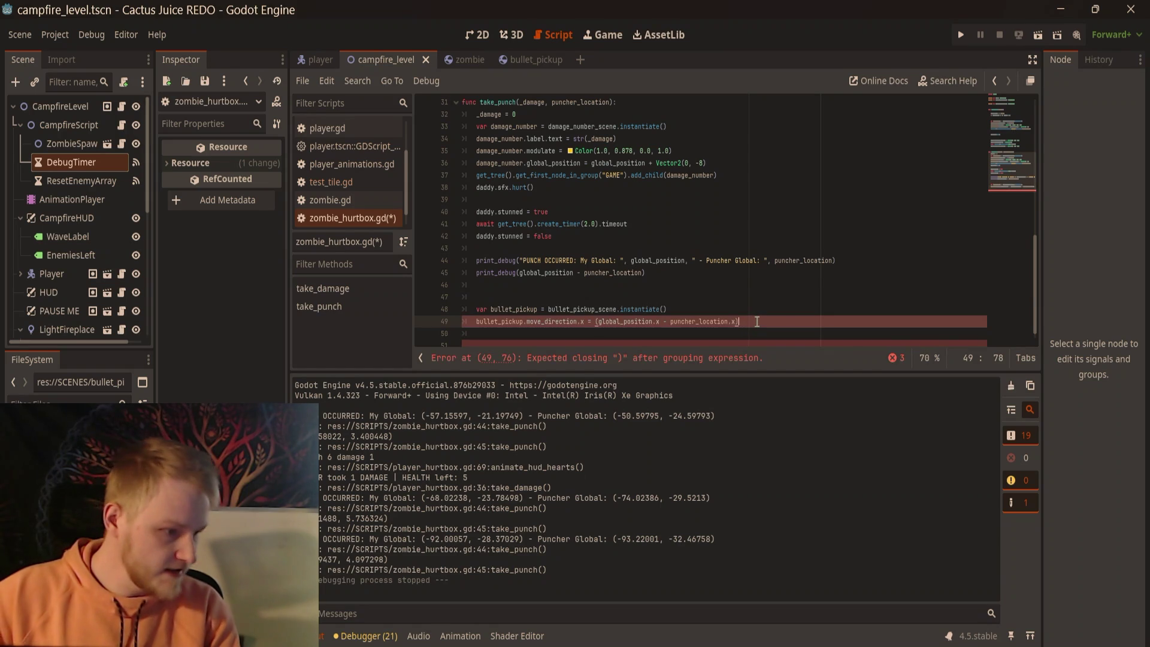
text())
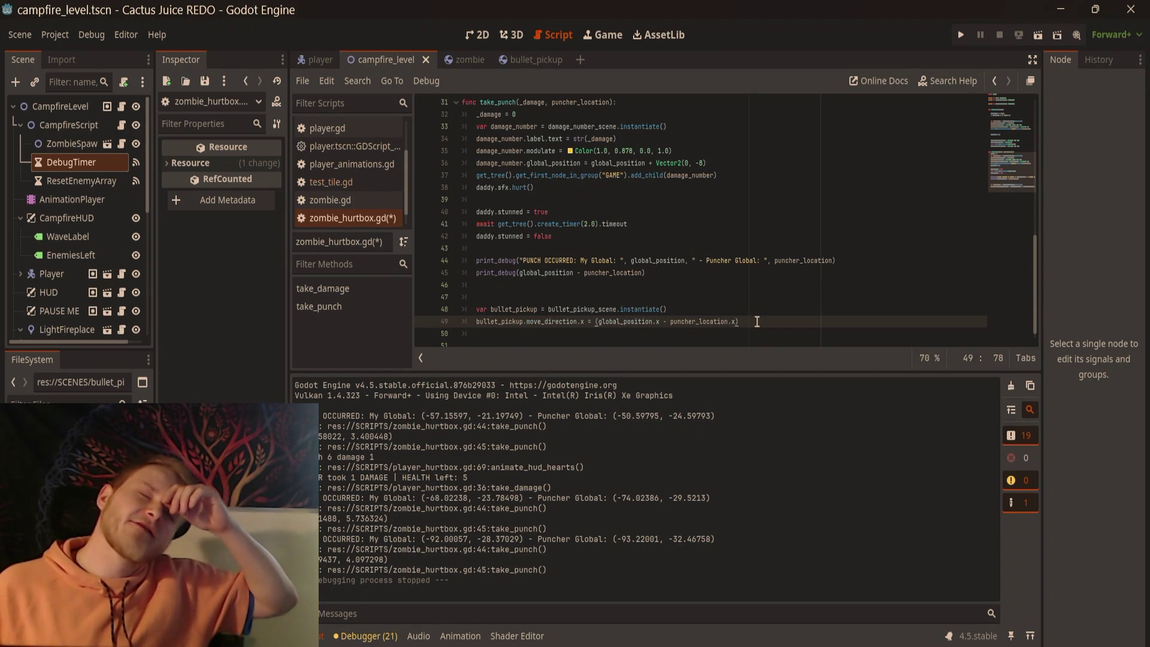
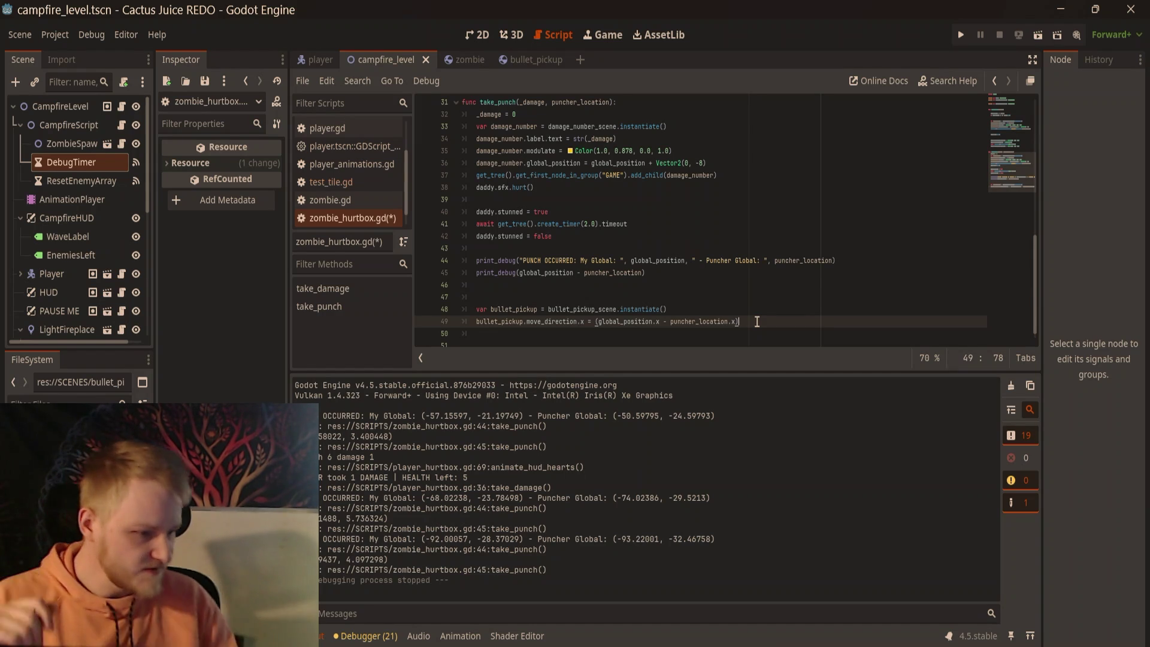
Step: Save zombie_hurtbox.gd and add blank lines below the new bullet pickup code
key(ctrl+s)
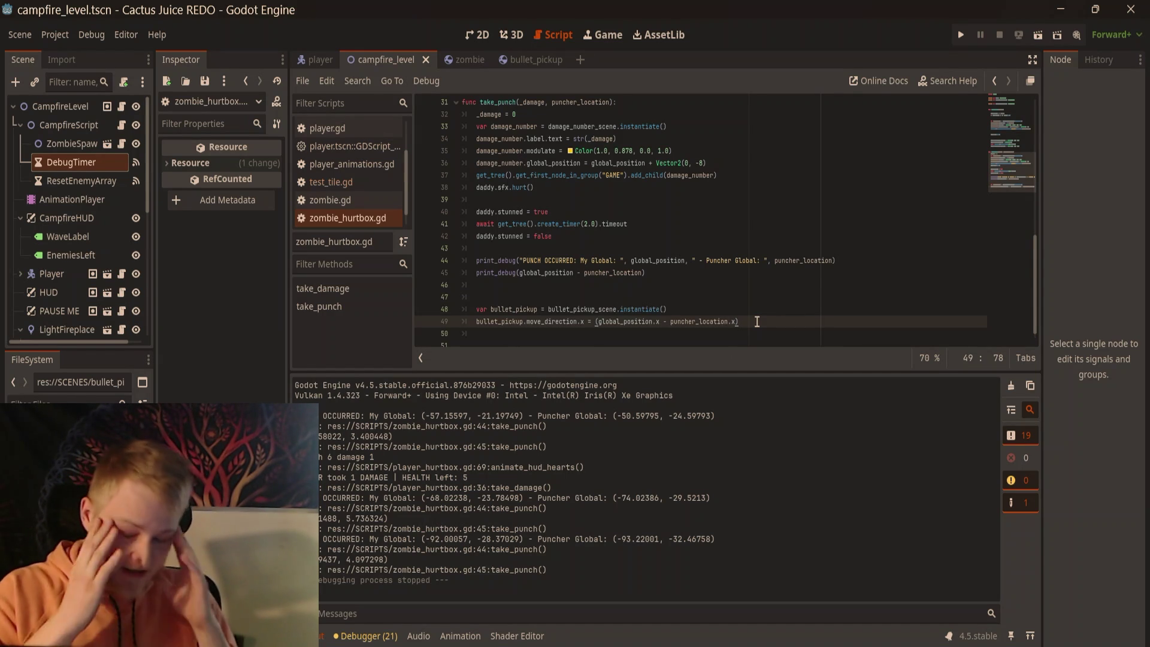
click(762, 306)
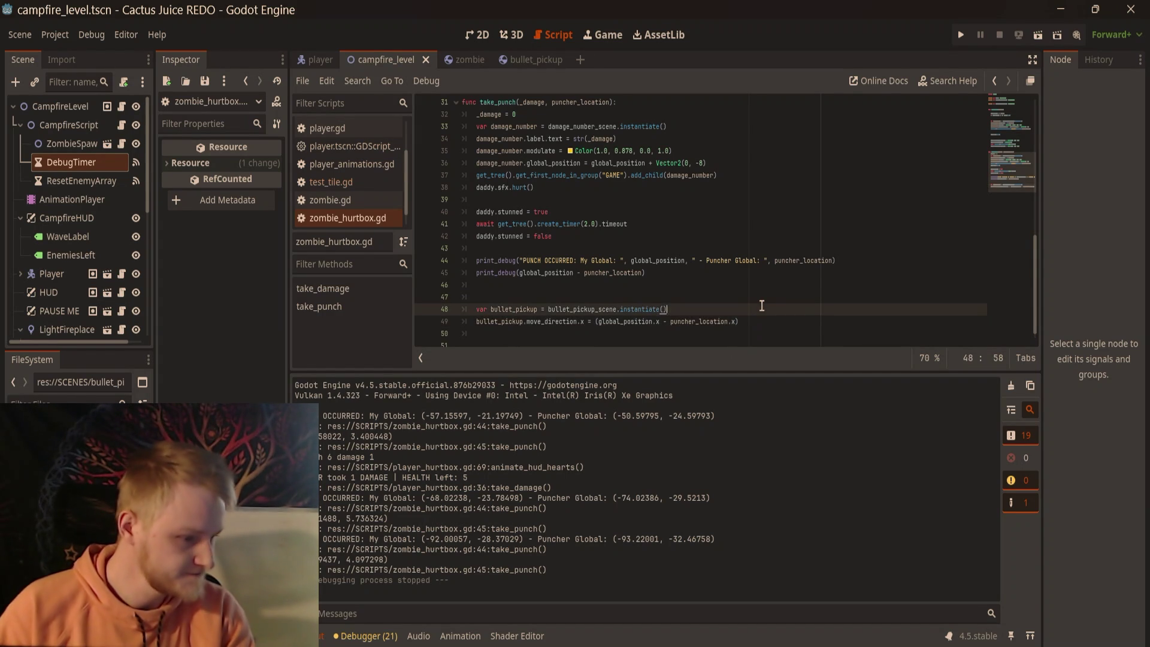
key(Down)
key(Down)
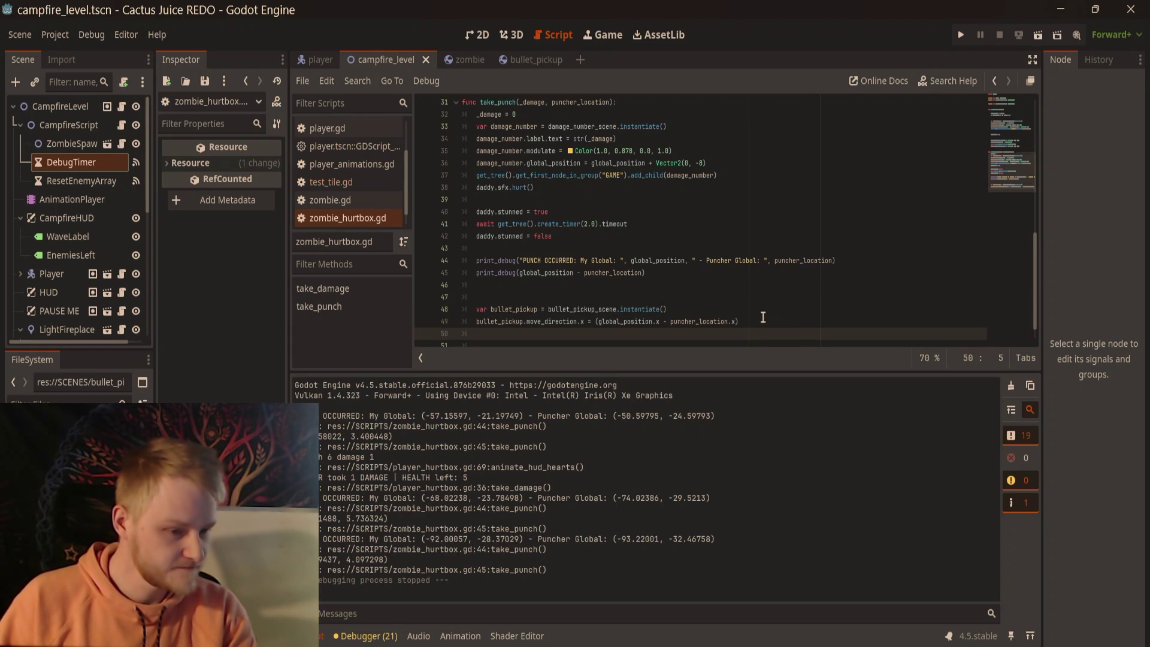
key(Return)
key(Up)
key(ctrl+s)
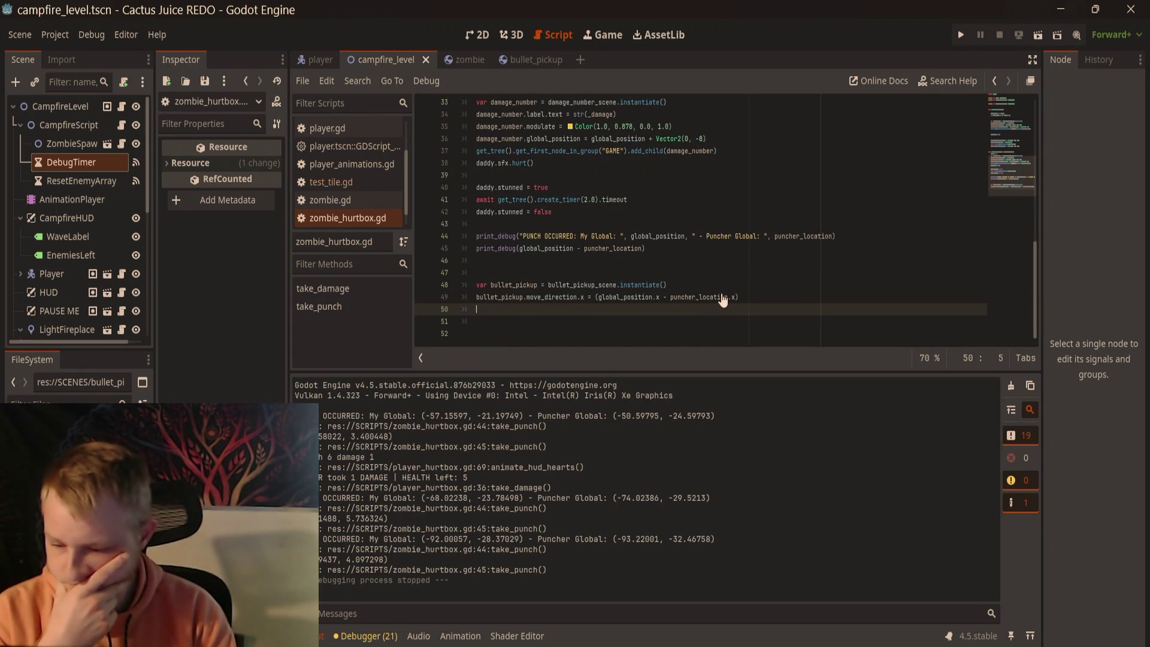
Step: Review the bullet pickup spawn and move_direction lines 48–49 in zombie_hurtbox.gd
mouse_move(725, 298)
click(772, 275)
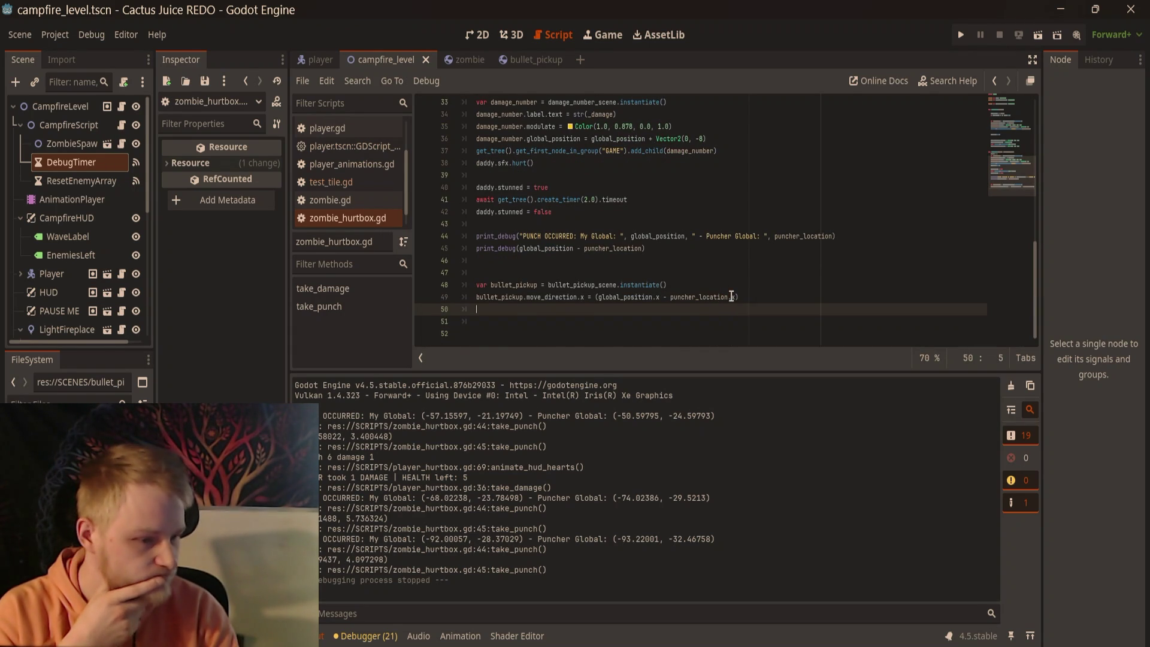
click(763, 298)
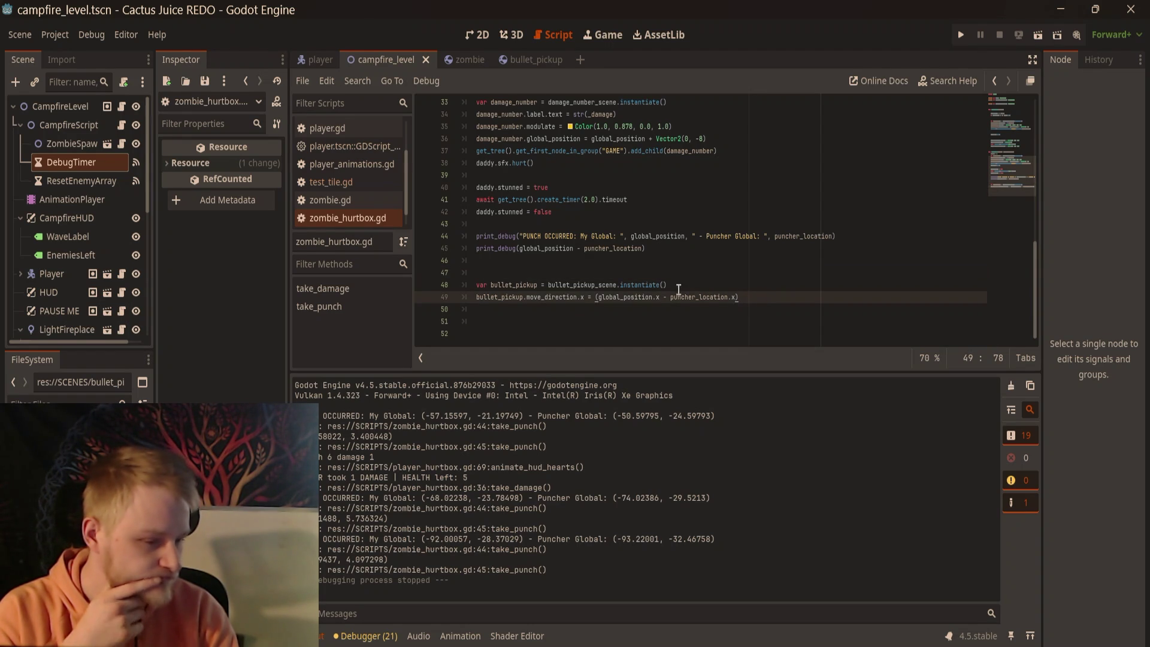
mouse_move(638, 286)
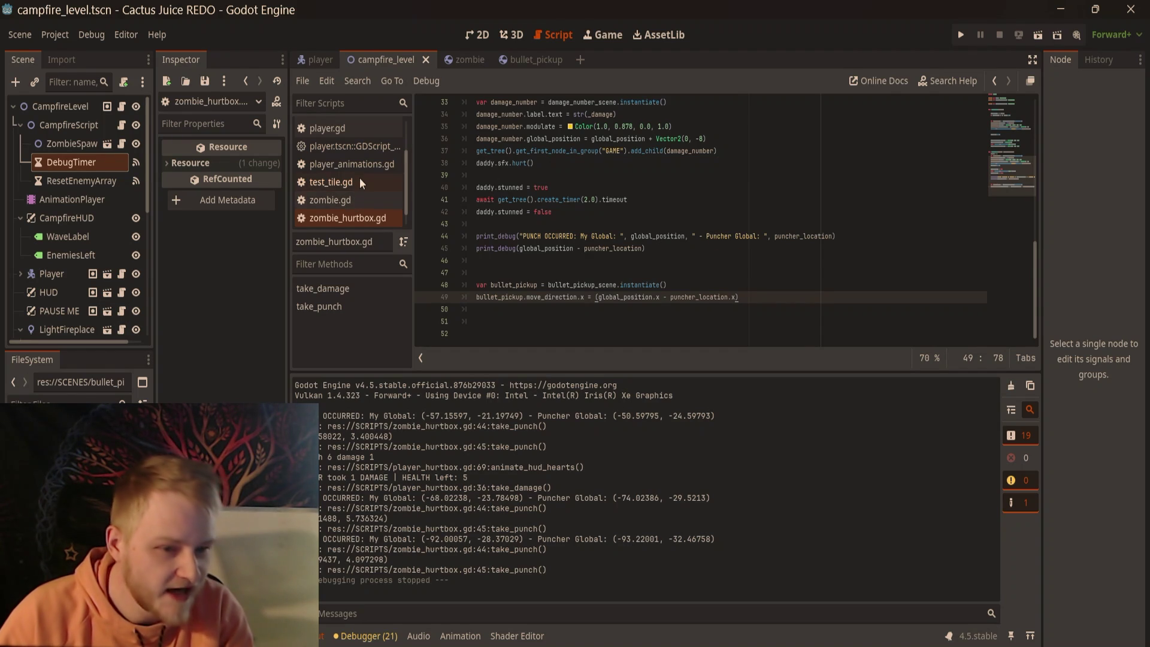
scroll(359, 171, down, 1)
scroll(359, 180, up, 4)
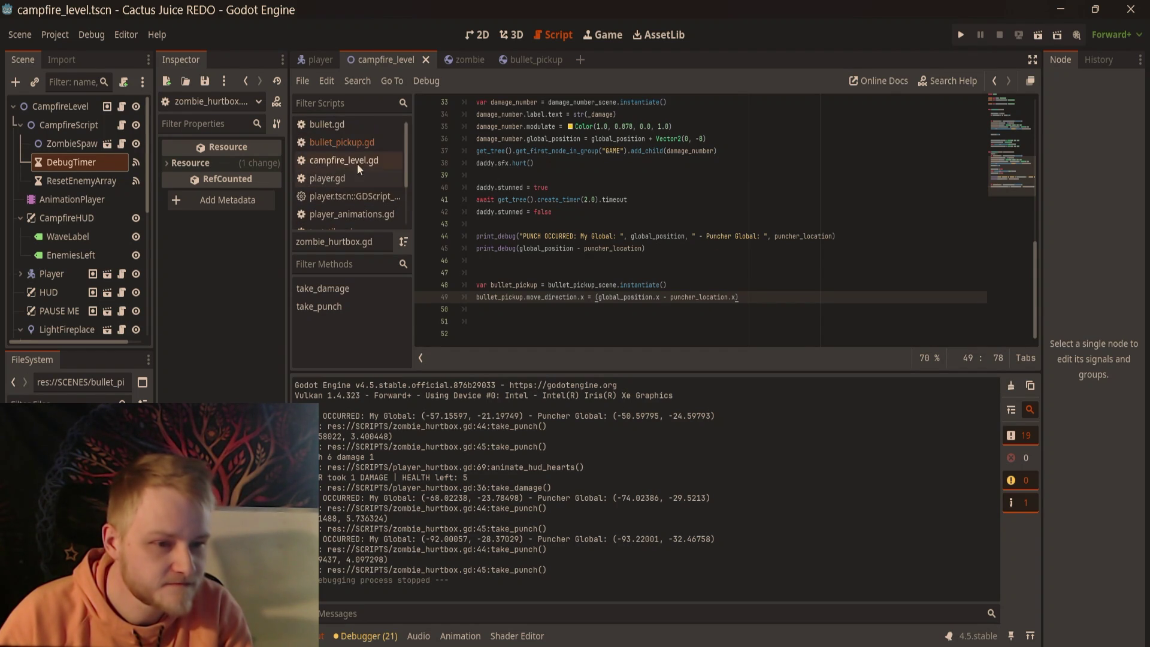
Step: Open bullet_pickup.gd, then set the BulletPickup root node's Move Speed to 10
click(358, 144)
key(Up)
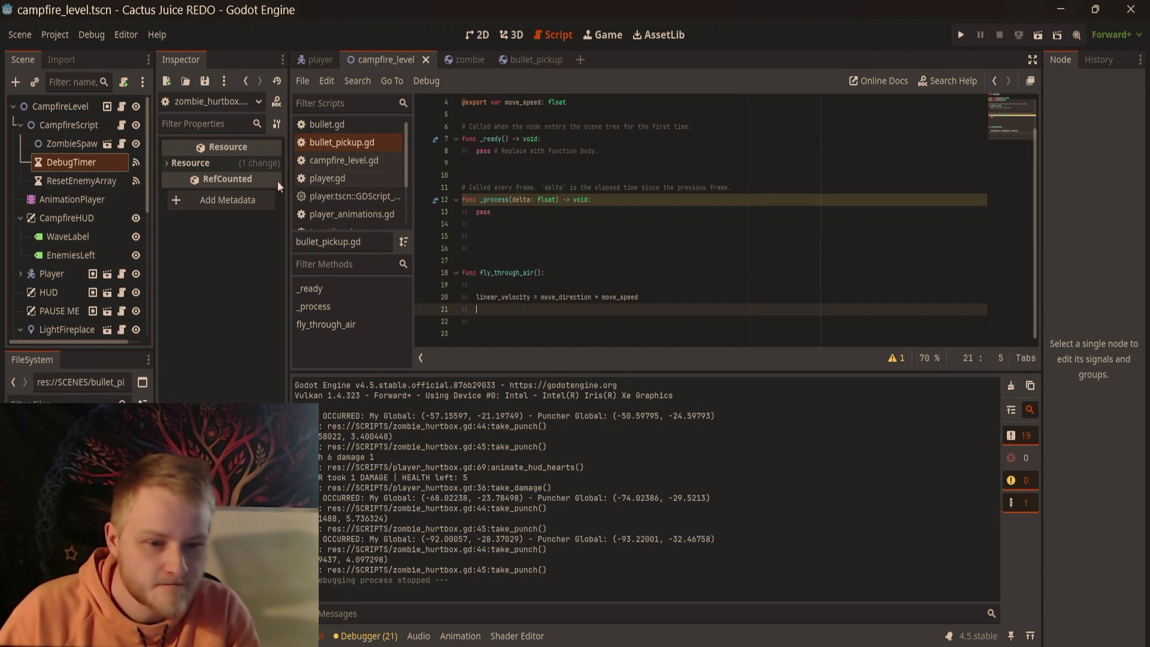
click(515, 60)
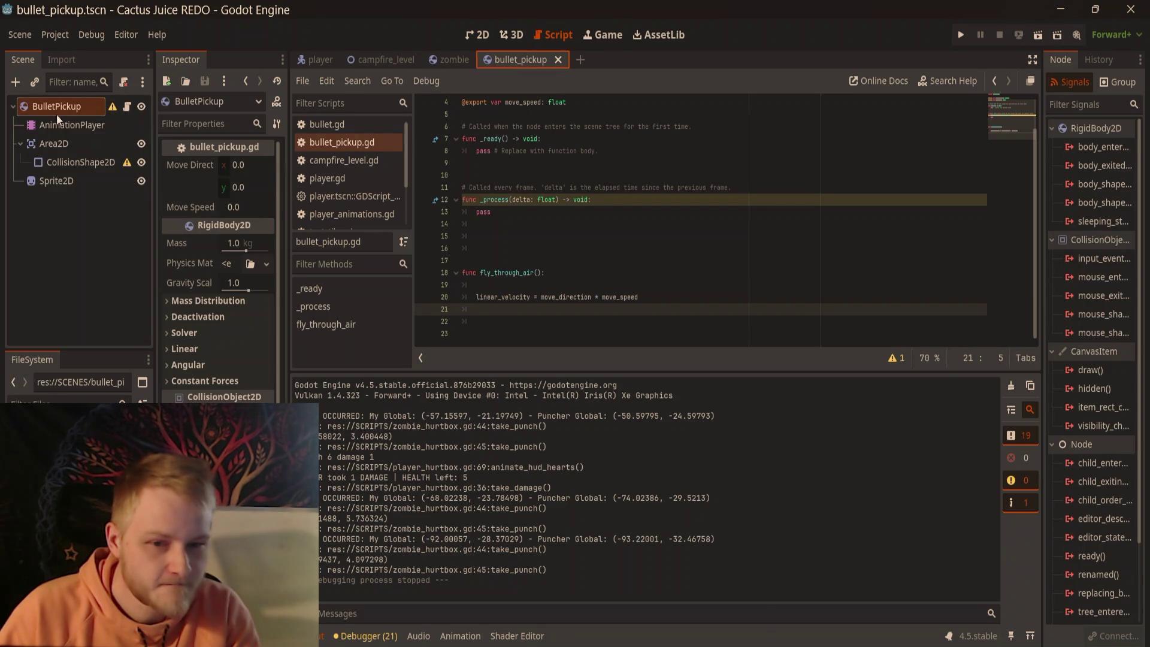
click(63, 123)
click(65, 108)
click(239, 205)
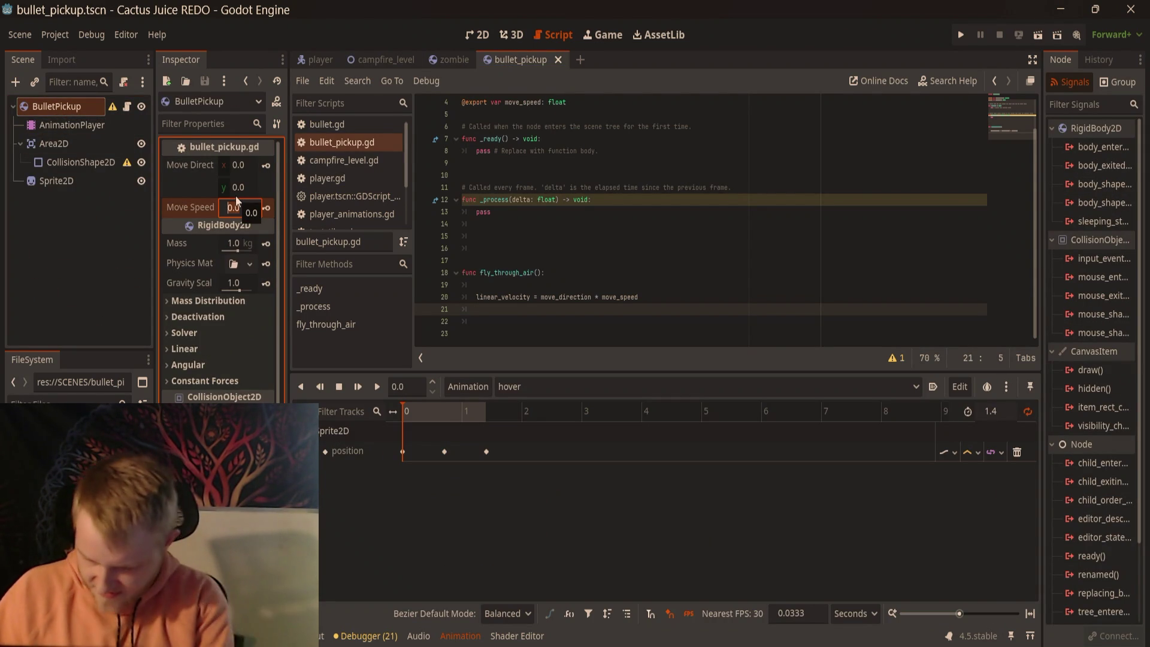
text(100)
key(Return)
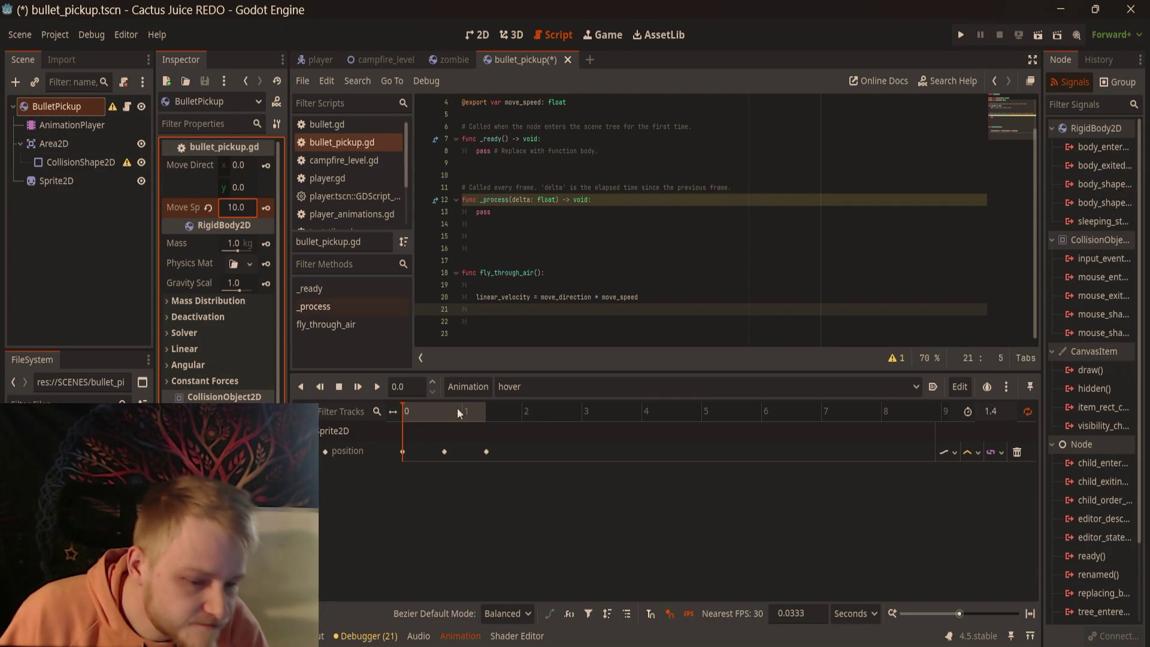
Step: Select AnimationPlayer to show the hover animation in the Animation panel
click(59, 127)
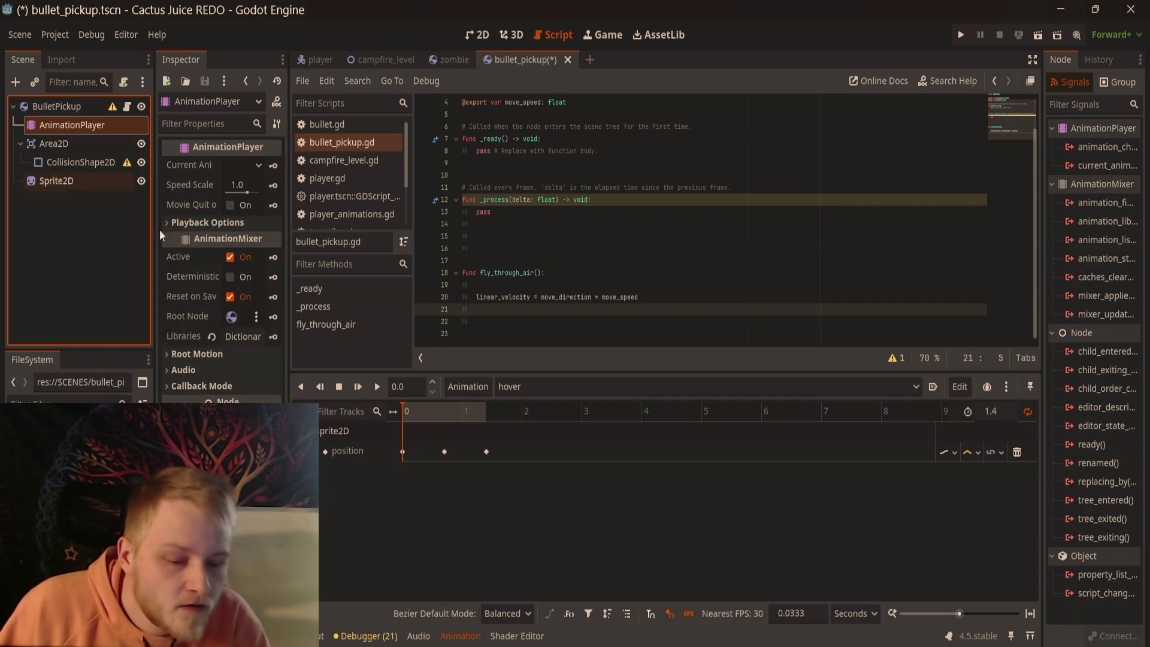
click(545, 389)
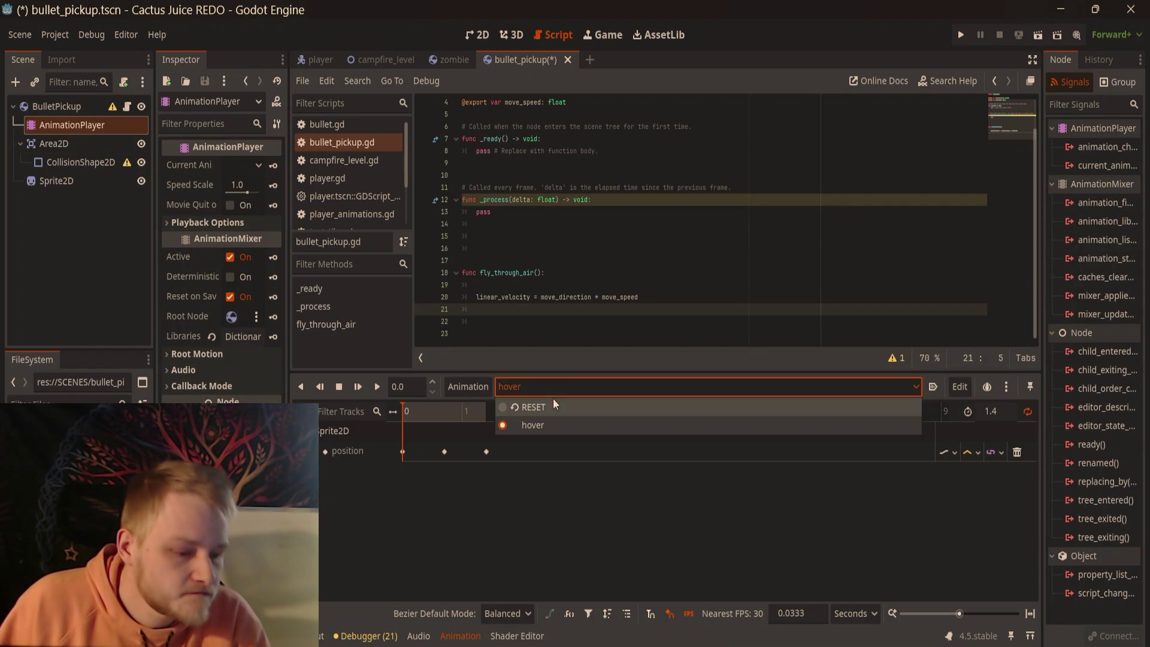
click(554, 374)
Step: Start a new line after the linear_velocity line in fly_through_air
click(611, 238)
click(664, 309)
click(676, 294)
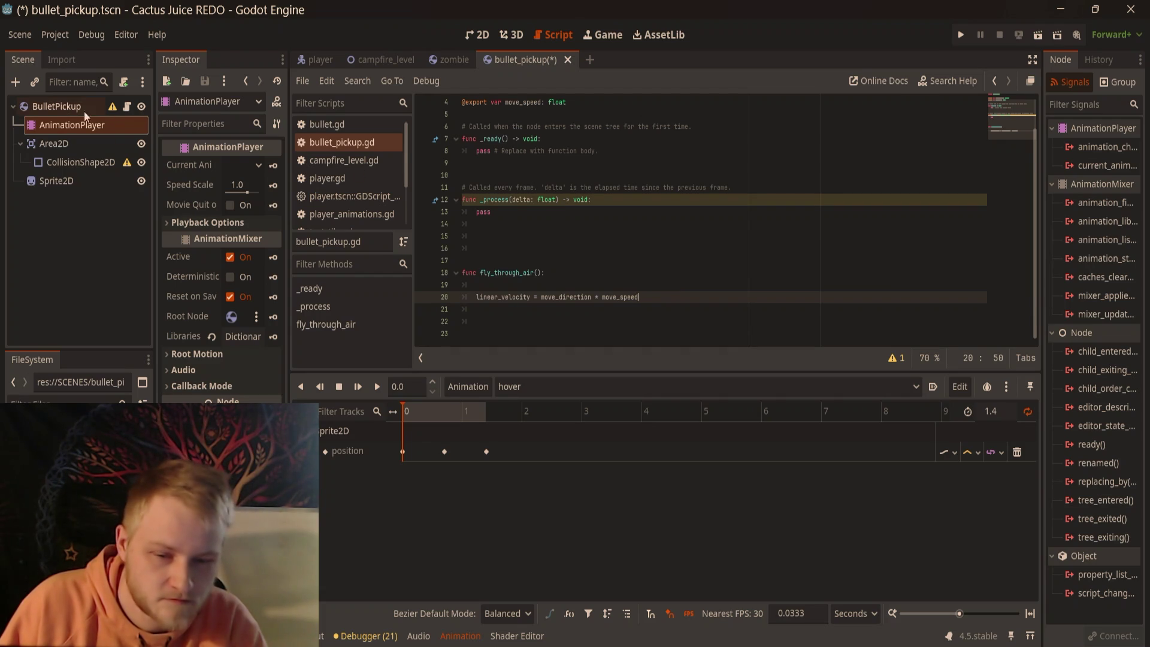
key(Return)
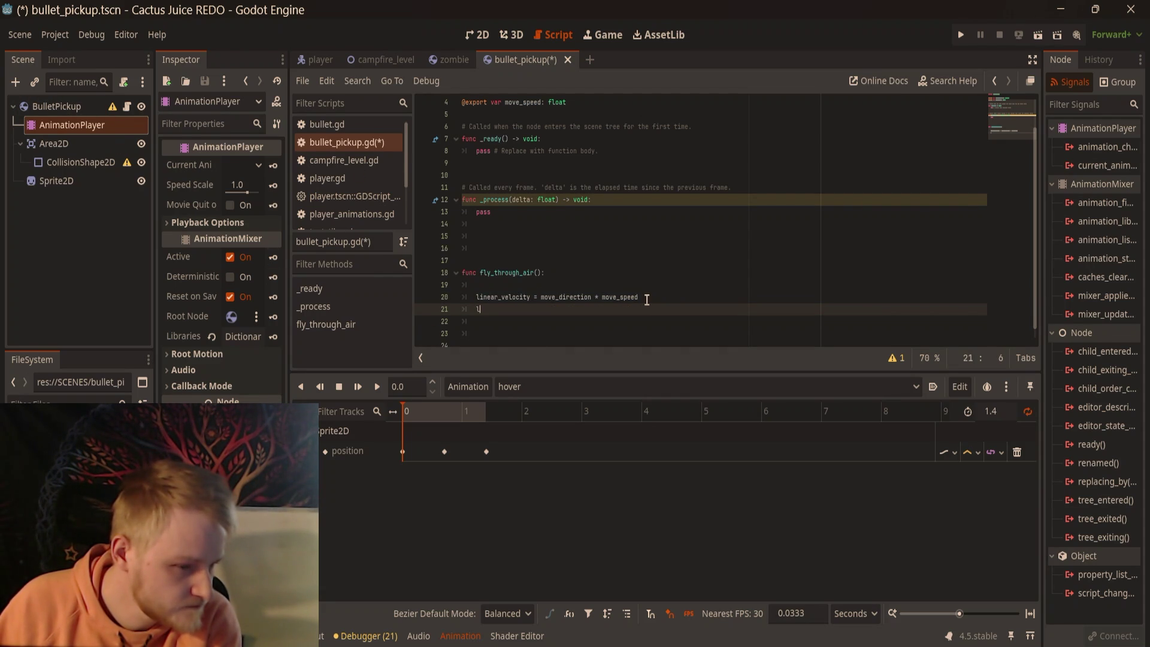
text(i)
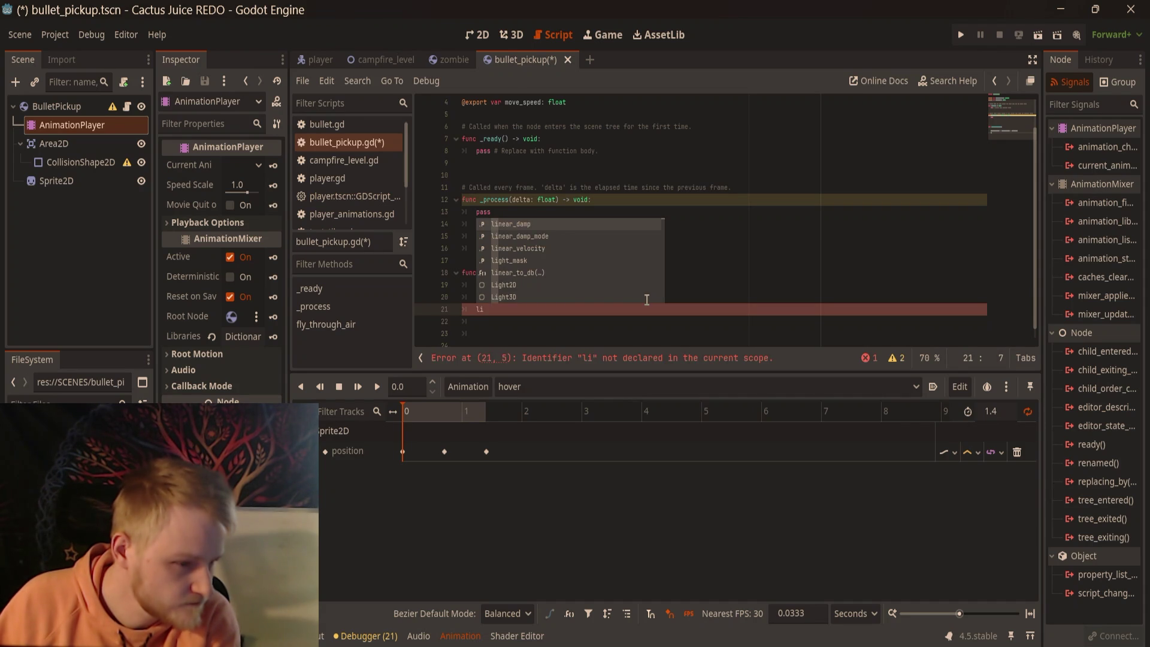
key(Down)
key(Down)
key(Return)
text(.)
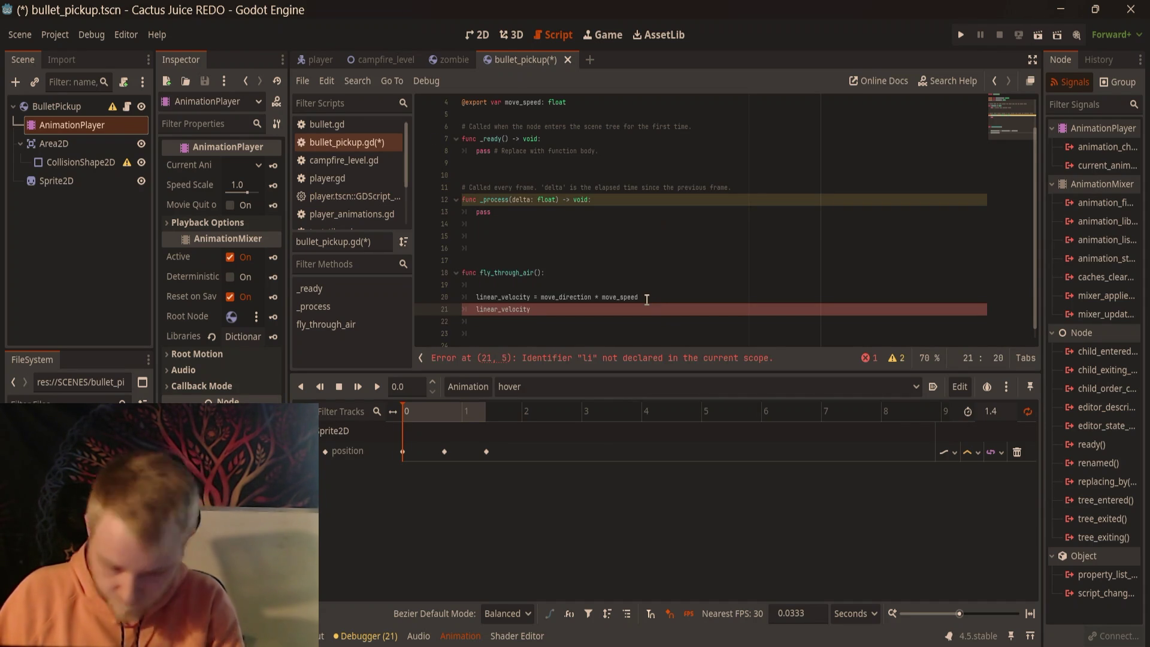
text(y )
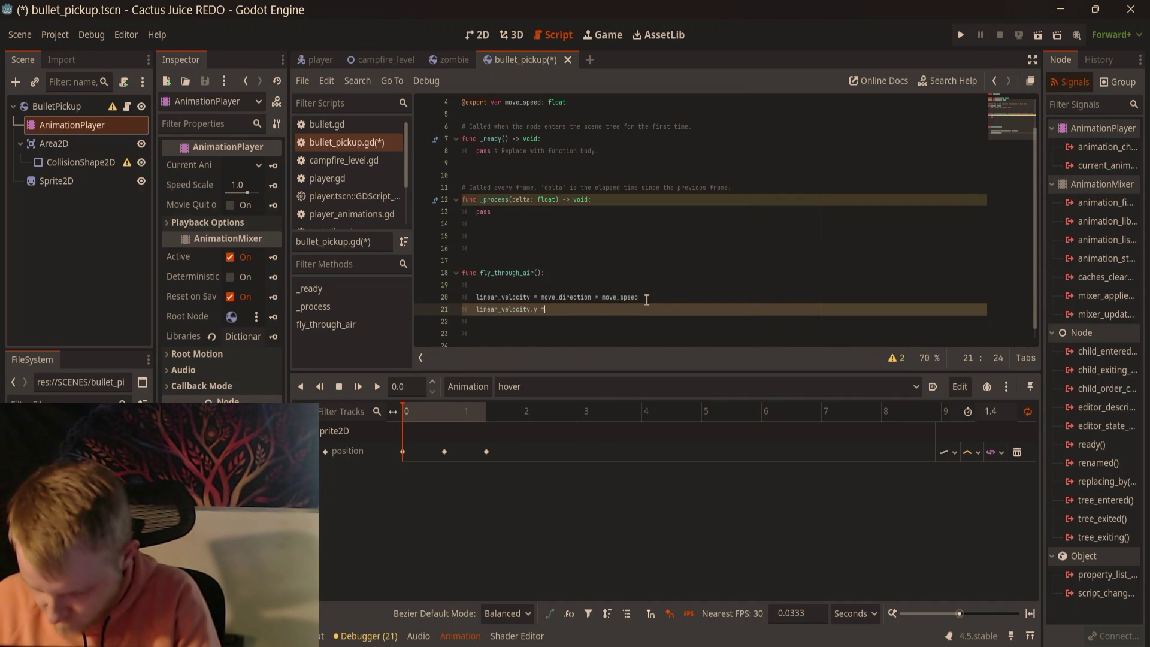
text(= )
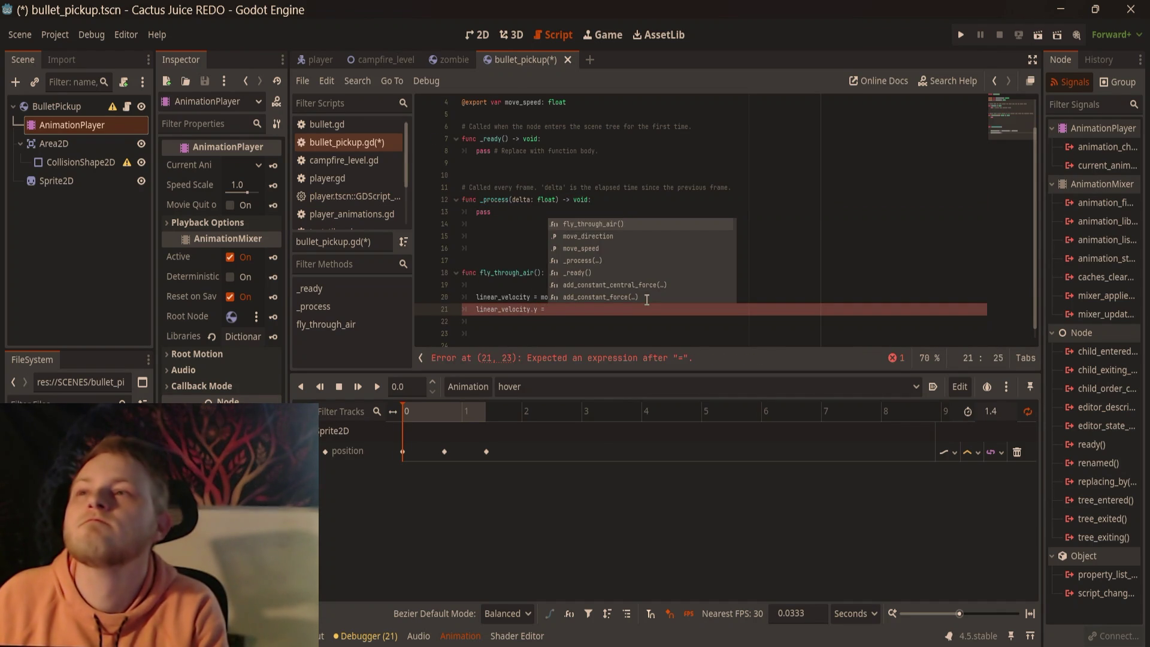
text(10)
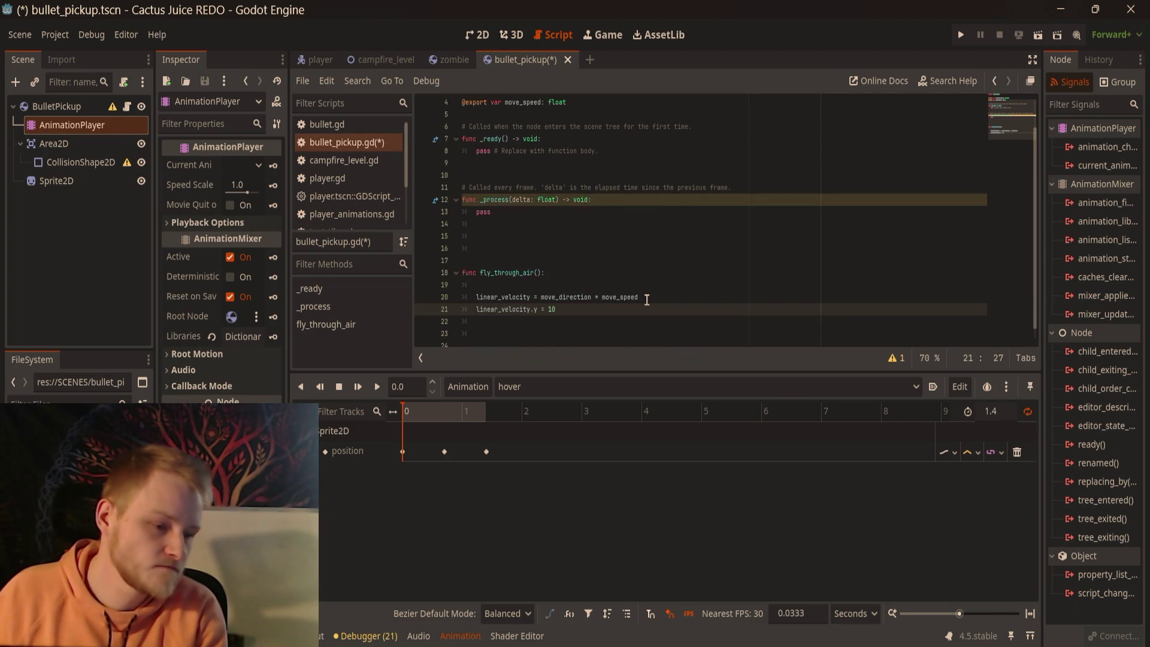
key(BackSpace)
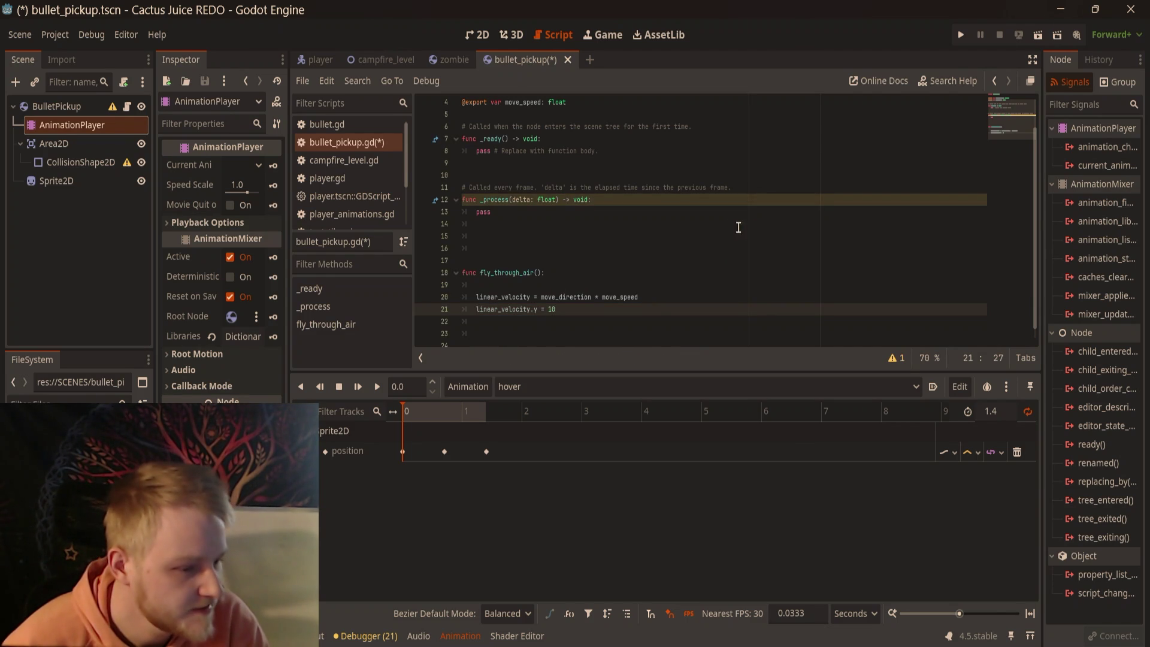
key(BackSpace)
key(BackSpace)
key(BackSpace)
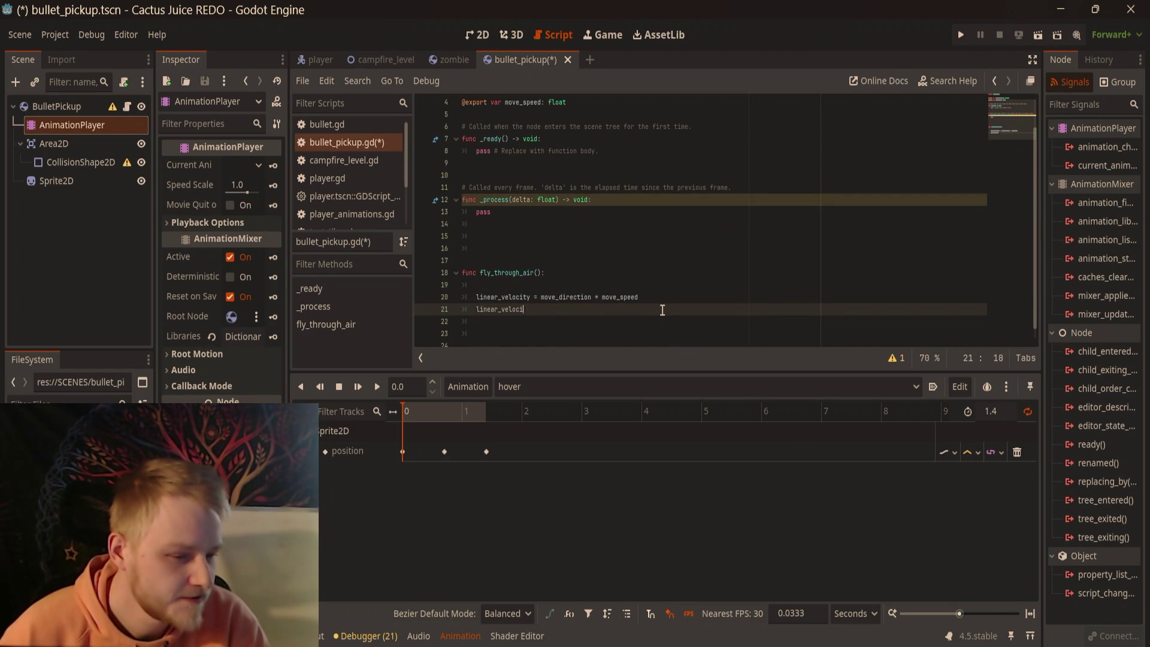
key(BackSpace)
key(BackSpace)
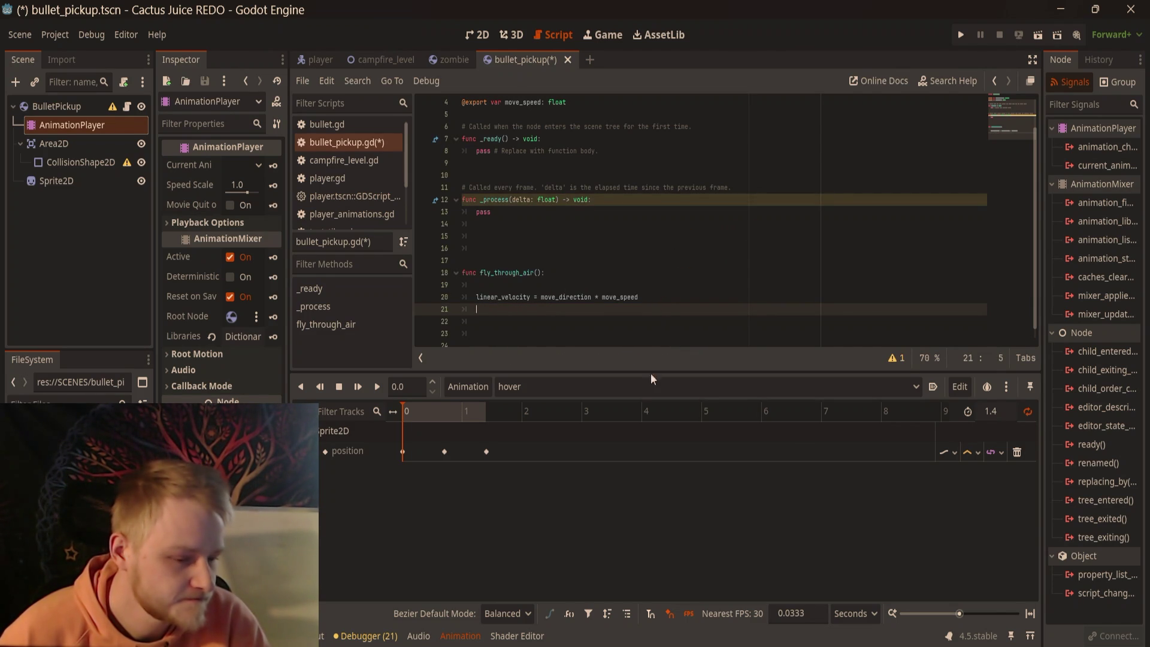
click(638, 386)
click(639, 386)
click(522, 387)
Step: Create a new animation named 'fly' and keep it as the current animation
click(483, 393)
click(483, 393)
click(492, 408)
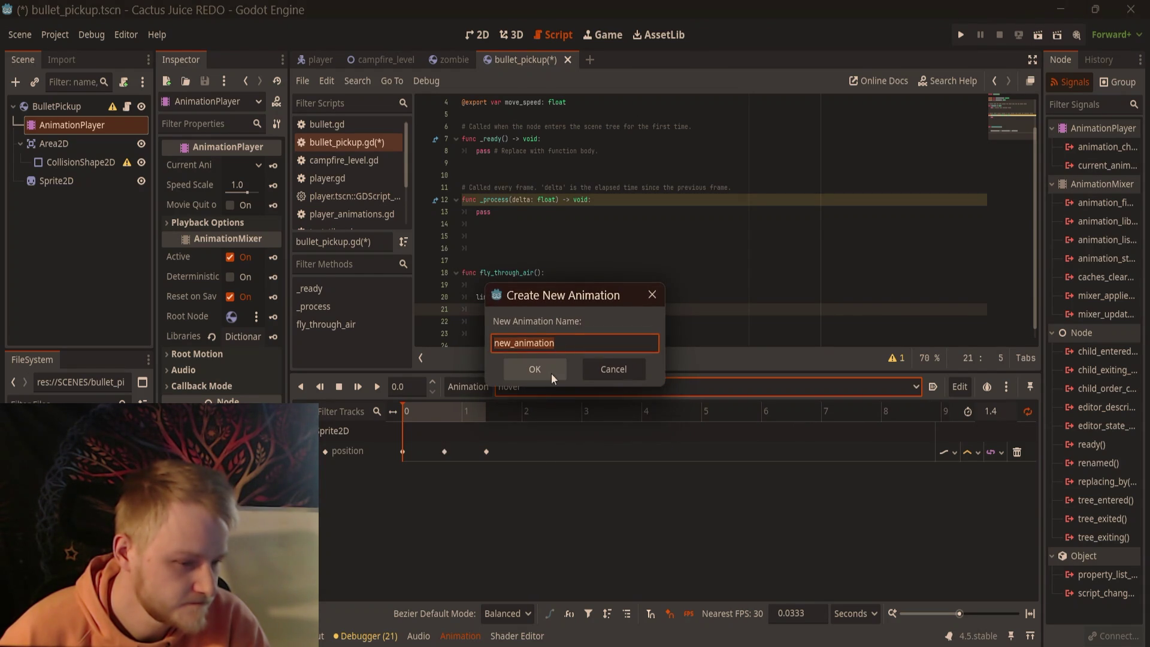
text(fly)
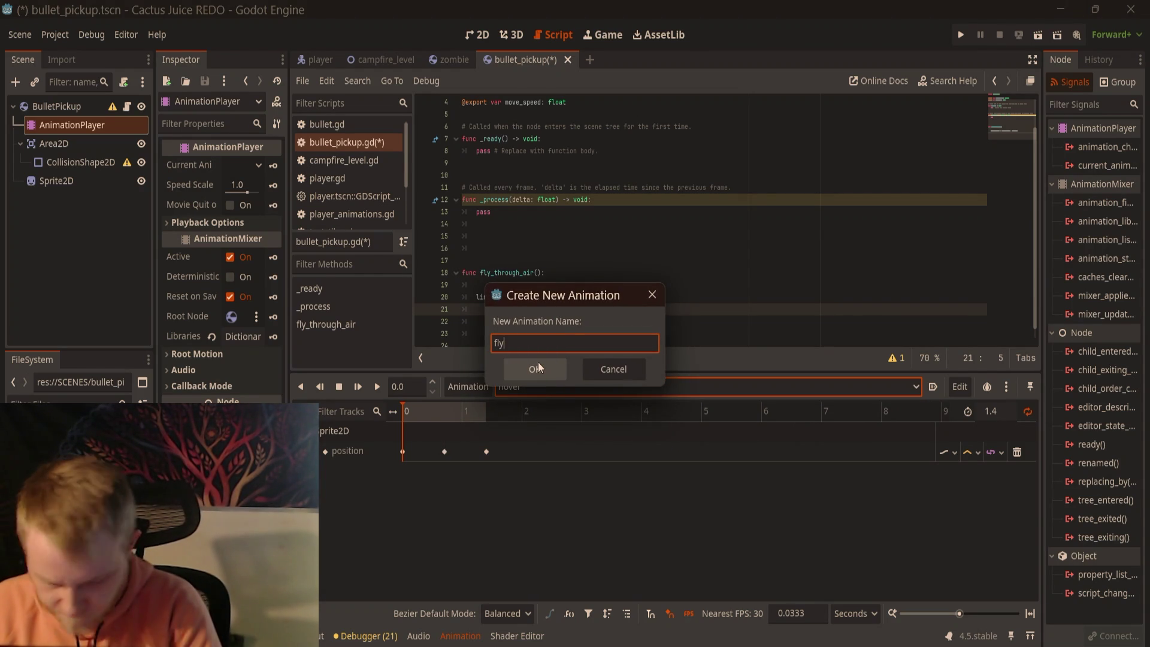
click(539, 363)
click(577, 388)
click(576, 388)
Step: Add a property track for BulletPickup's move_direction to the fly animation
right_click(409, 411)
click(305, 411)
click(306, 411)
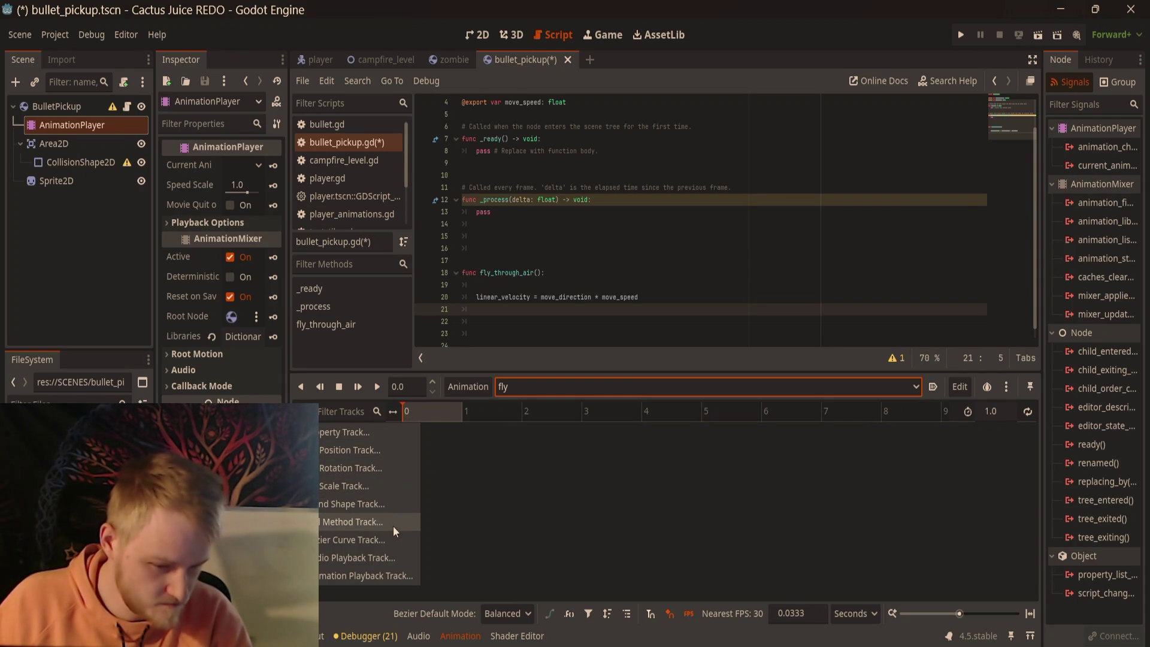
click(394, 427)
double_click(542, 161)
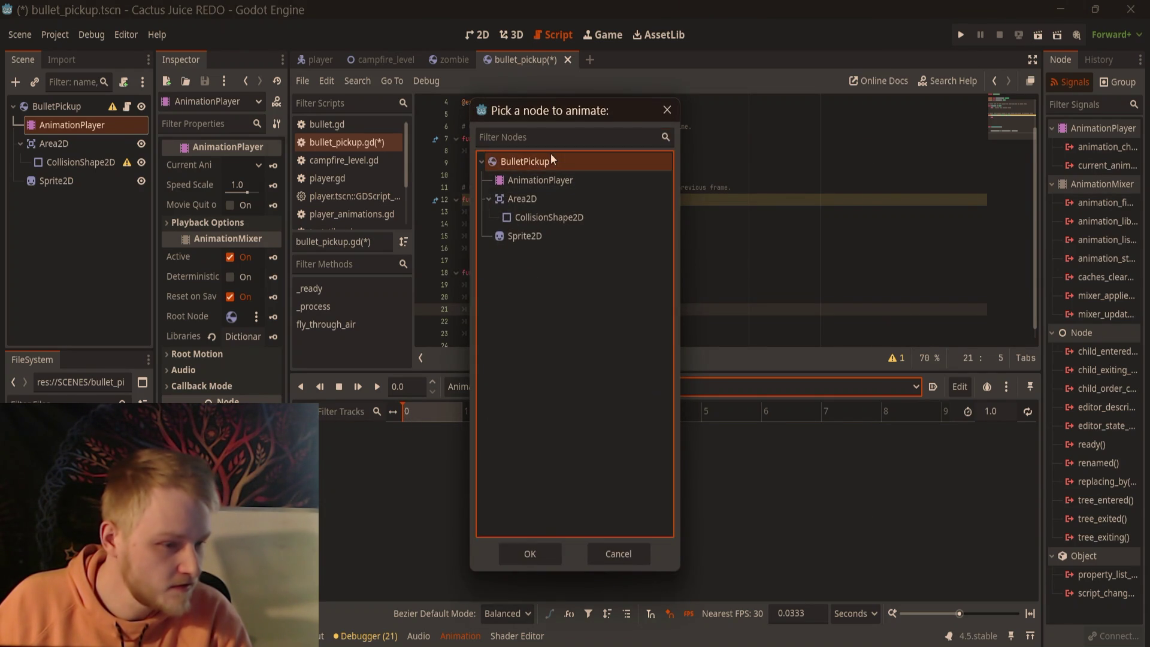
double_click(323, 242)
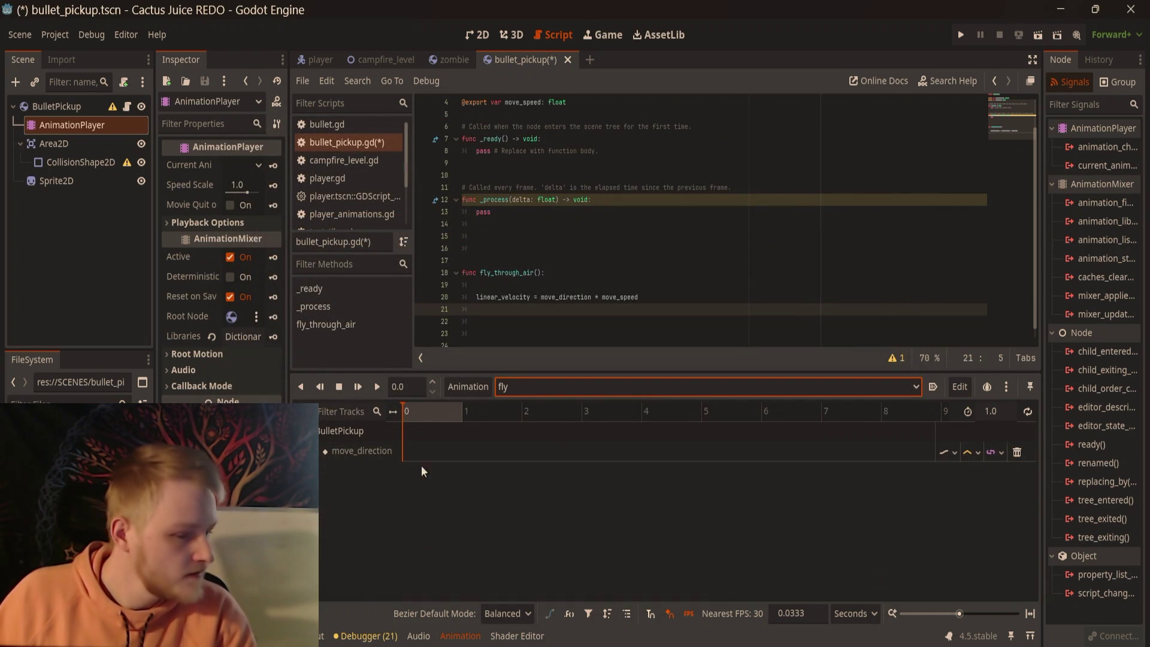
double_click(345, 451)
key(Escape)
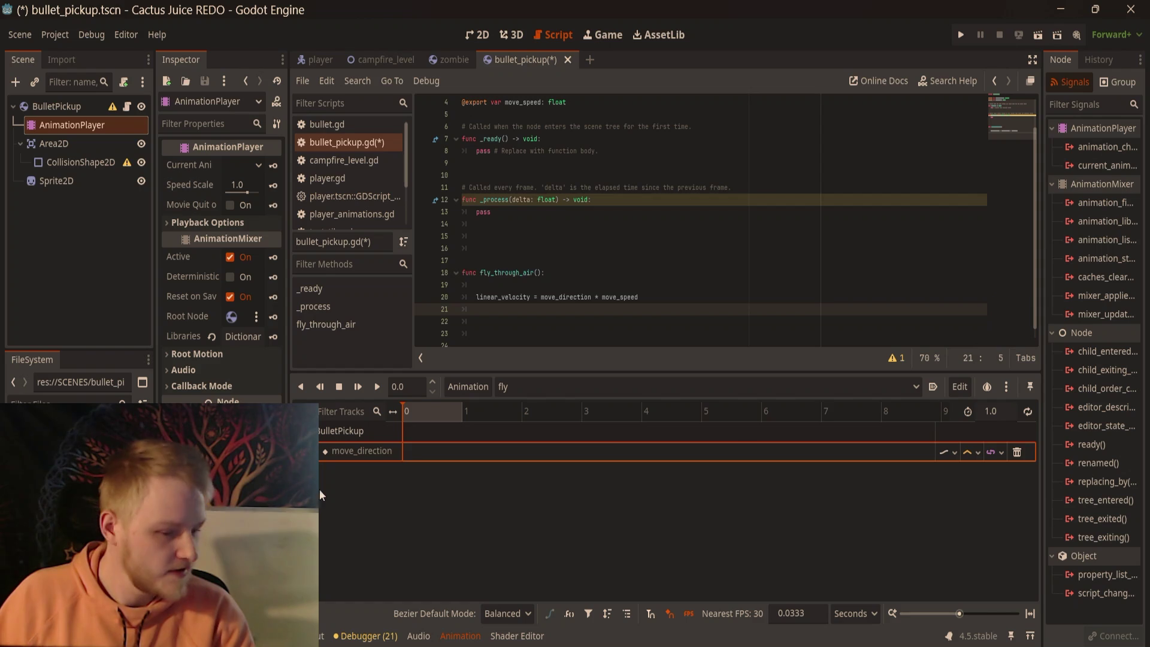
Step: Insert a move_direction key at exactly time 0 and save the scene
right_click(406, 412)
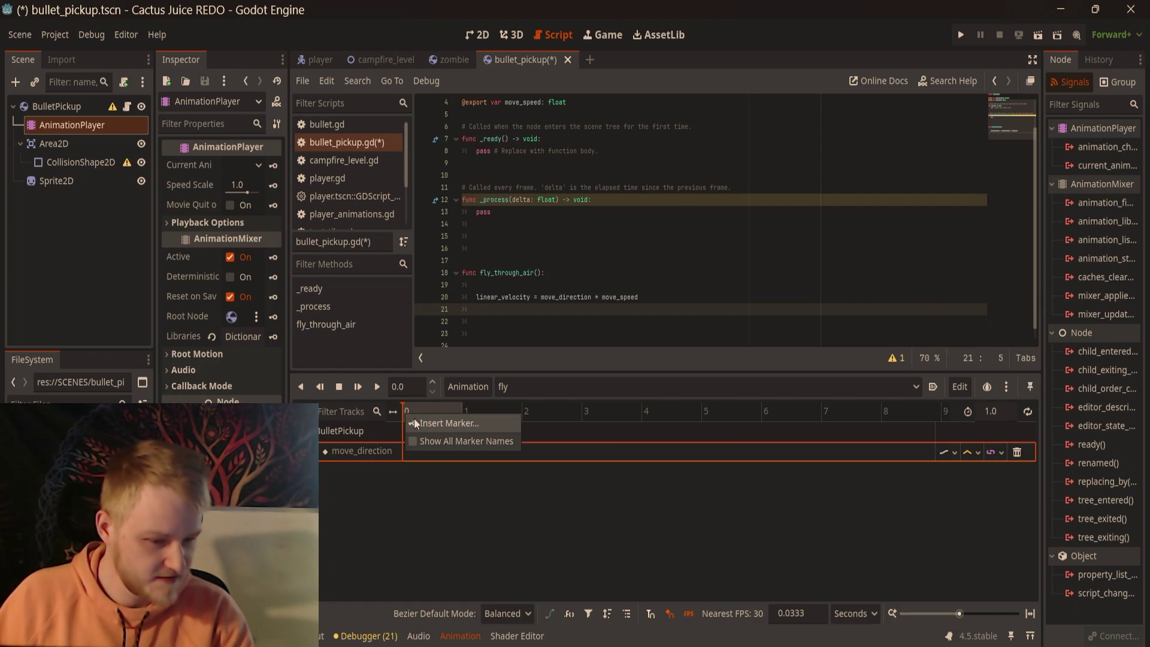
click(414, 422)
click(611, 368)
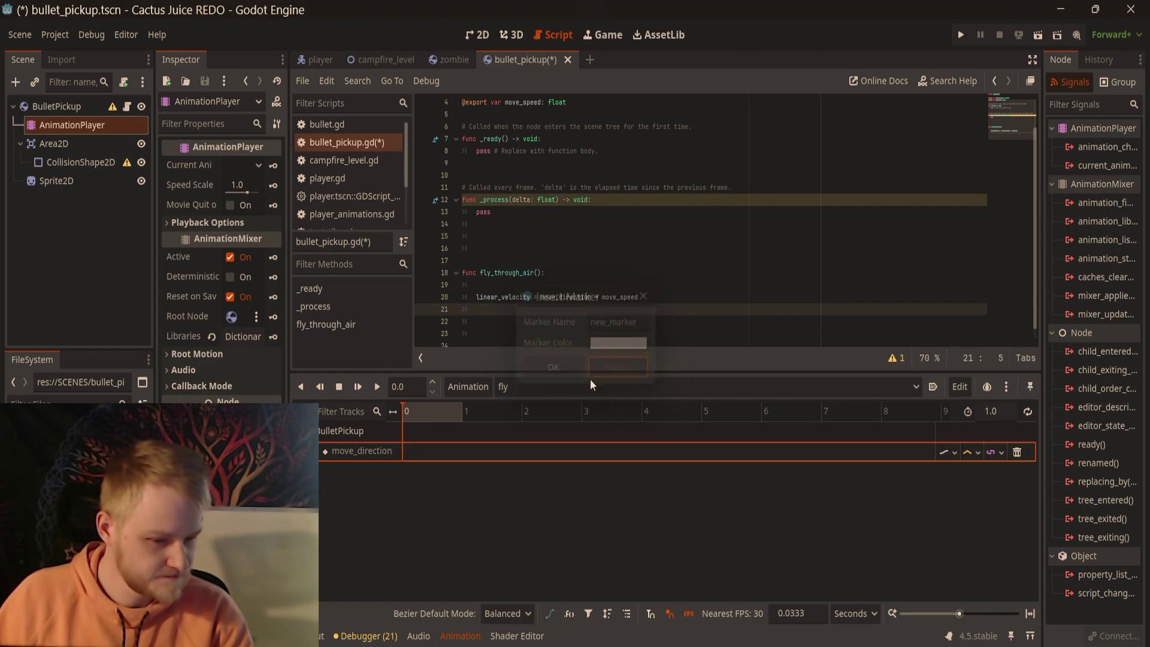
right_click(403, 454)
click(408, 456)
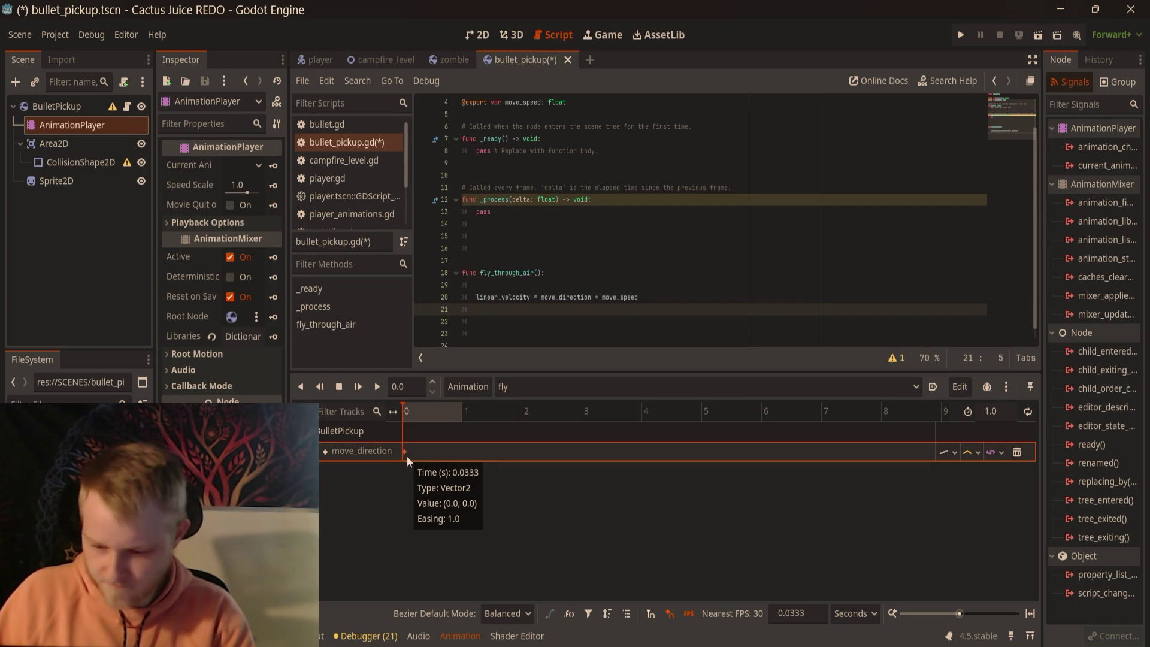
click(406, 451)
drag(403, 451, 405, 451)
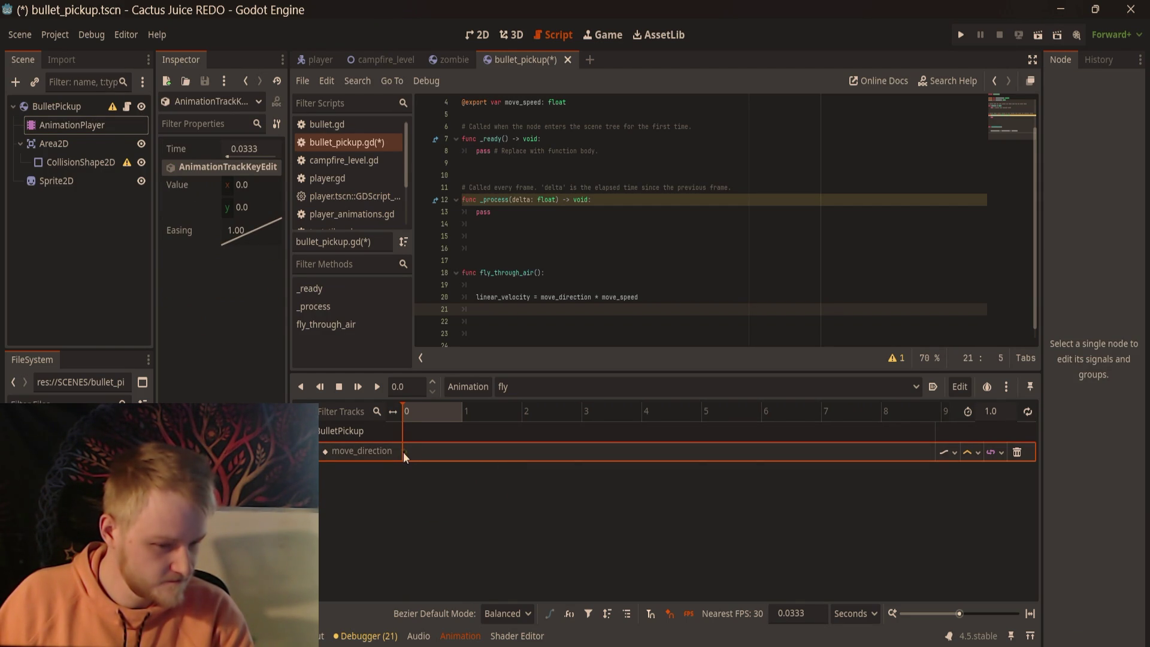
drag(401, 452, 404, 452)
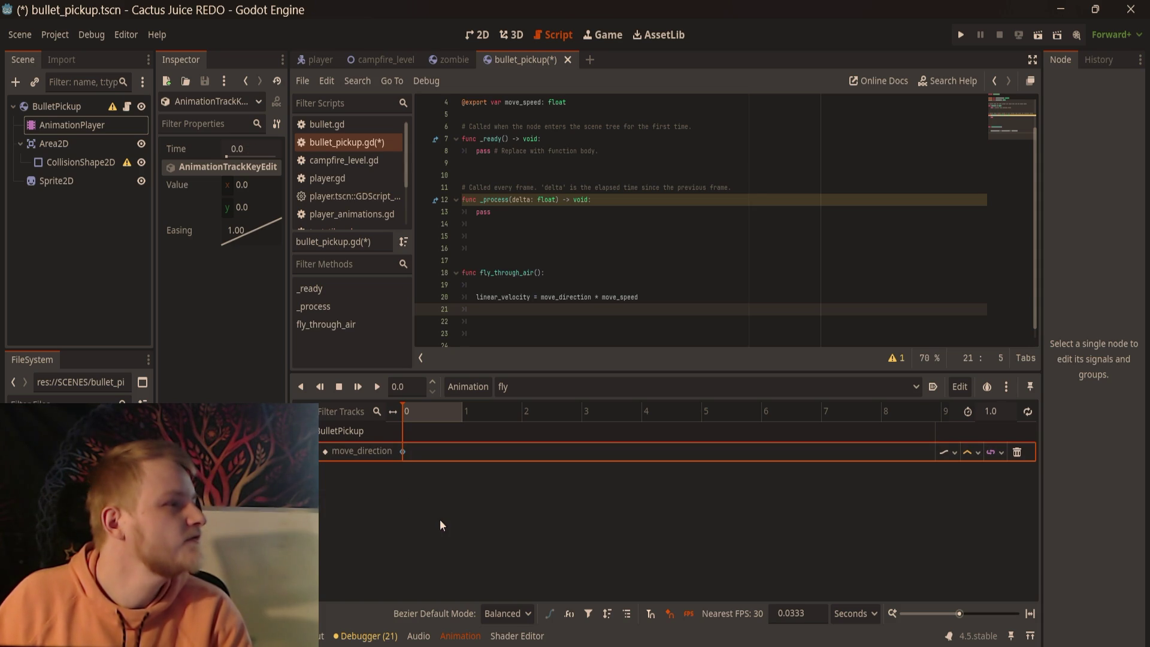
click(790, 562)
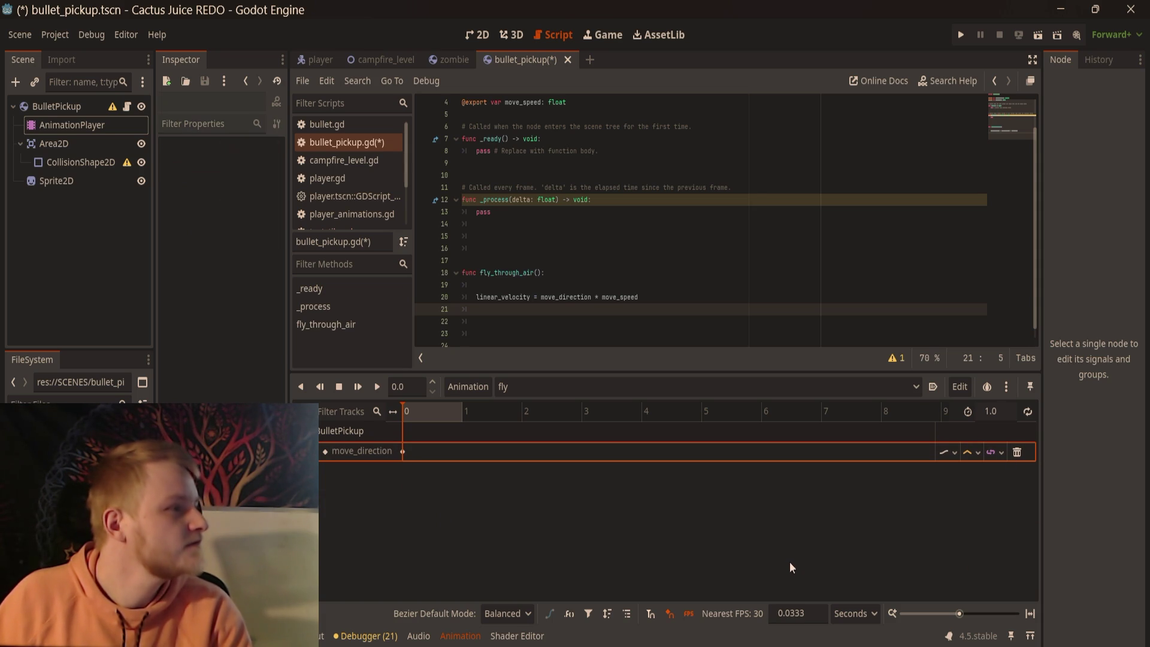
click(436, 516)
key(ctrl+s)
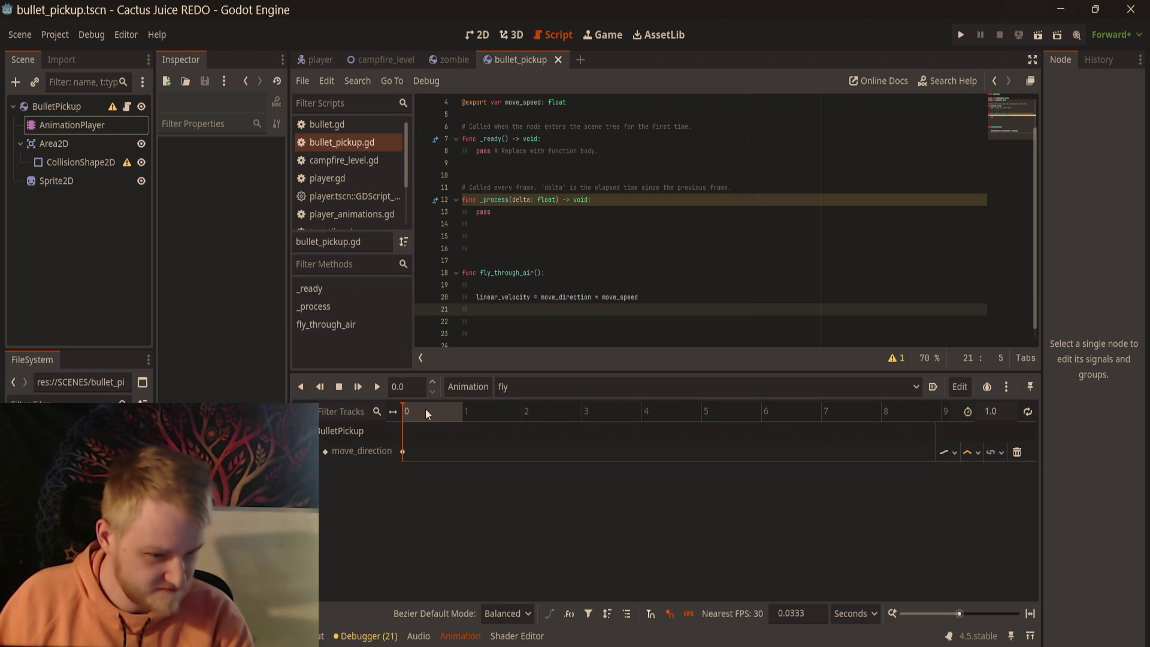
Step: Set the time-0 key's move_direction y value to -10
click(403, 452)
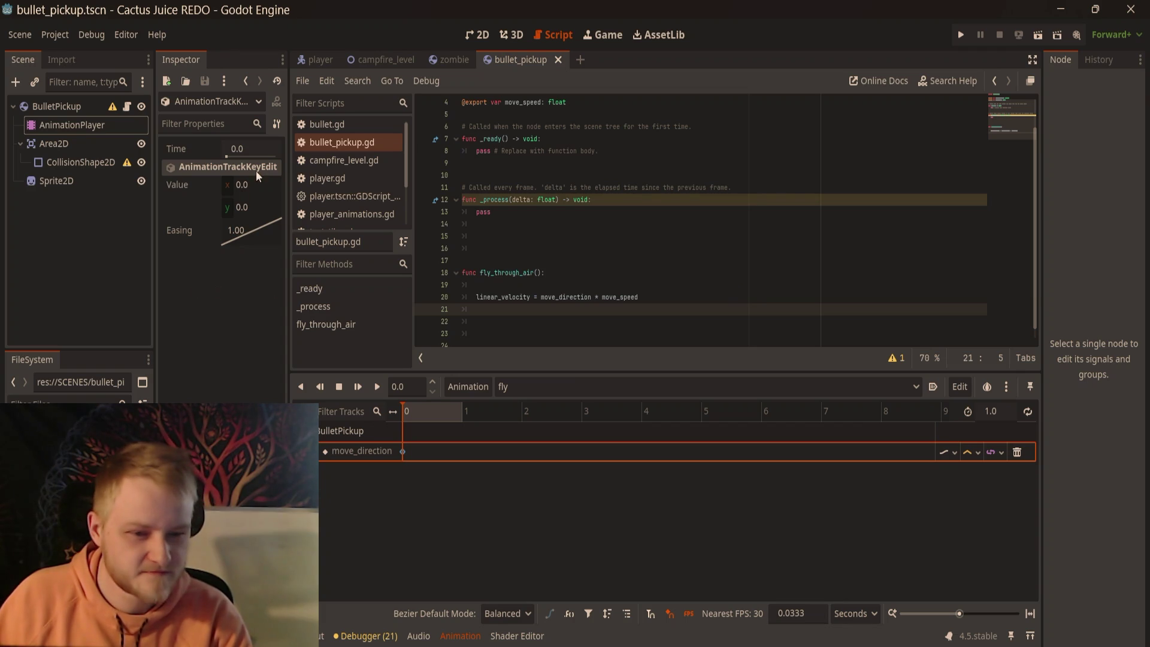
click(261, 210)
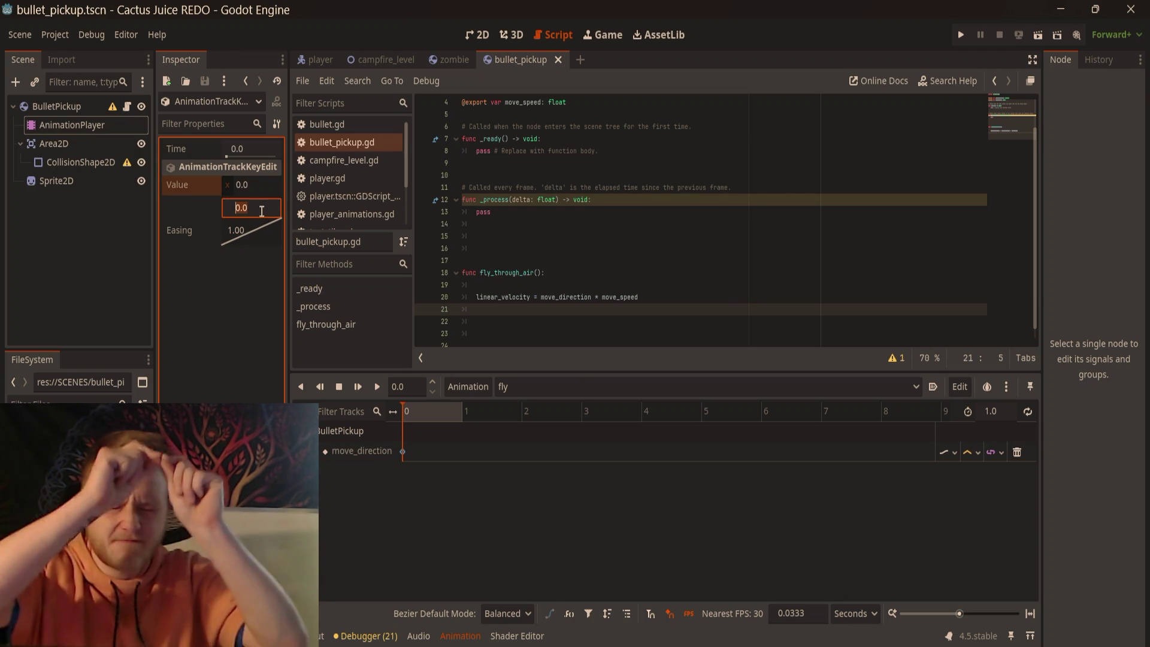
text(-10)
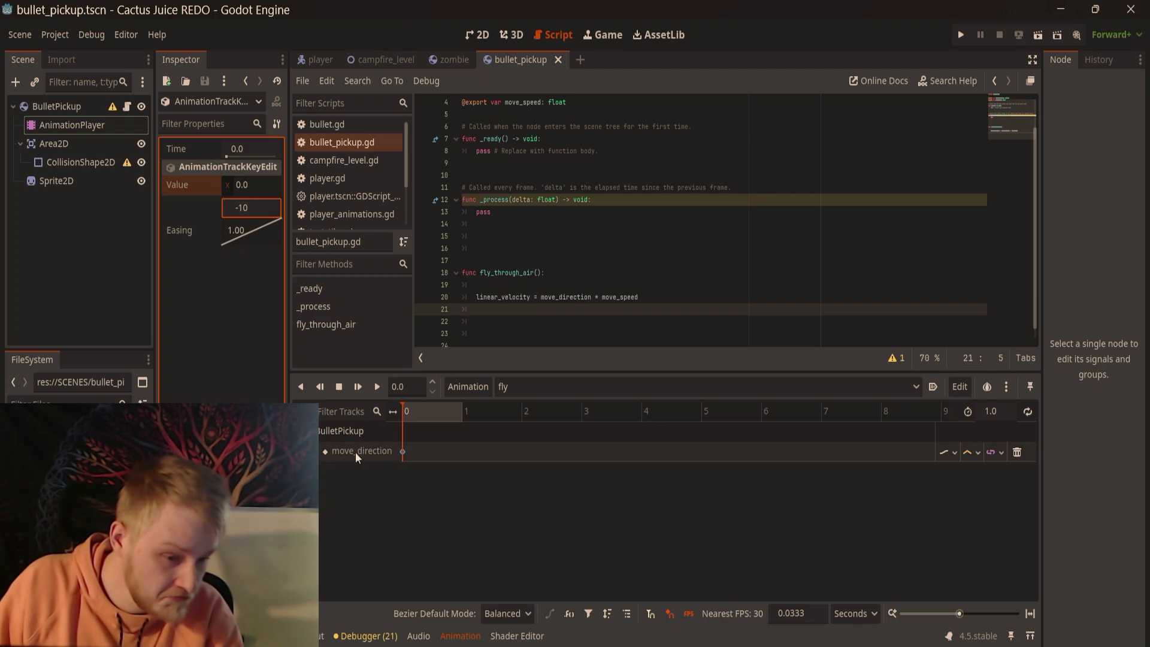
key(Return)
click(426, 411)
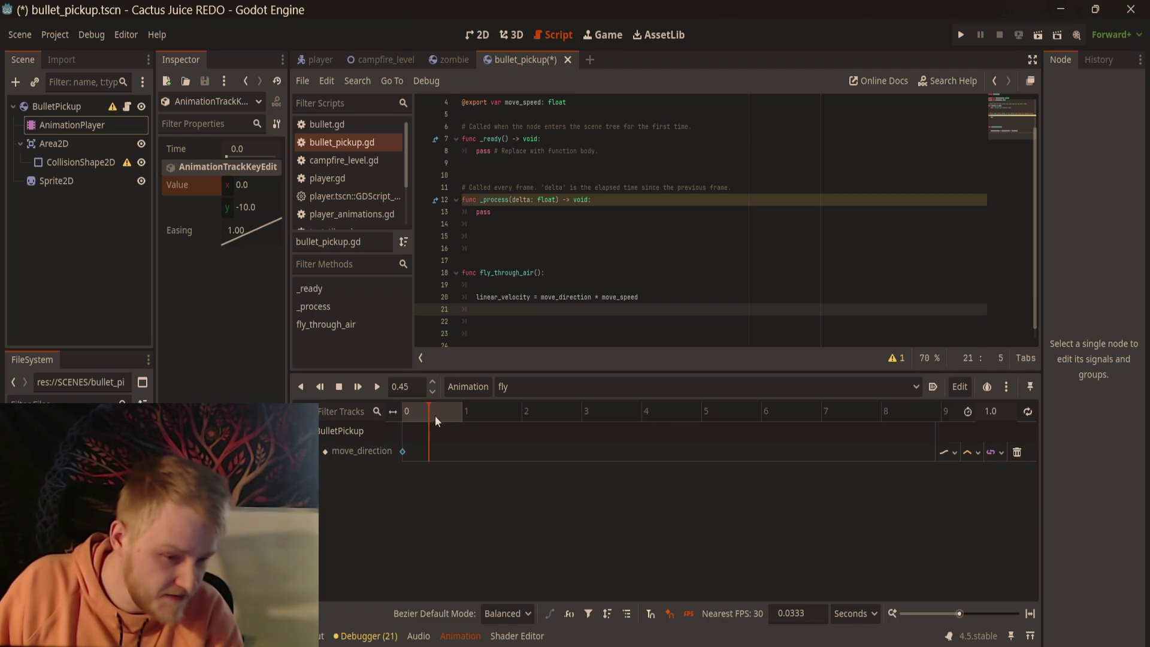
click(267, 210)
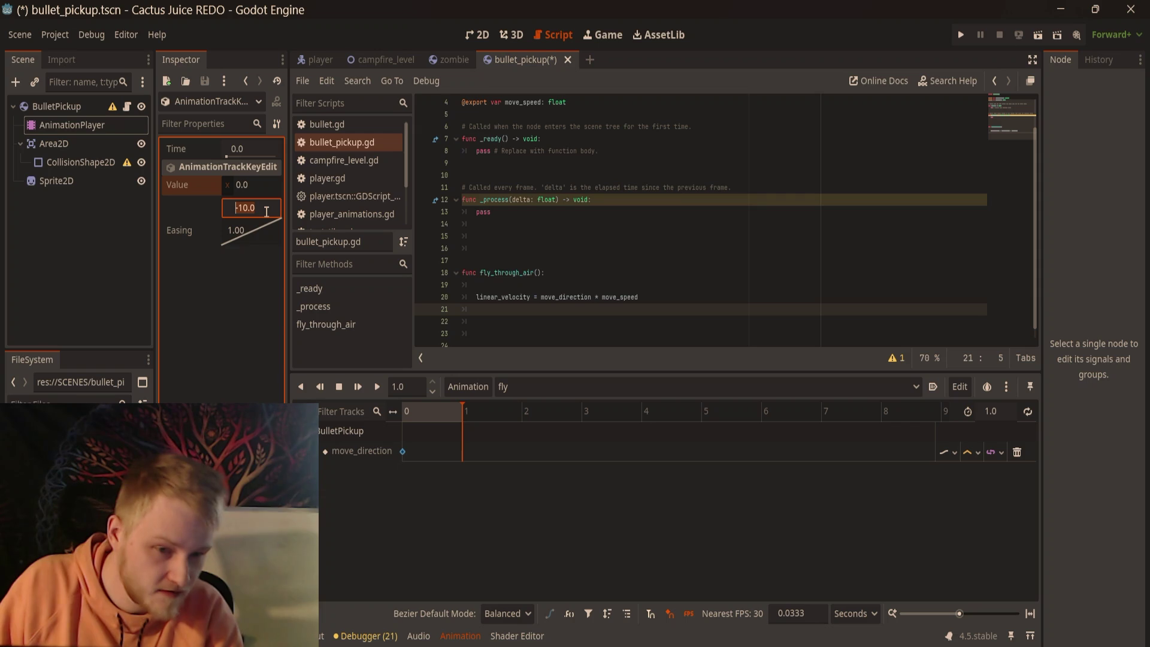
text(0)
key(Return)
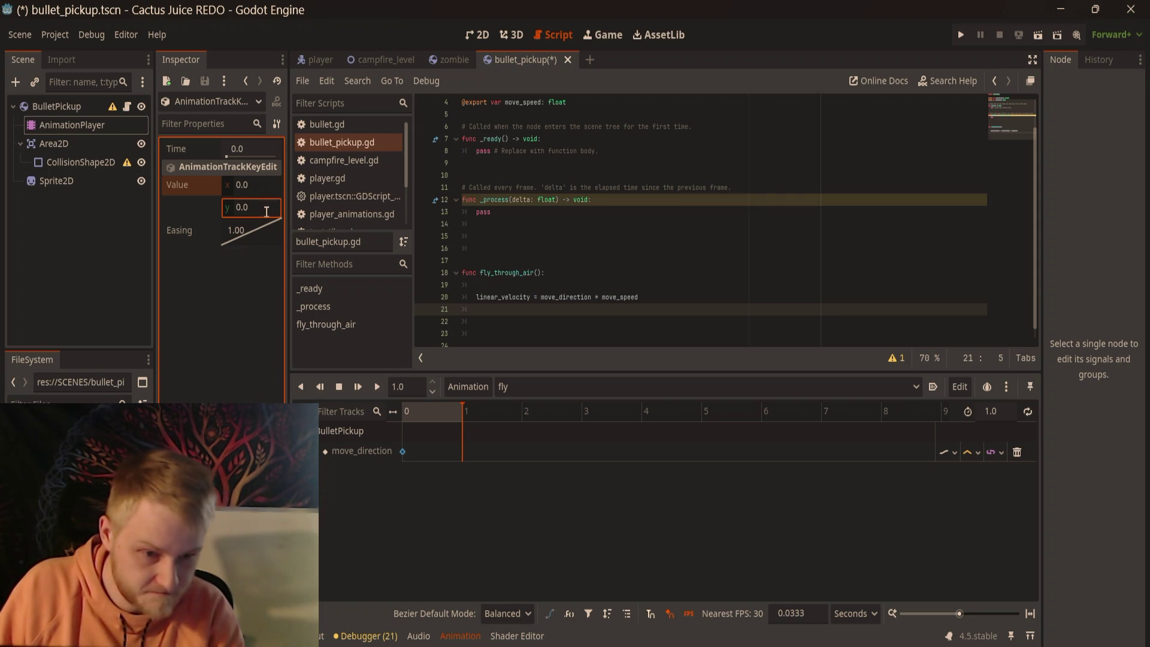
key(ctrl+z)
Step: Insert a second move_direction key at 1.0 seconds with y value 0
right_click(458, 451)
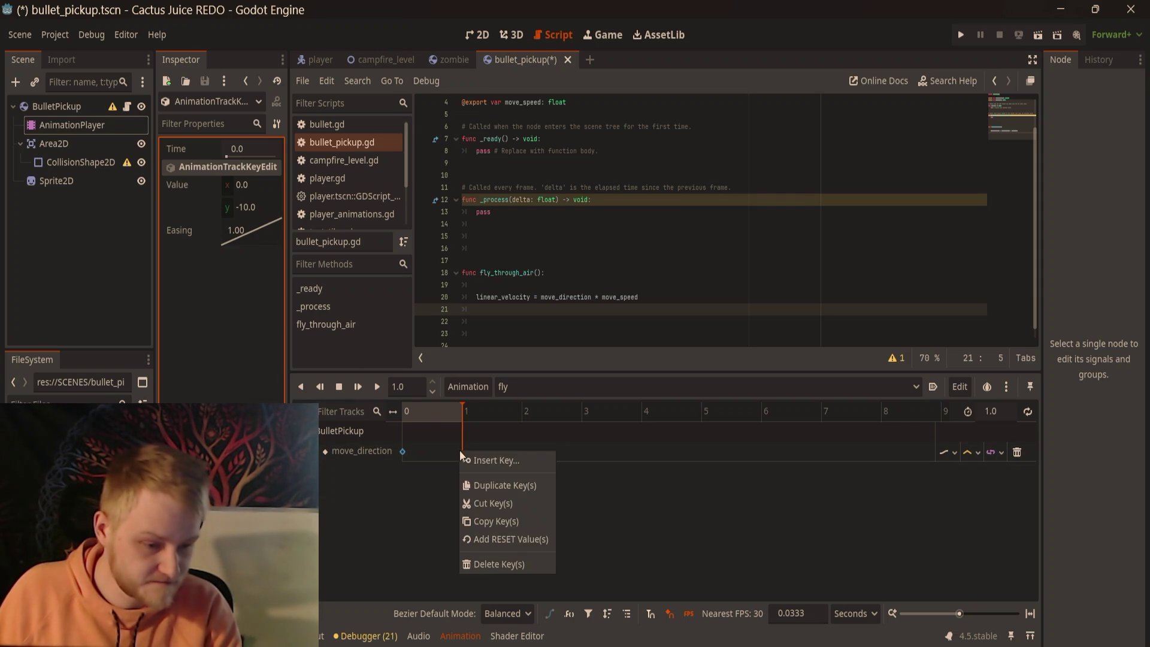
click(470, 459)
click(459, 452)
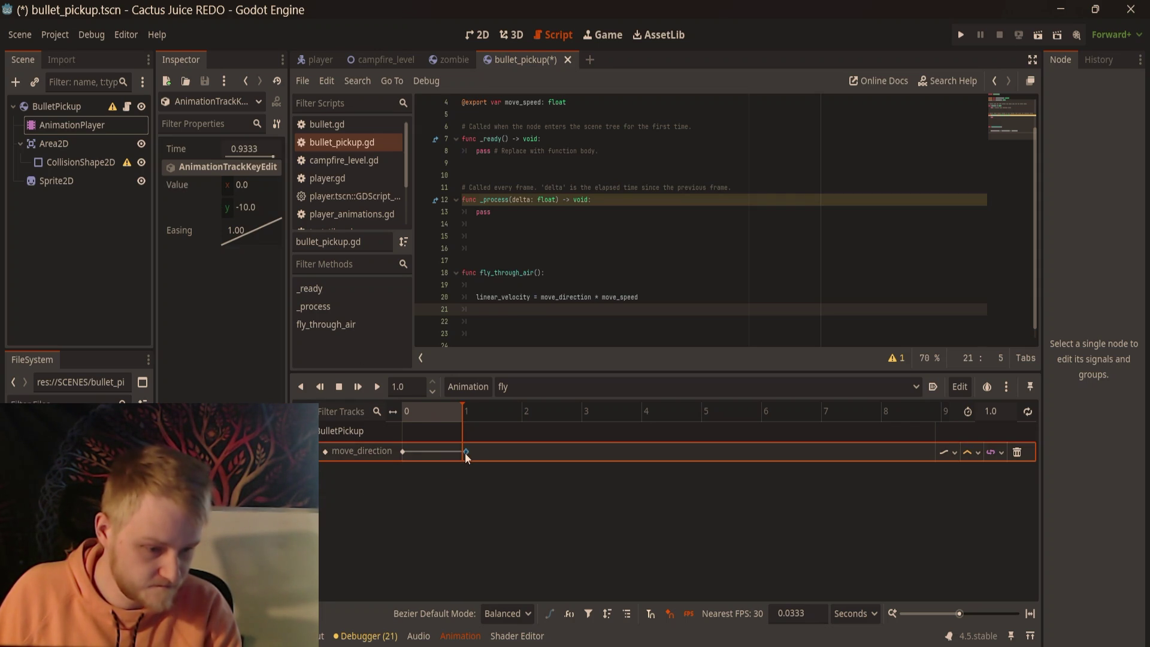
drag(462, 452, 462, 452)
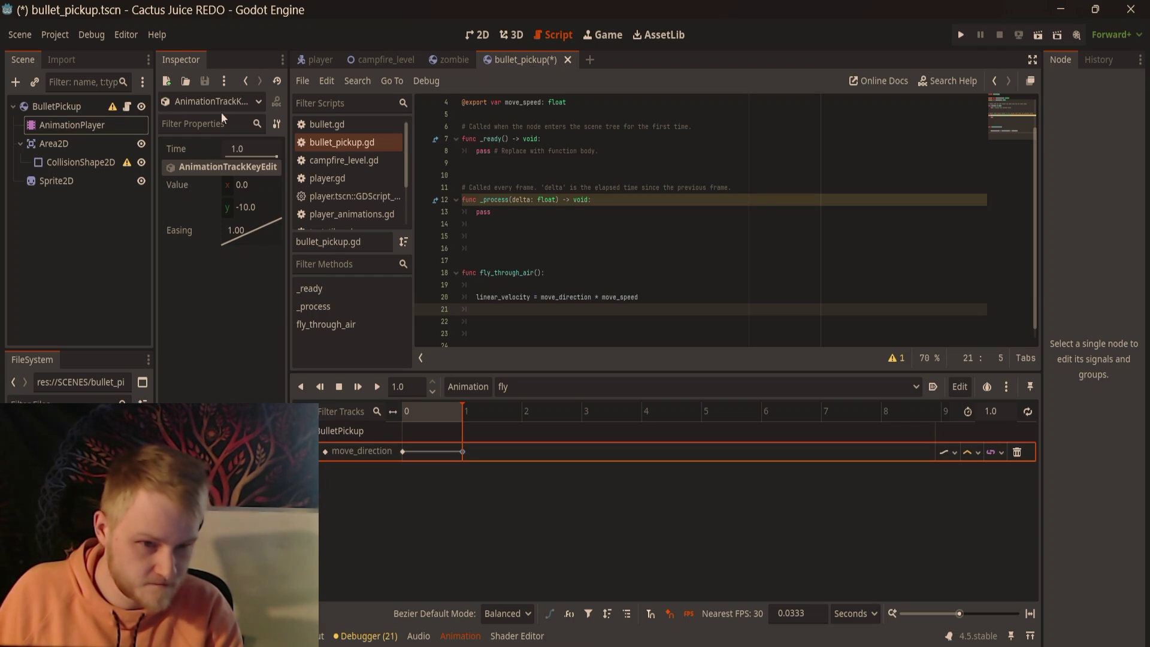
click(257, 206)
text(0)
key(Return)
click(419, 496)
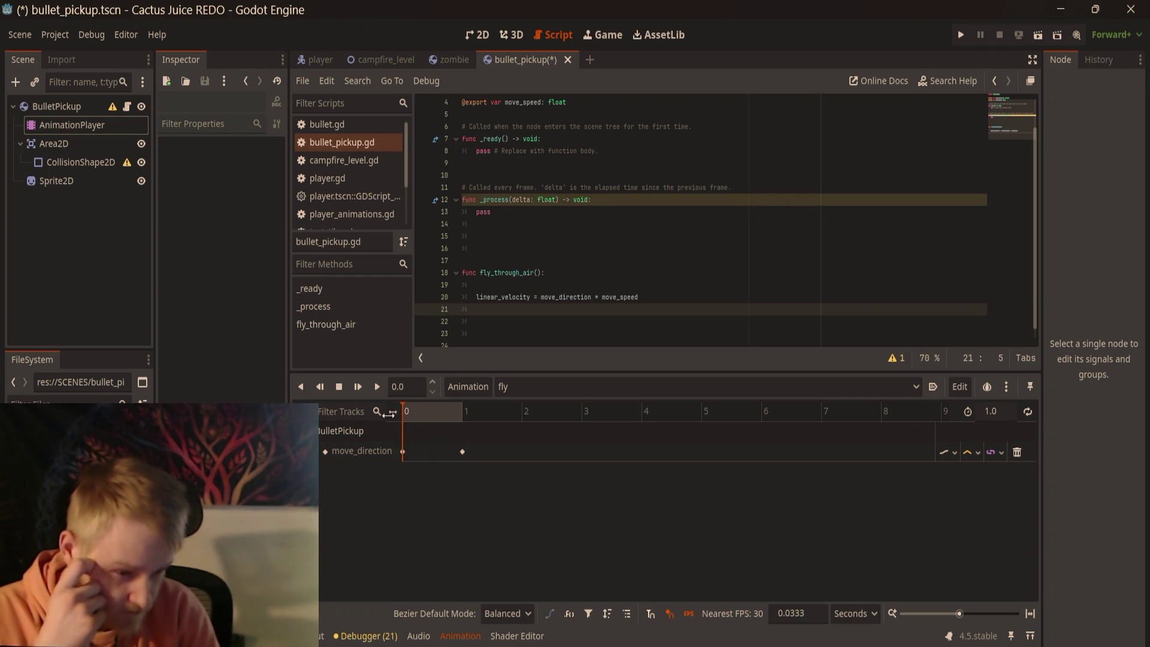
click(462, 452)
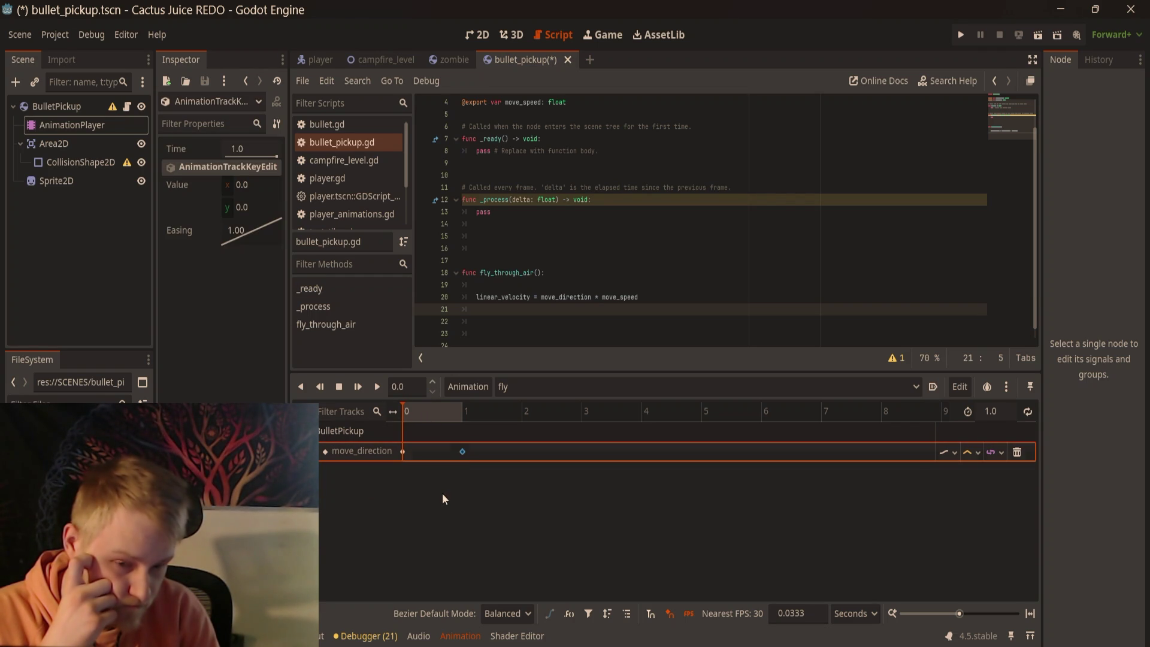
Step: Preview the fly animation in the 2D view and save the scene
click(378, 385)
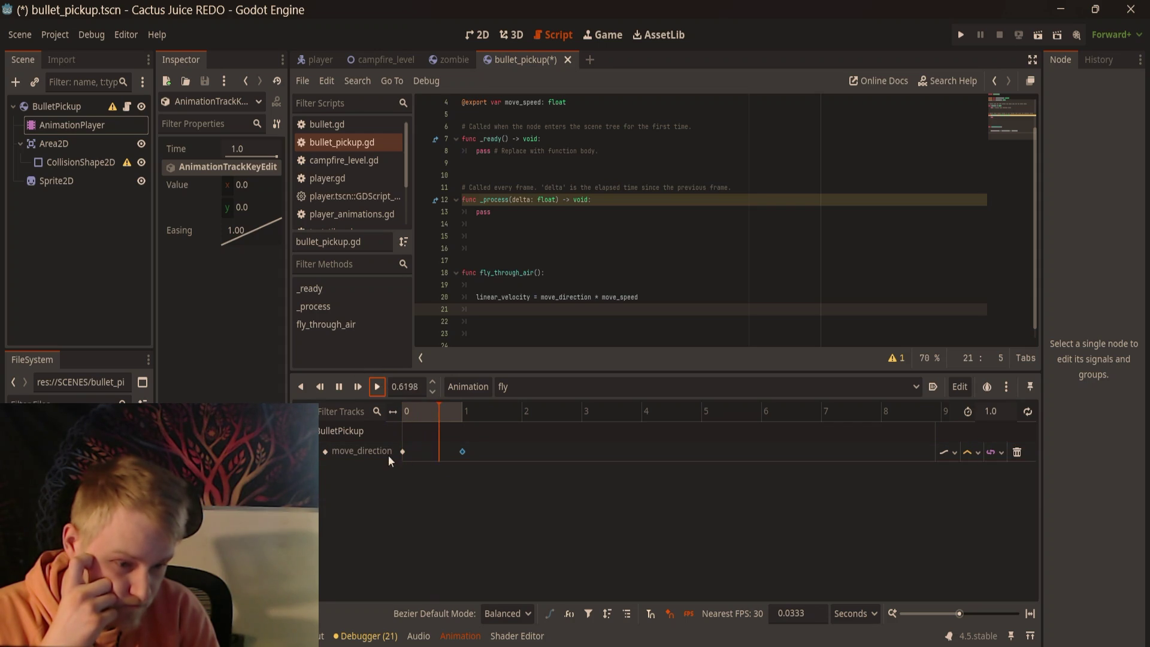
click(340, 386)
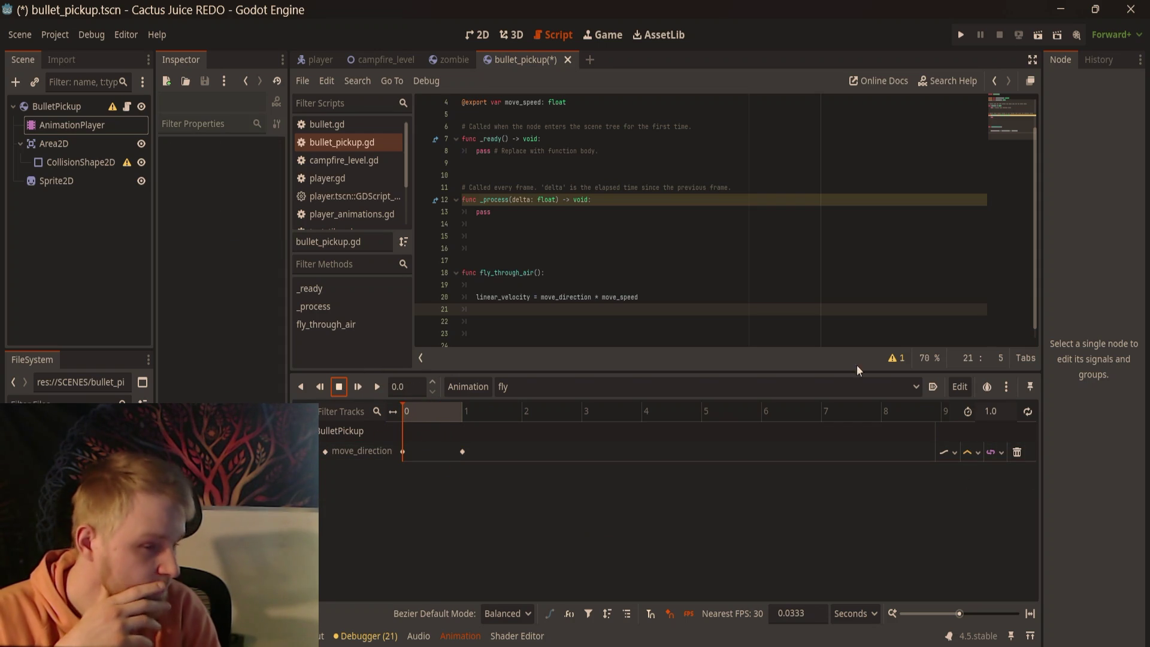
click(482, 35)
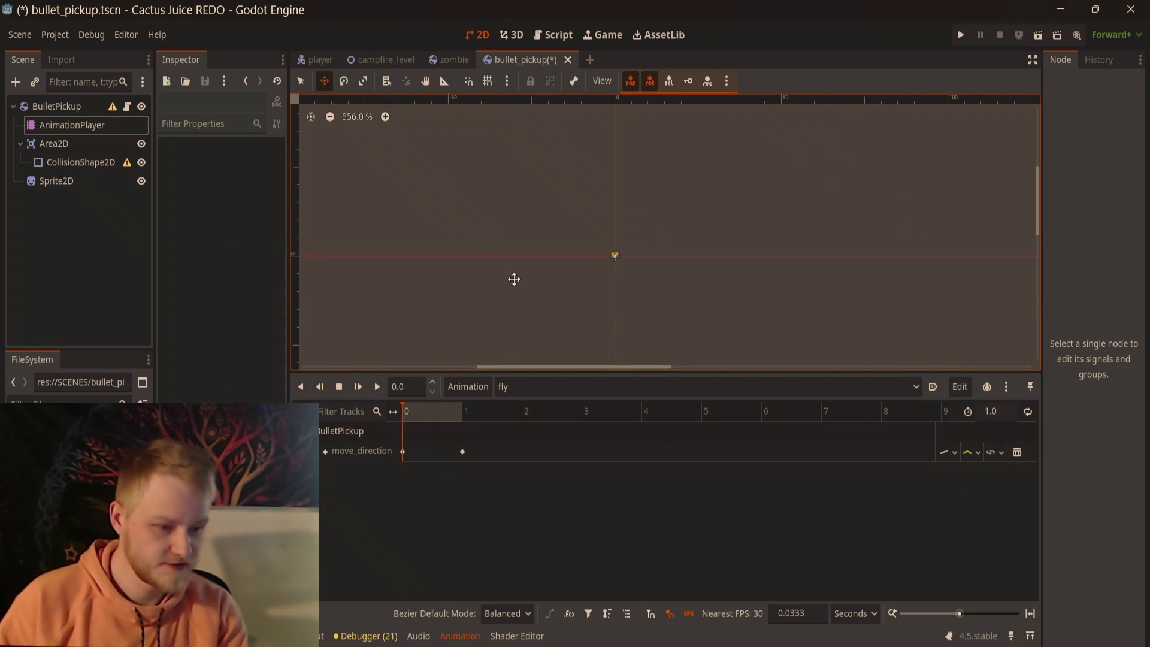
click(376, 388)
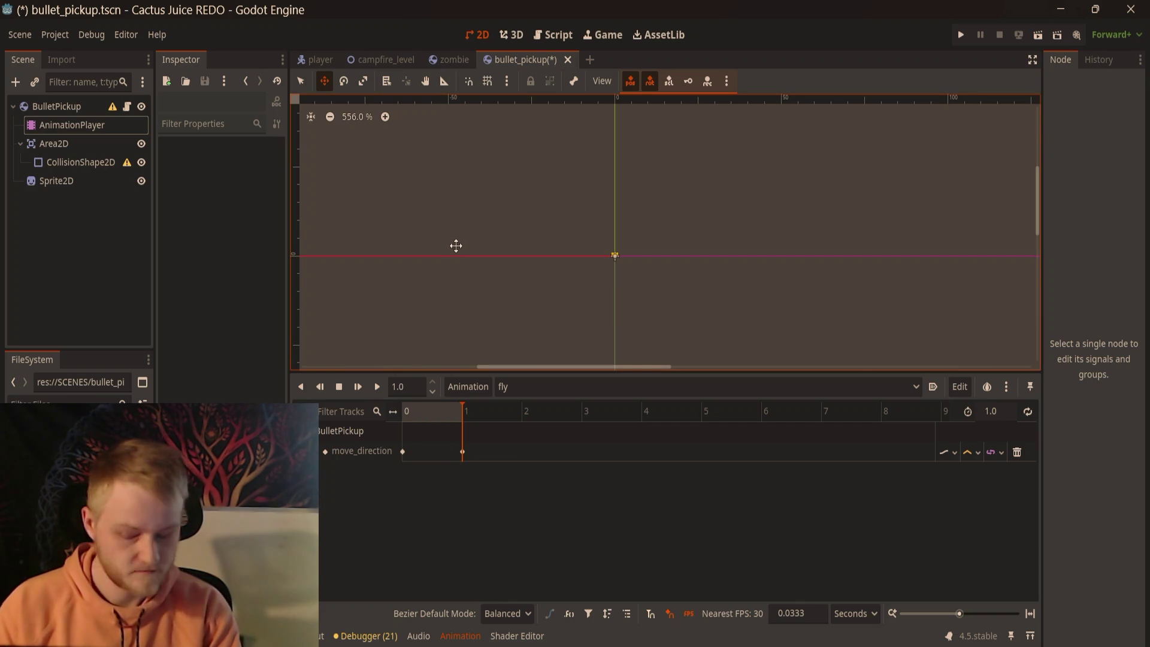
key(ctrl+s)
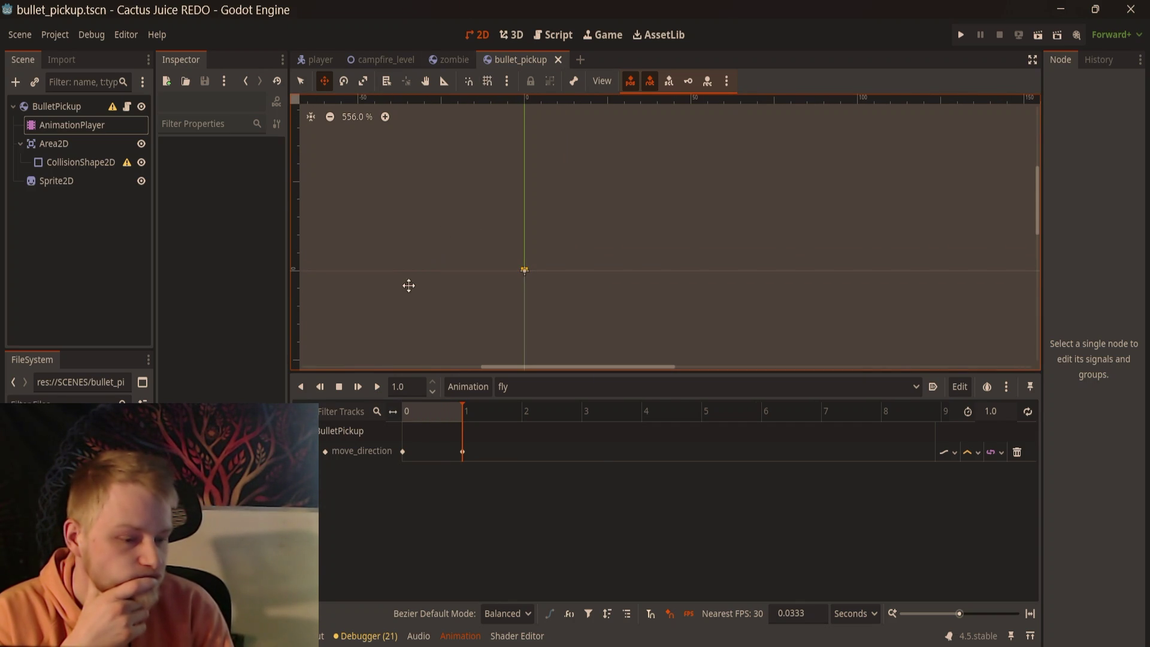
click(548, 36)
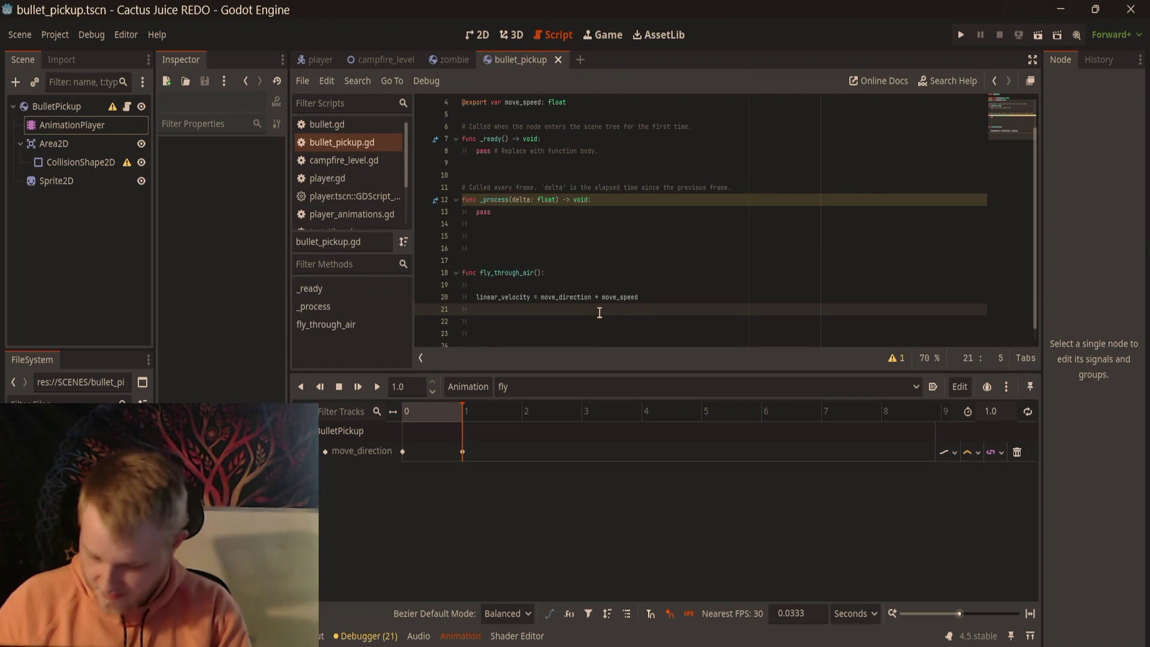
Step: Add $AnimationPlayer.play("fly") on line 21 of fly_through_air and save the script
text(anim)
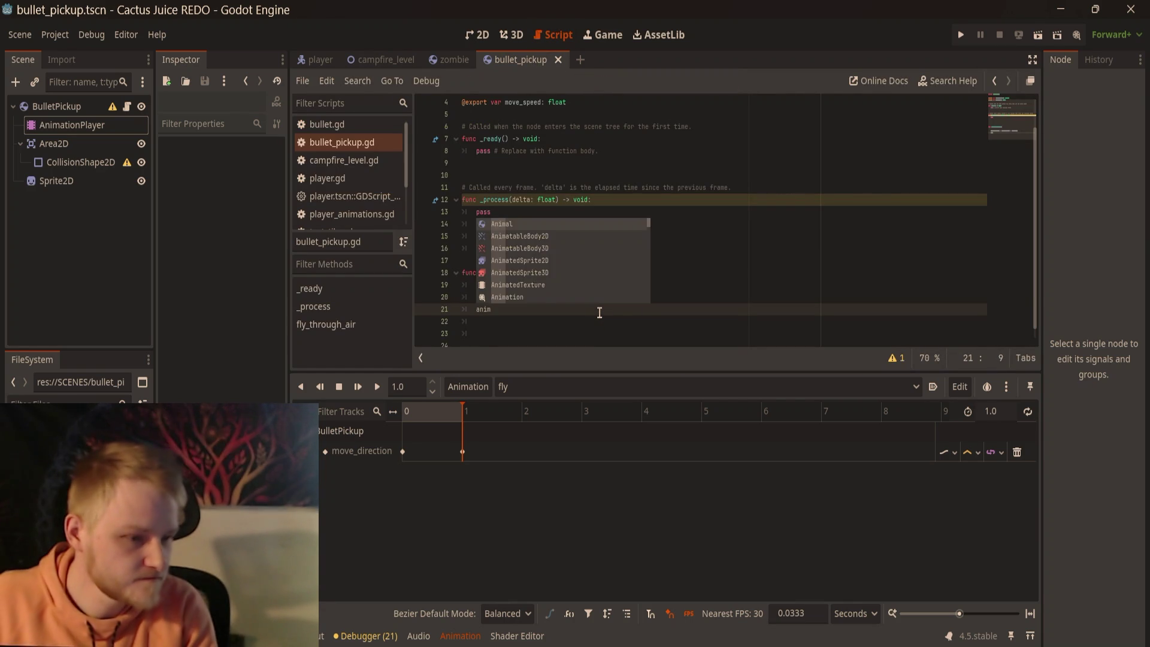
key(BackSpace)
key(BackSpace)
key(BackSpace)
drag(113, 132, 551, 312)
text(.play()
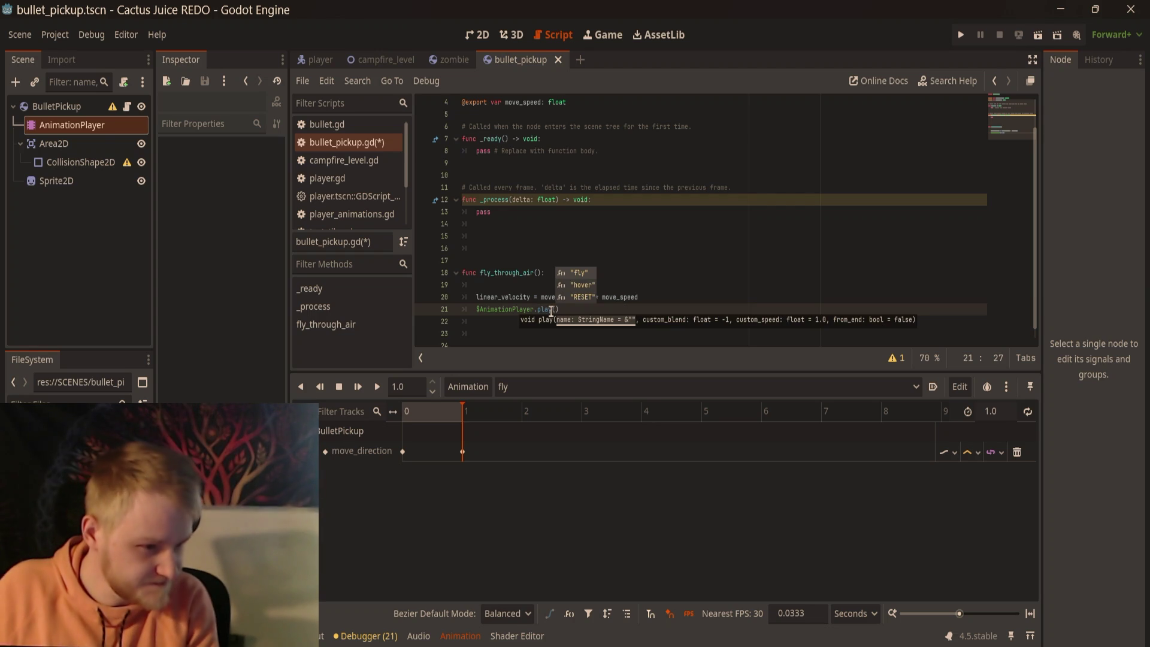
key(Return)
click(684, 247)
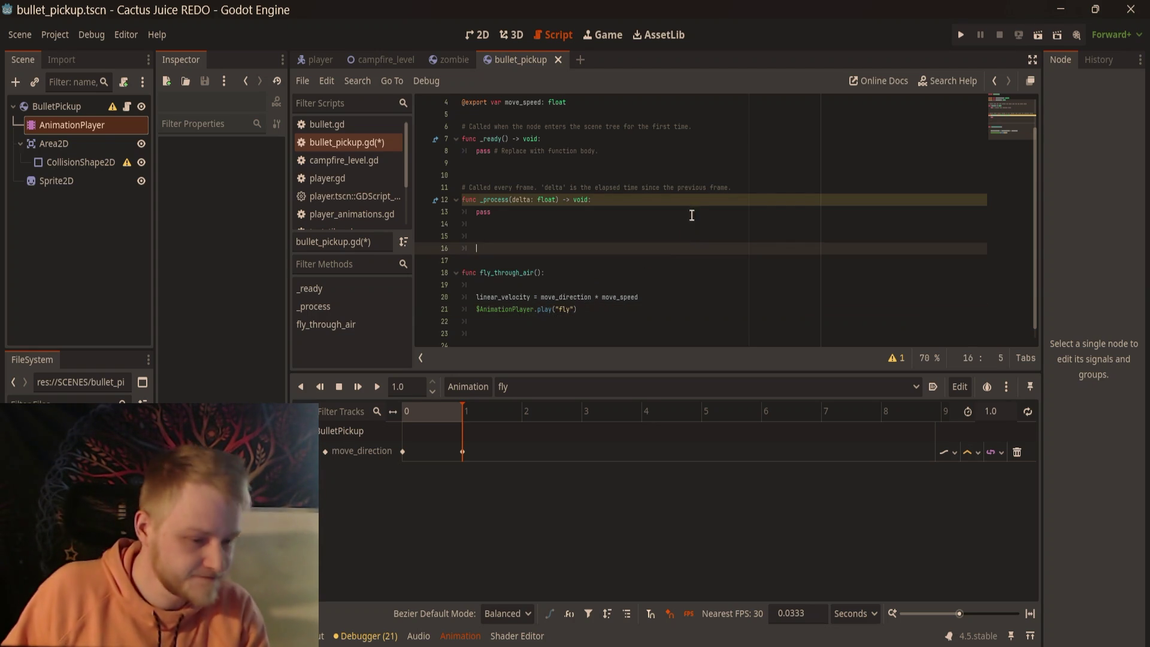
key(ctrl+s)
Step: Check the fly animation's 1.0-second key, then switch to the zombie scene
click(404, 418)
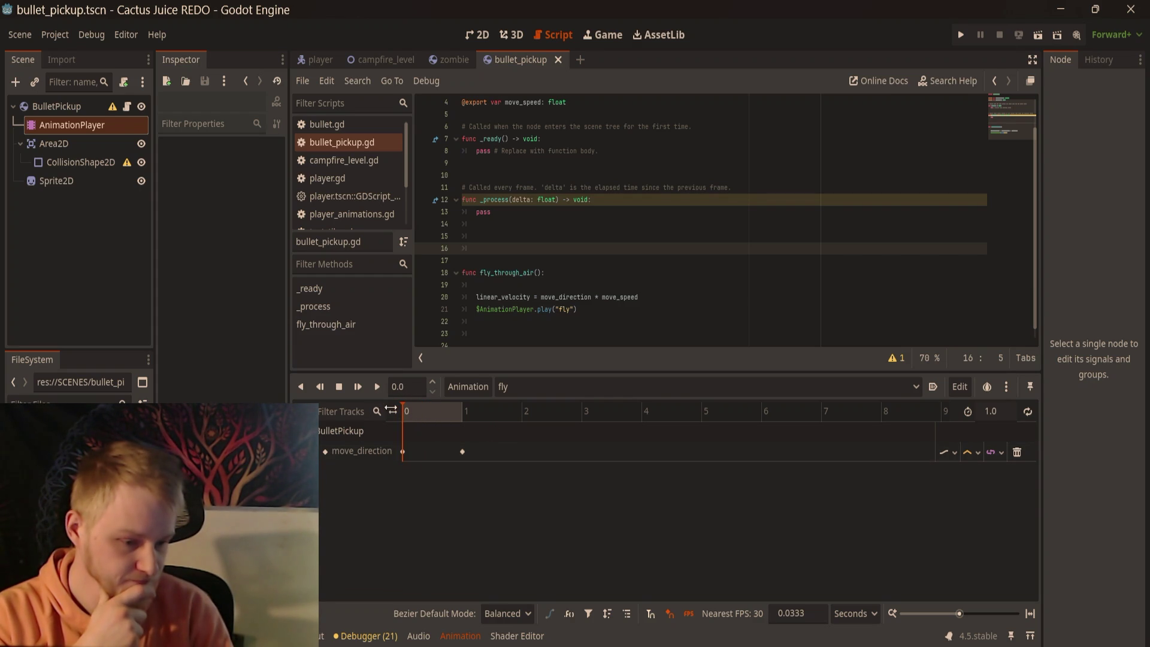
click(462, 452)
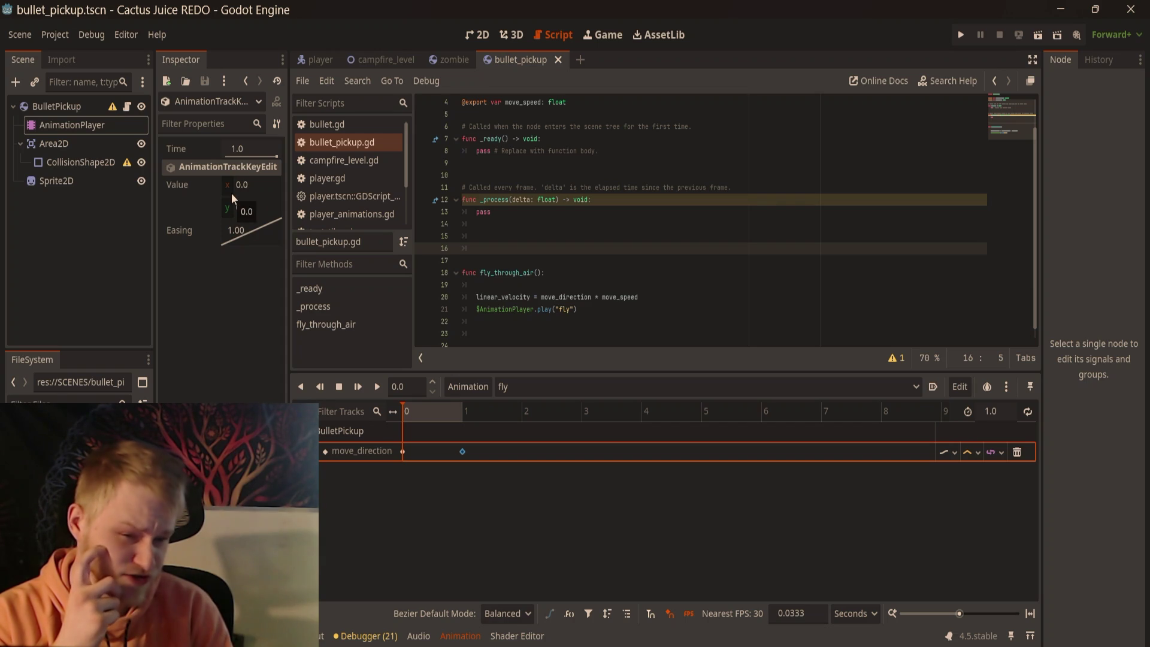
click(446, 425)
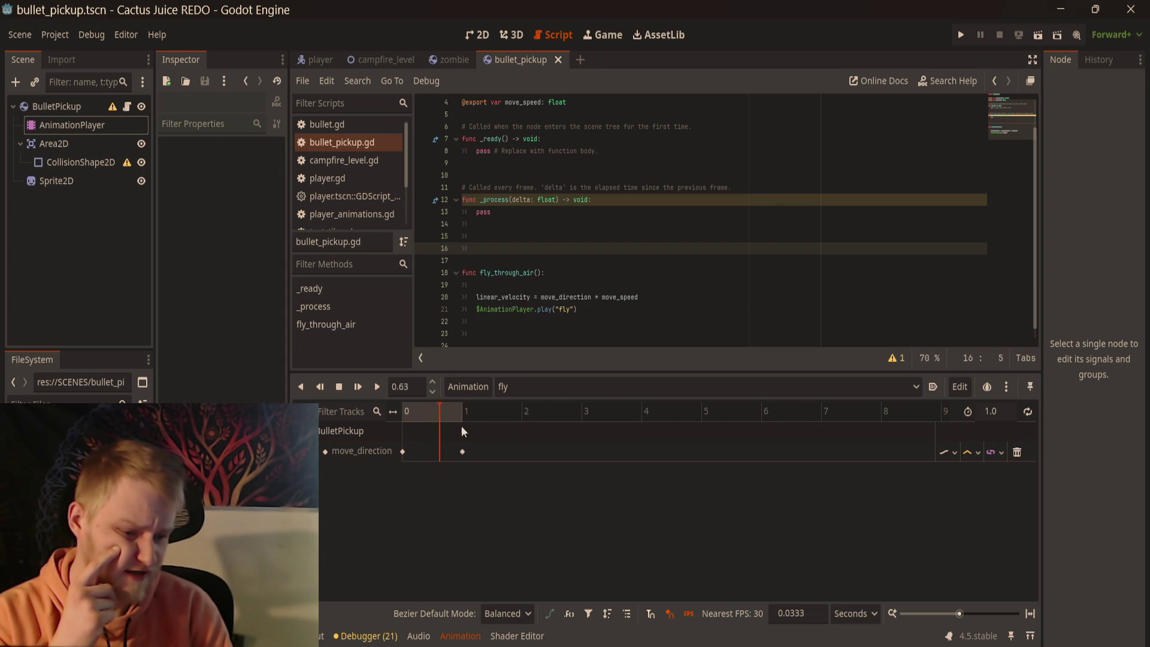
click(586, 265)
click(547, 382)
click(569, 356)
click(584, 299)
click(606, 313)
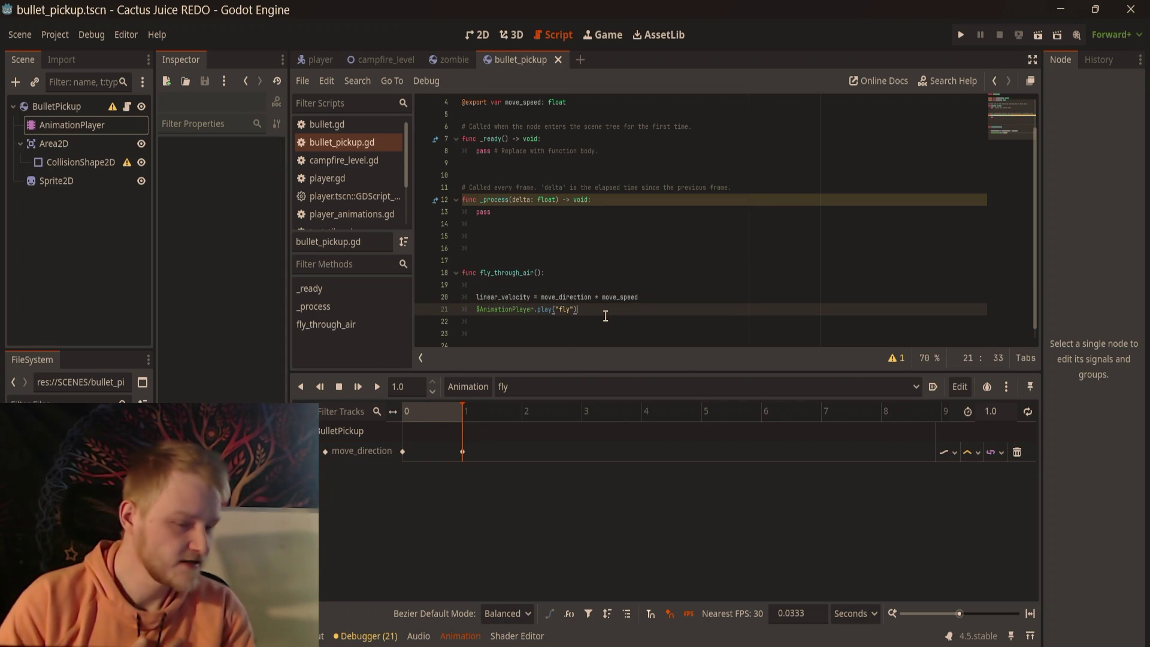
click(447, 59)
click(480, 36)
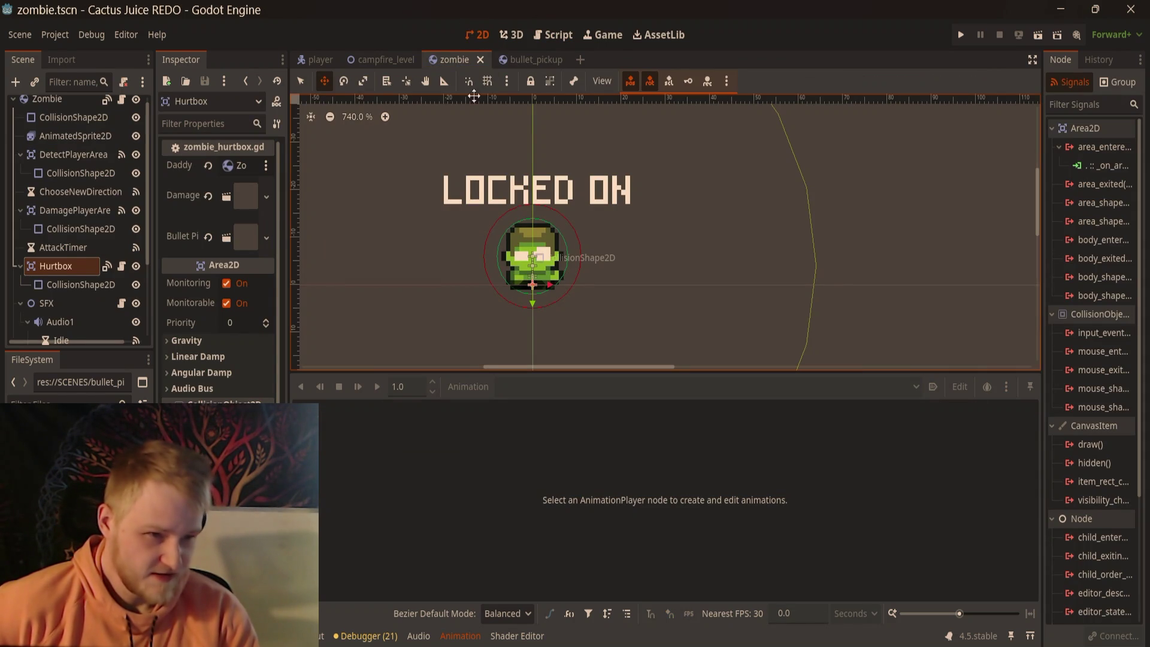
Step: Open zombie_hurtbox.gd and start a new line after the move_direction line
click(553, 34)
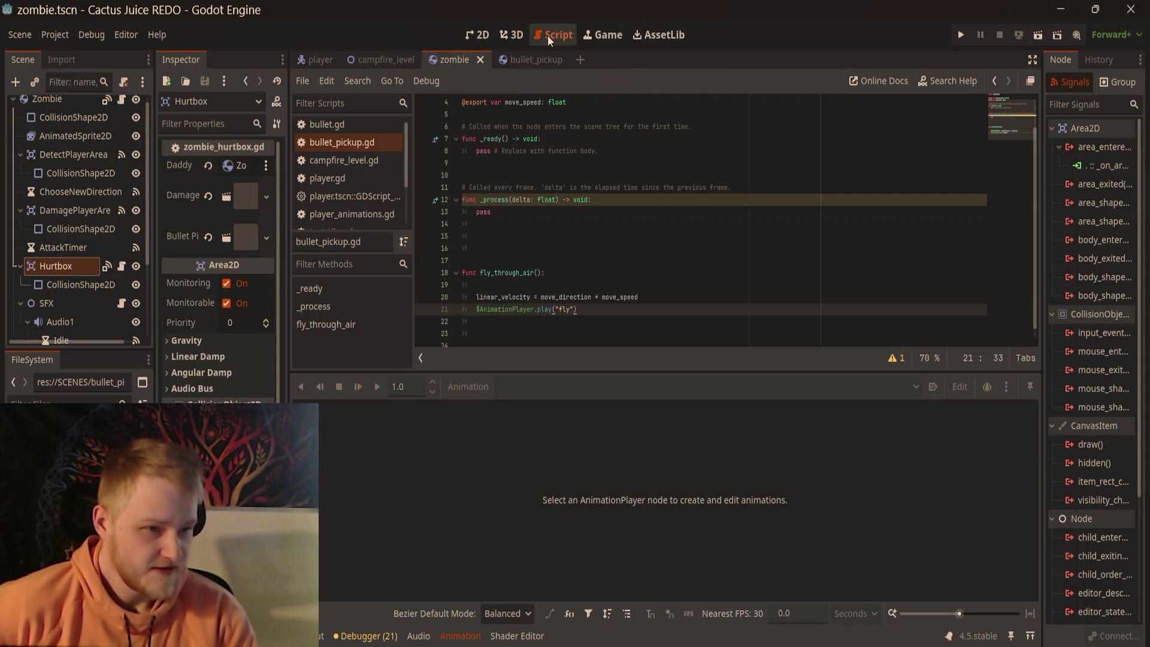
scroll(375, 198, down, 2)
click(375, 199)
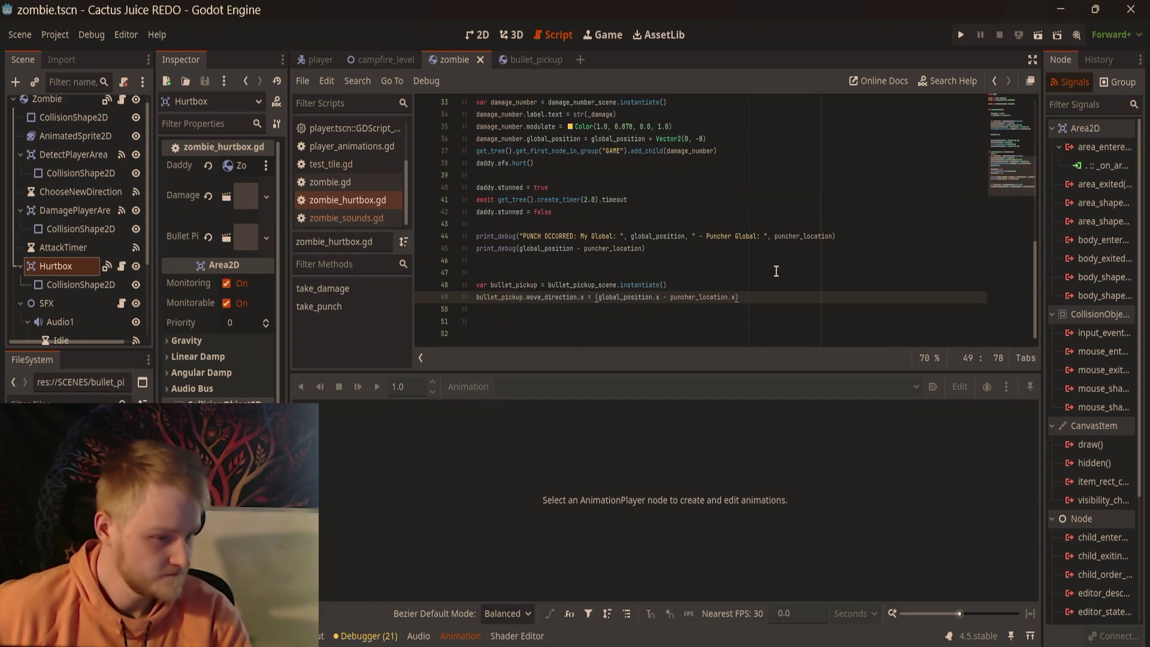
key(Return)
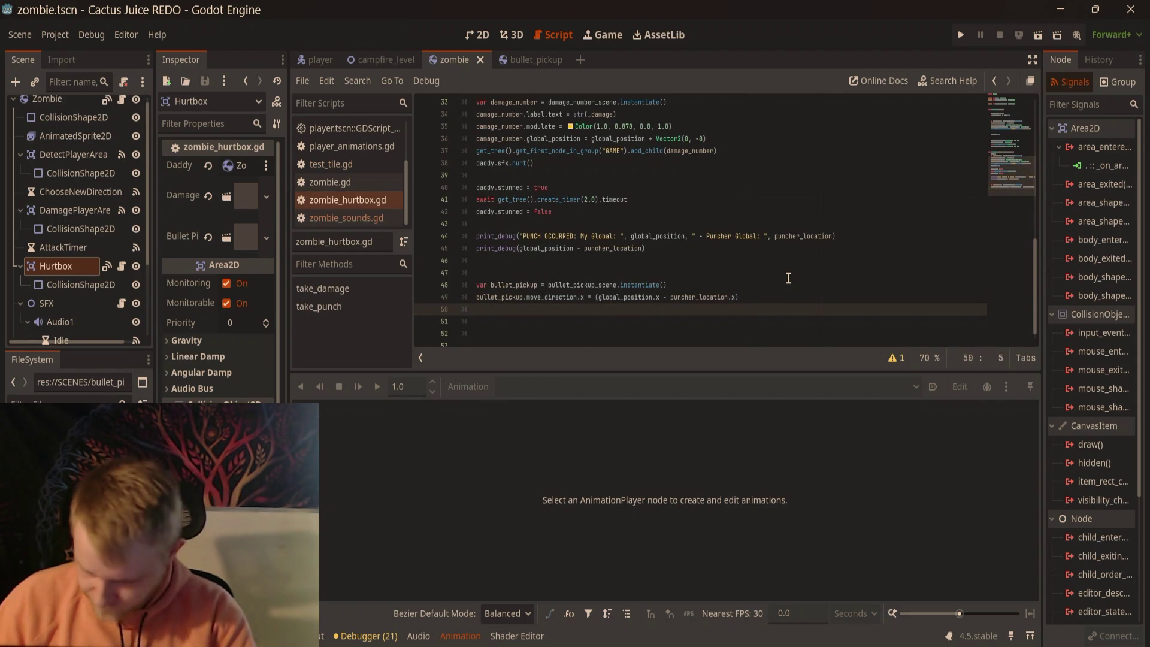
Step: Copy the GAME group add_child line to line 50 using bullet_pickup, then run the campfire_level scene
scroll(671, 245, up, 1)
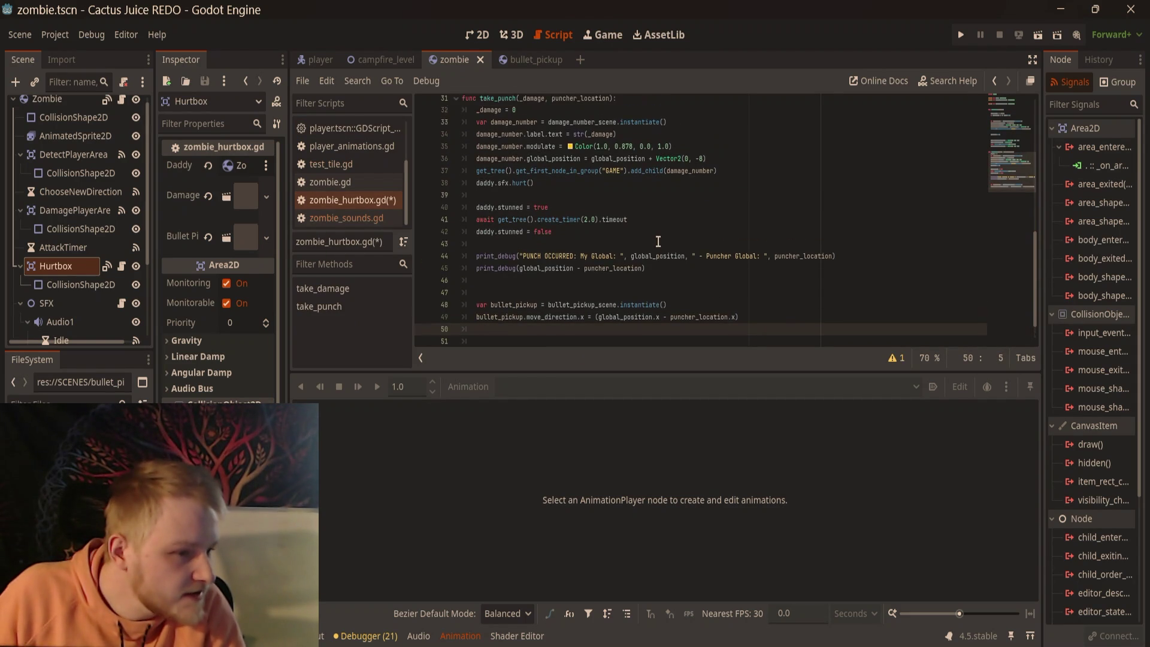
drag(721, 188, 474, 190)
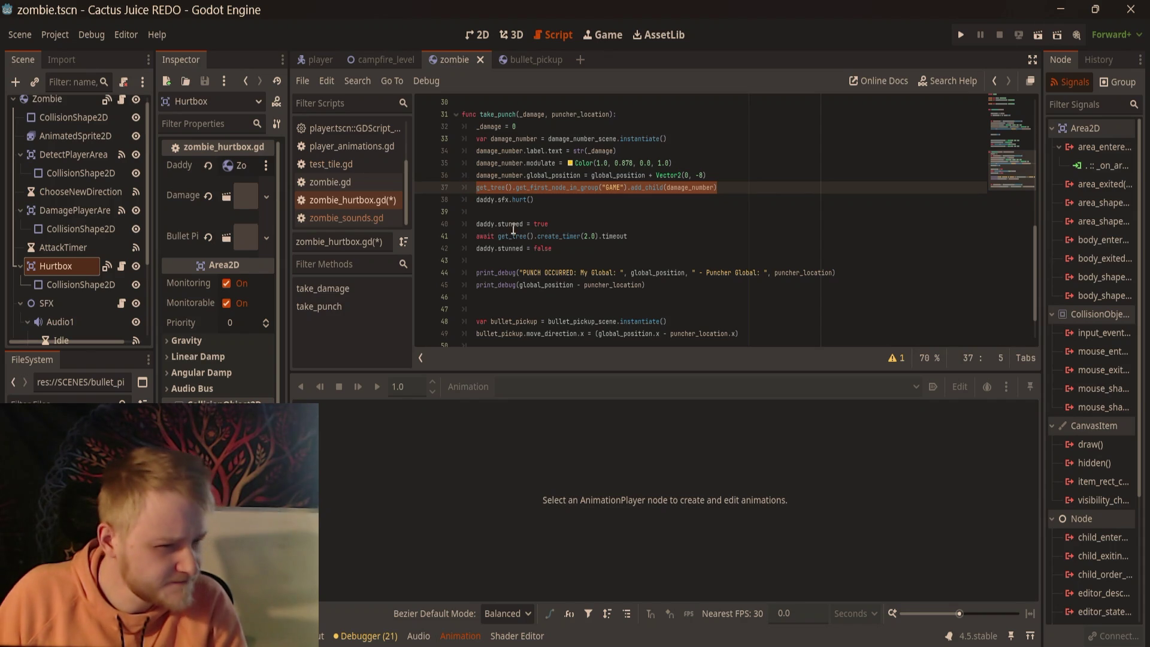
scroll(554, 311, down, 2)
click(552, 308)
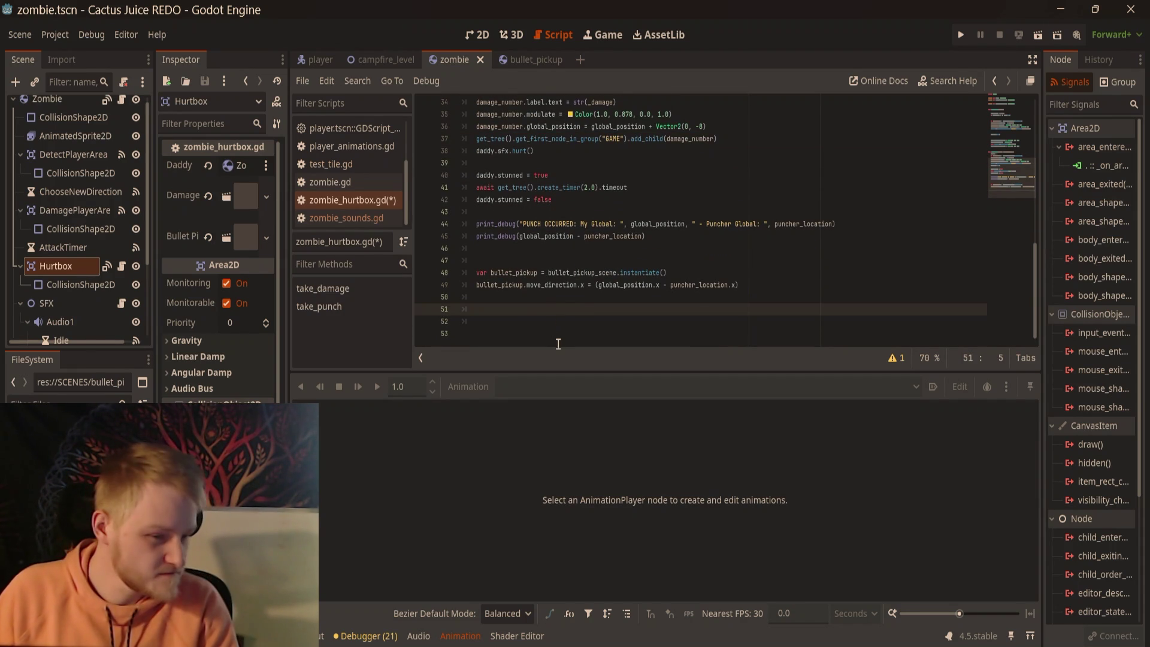
click(582, 300)
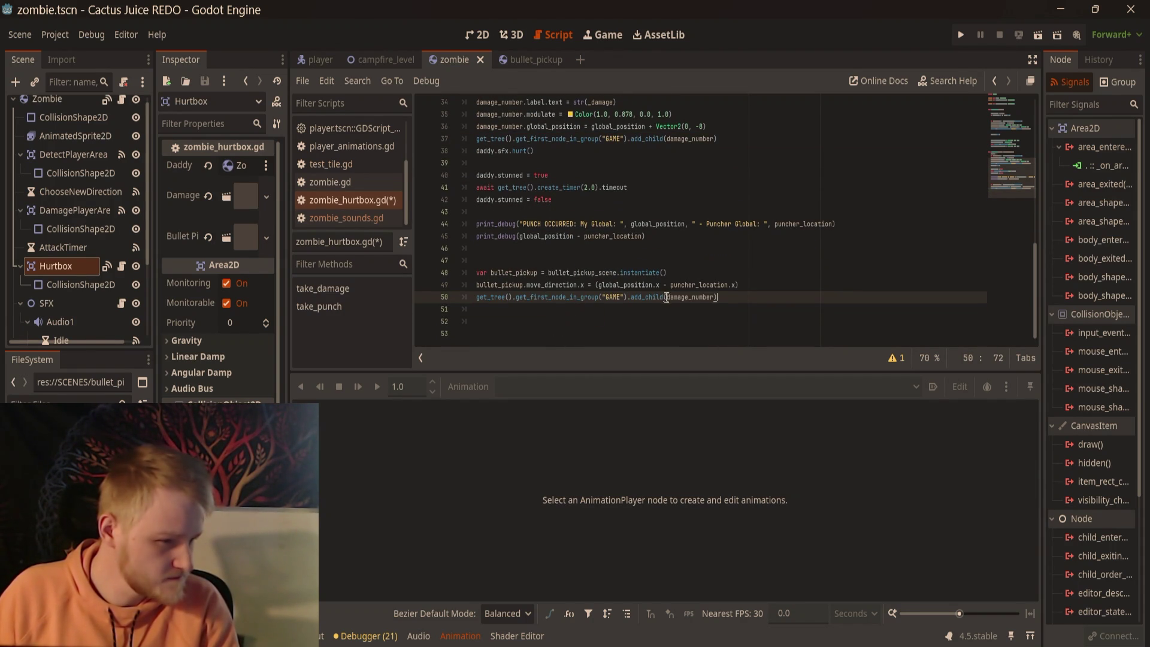
double_click(687, 297)
text(bull)
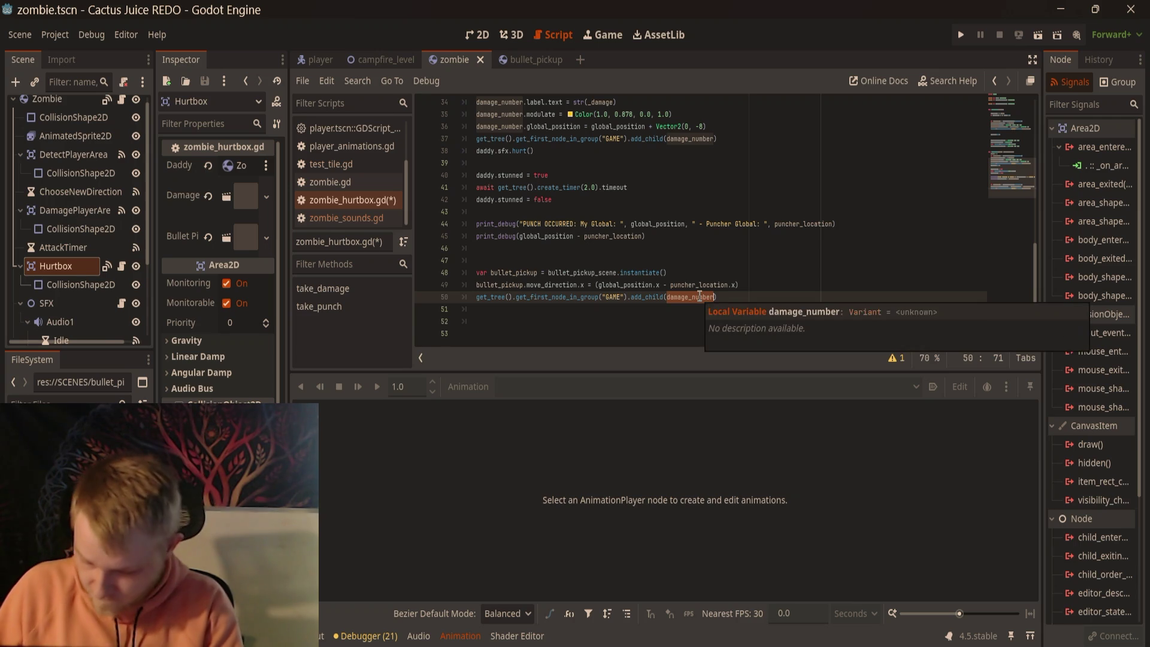
text(et)
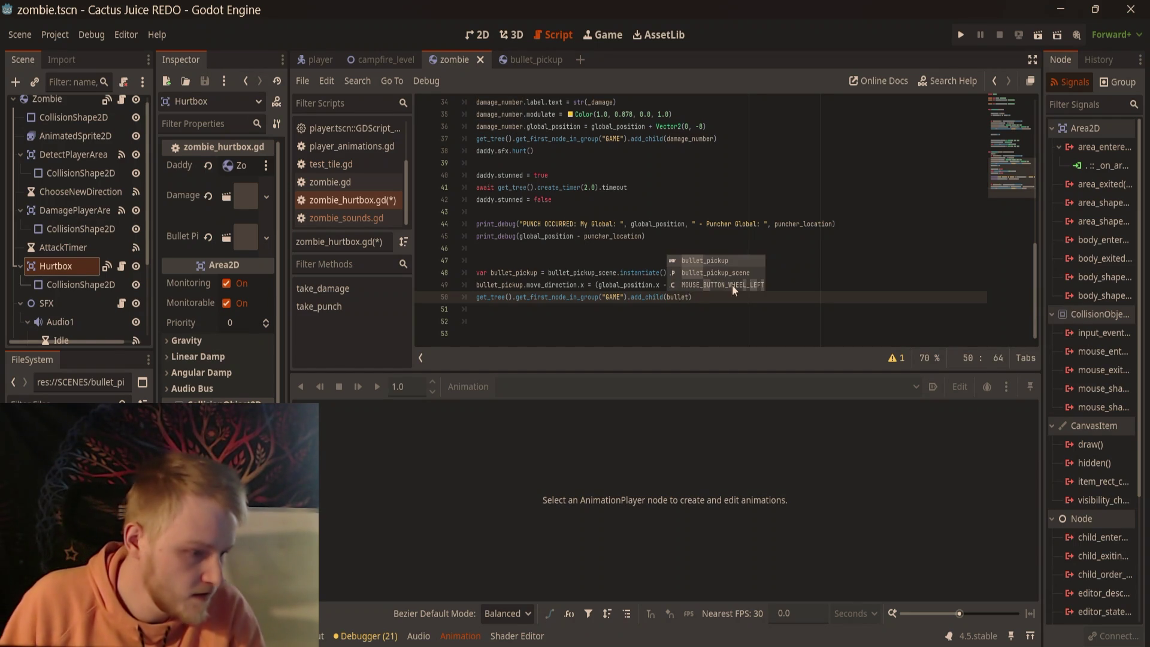
key(Return)
click(849, 244)
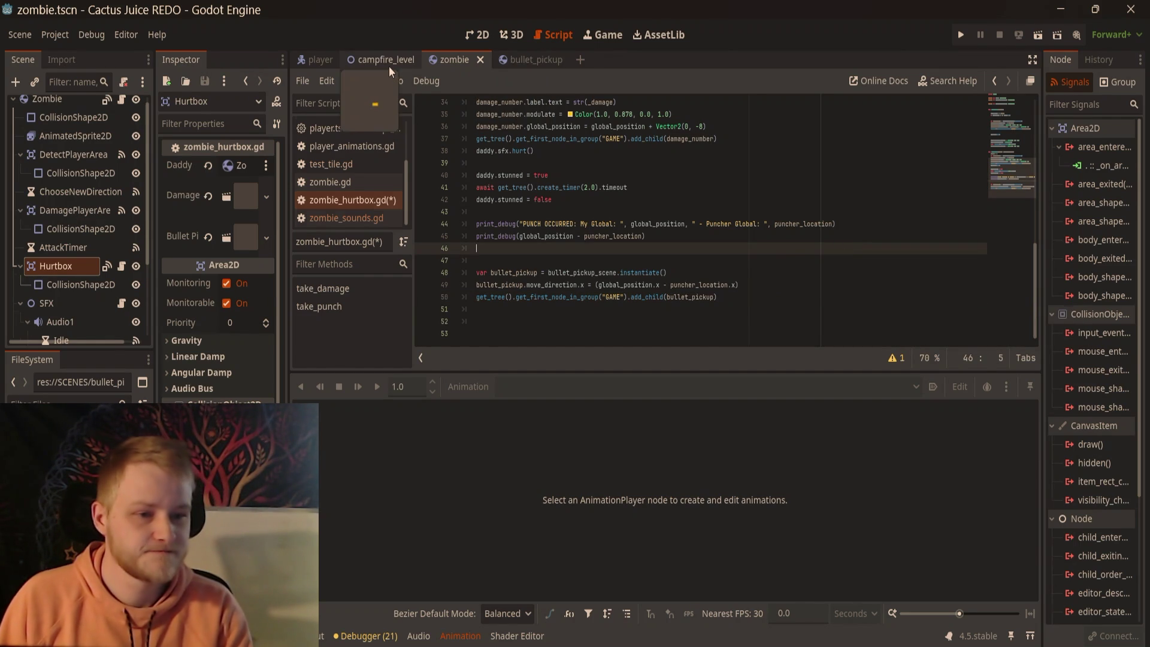
click(389, 66)
key(F6)
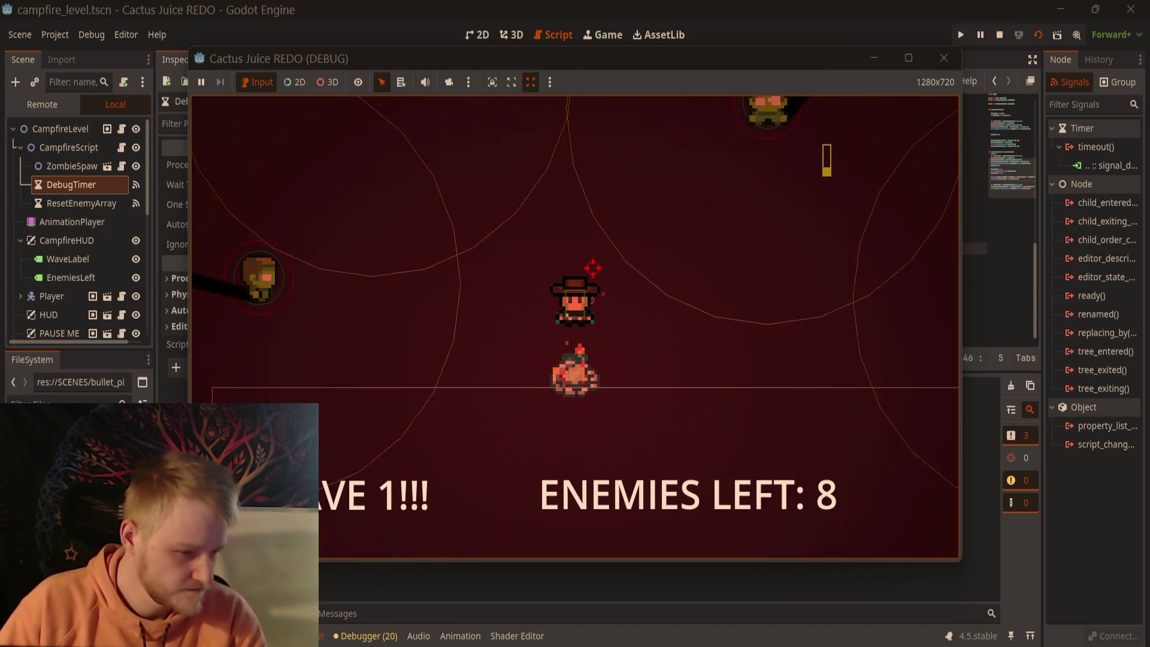
Step: Move the player around the running level, then stop the game
key(a)
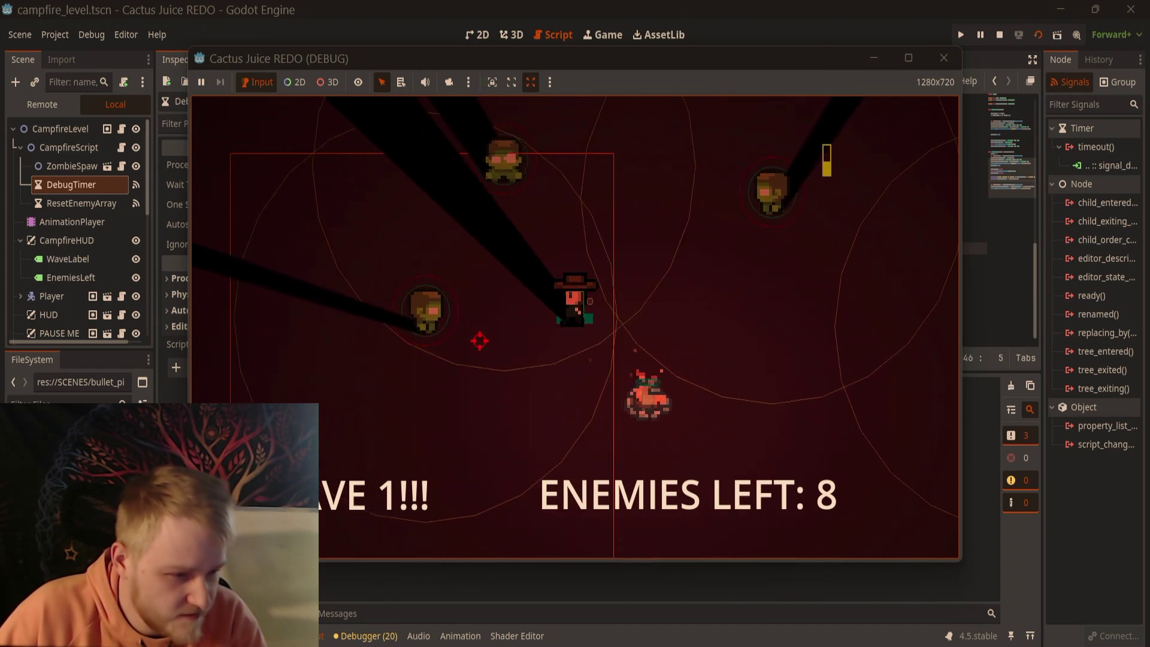
key(a)
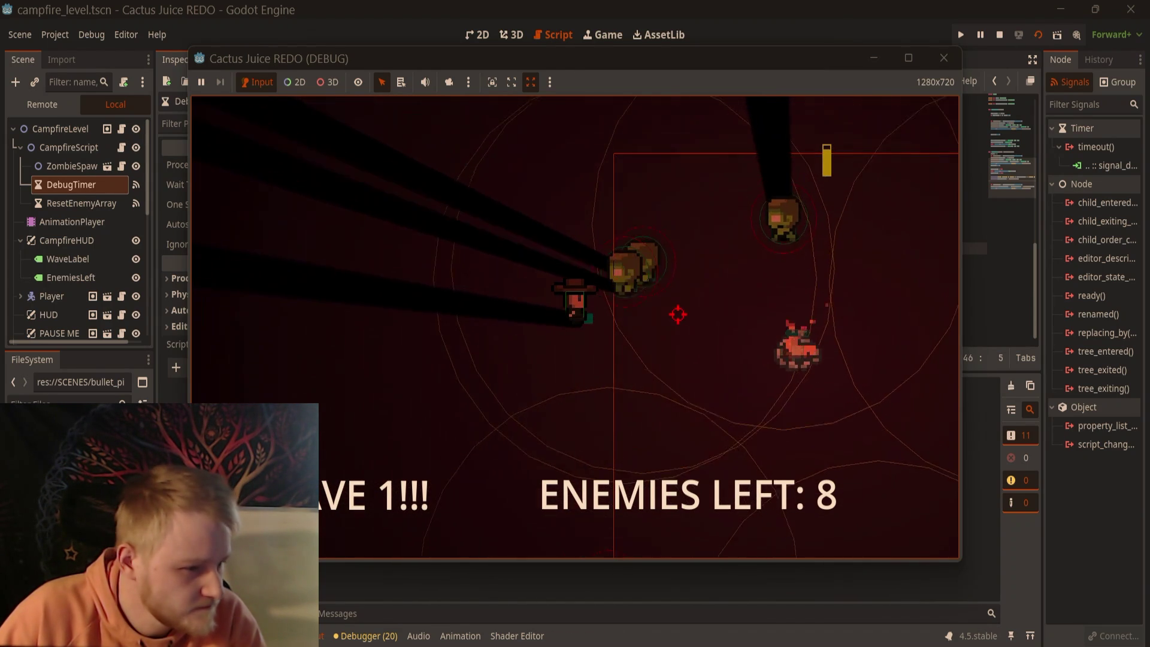
key(F8)
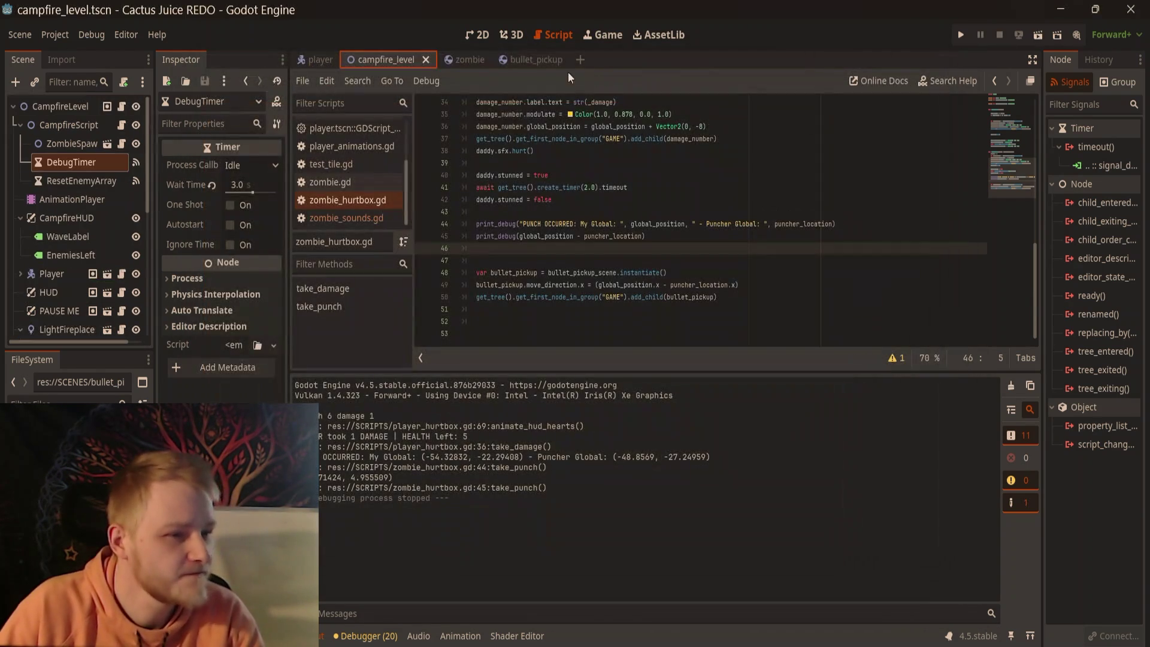
Step: Set BulletPickup's Gravity Scale to 0.0 and rerun the campfire level
click(530, 61)
click(39, 104)
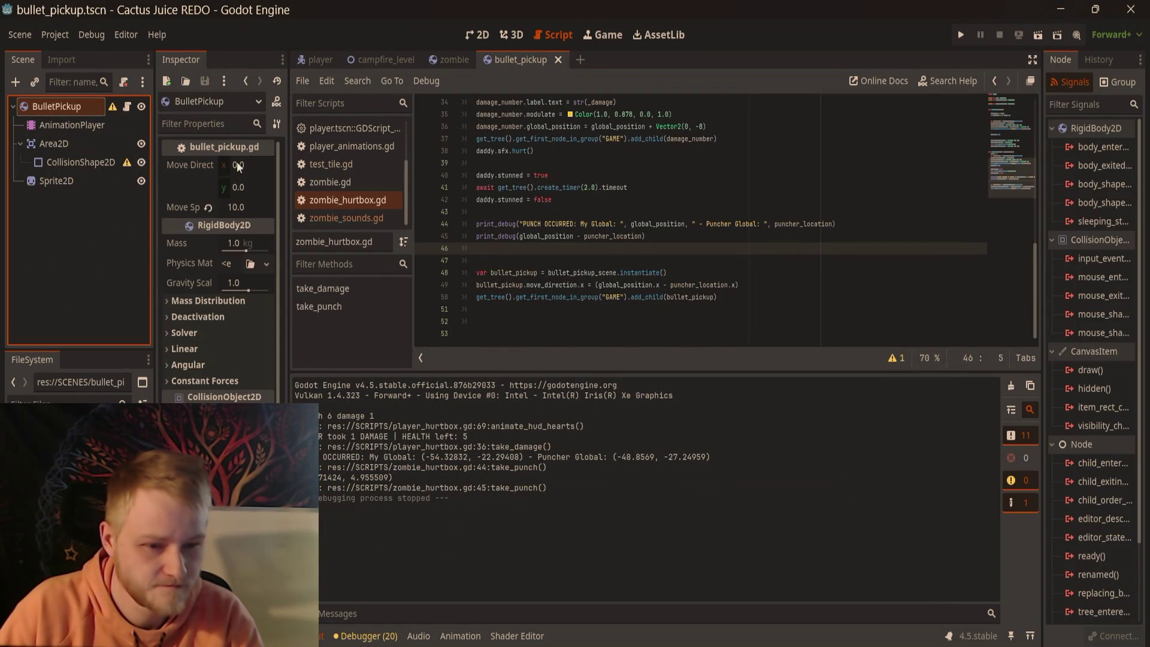
click(241, 242)
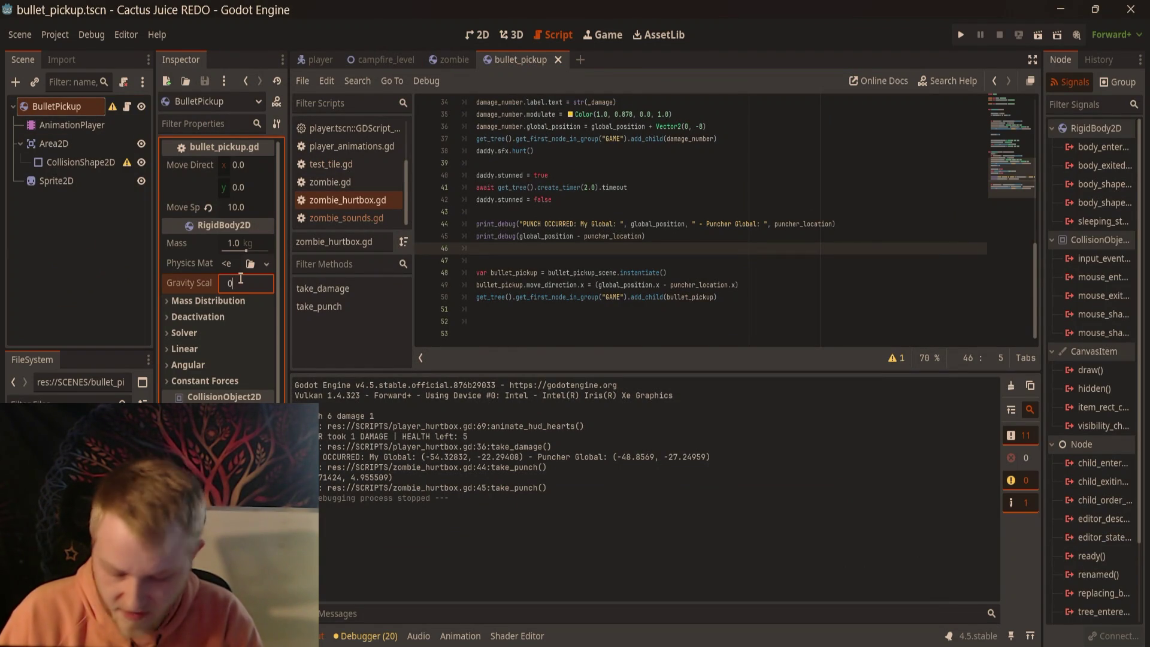
key(Return)
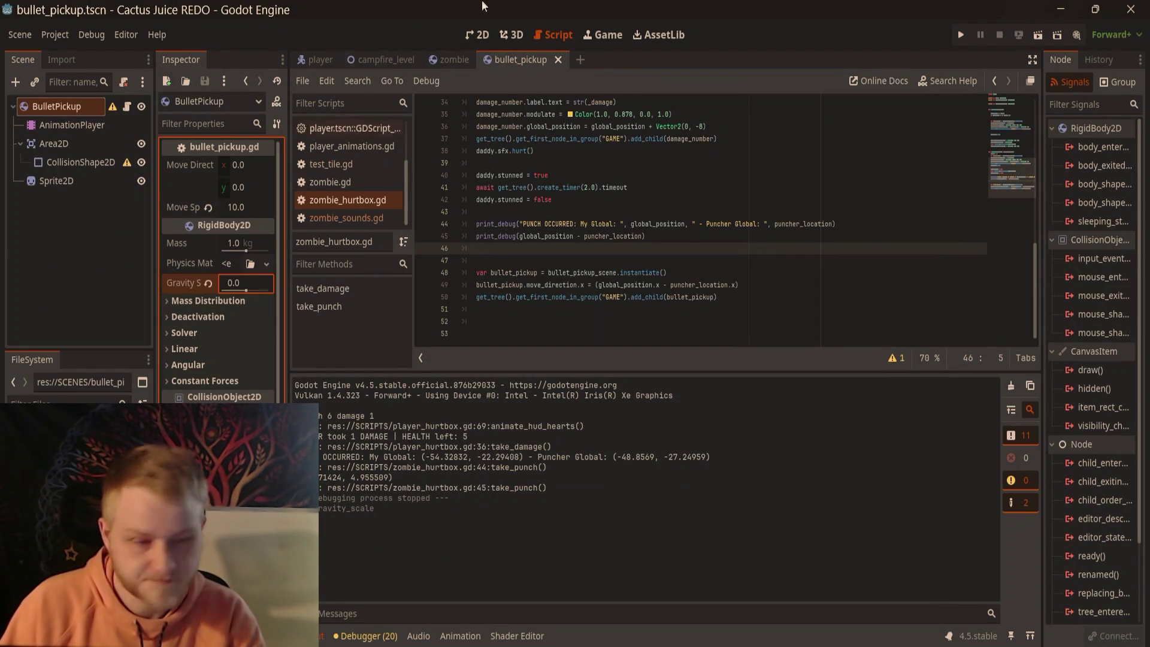
click(365, 58)
key(F5)
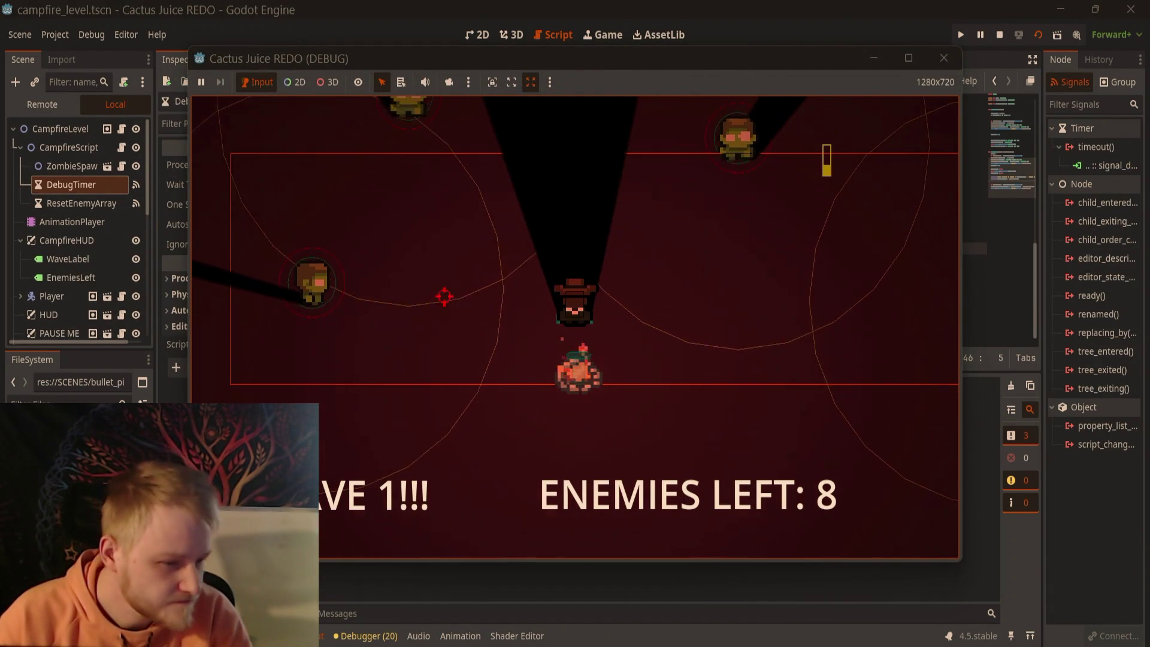
Step: Walk the player left toward the zombies and among them, then close the game window
key(a)
key(a)
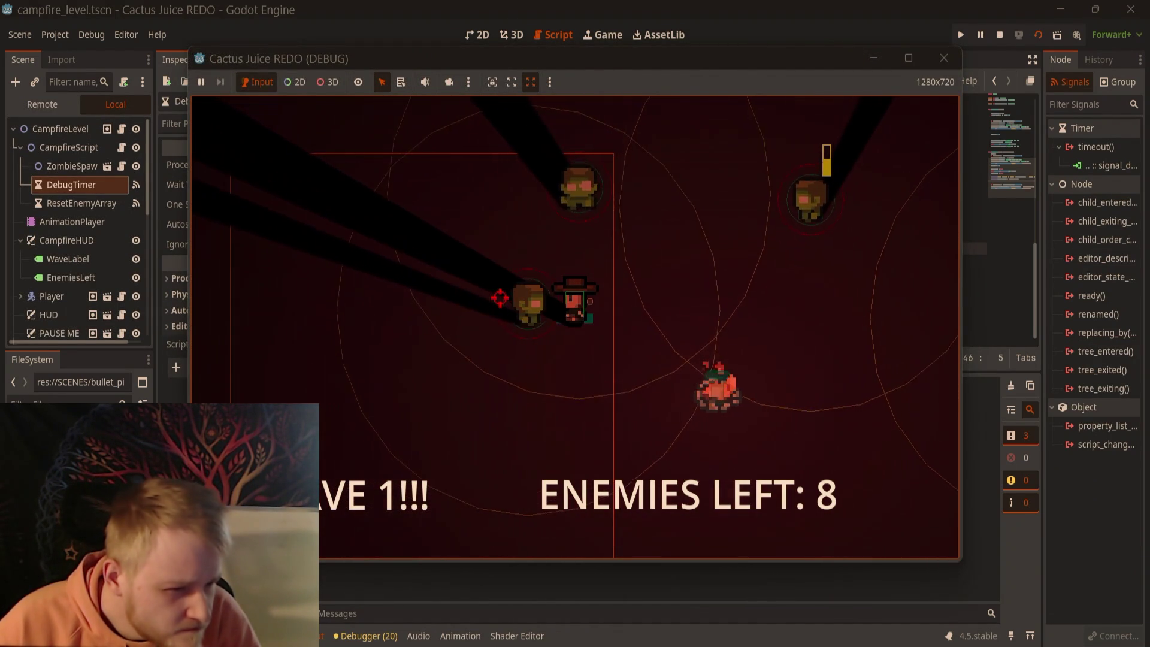
key(s)
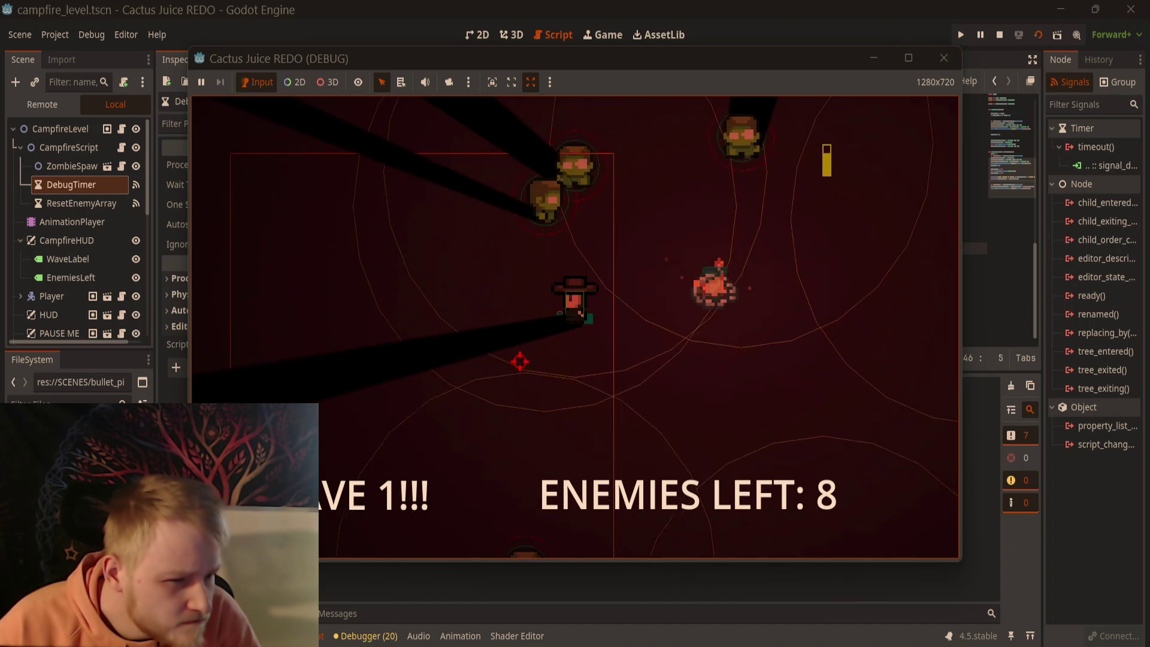
key(a)
key(a)
key(w)
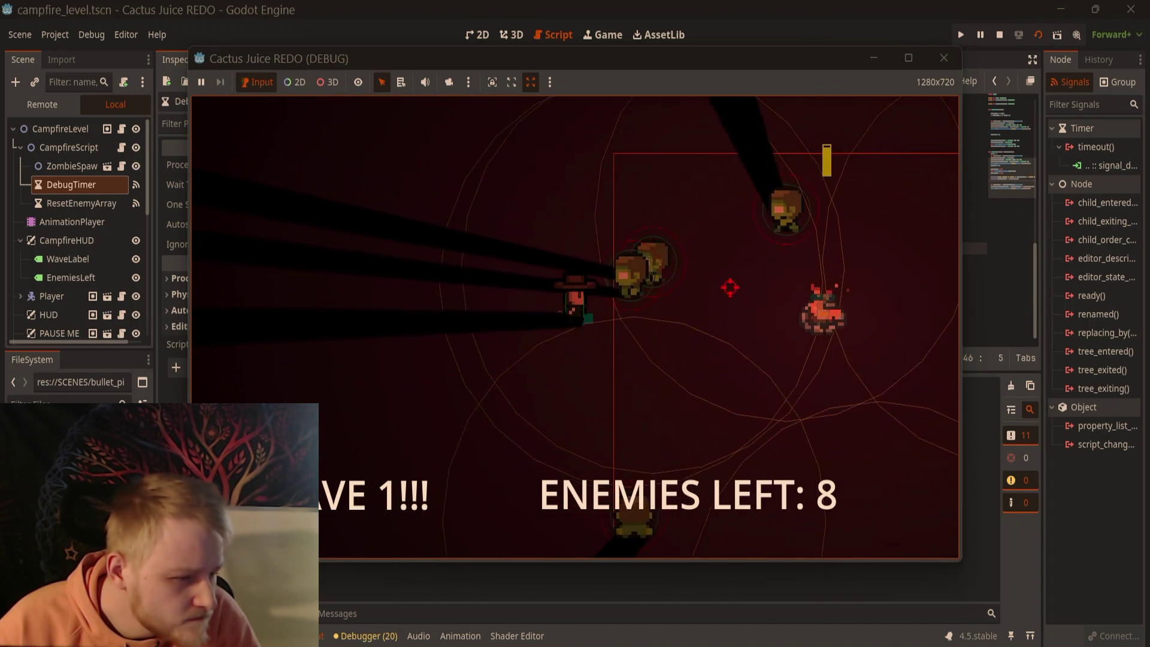
key(a)
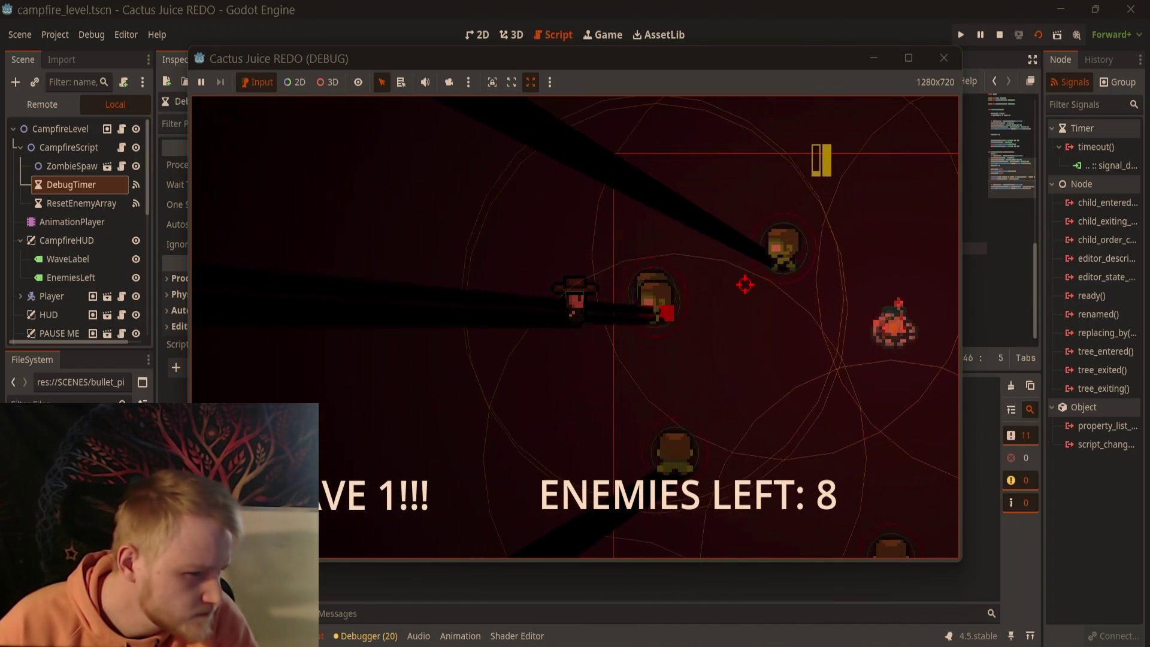
key(a)
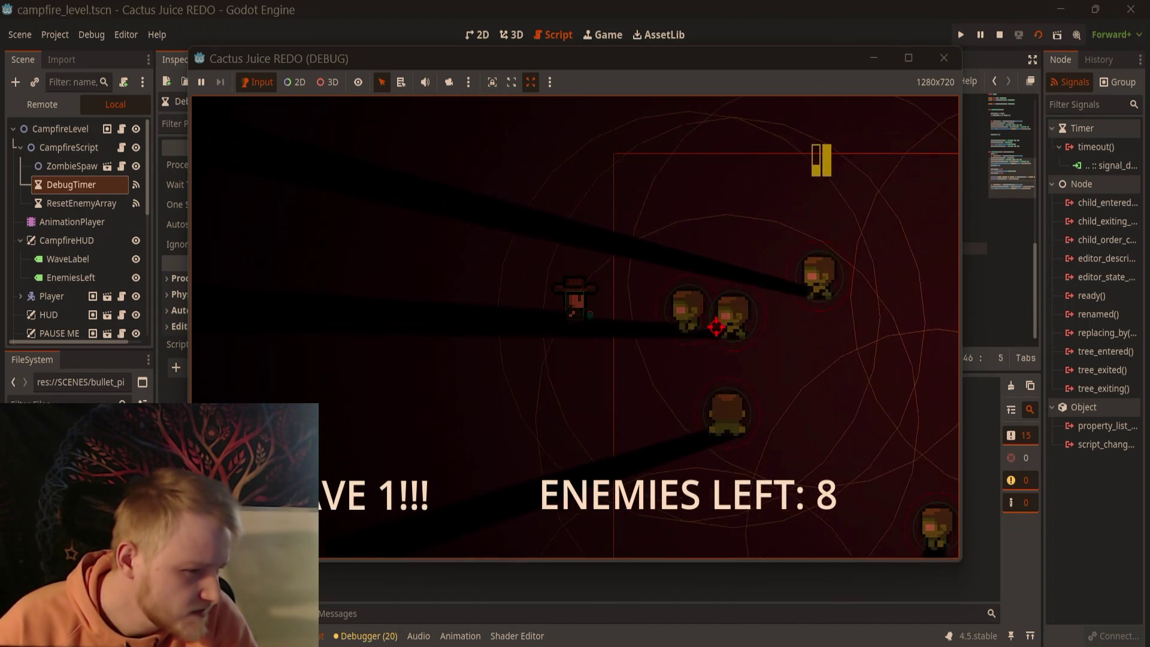
key(a)
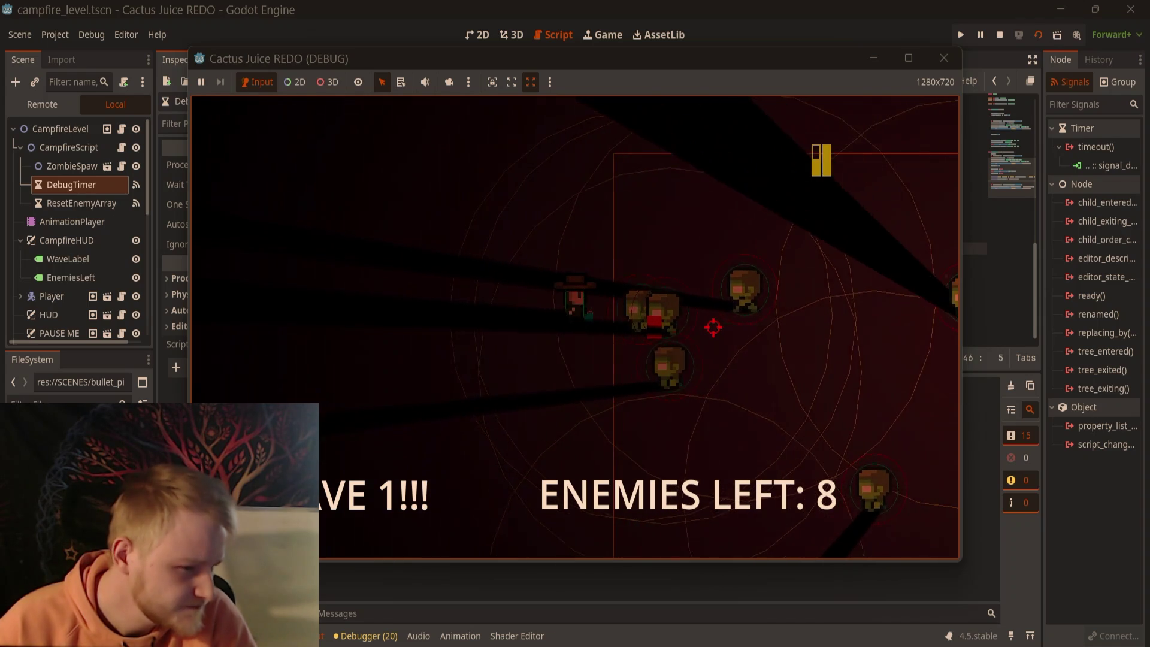
key(d)
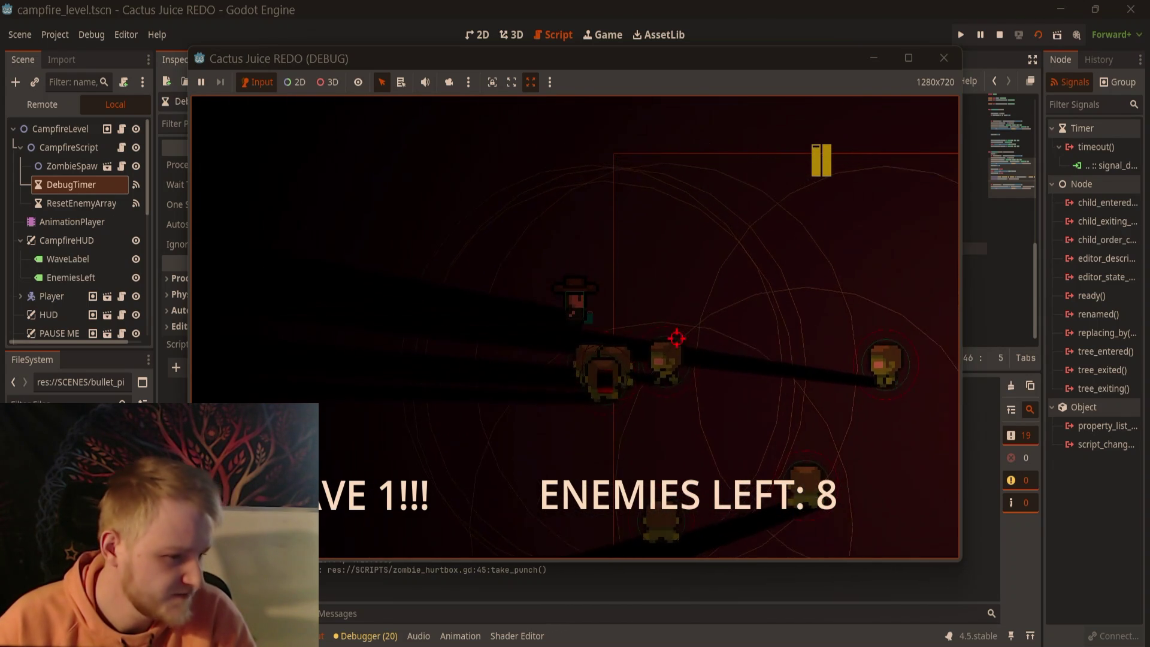
click(938, 62)
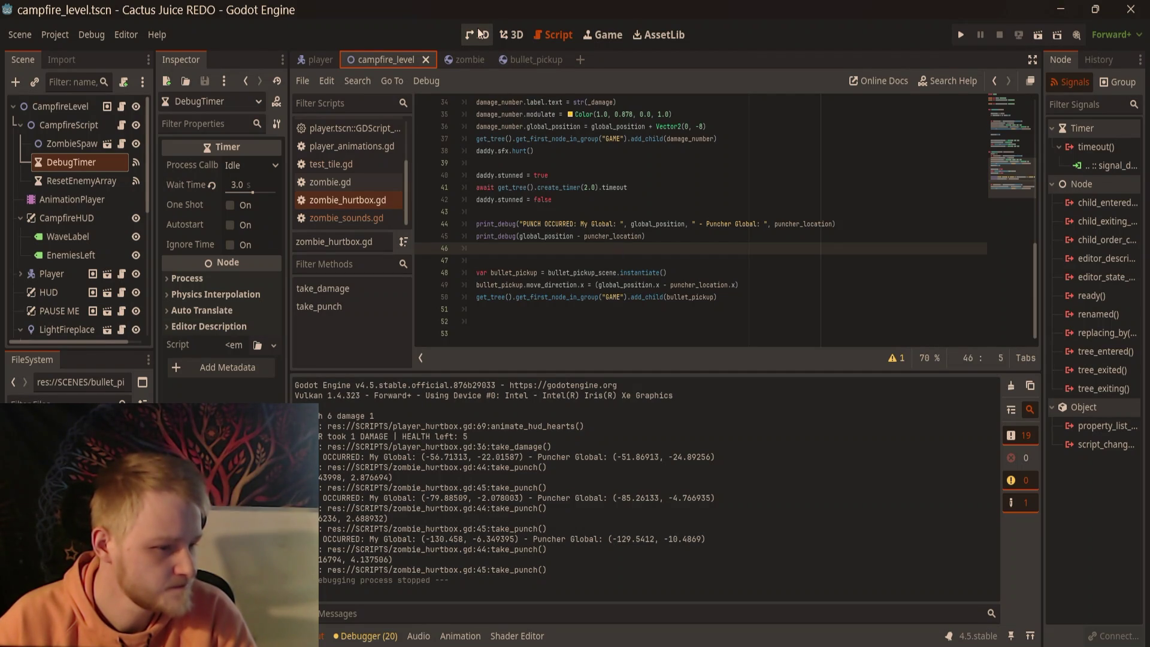
Step: Replace pass in bullet_pickup.gd's _ready with fly_through_air(), then run the campfire_level scene
click(523, 57)
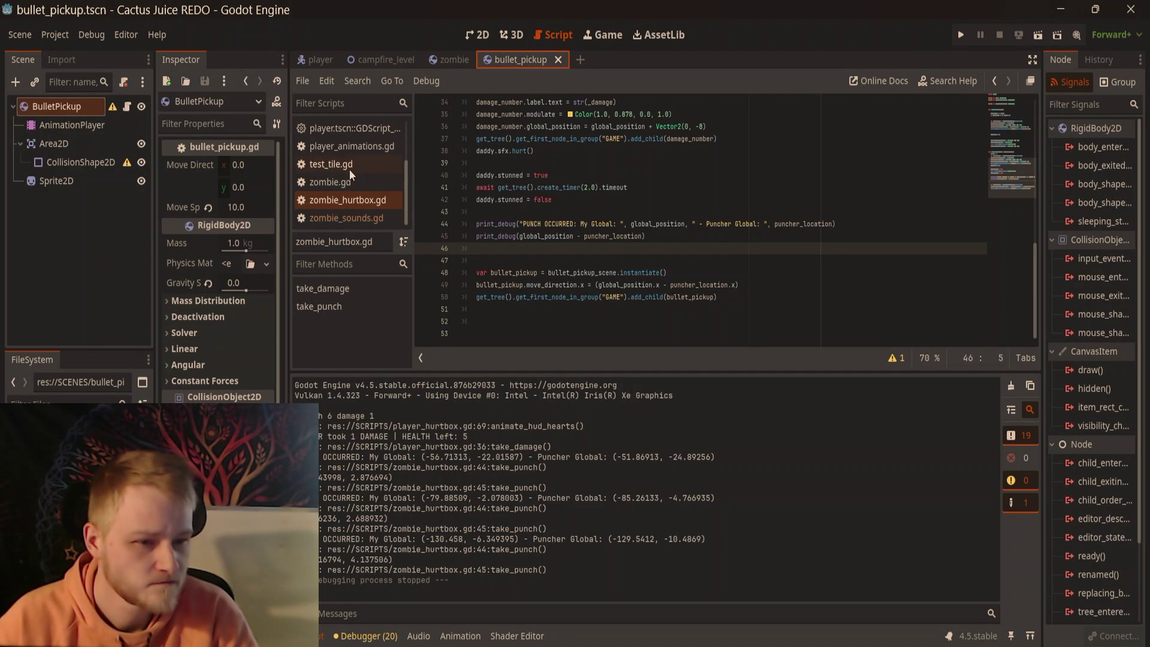
scroll(369, 180, up, 3)
click(358, 147)
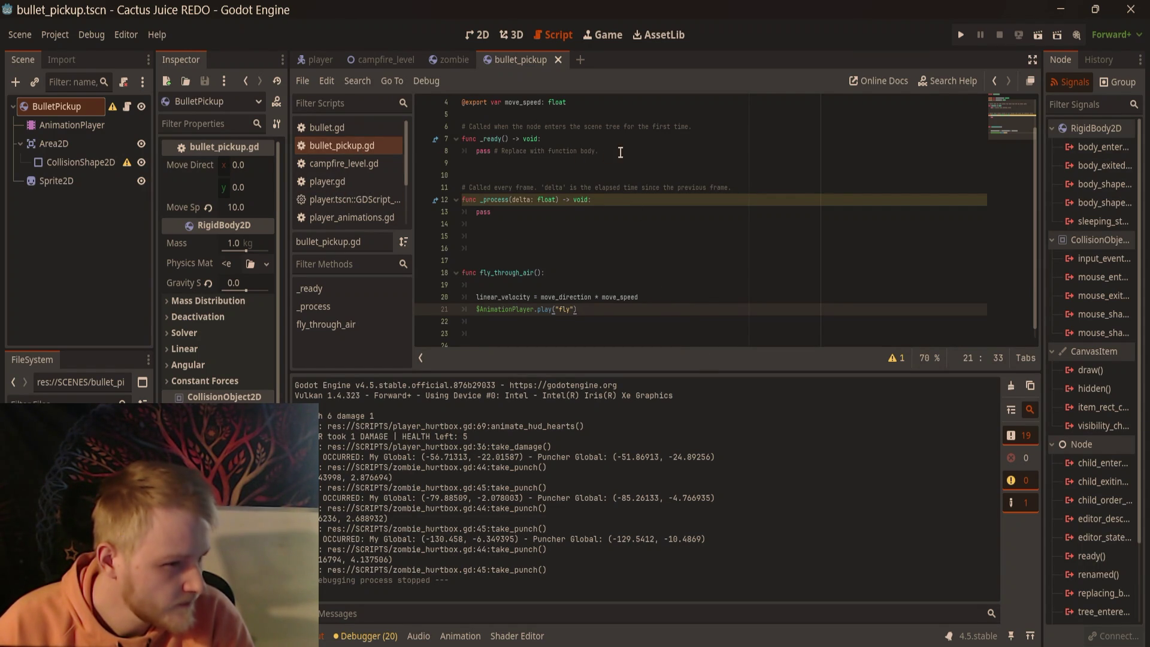
drag(620, 153, 492, 153)
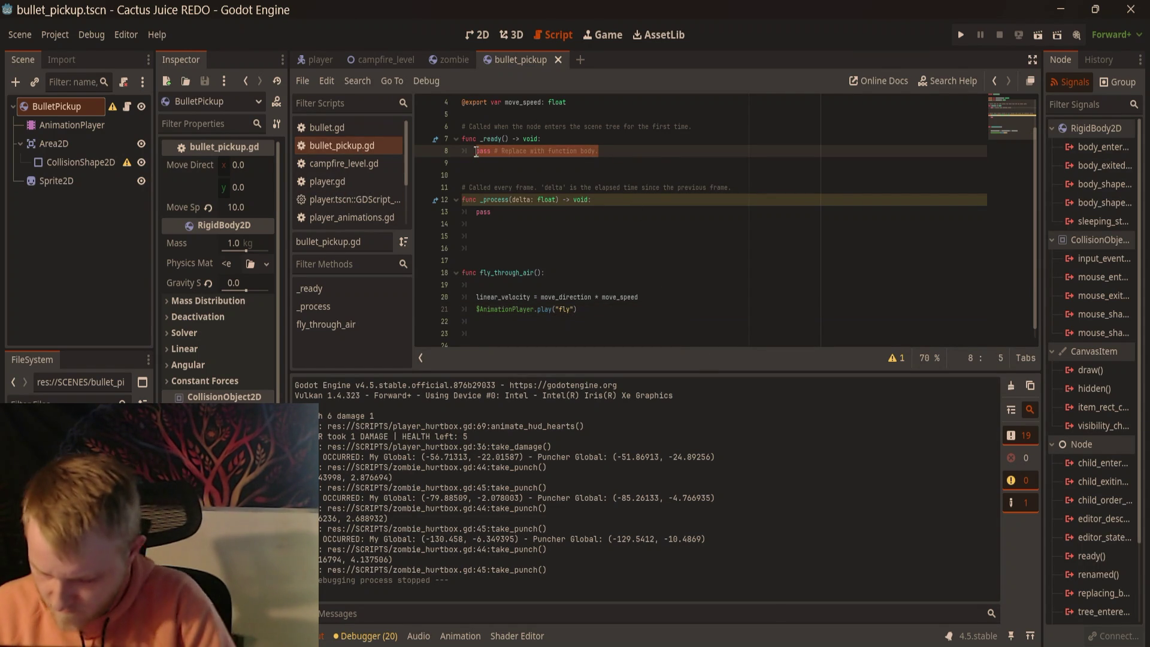
text(fly)
key(Return)
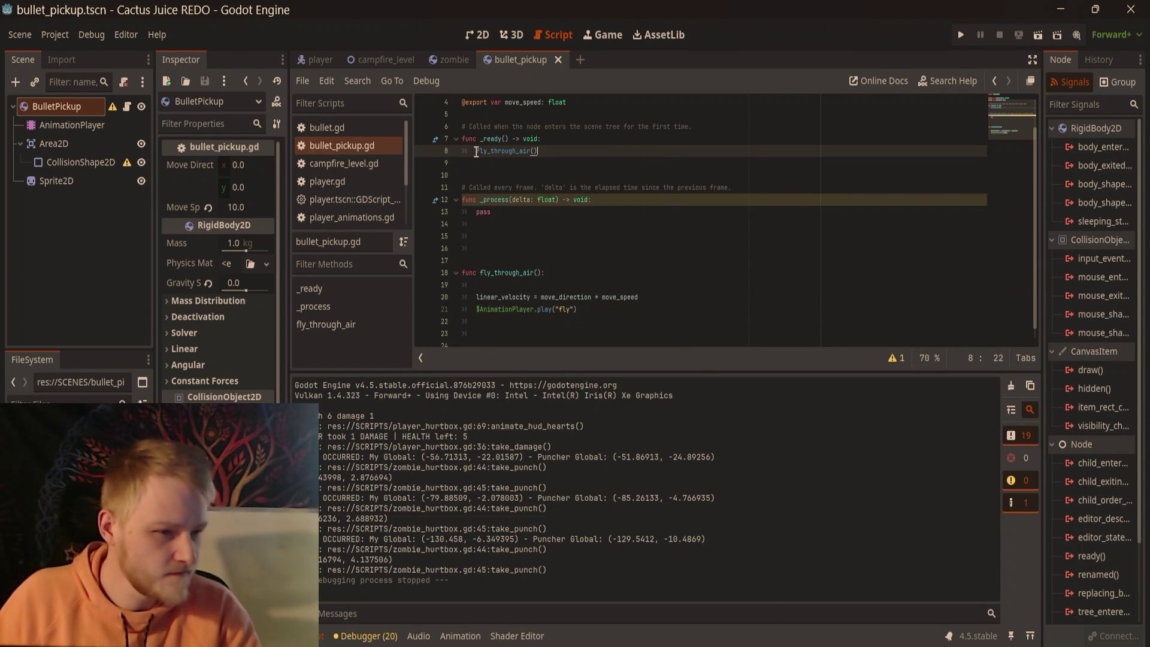
click(673, 272)
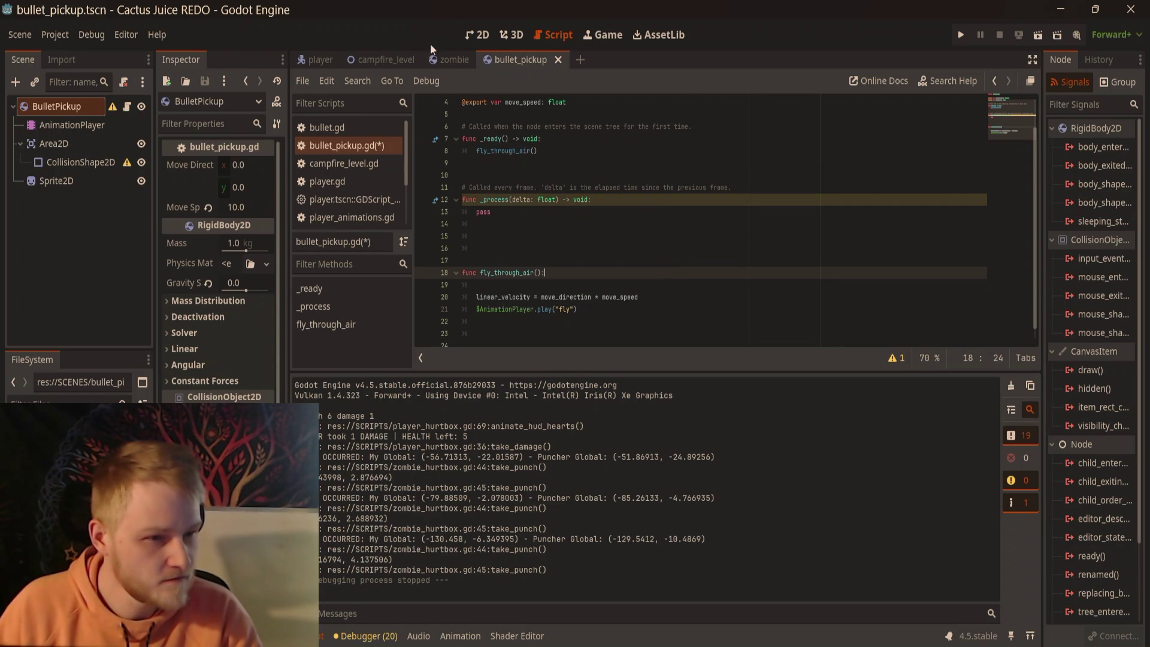
click(380, 59)
key(F6)
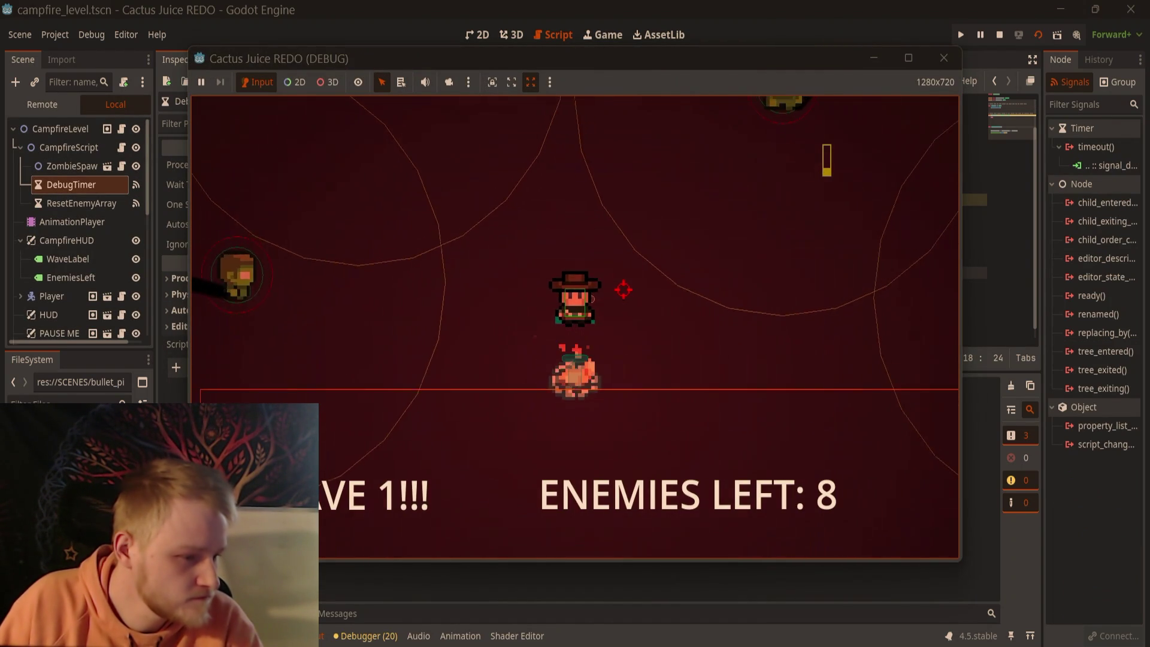
key(a)
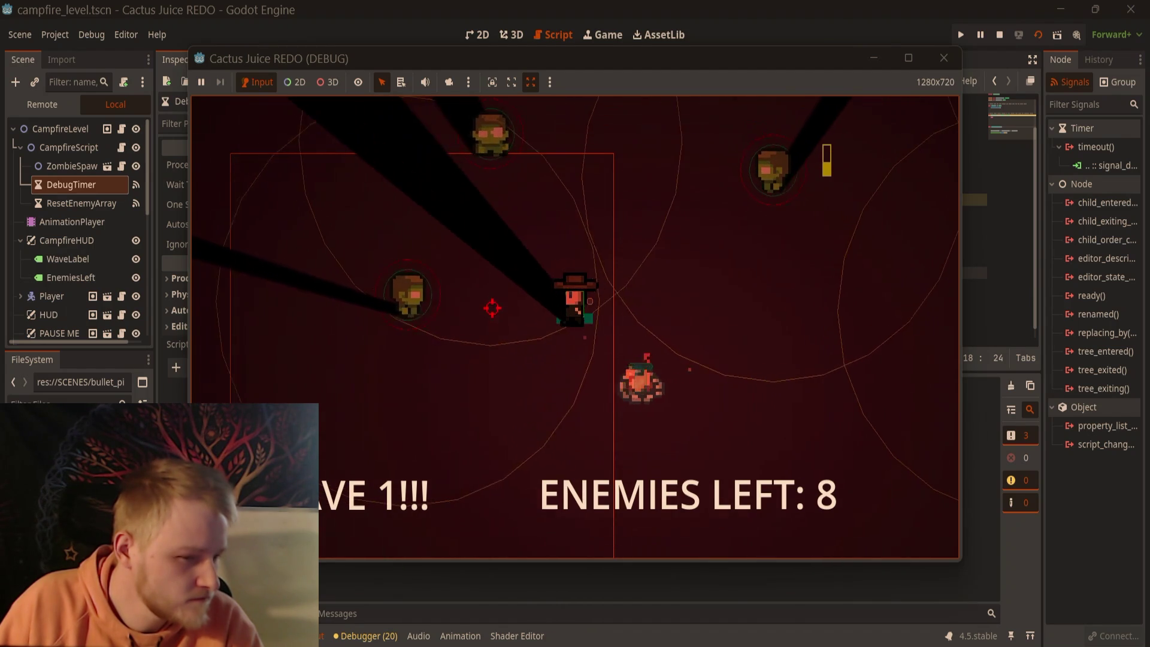
key(a)
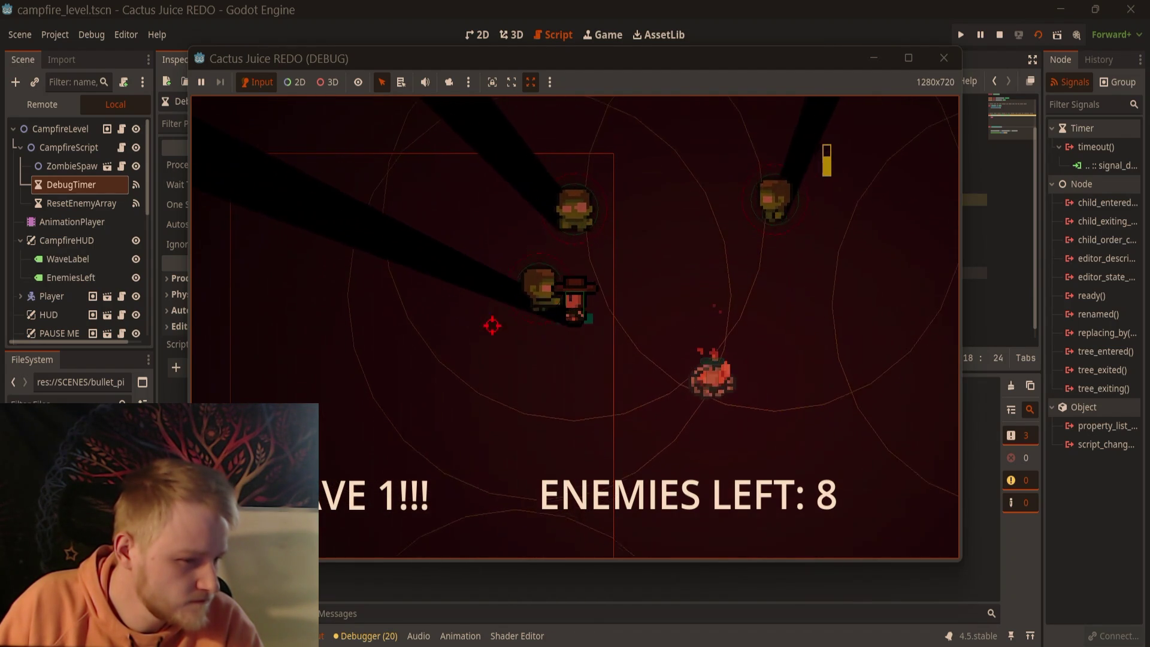
key(s)
key(a)
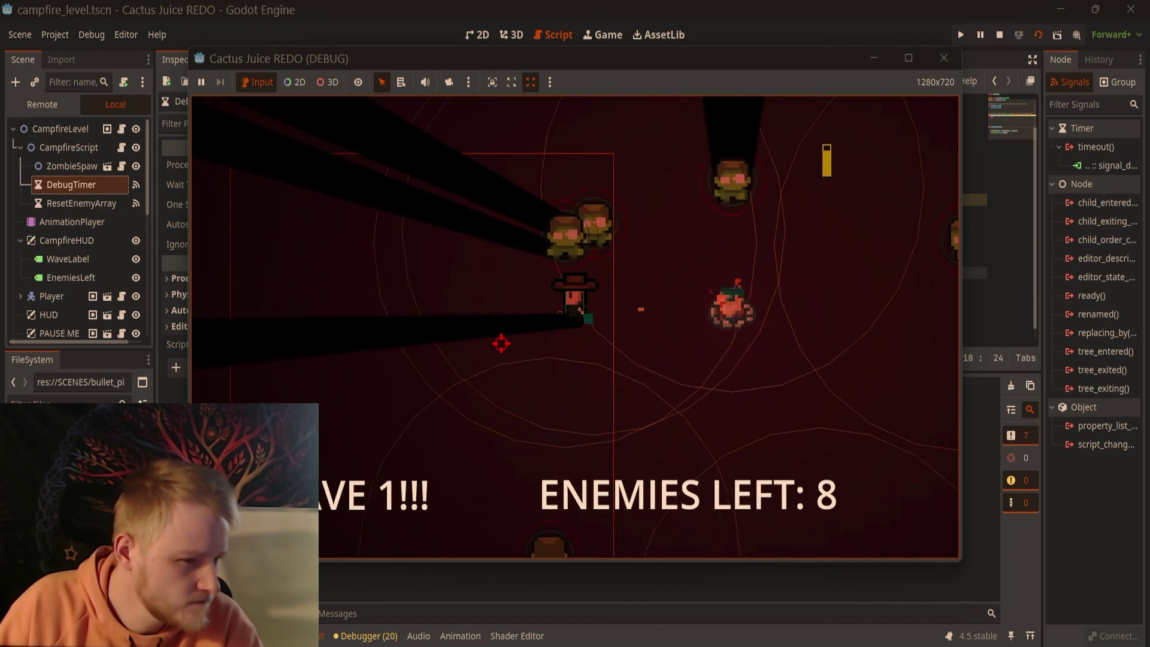
key(a)
key(w)
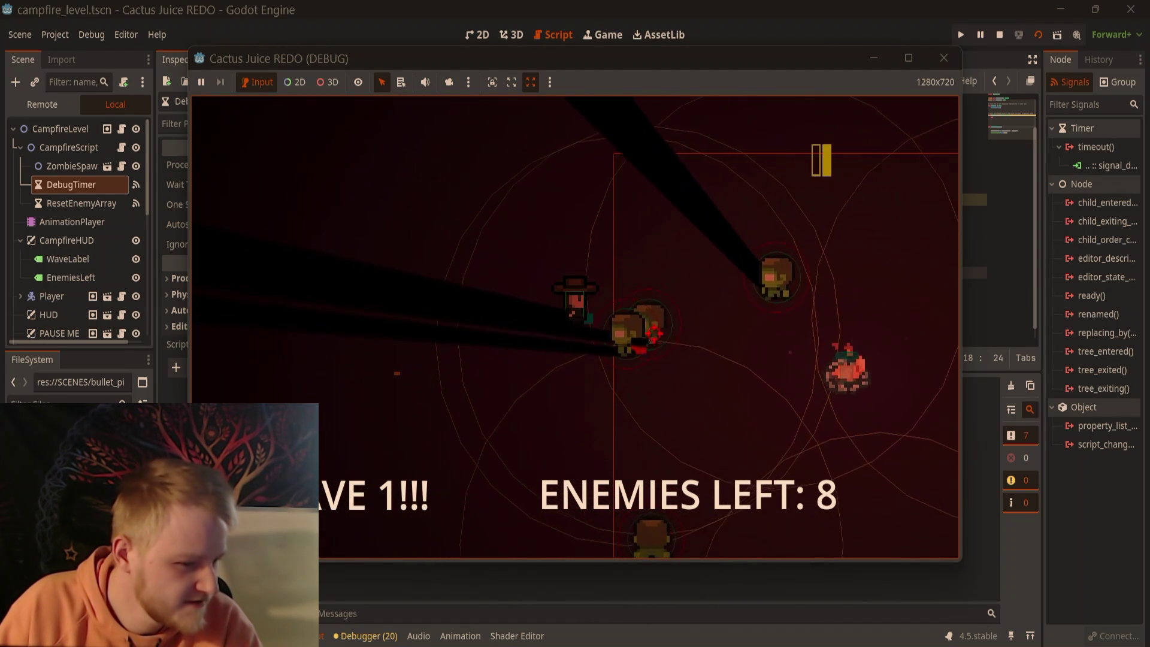
key(a)
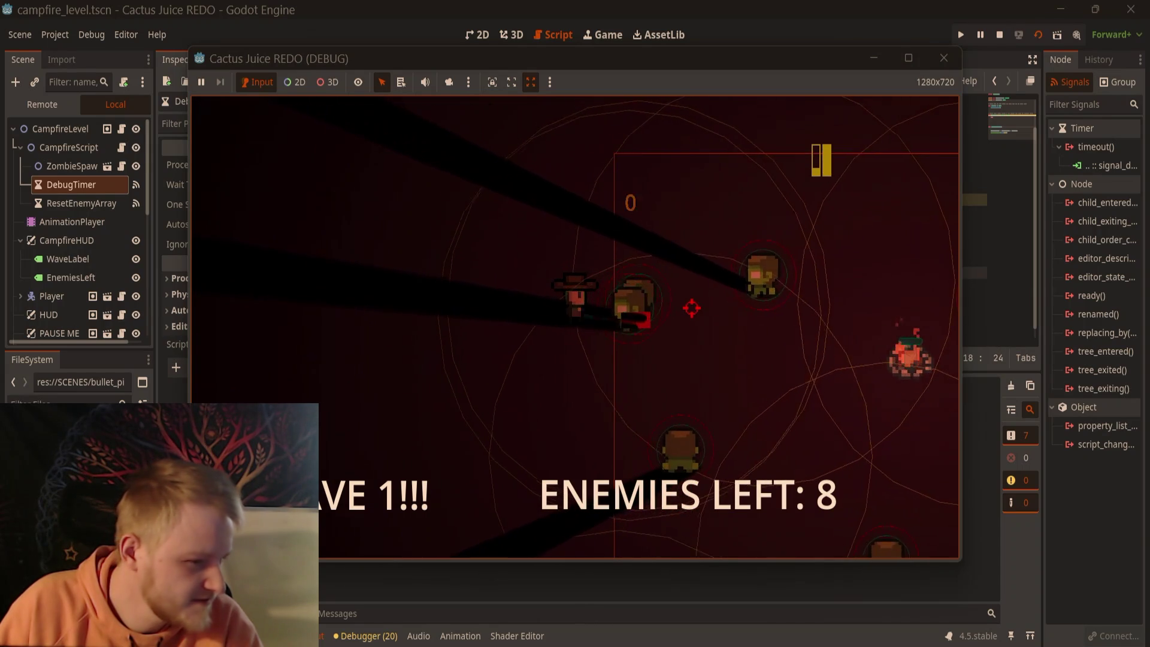
key(s)
key(w)
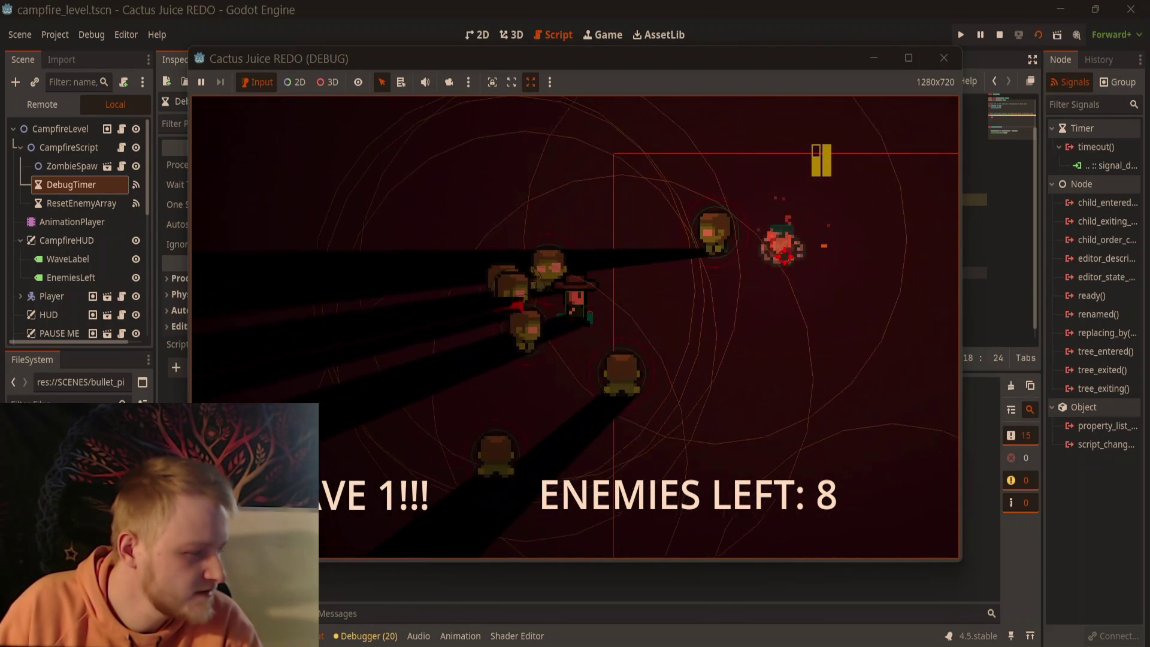
key(d)
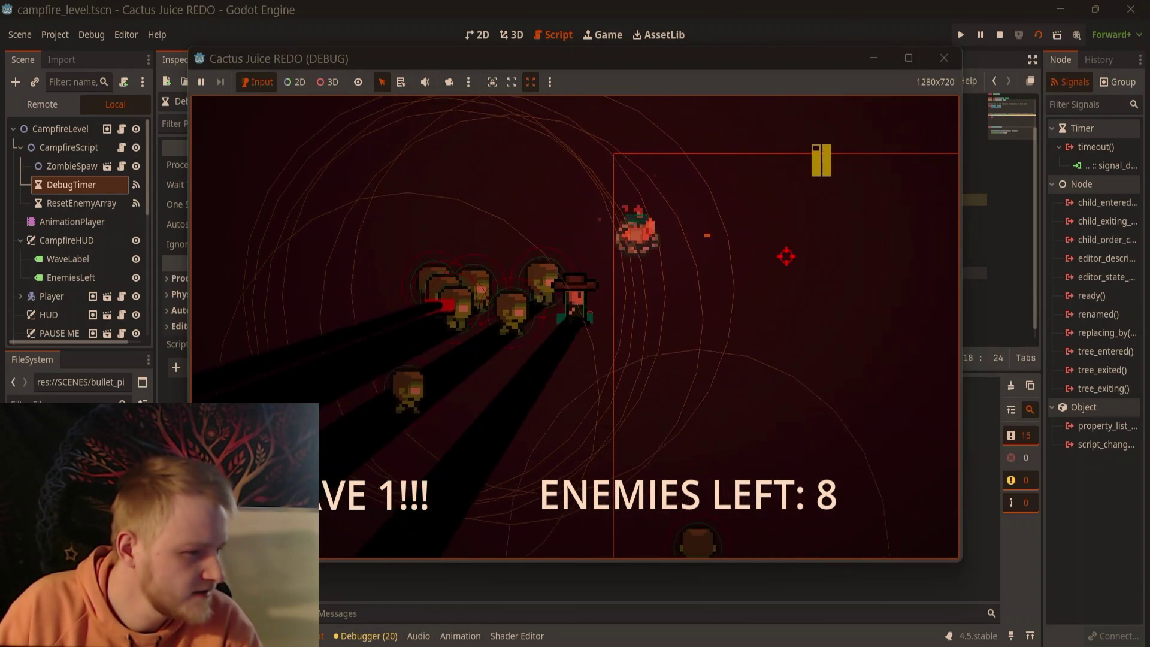
key(w)
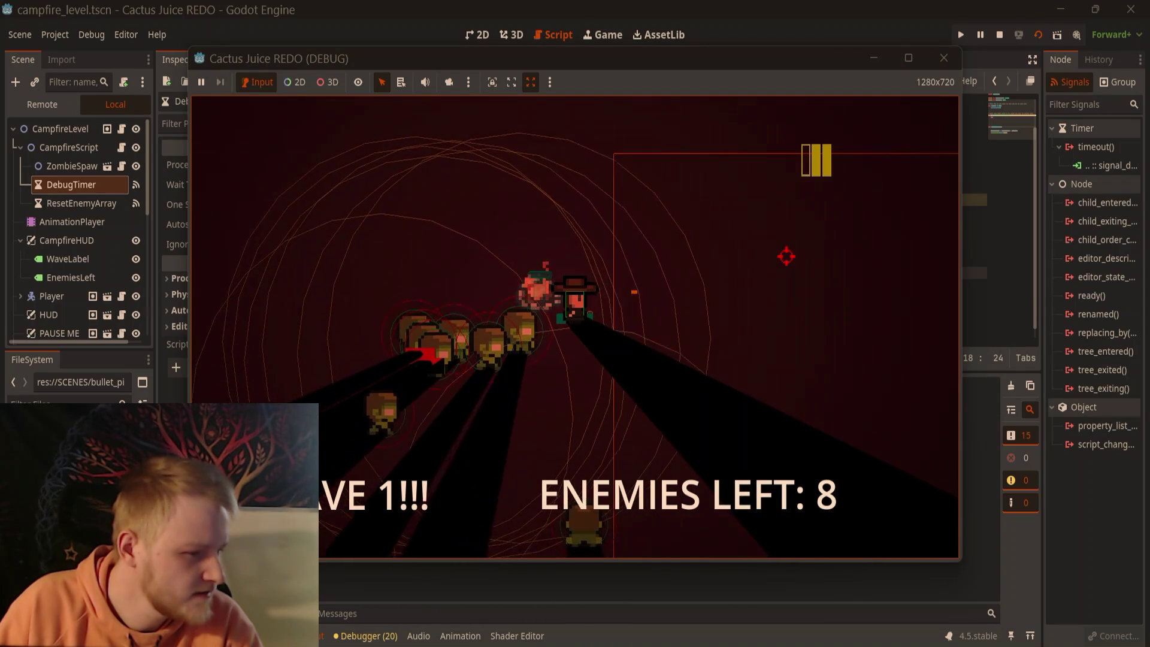
key(w)
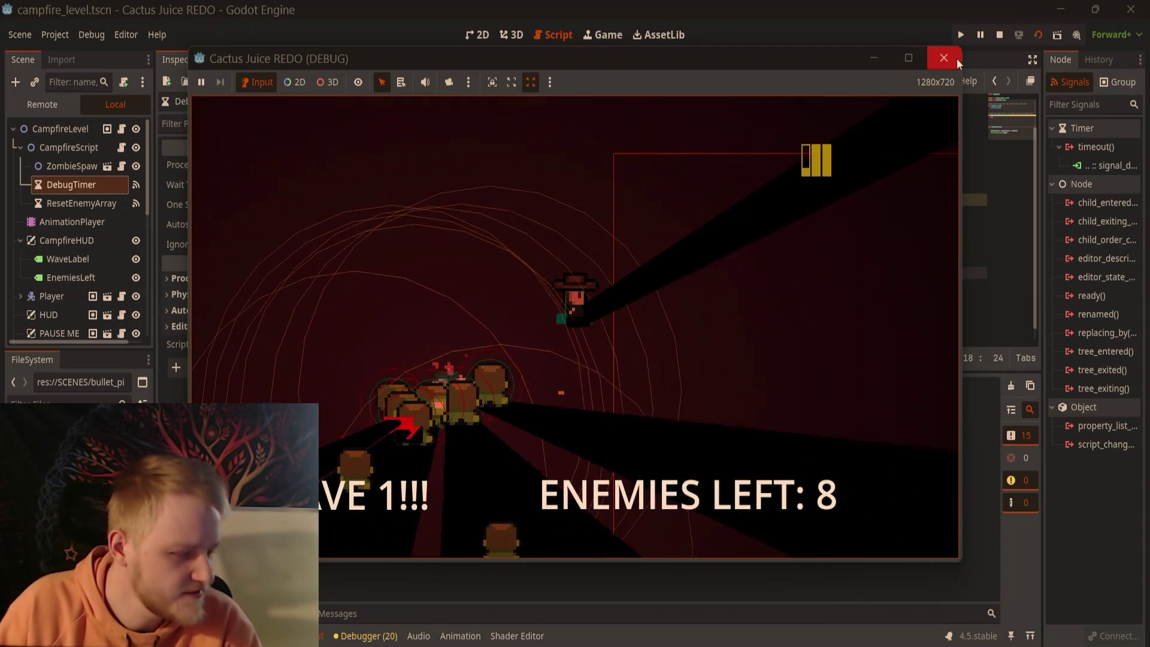
click(956, 60)
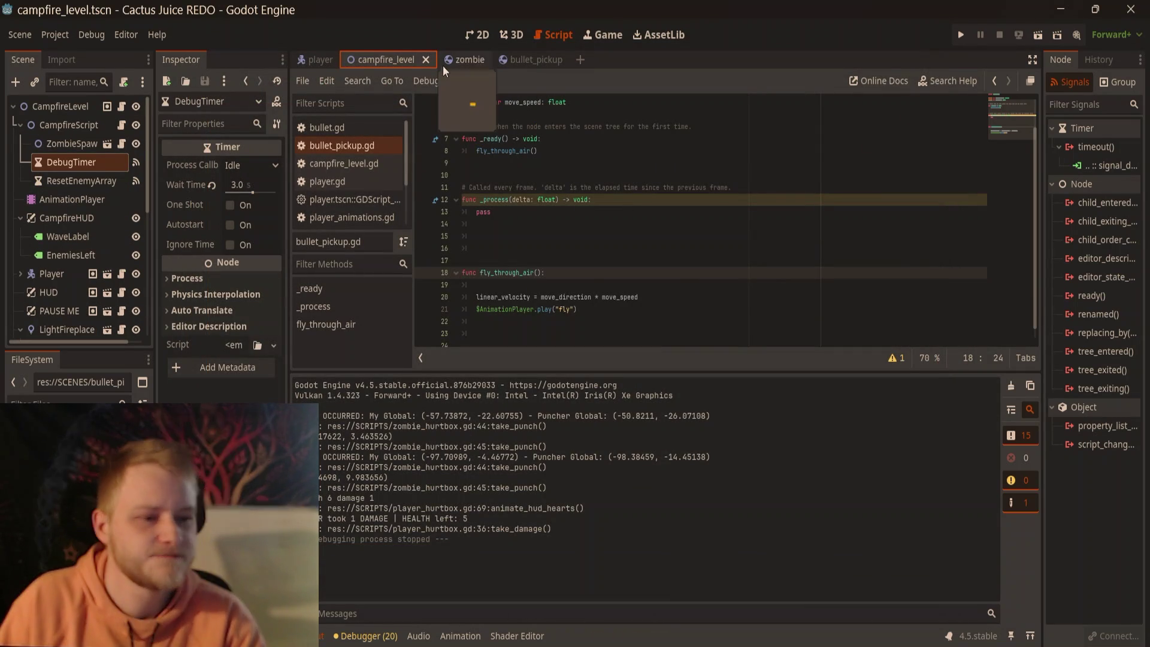
Step: Add 'bullet_pickup.global_location = global_position' as line 50 of zombie_hurtbox.gd and run the game
scroll(347, 184, down, 3)
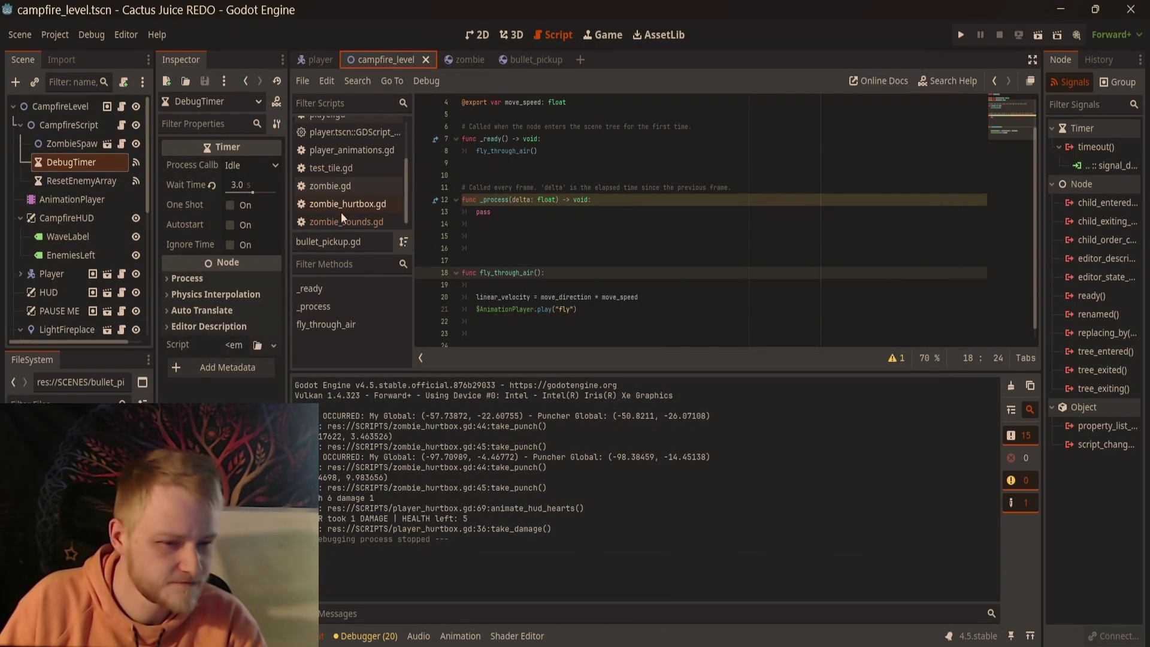
scroll(344, 214, up, 3)
scroll(360, 161, down, 3)
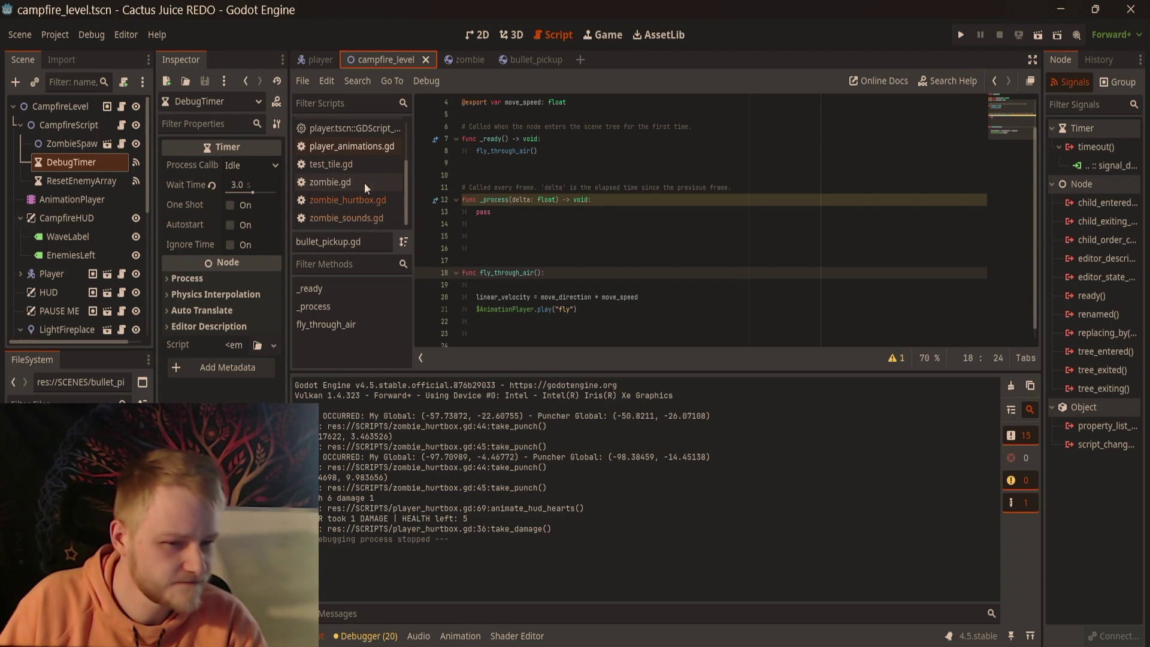
click(361, 202)
click(744, 284)
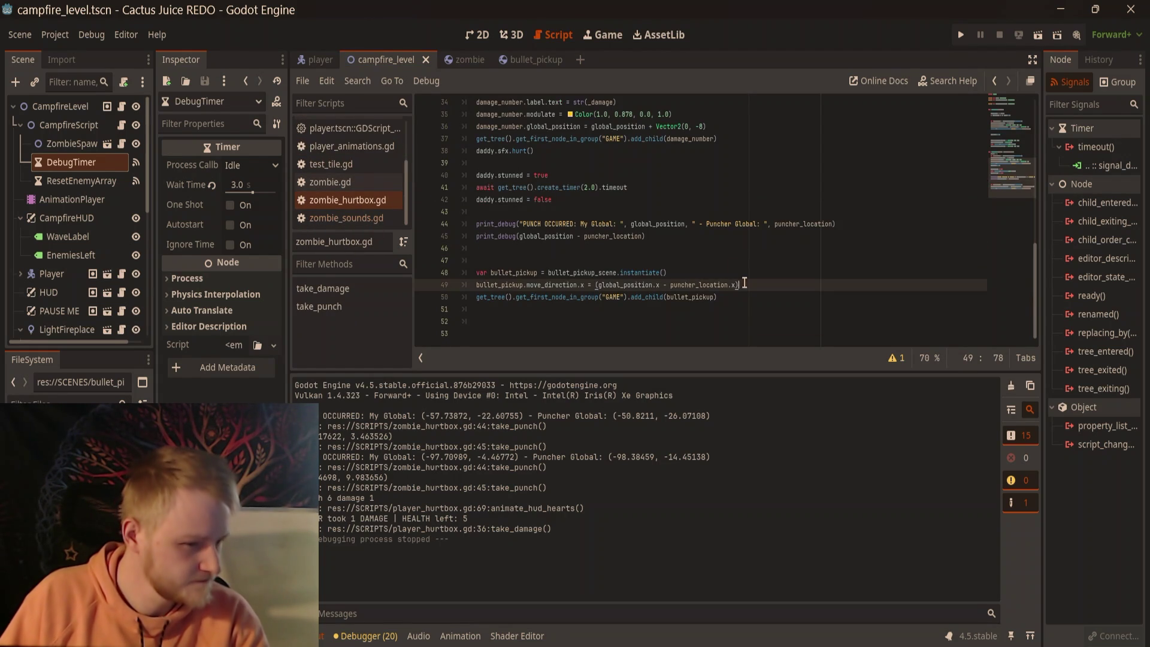
key(Return)
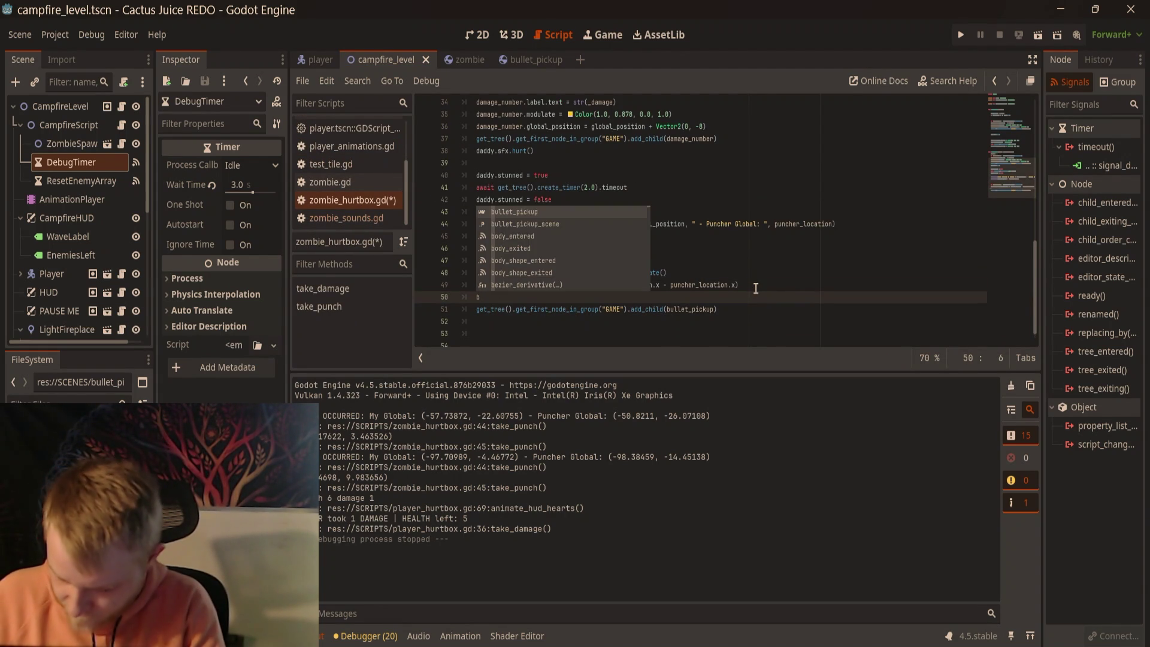
text(u)
key(Return)
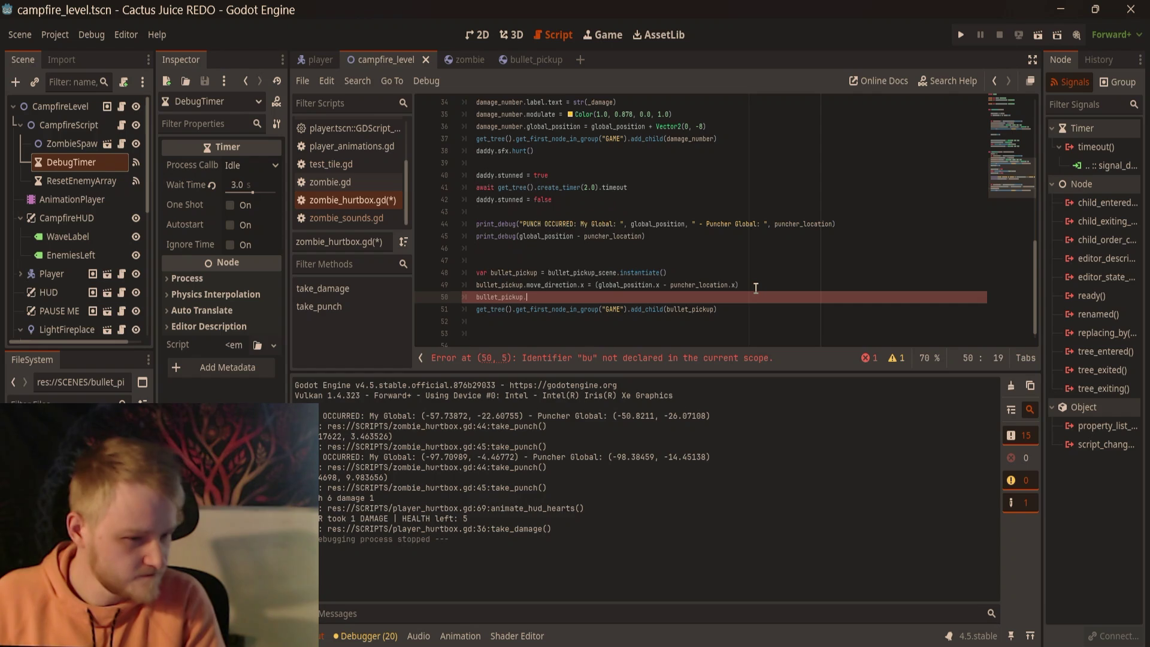
text(.glo)
text(abl)
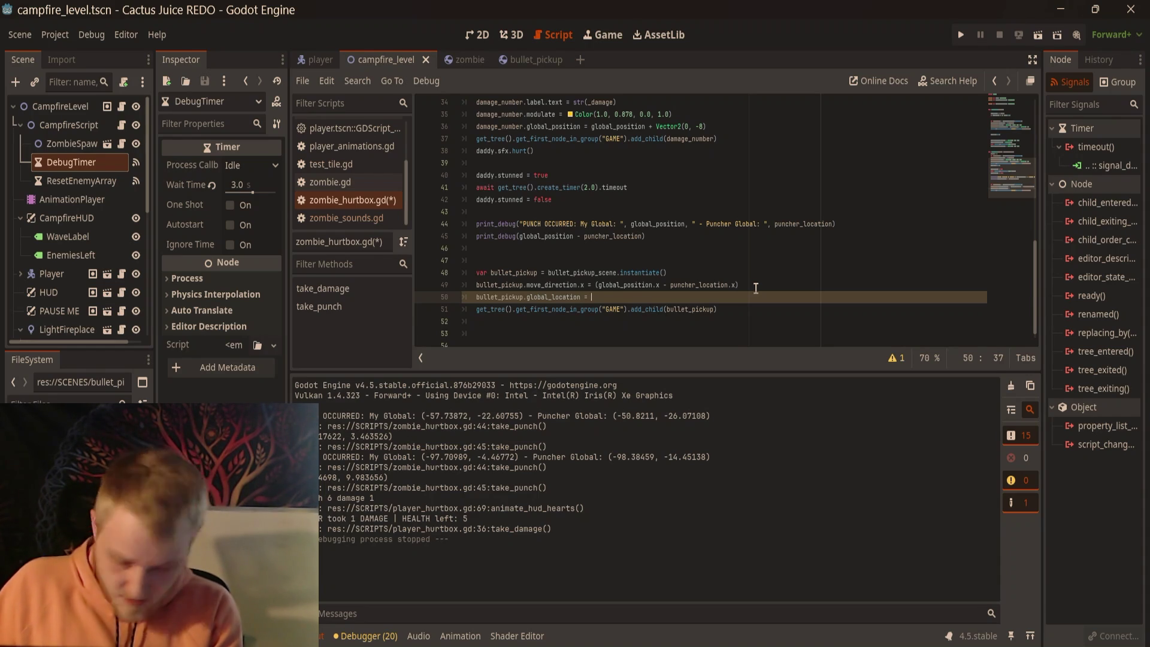
text(glob)
key(Return)
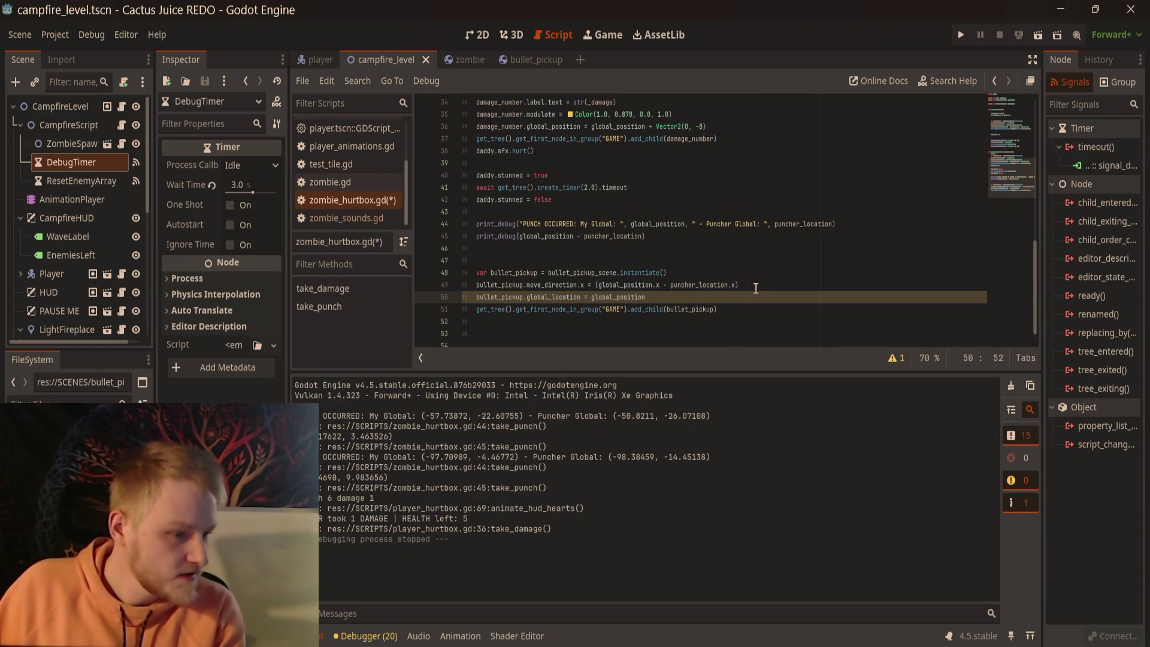
key(F5)
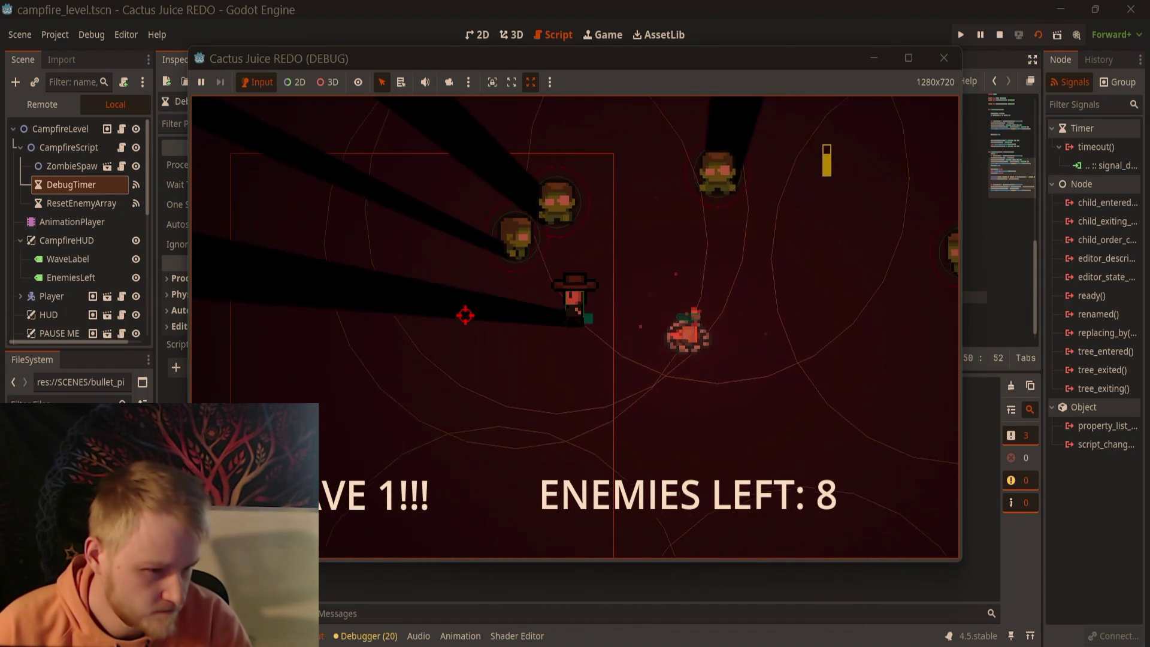
Step: Change line 50 to assign bullet_pickup.global_position, save the script, and rerun the game
click(466, 316)
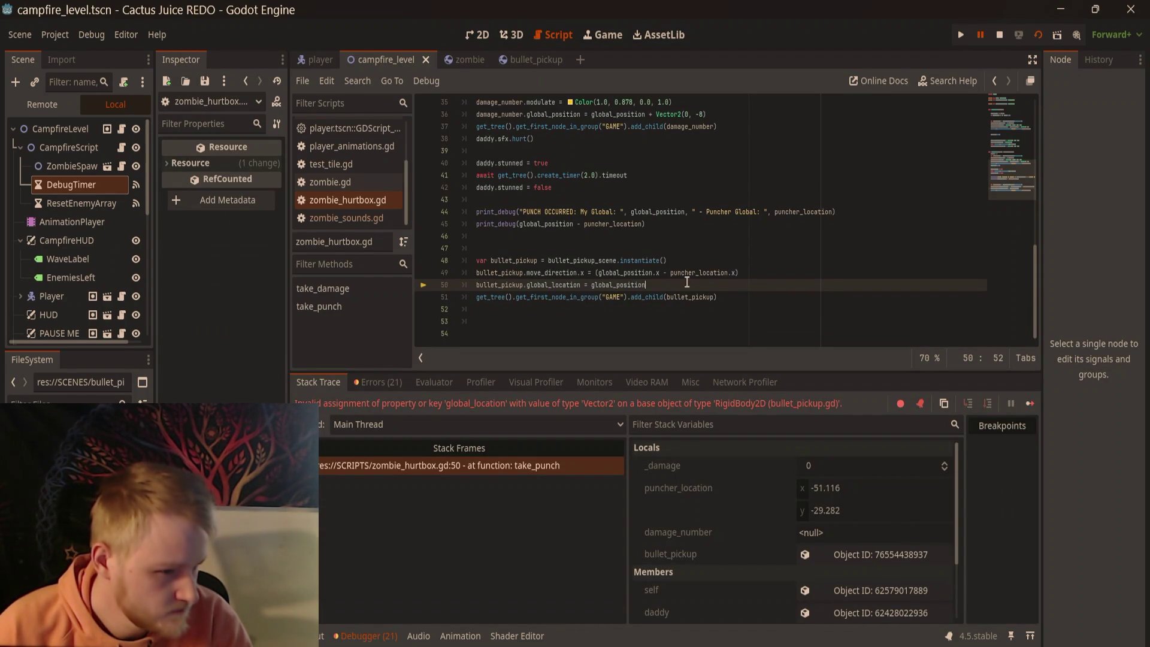
double_click(635, 286)
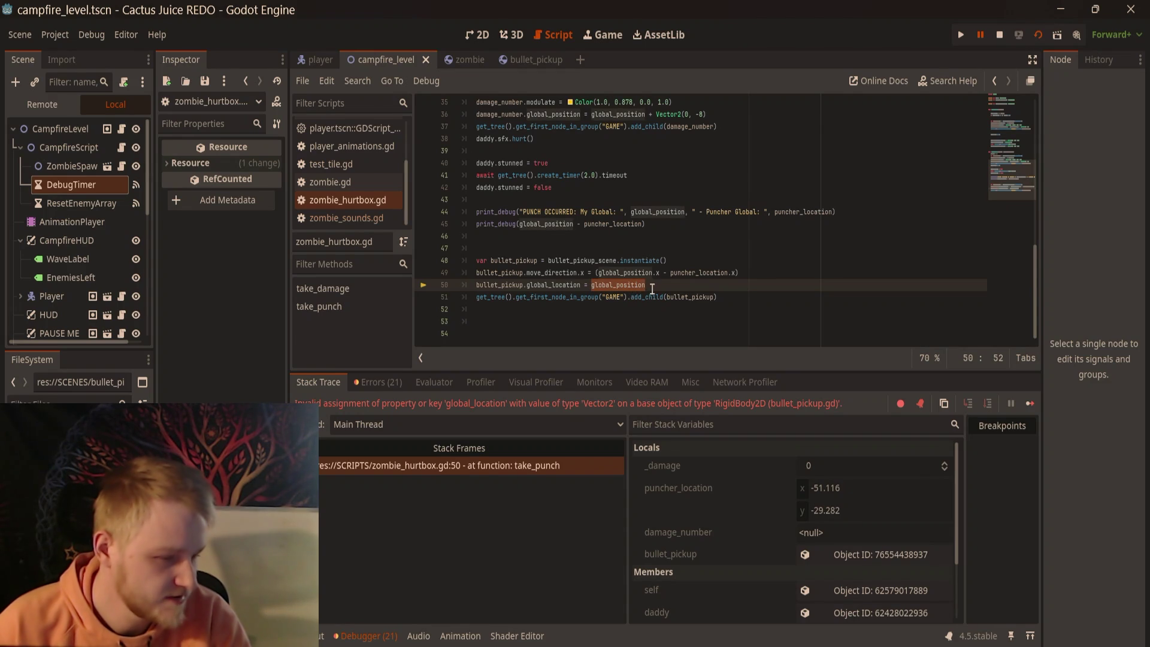
click(583, 285)
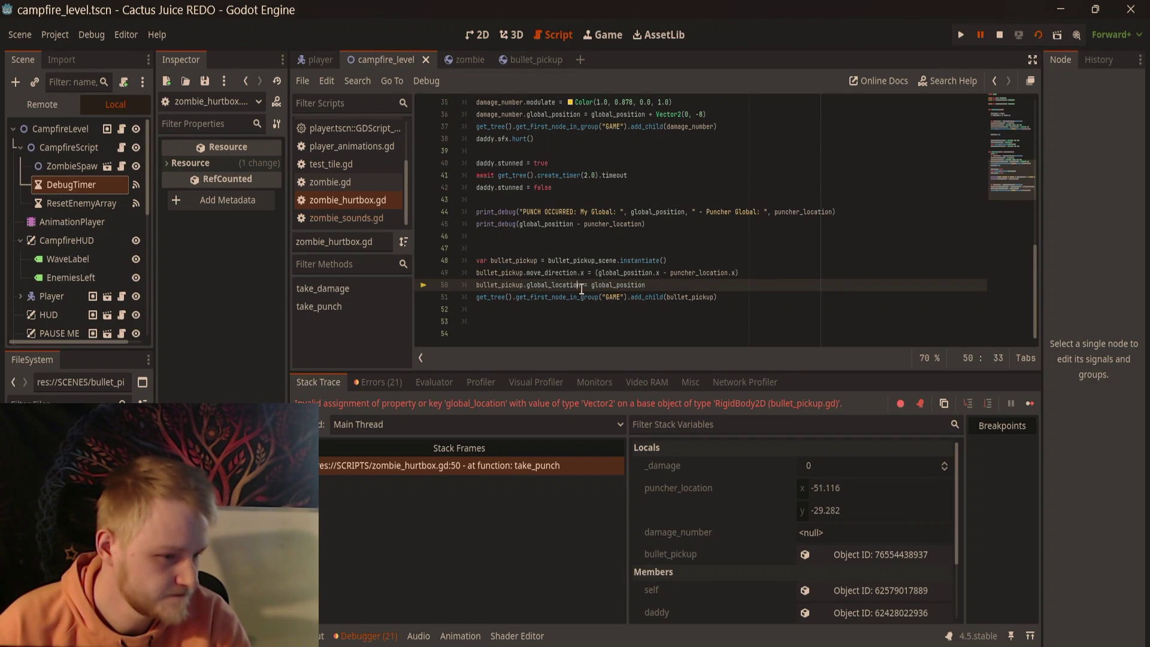
text(posi)
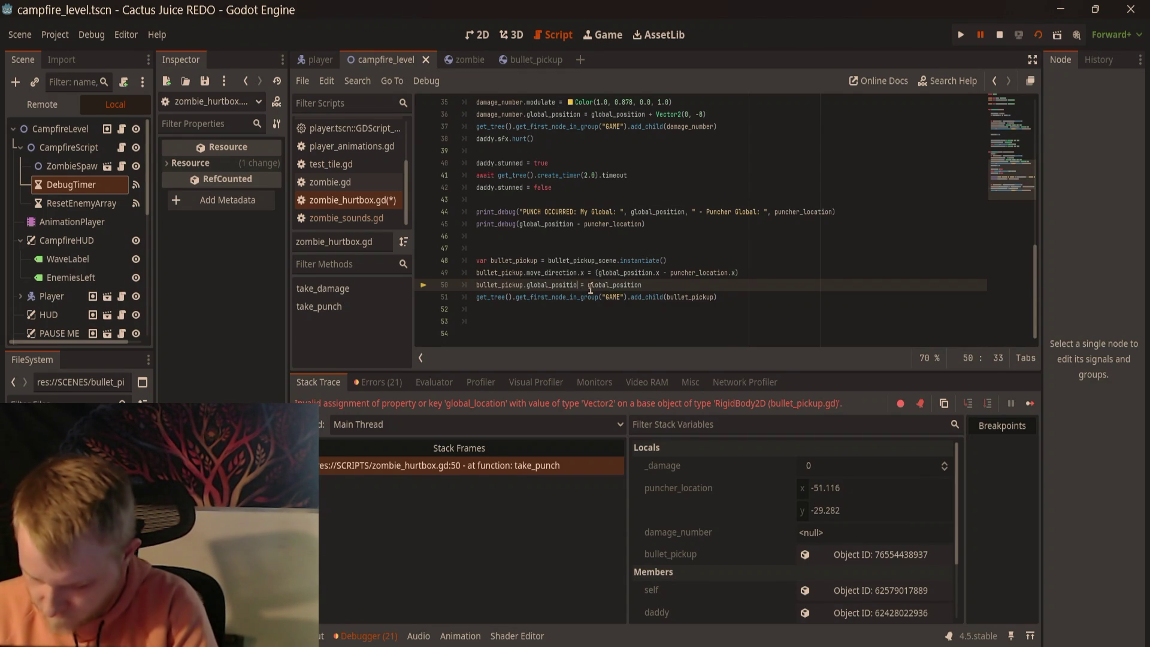
text(n)
key(ctrl+s)
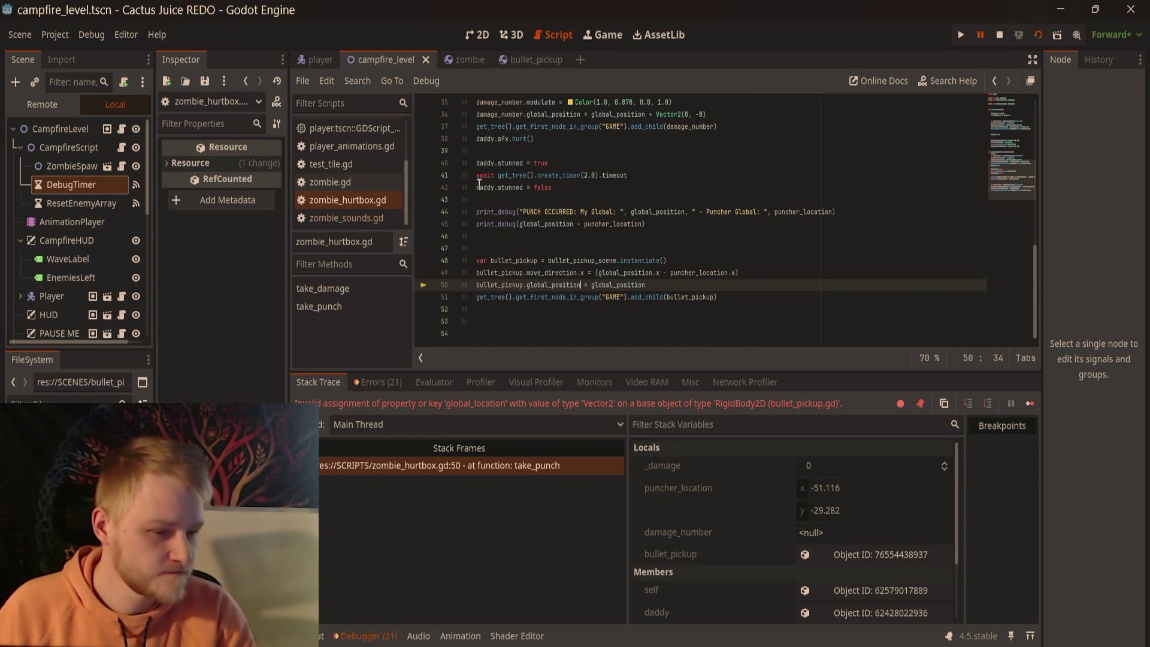
key(F5)
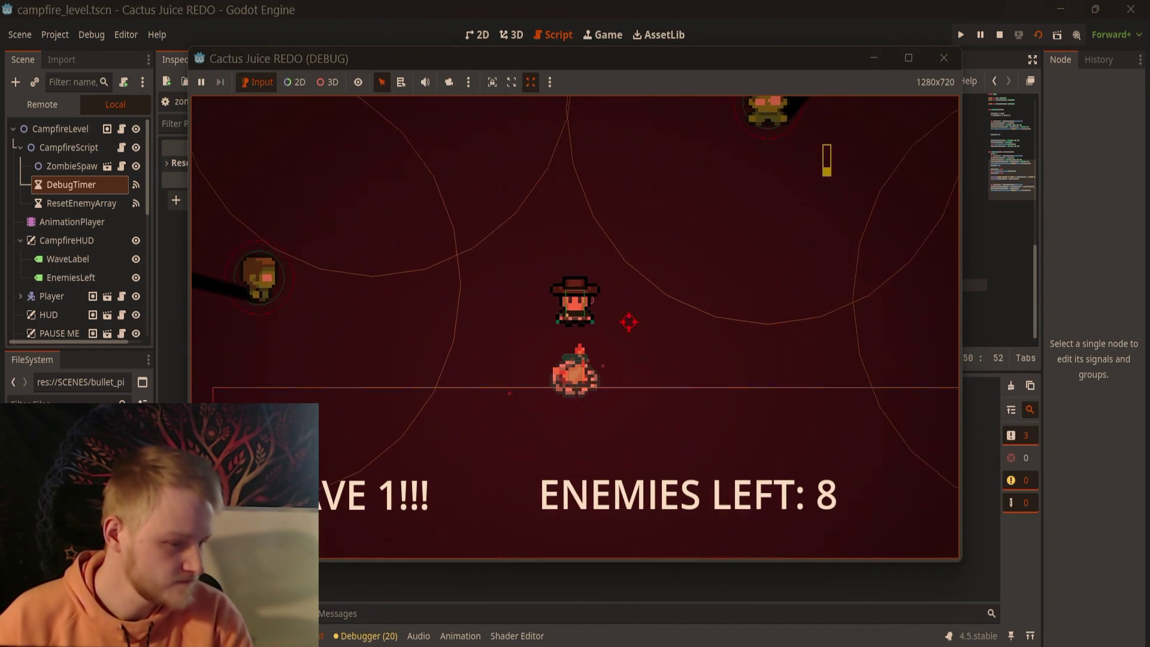
Step: Walk the player left, down and up in the running game, then close the game window
key(a)
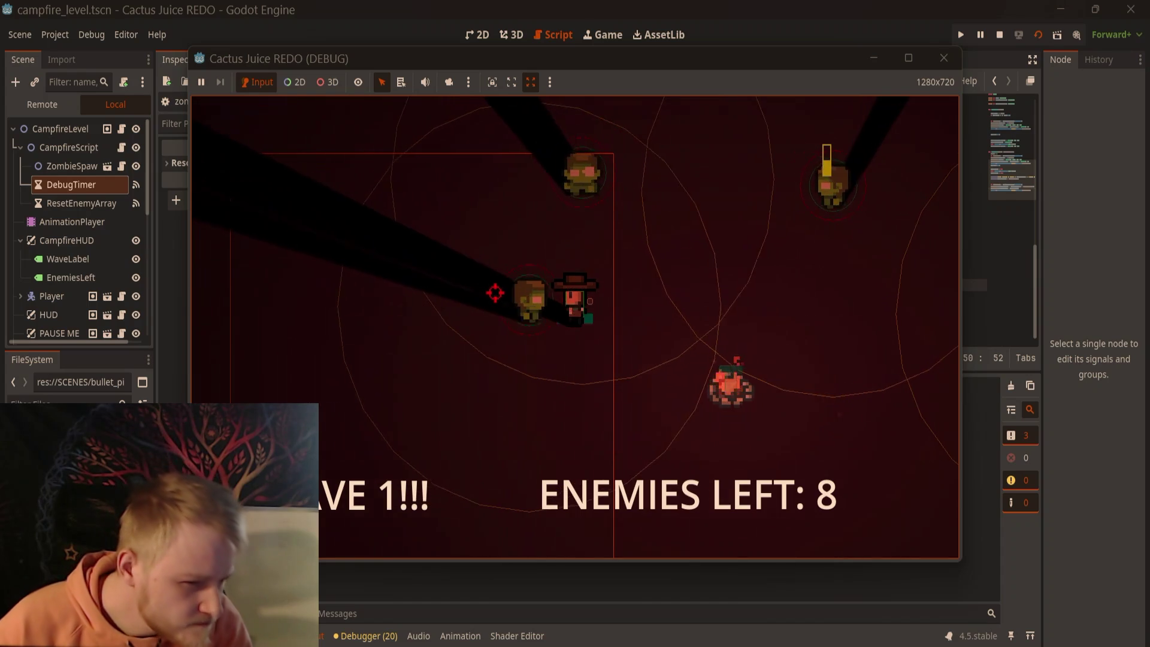
key(s)
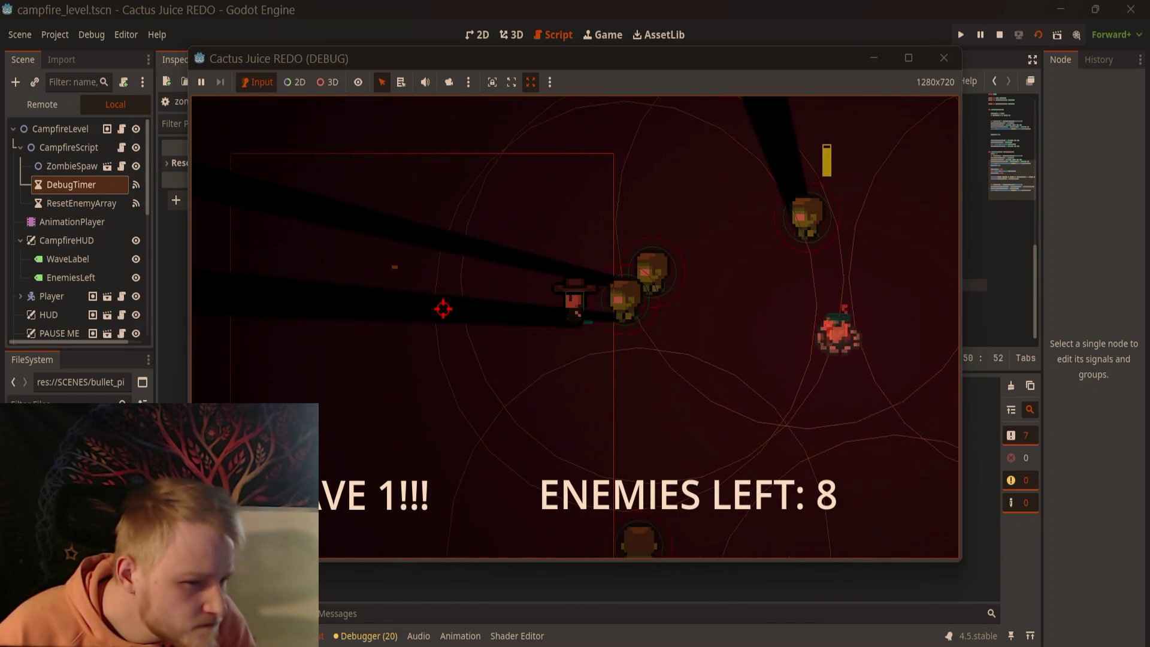
key(w)
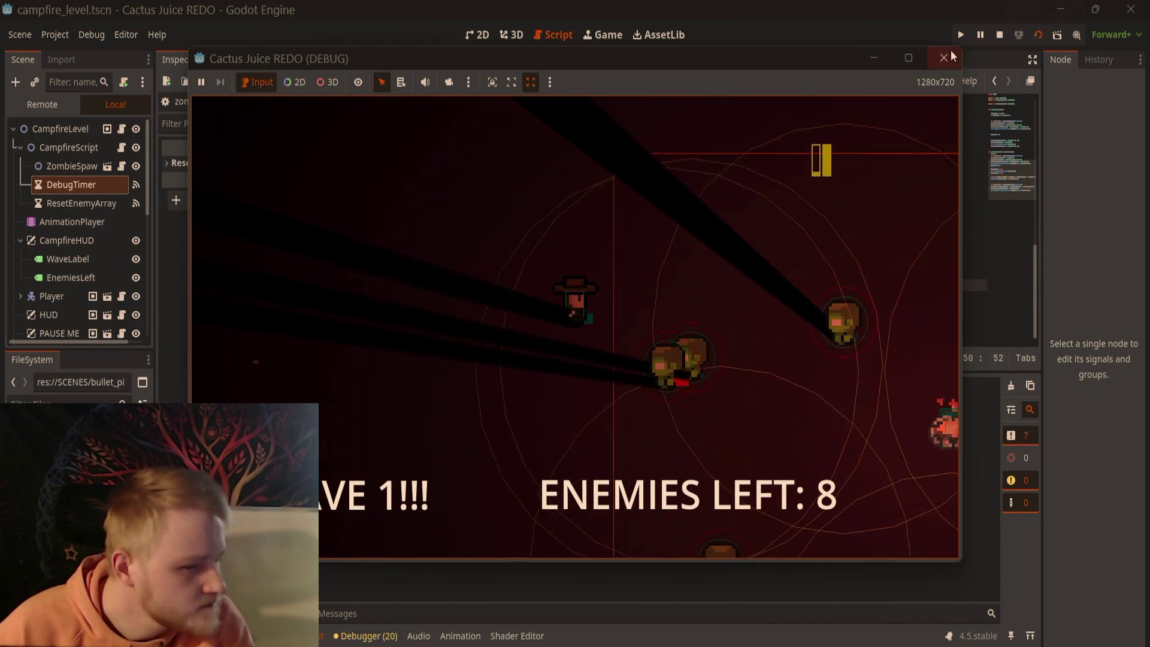
click(947, 66)
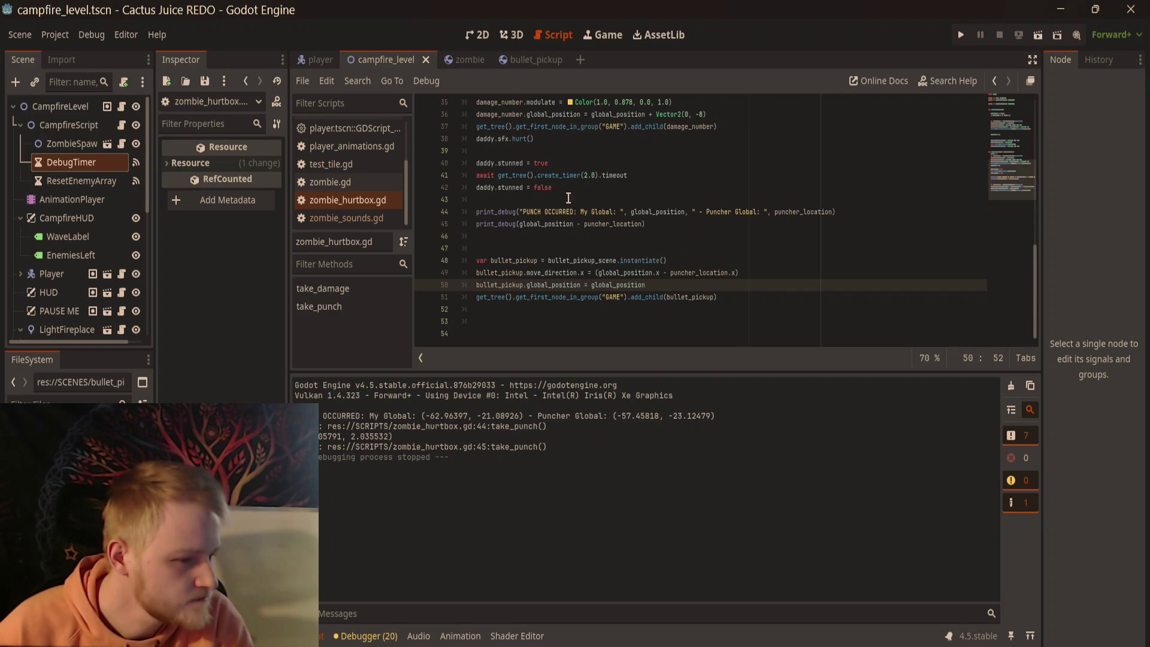
Step: Duplicate the move_direction line as 'bullet_pickup.move_direction.y = -10' below line 49 and save the script
click(709, 274)
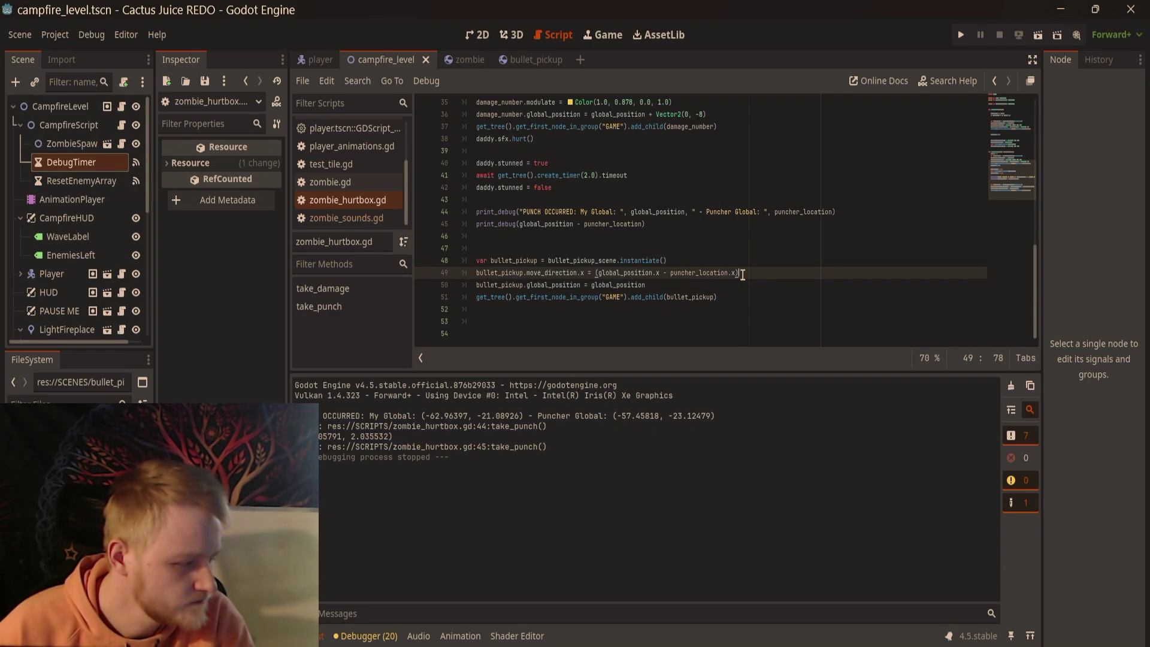
key(Return)
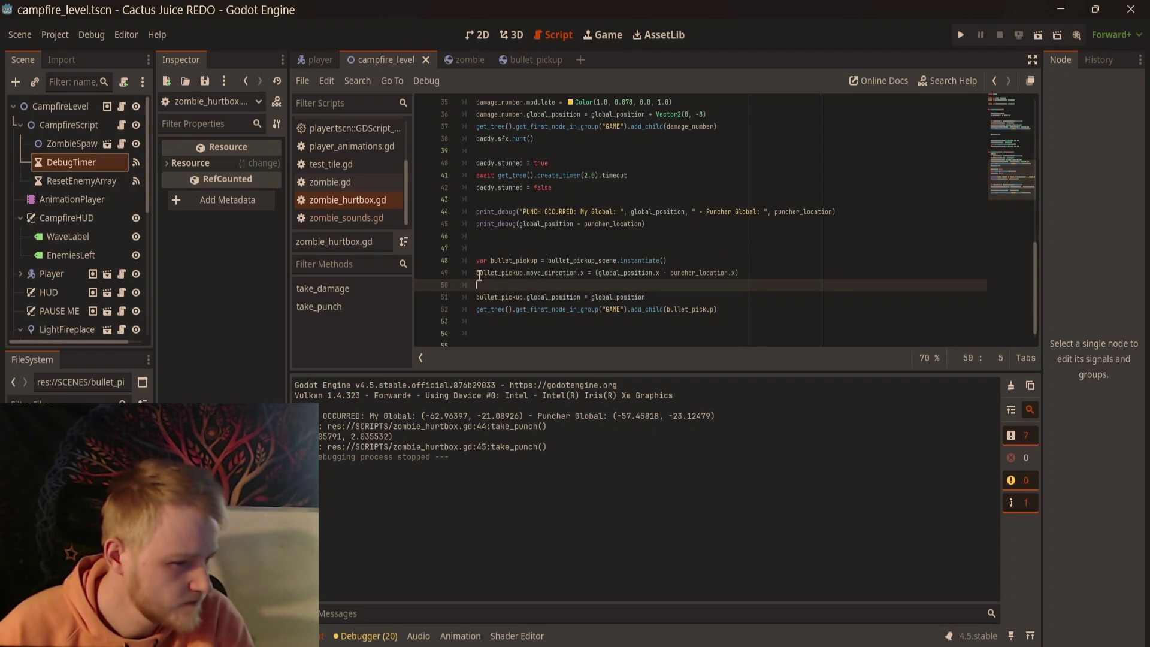
drag(477, 275, 565, 277)
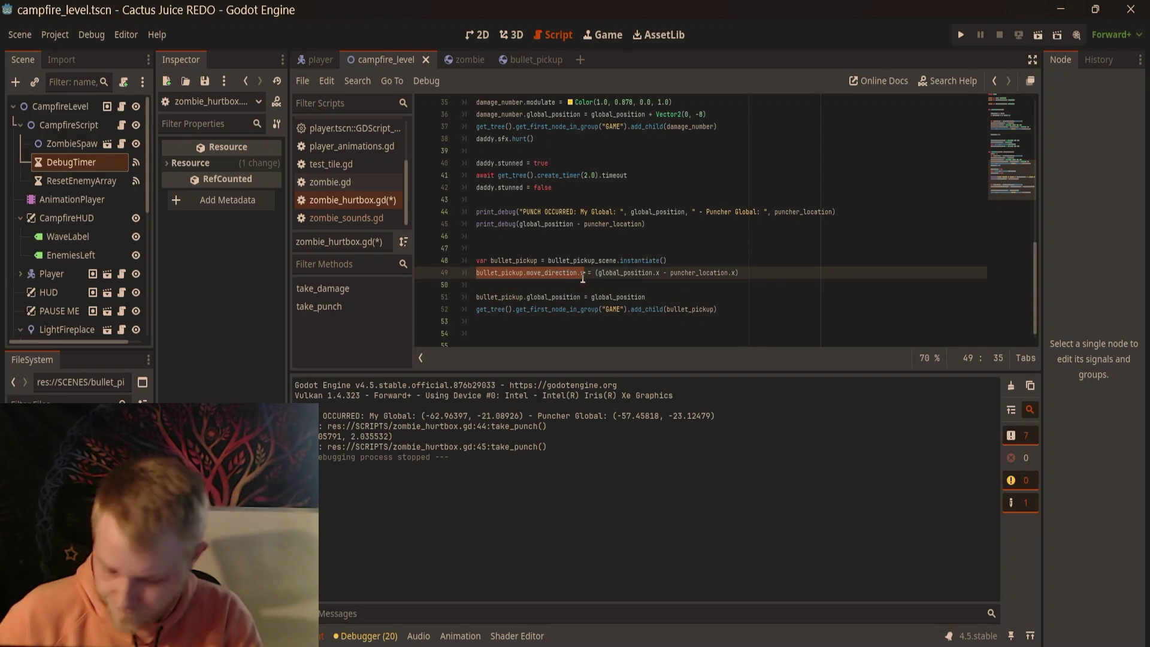
click(551, 284)
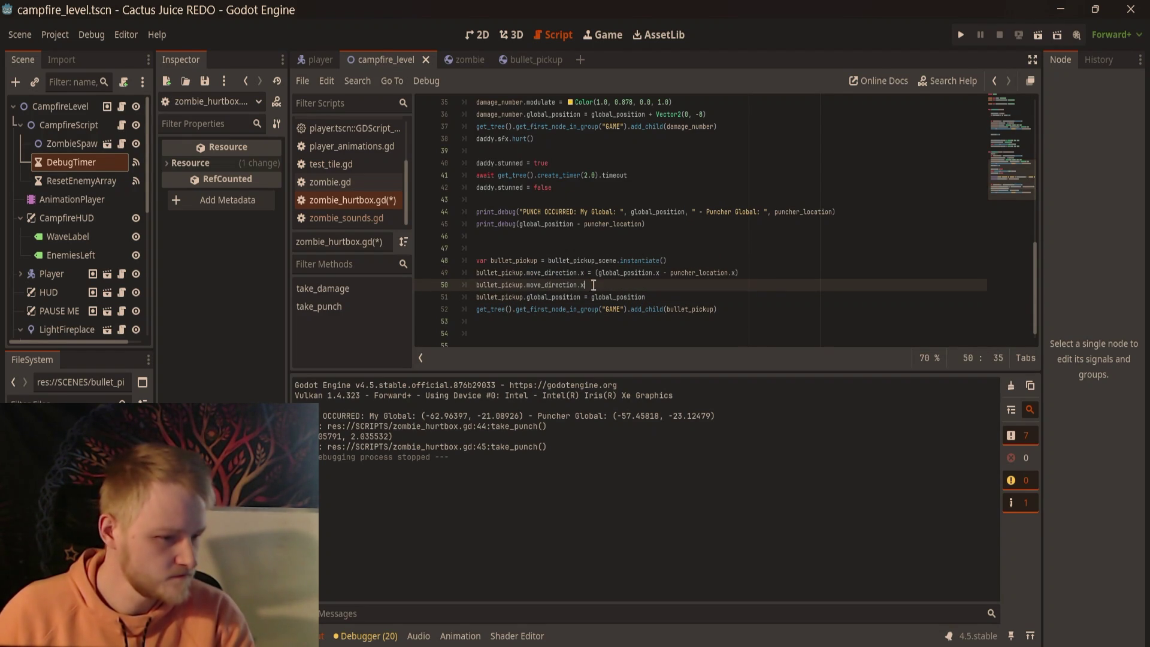
key(BackSpace)
text(y = )
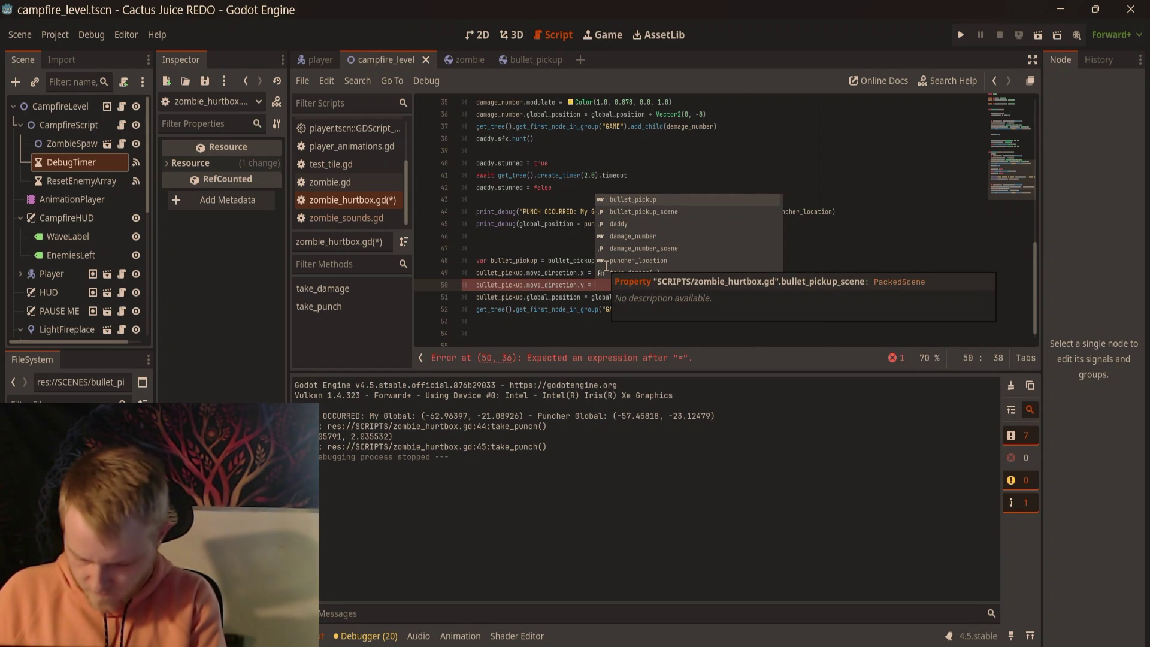
text(-10)
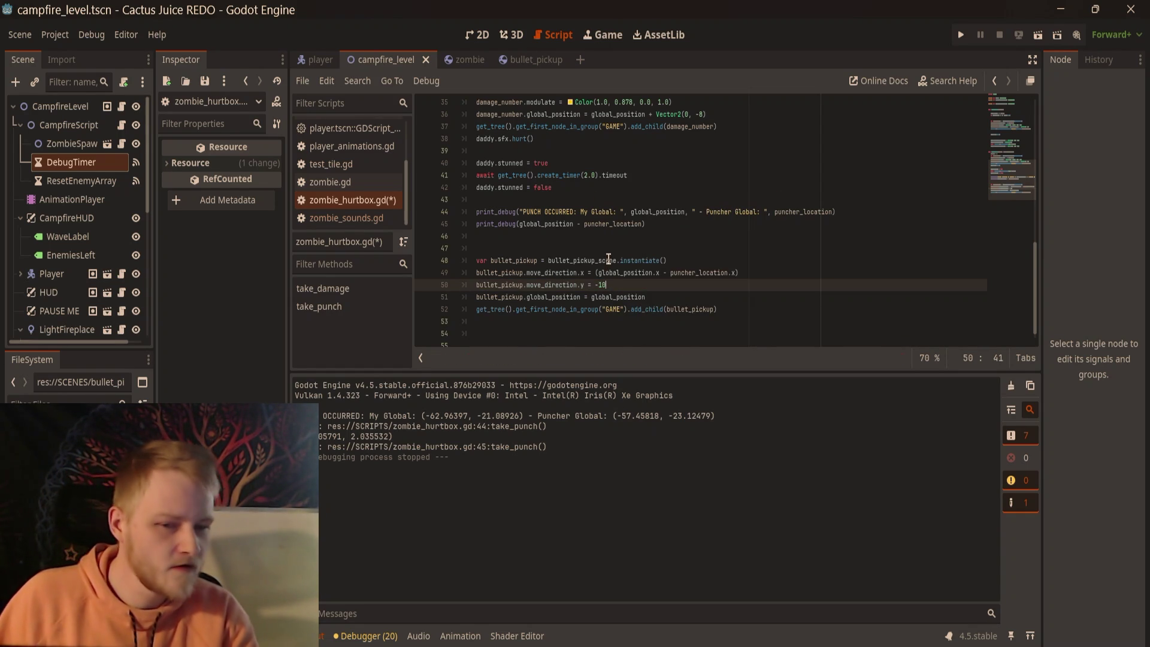
click(777, 270)
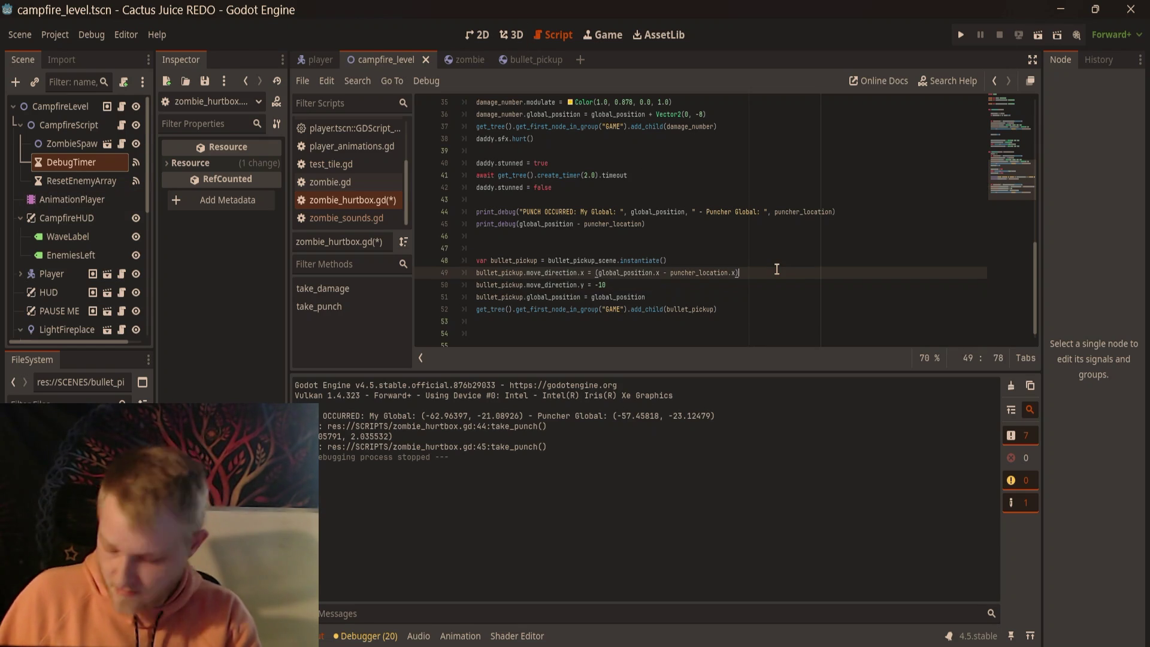
key(ctrl+s)
click(528, 59)
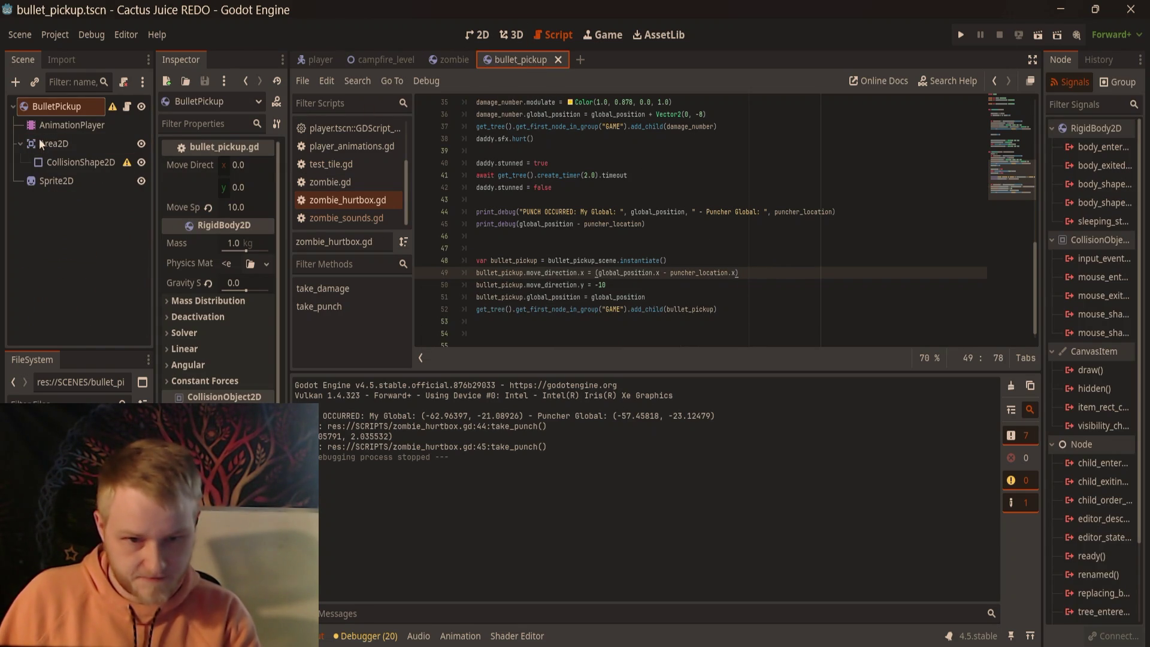
Step: Add a Timer child to BulletPickup with One Shot and Autostart enabled
key(ctrl+a)
text(timer)
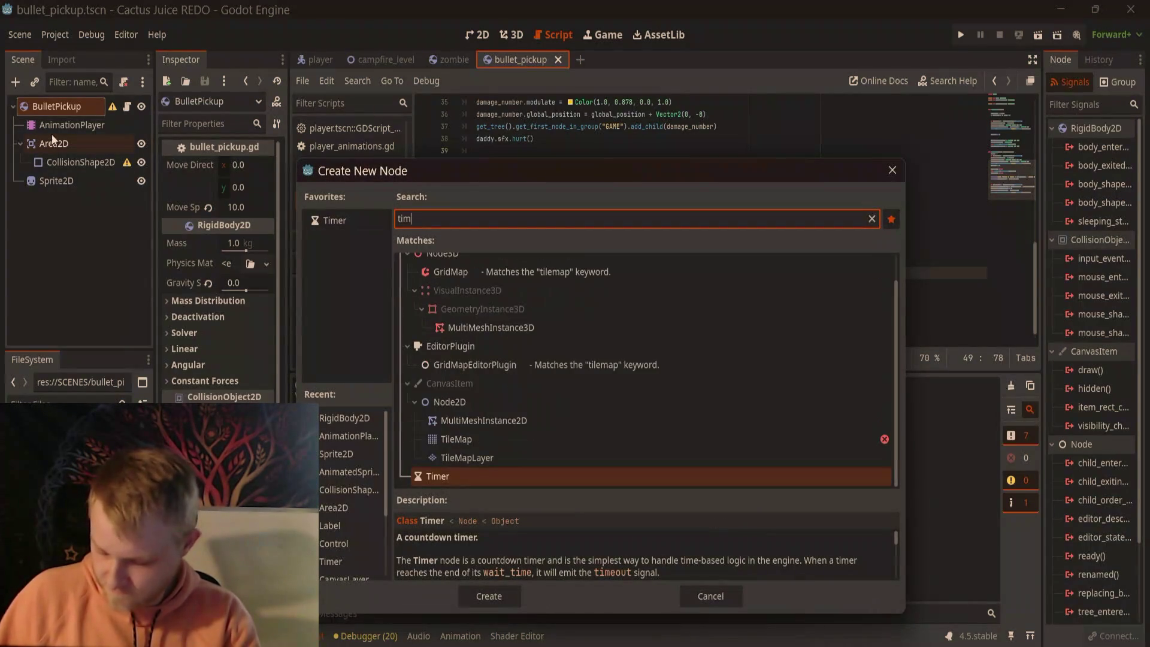
double_click(472, 340)
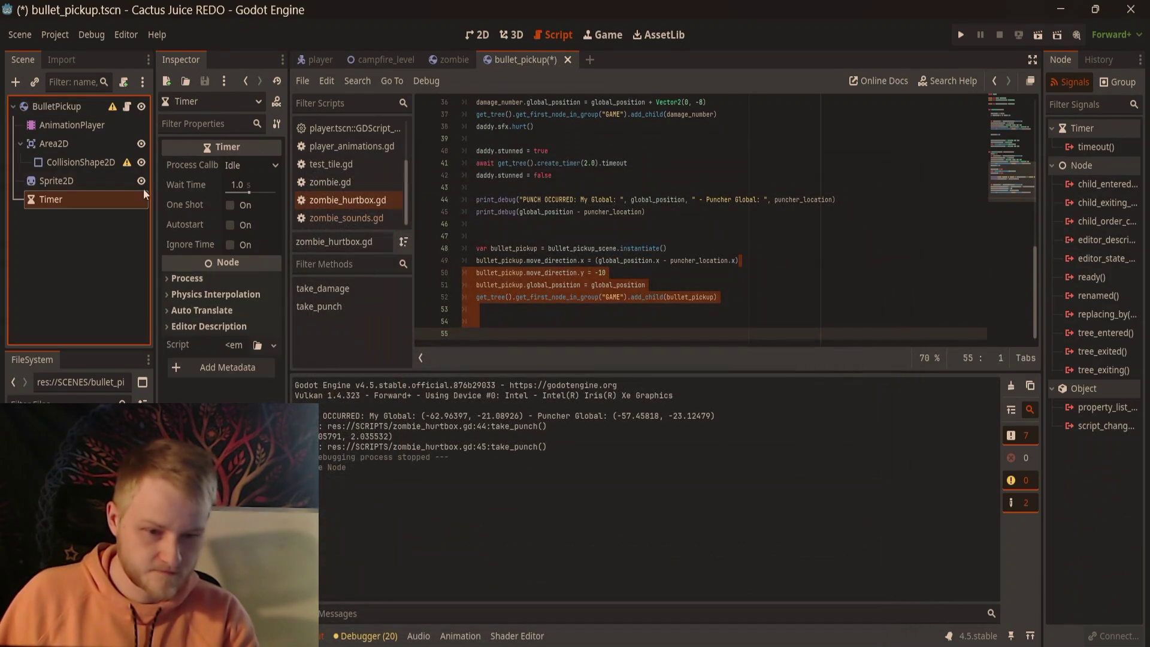
click(245, 185)
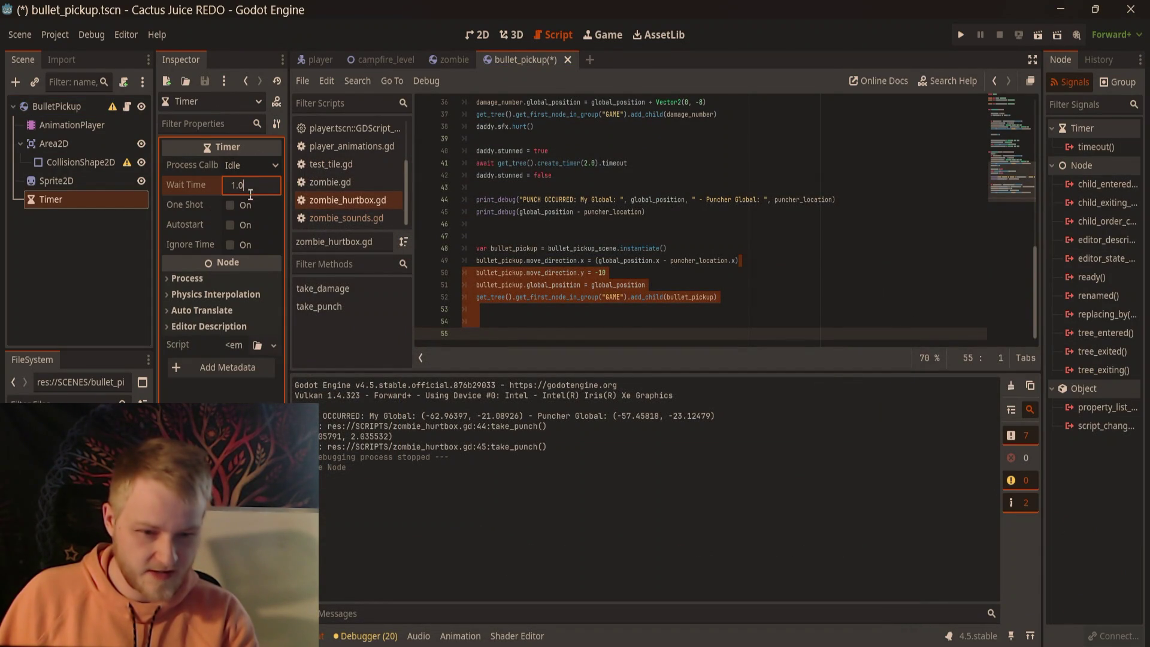
click(124, 238)
click(124, 197)
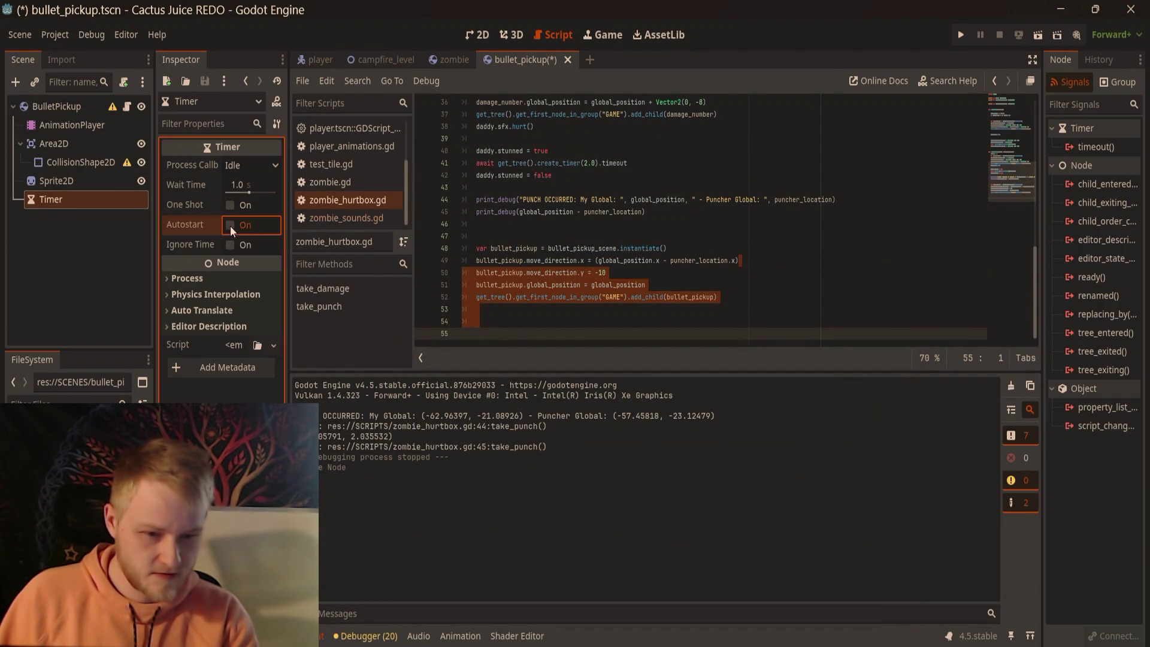
click(230, 225)
click(230, 205)
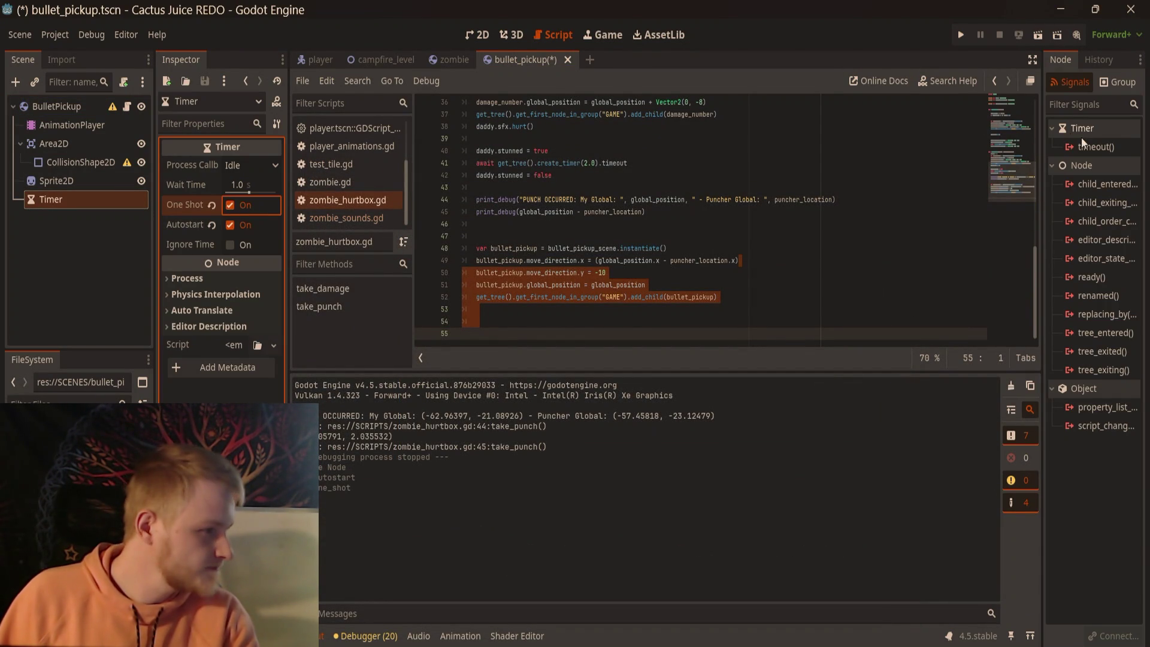
Step: Connect the Timer's timeout to set linear_velocity = Vector2(0,0), save, and run campfire_level
double_click(1104, 147)
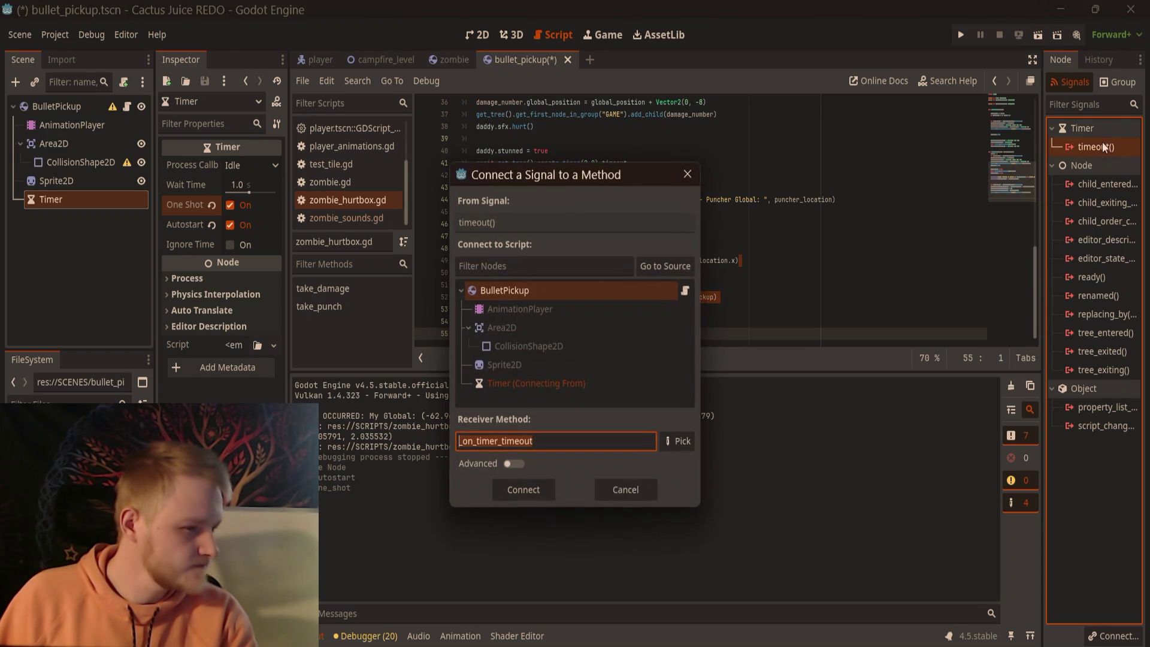
click(507, 490)
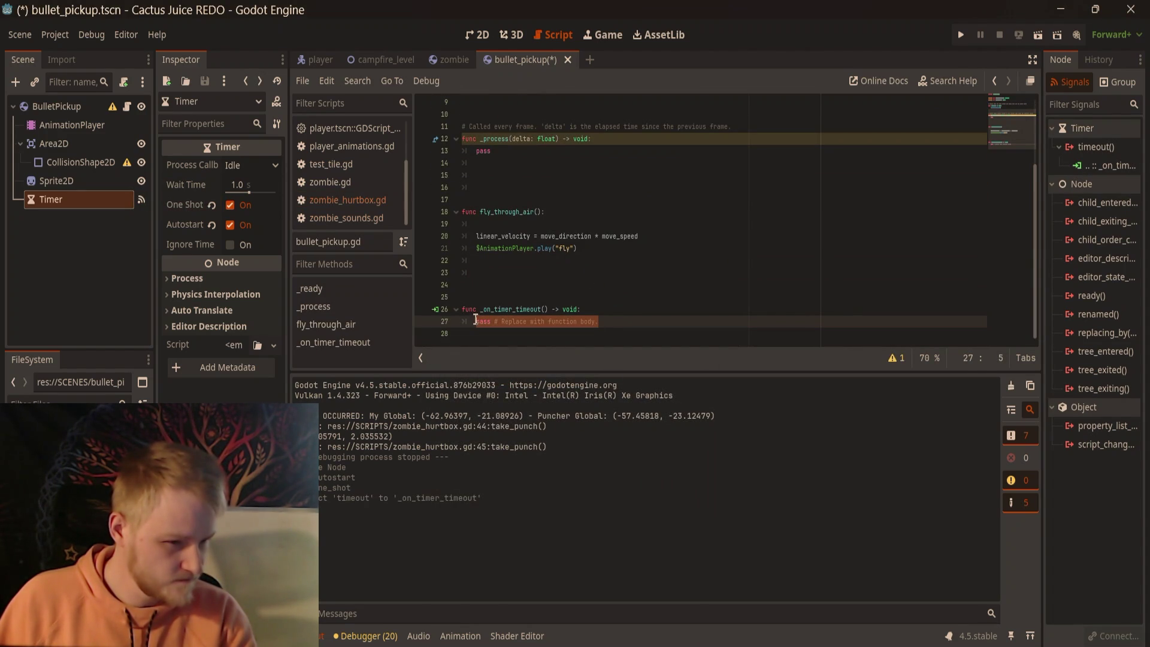
text(linea)
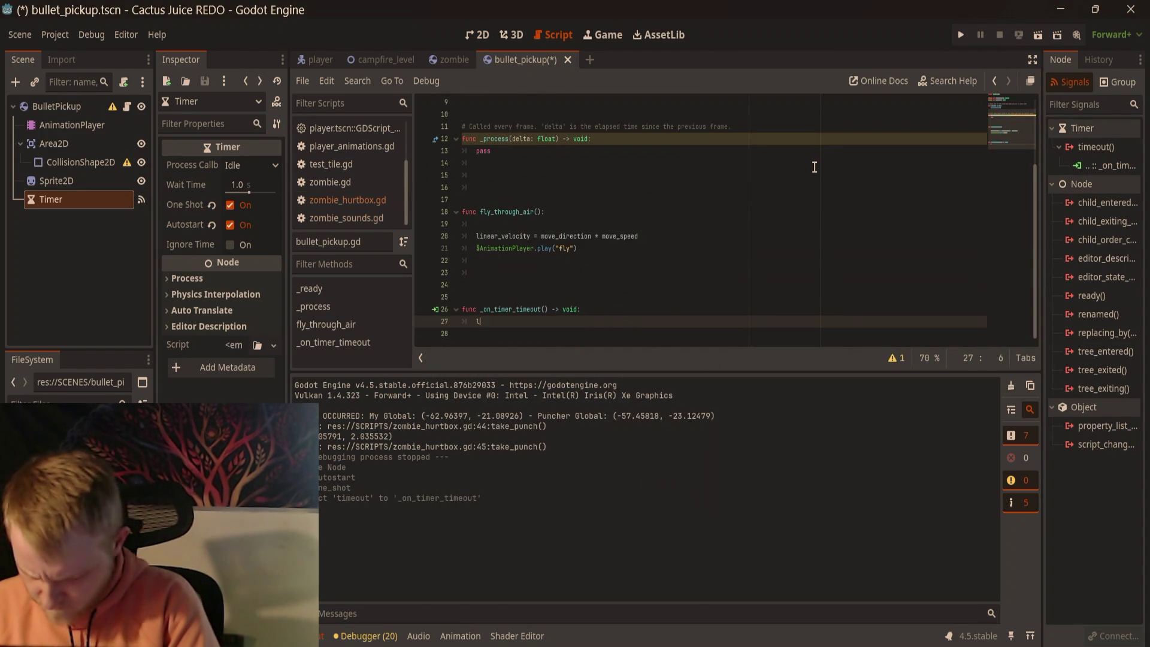
key(Down)
key(Down)
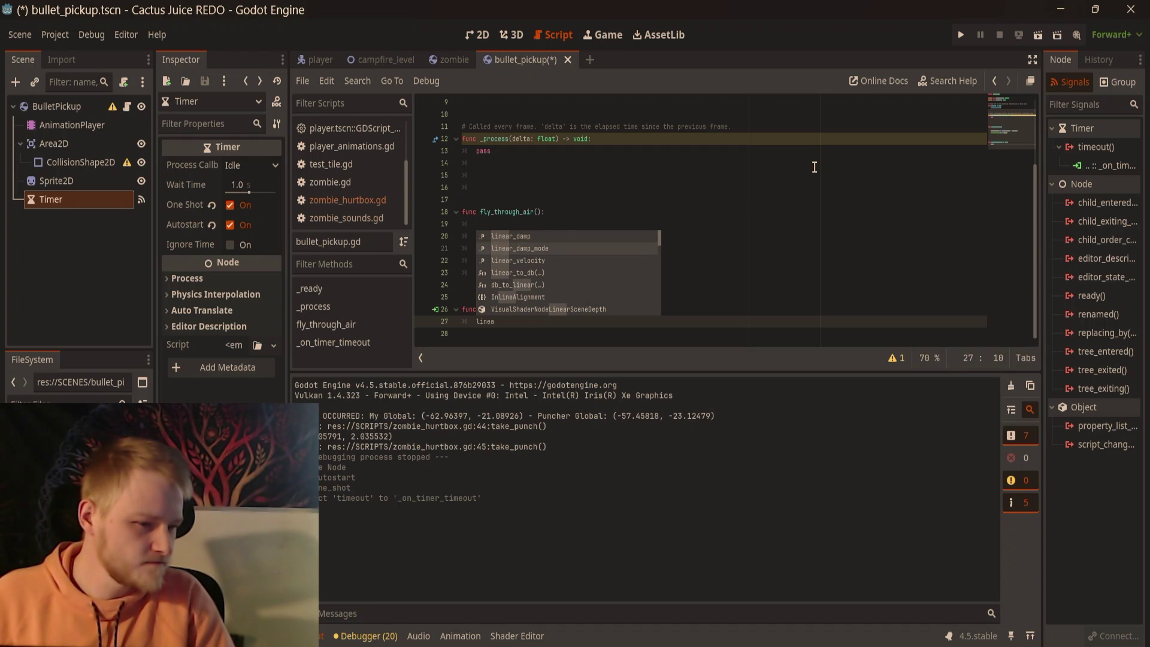
key(Return)
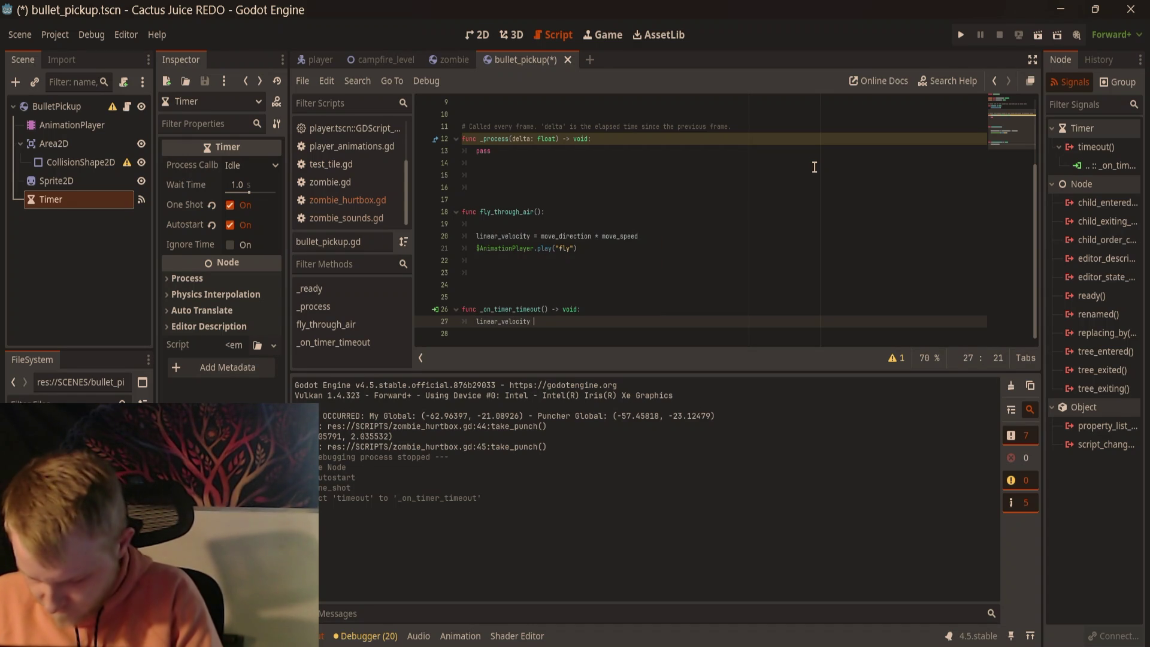
text(= Vector2(0,0)
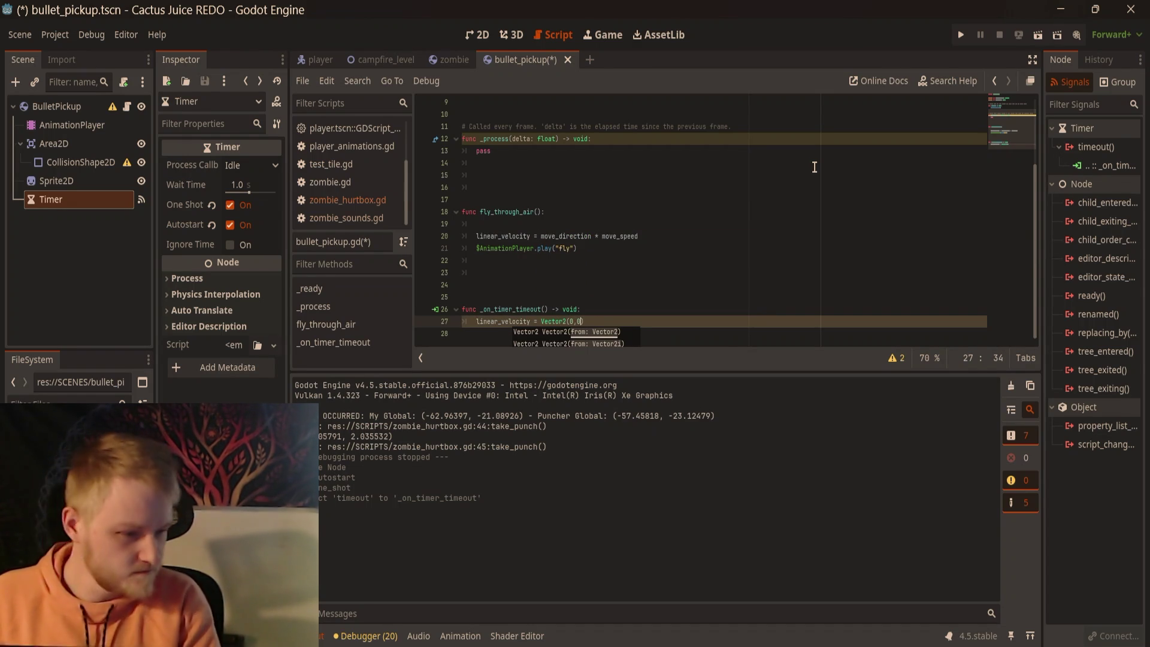
key(ctrl+s)
click(778, 236)
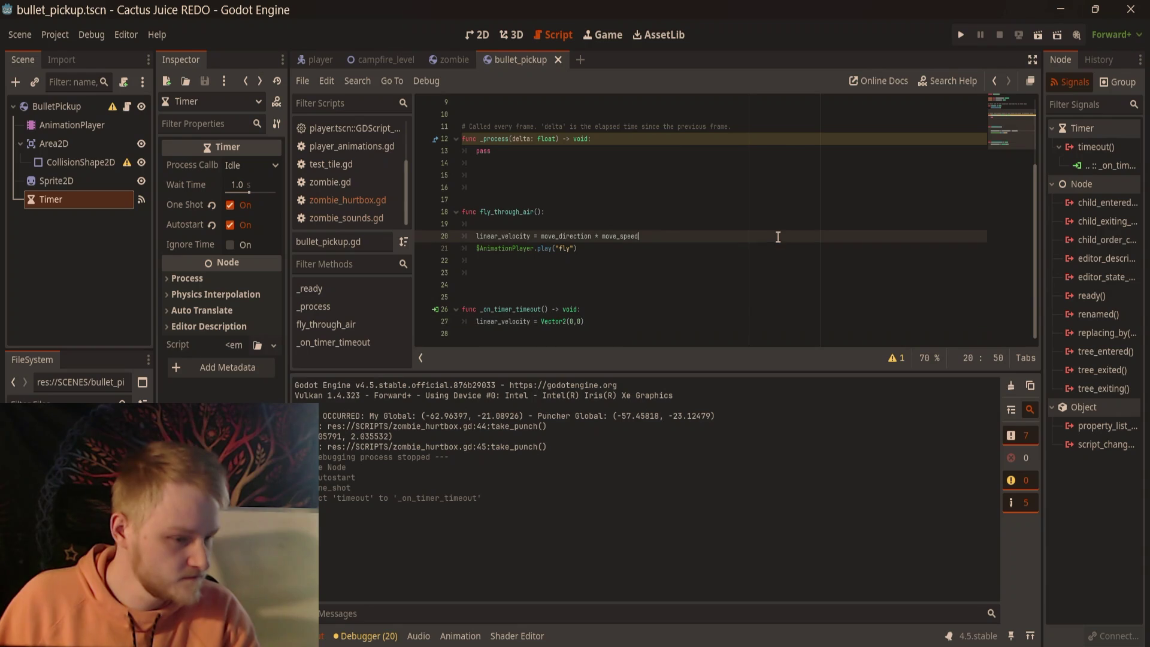
click(390, 58)
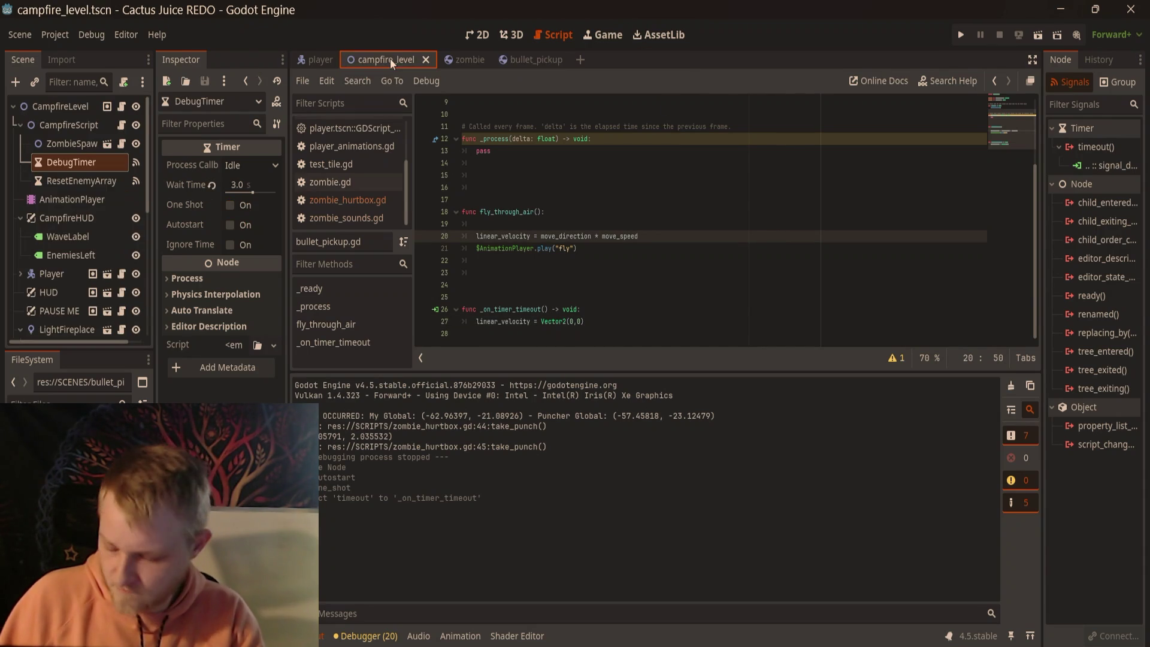
key(F6)
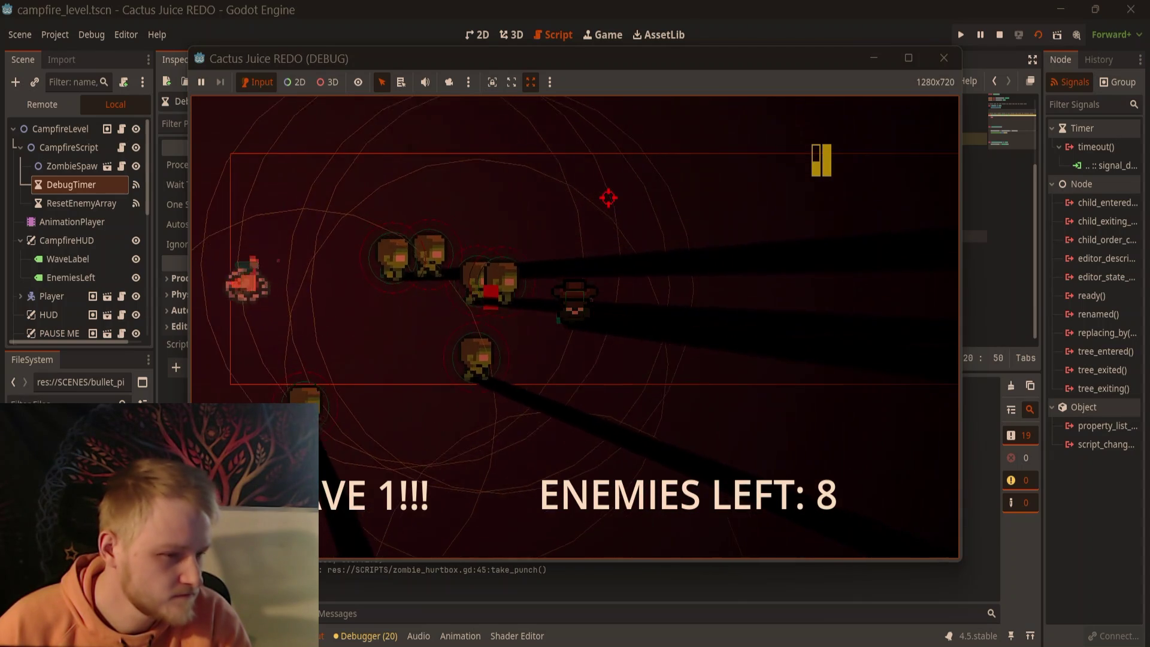
key(w)
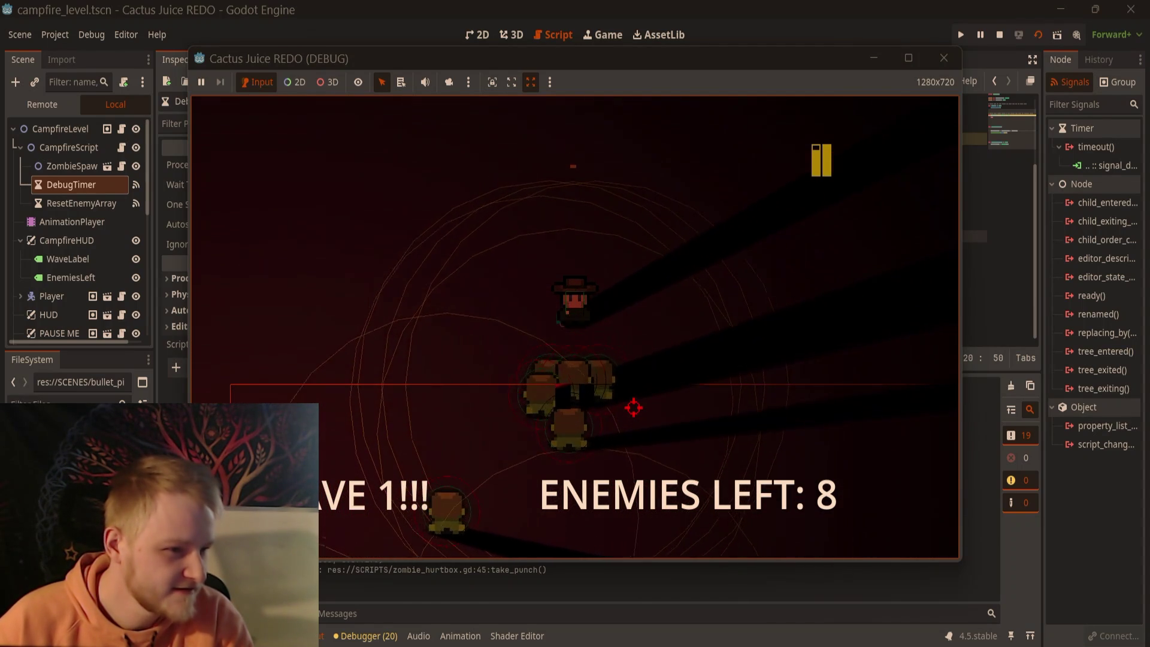
click(788, 249)
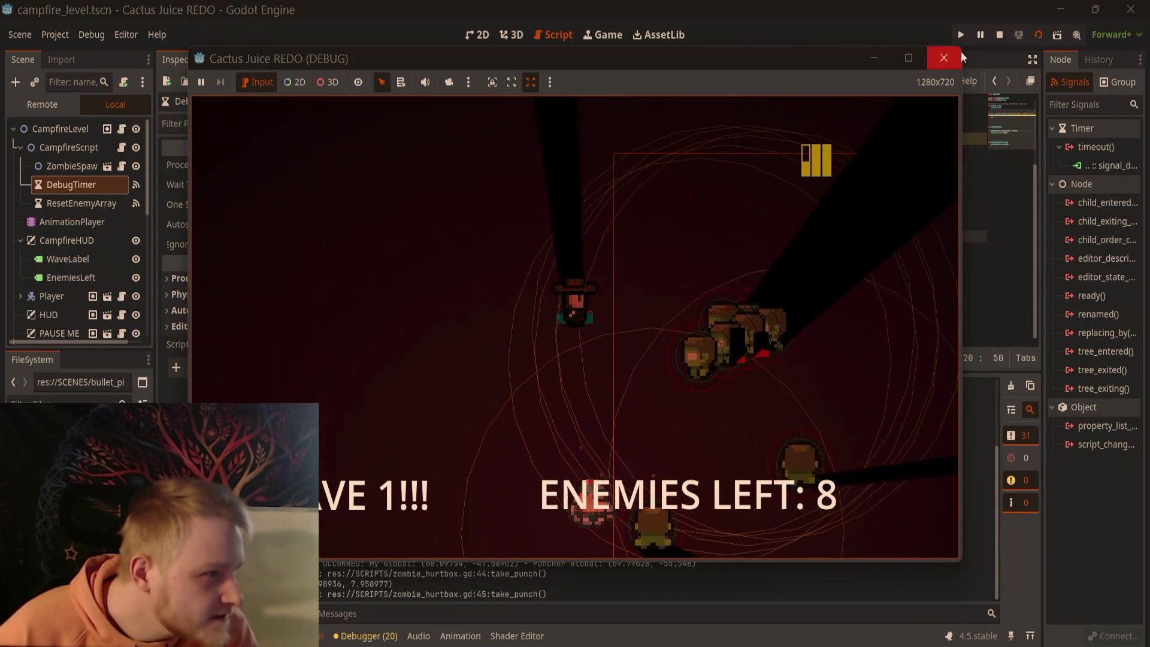
click(944, 57)
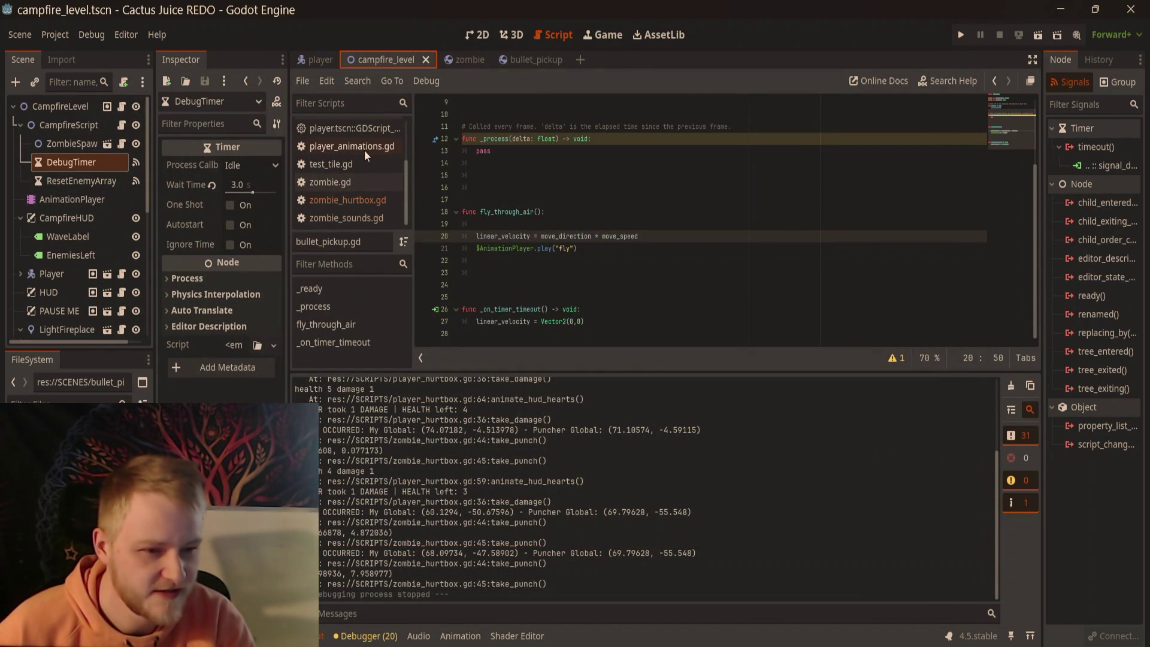
Step: Set the bullet_pickup Move Speed to 1.0 and test-run that scene
click(516, 55)
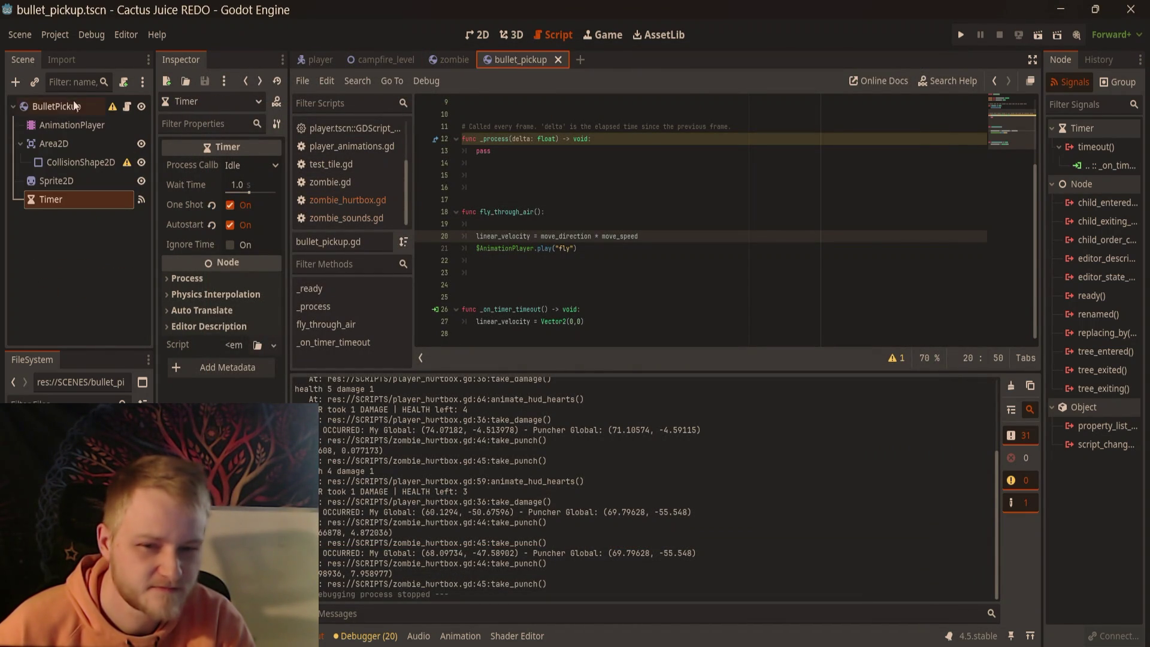
click(243, 206)
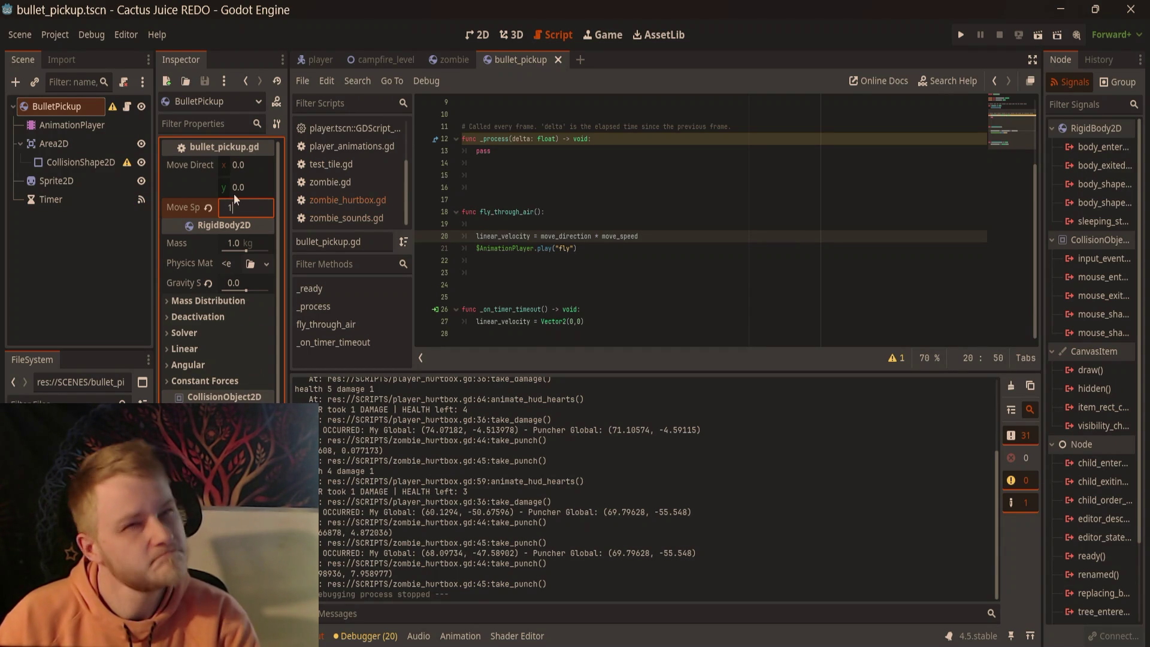
key(Return)
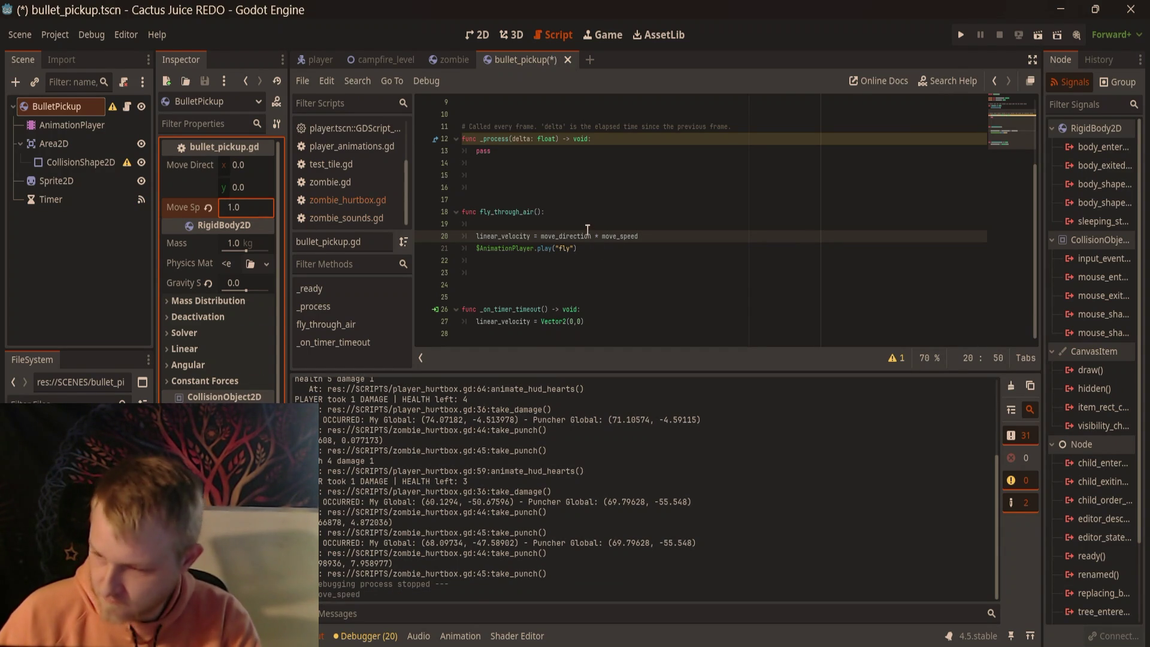
key(F6)
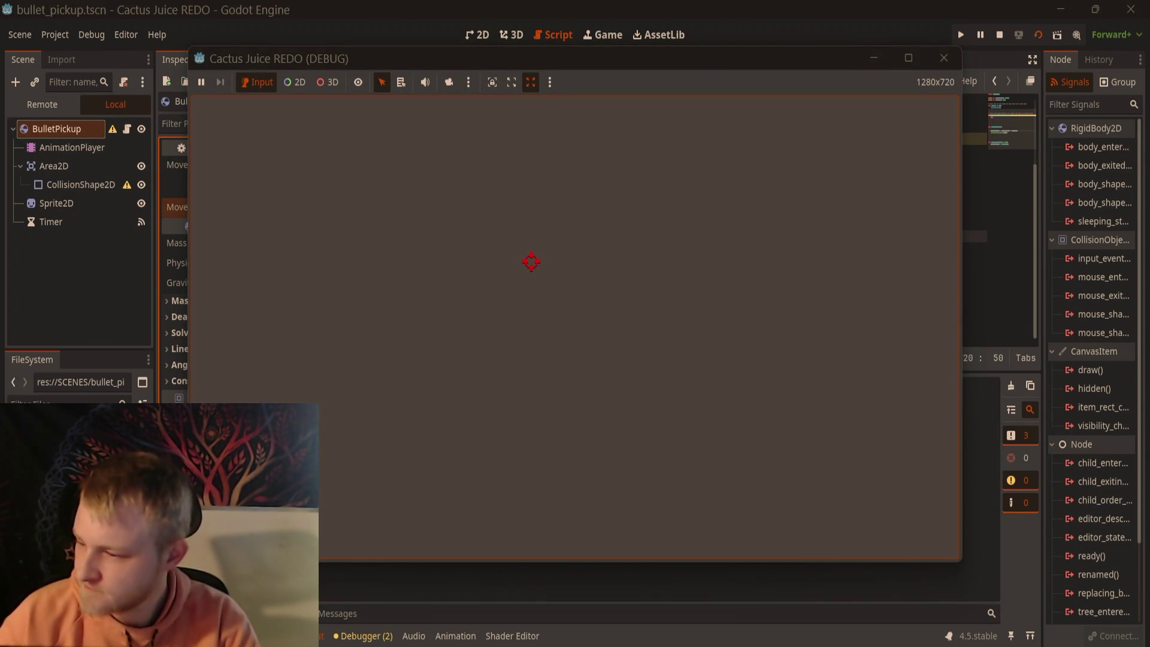
click(956, 56)
Step: Run the campfire level, walk around the campfire punching a zombie, then stop with F8
click(403, 54)
key(F6)
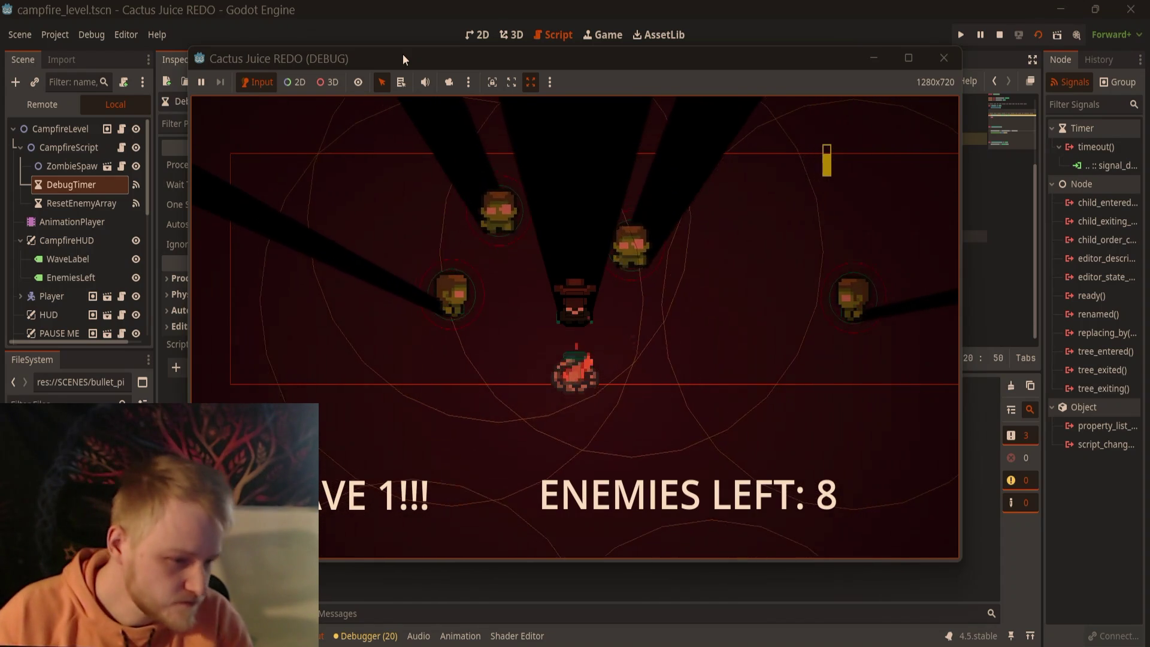
key(d)
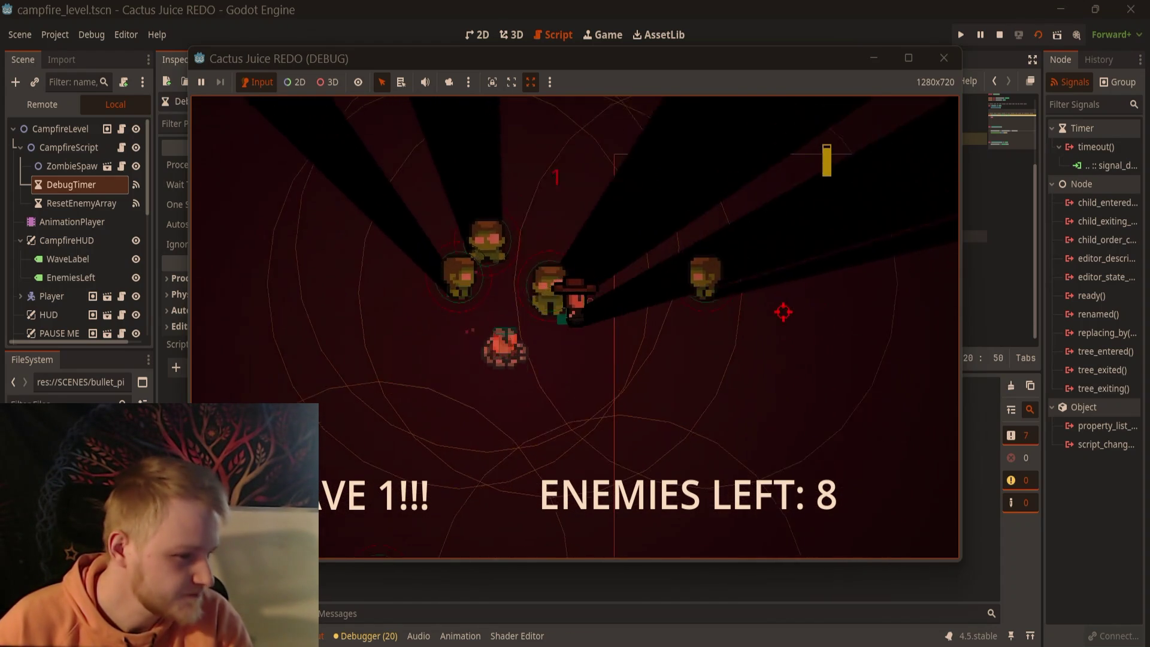
click(773, 315)
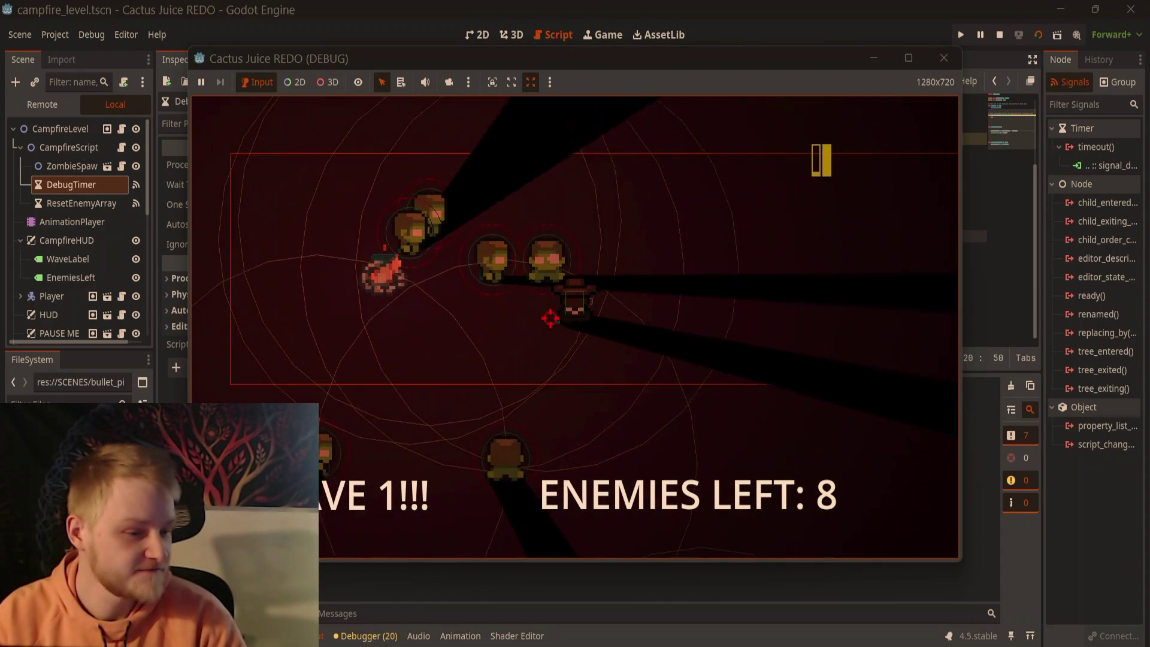
key(d)
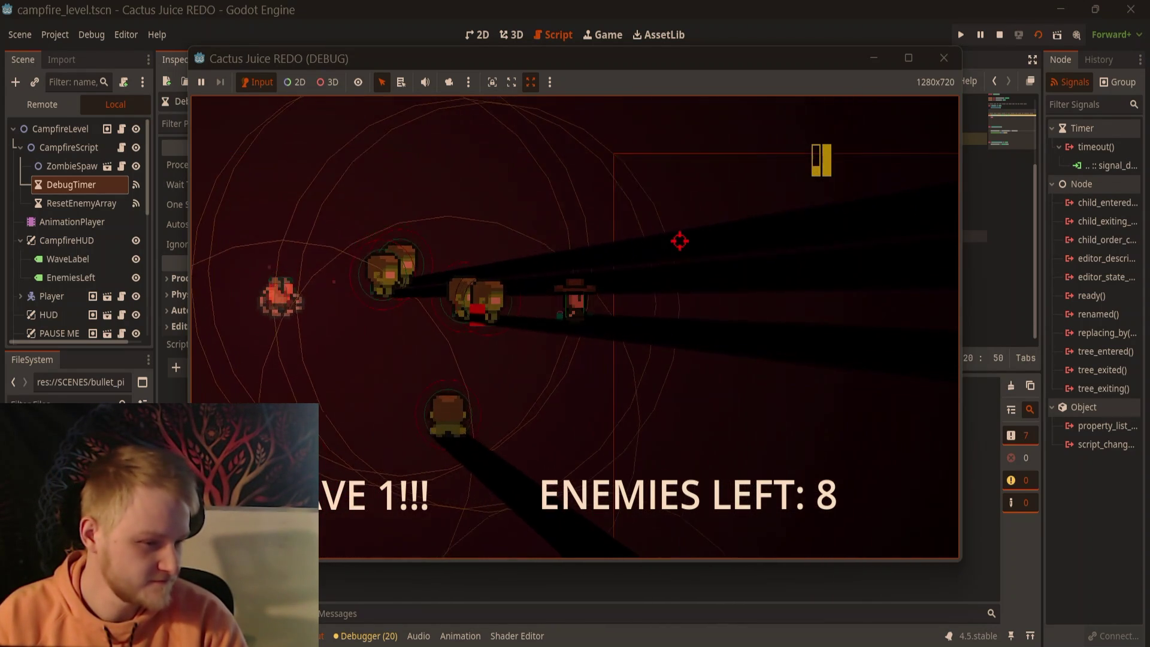
key(w)
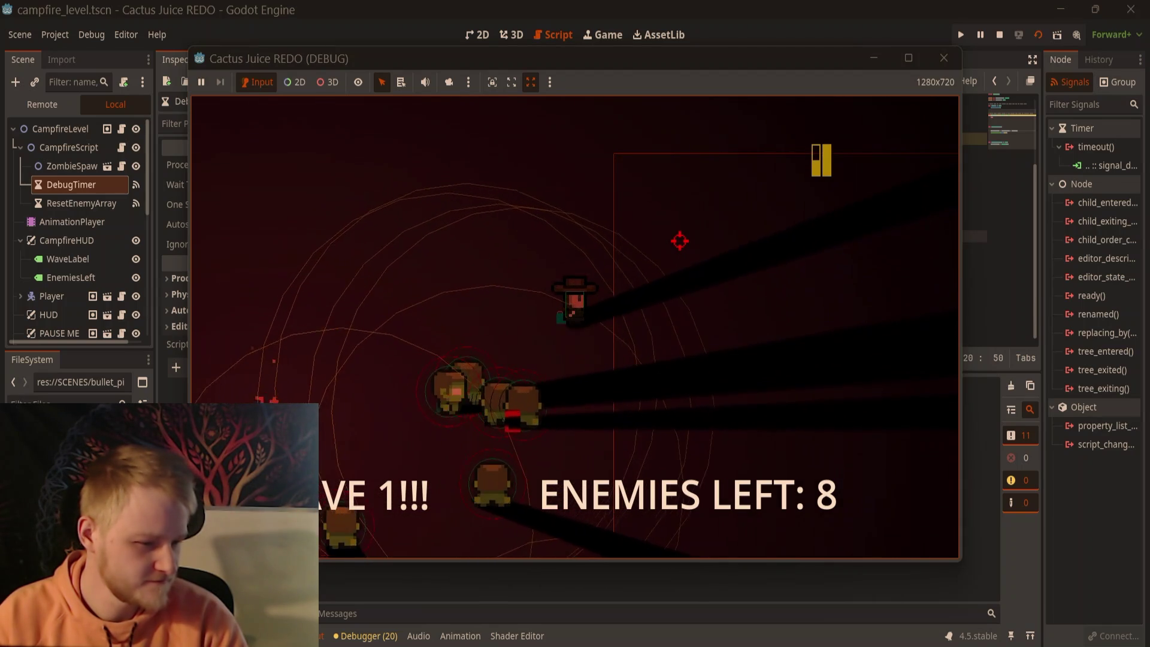
key(a)
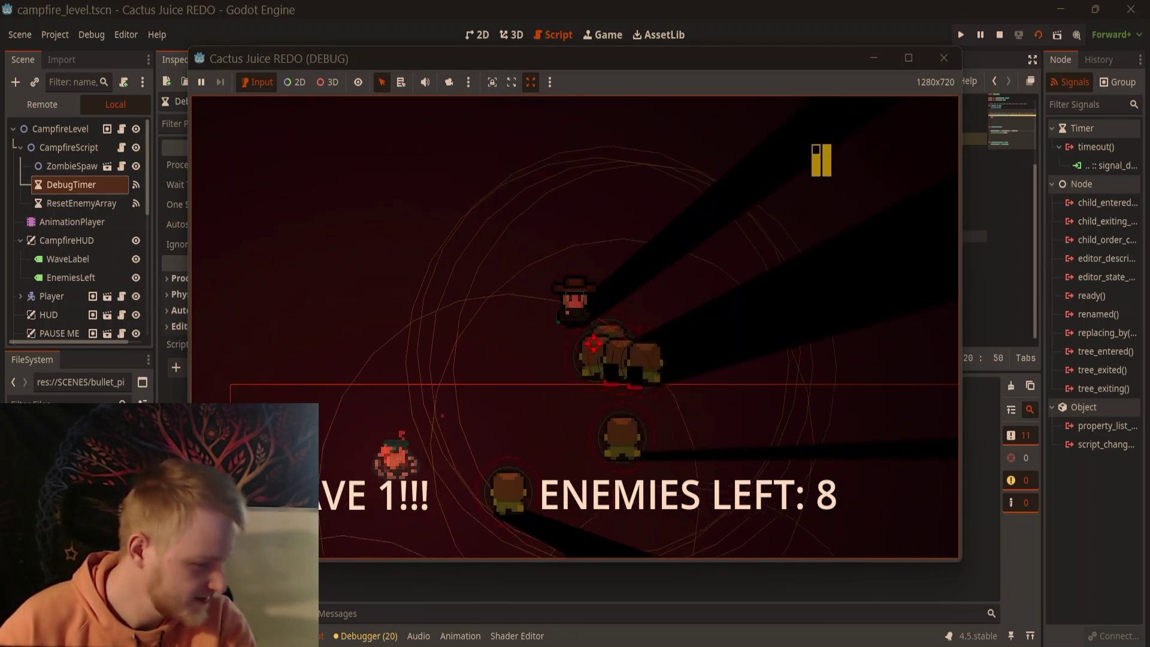
key(a)
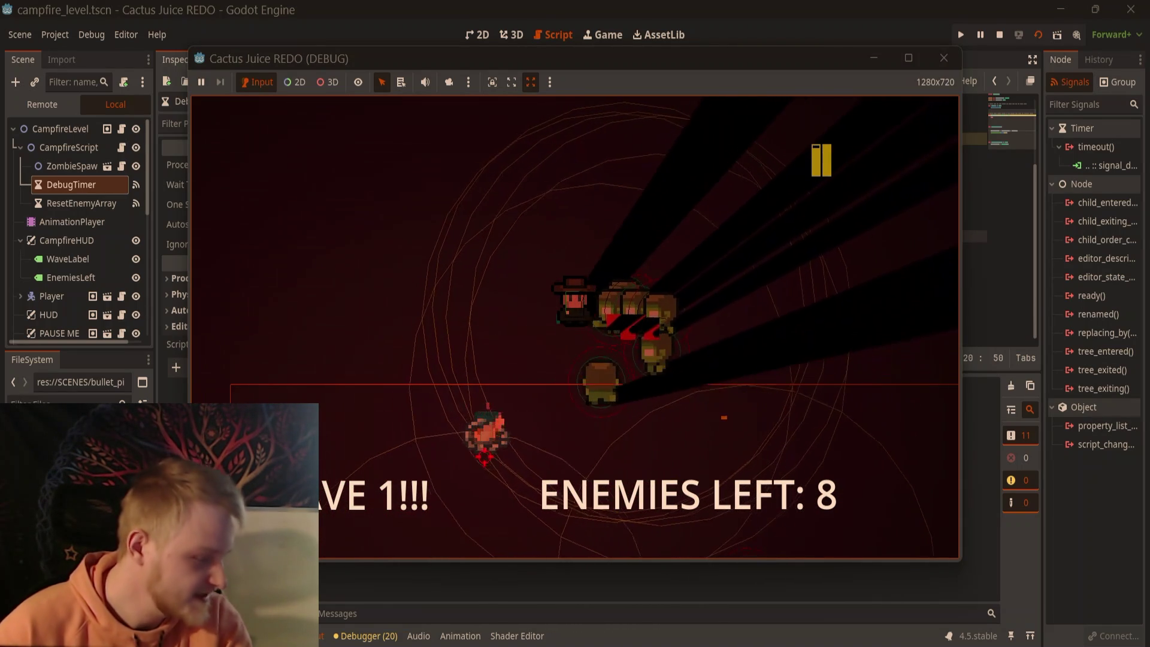
key(a)
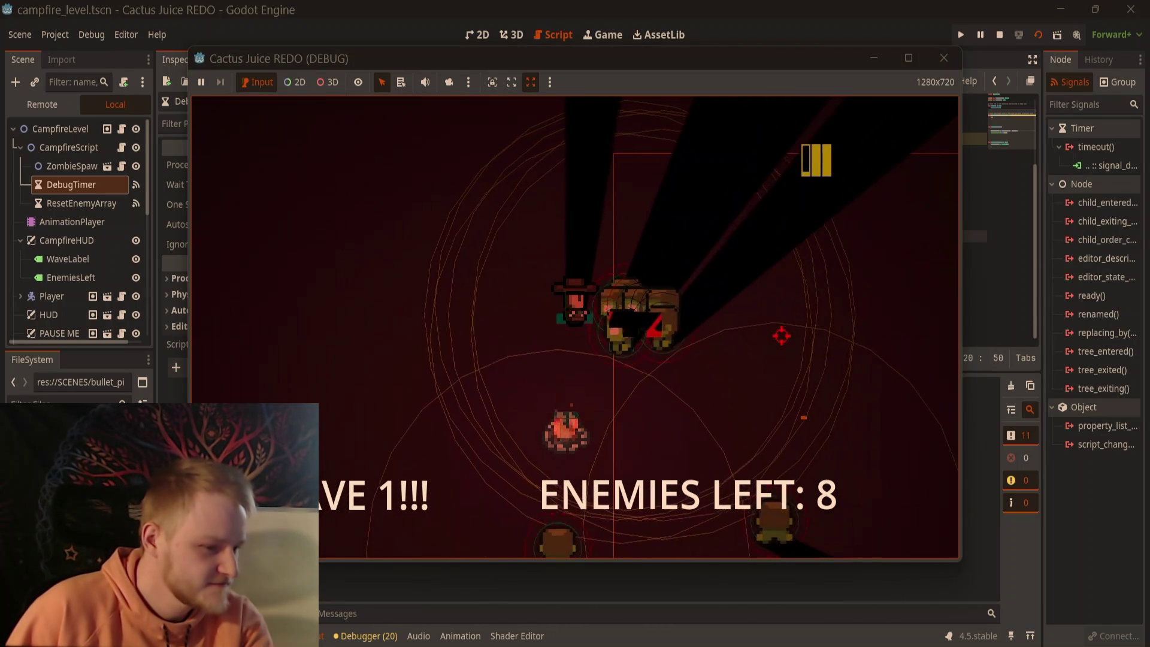
key(a)
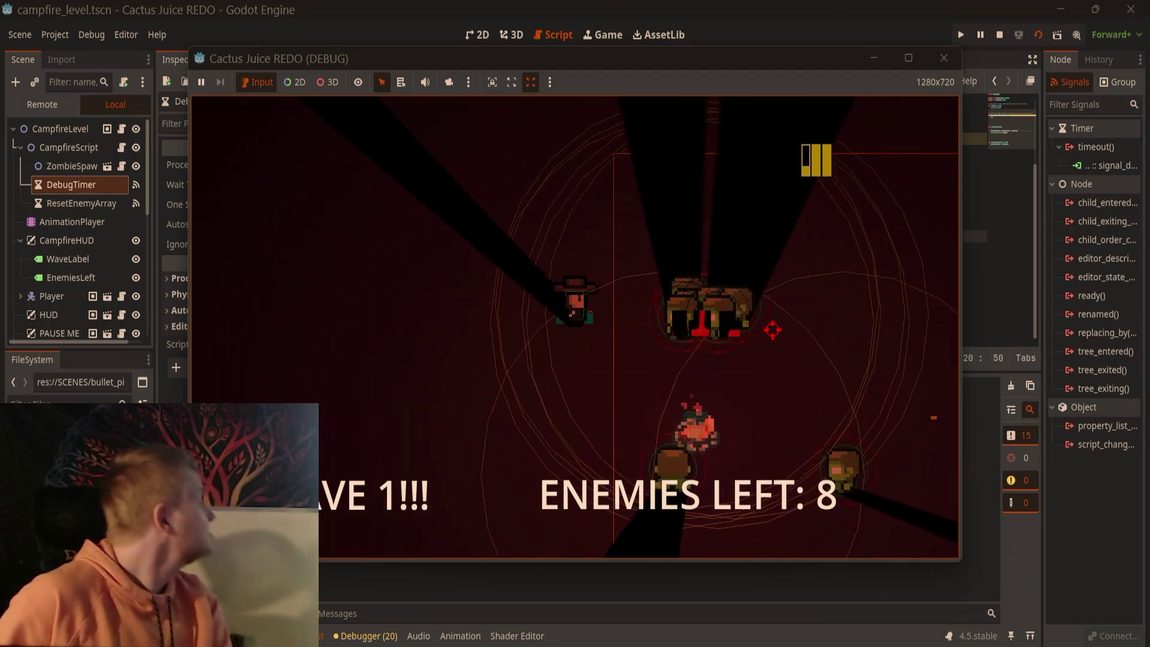
key(a)
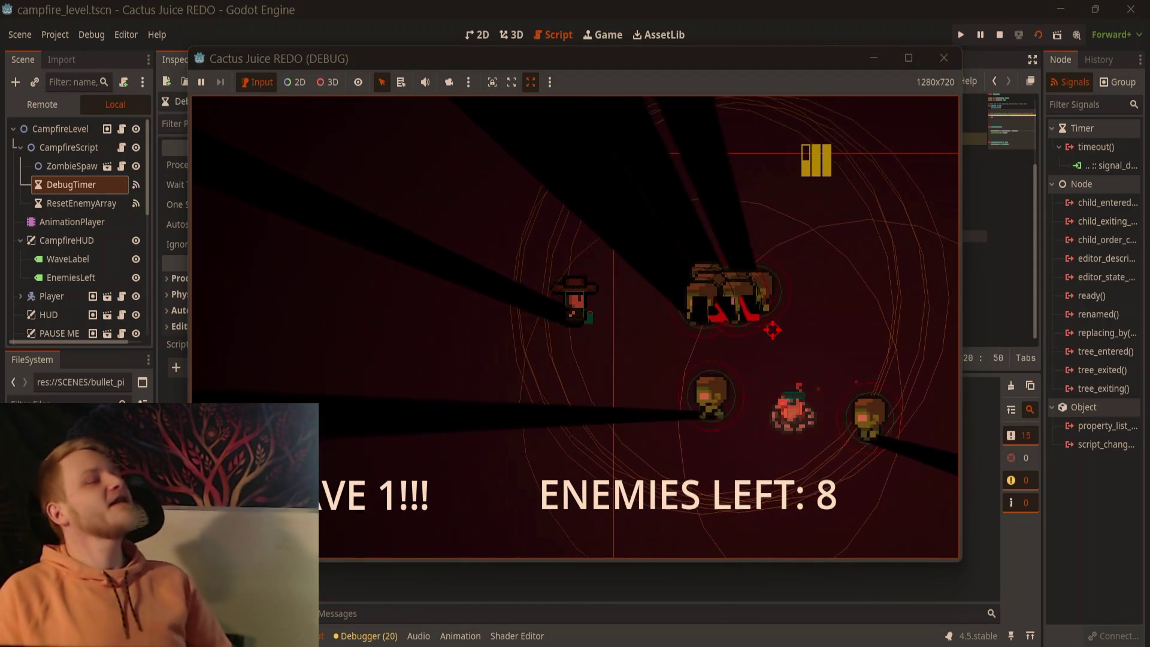
key(a)
key(w)
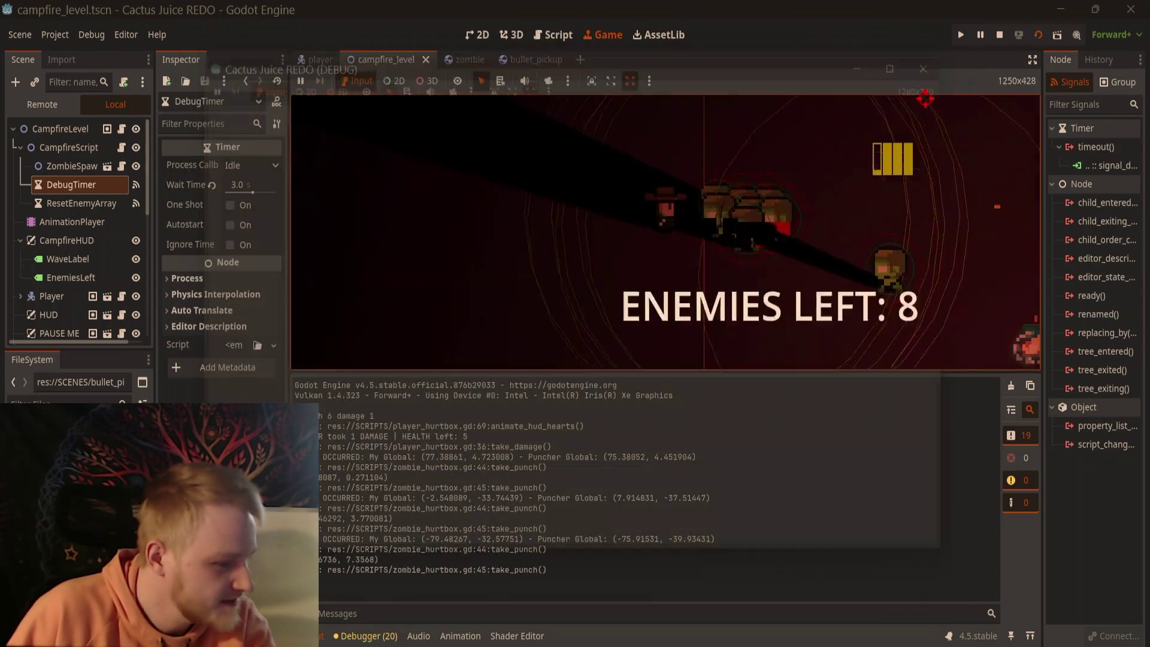
key(F8)
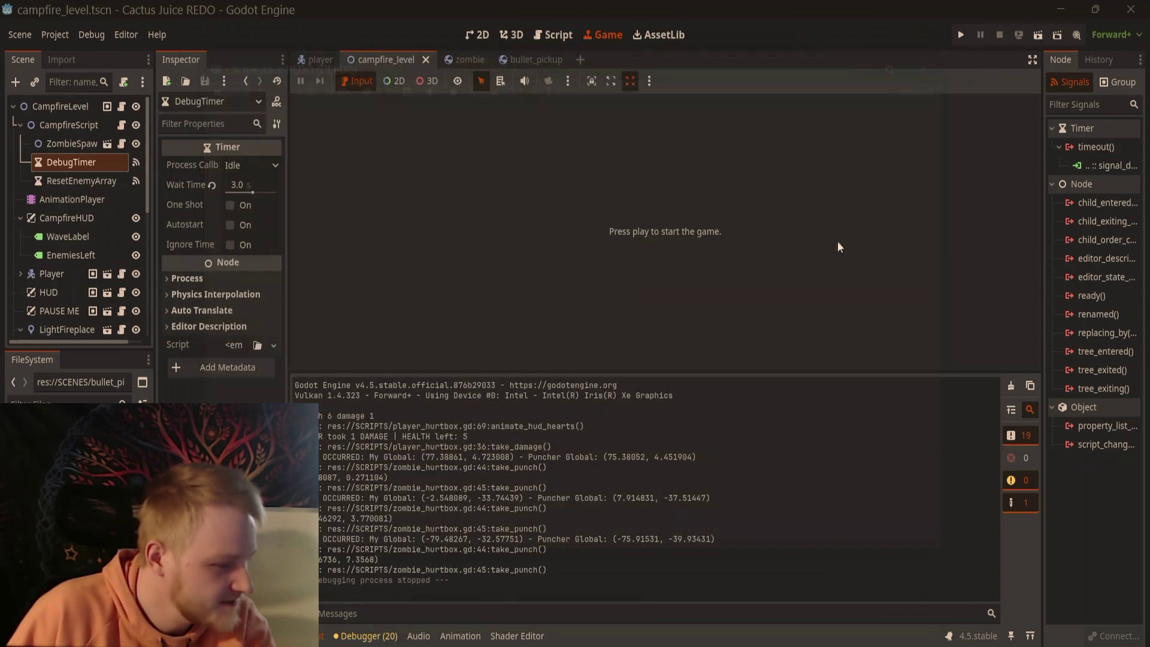
Step: Open and save zombie_hurtbox.gd, then review the bullet pickup code around lines 47–53
click(551, 36)
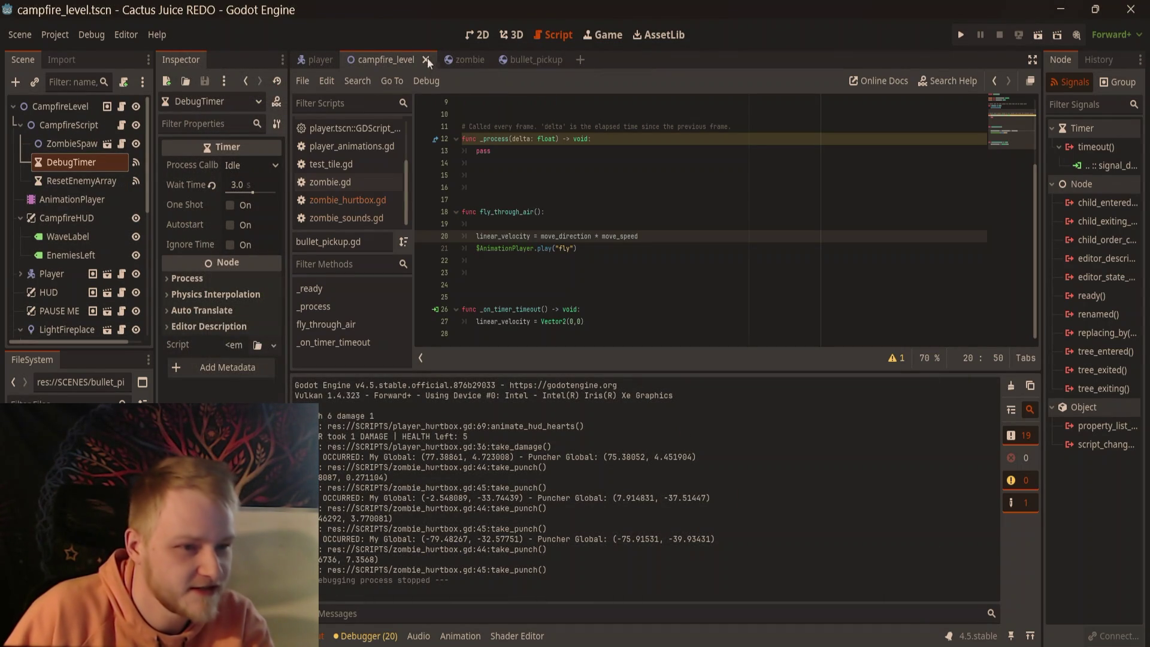
click(322, 208)
click(744, 307)
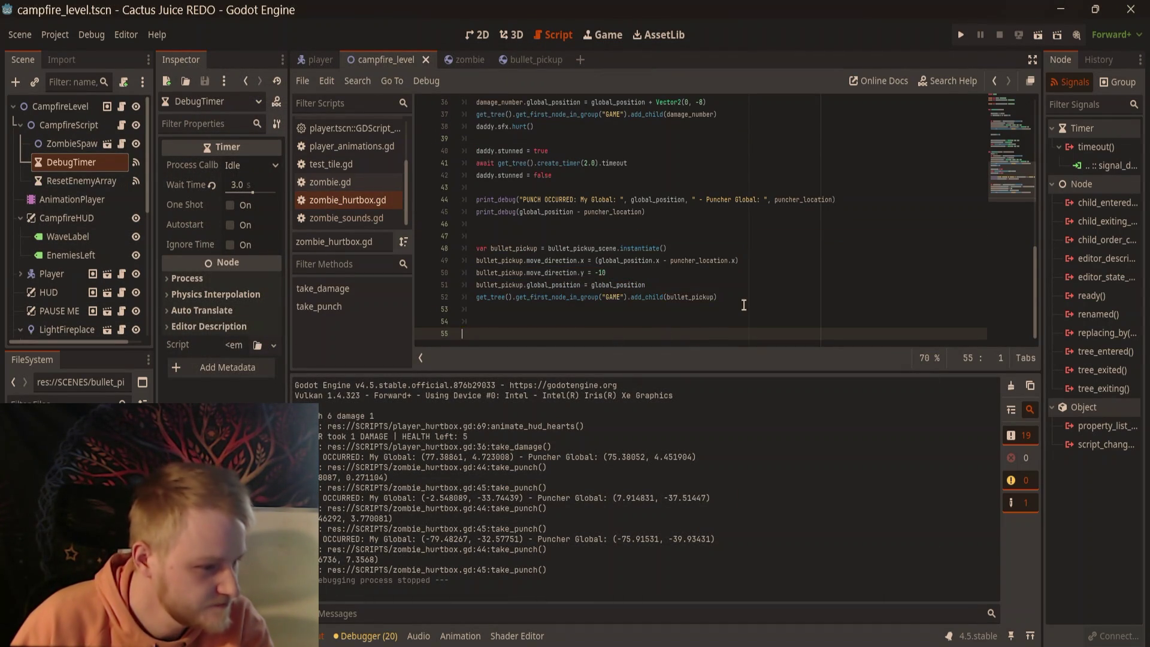
key(ctrl+s)
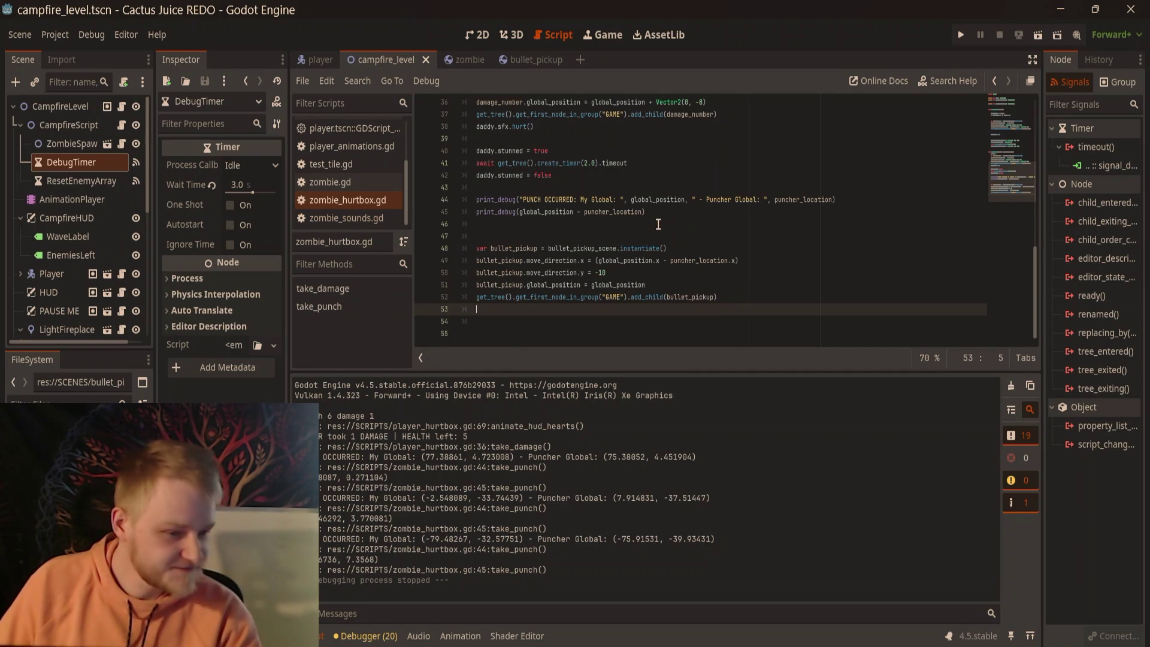
click(641, 272)
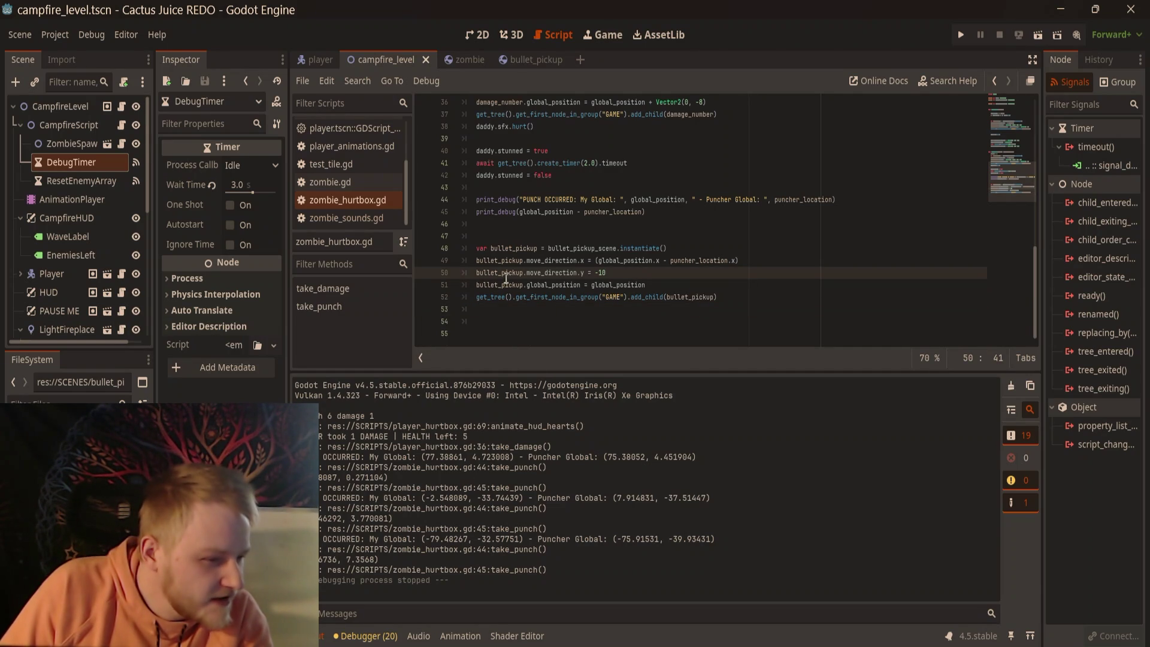
click(695, 305)
click(731, 297)
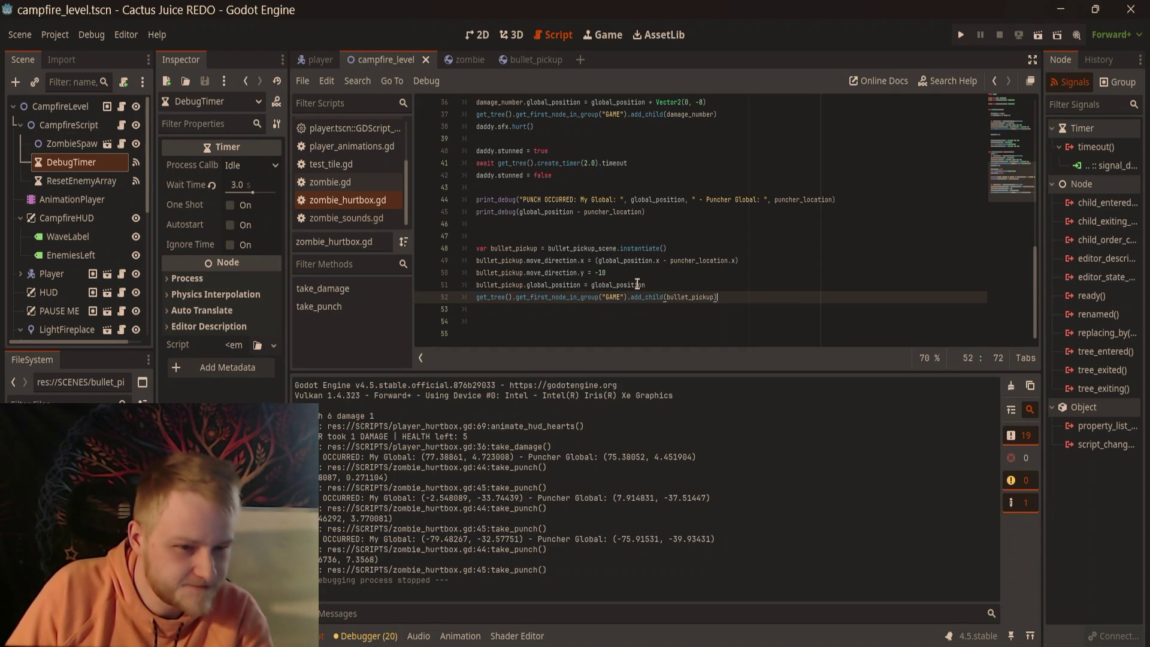
click(775, 238)
click(484, 35)
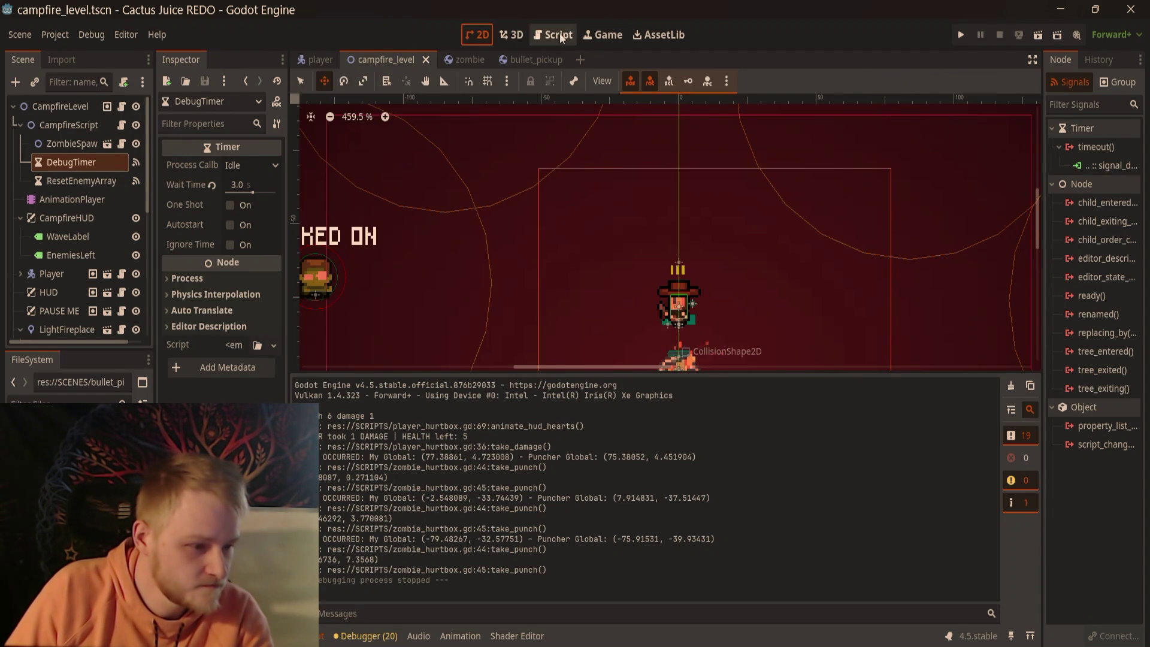
click(560, 34)
click(711, 256)
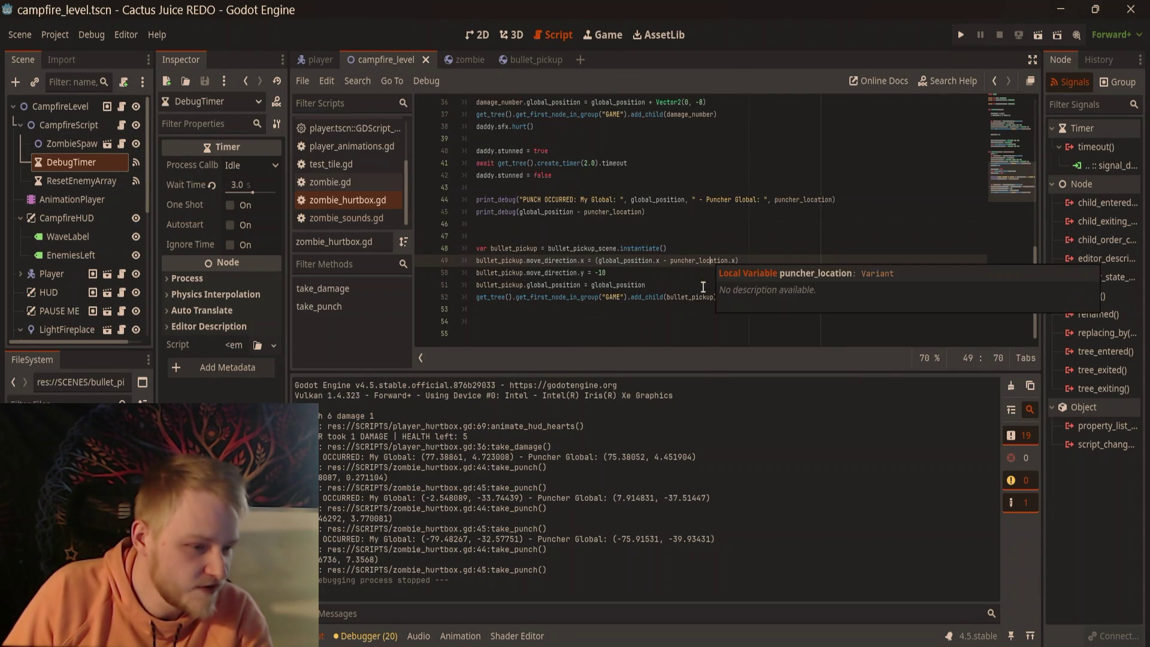
scroll(710, 300, up, 1)
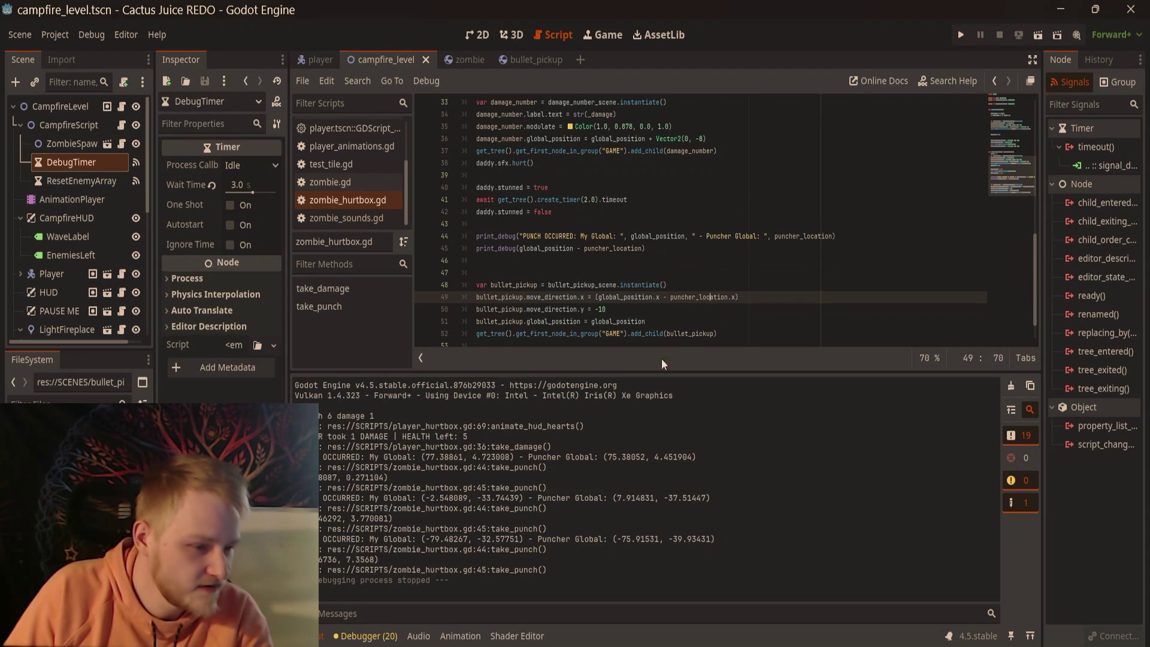
Step: Move the bullet pickup spawning block to just below daddy.sfx.hurt() in take_punch and run
mouse_move(733, 335)
mouse_down()
mouse_move(569, 324)
mouse_move(476, 274)
mouse_move(477, 286)
mouse_up()
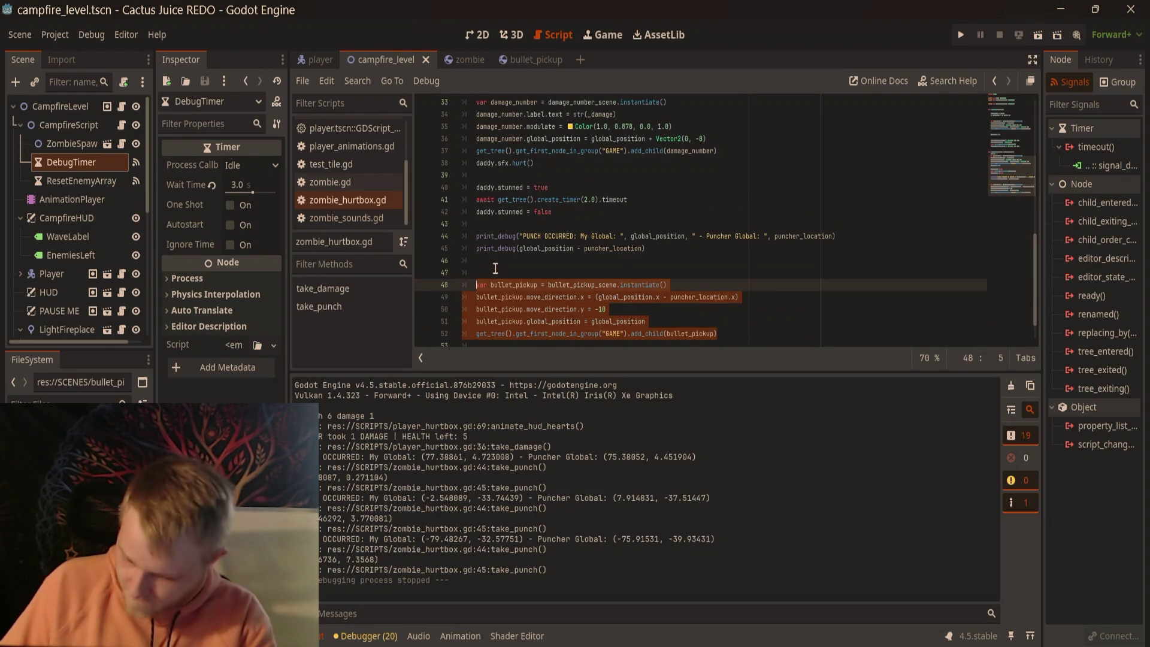
key(ctrl+x)
scroll(661, 207, up, 3)
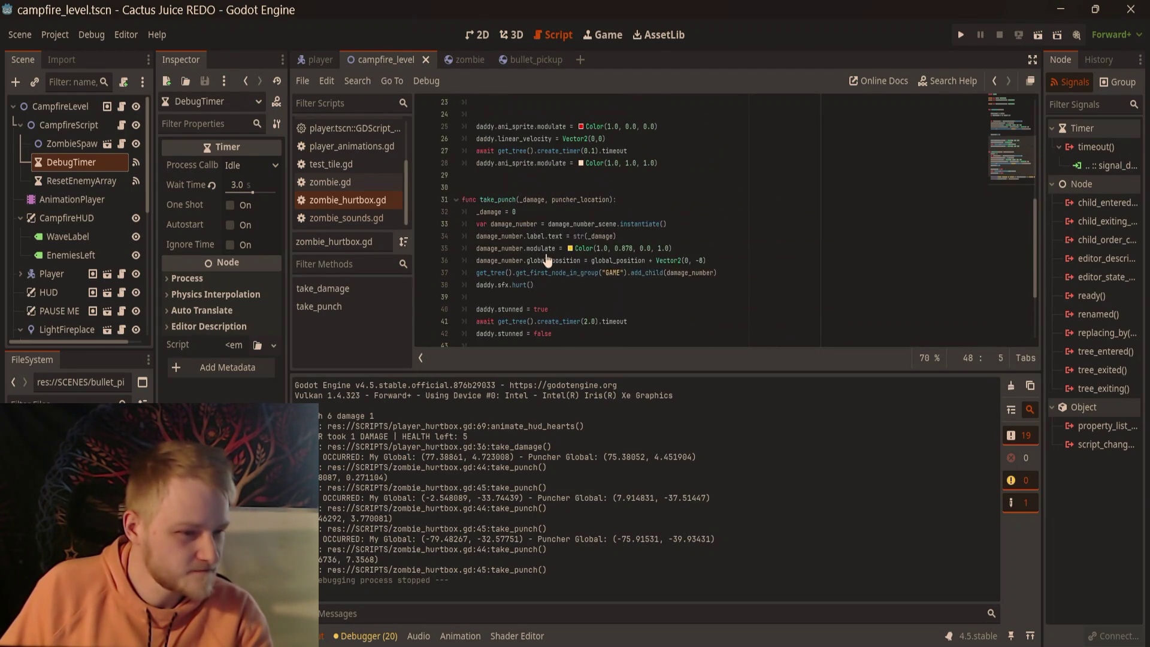
click(661, 206)
click(664, 296)
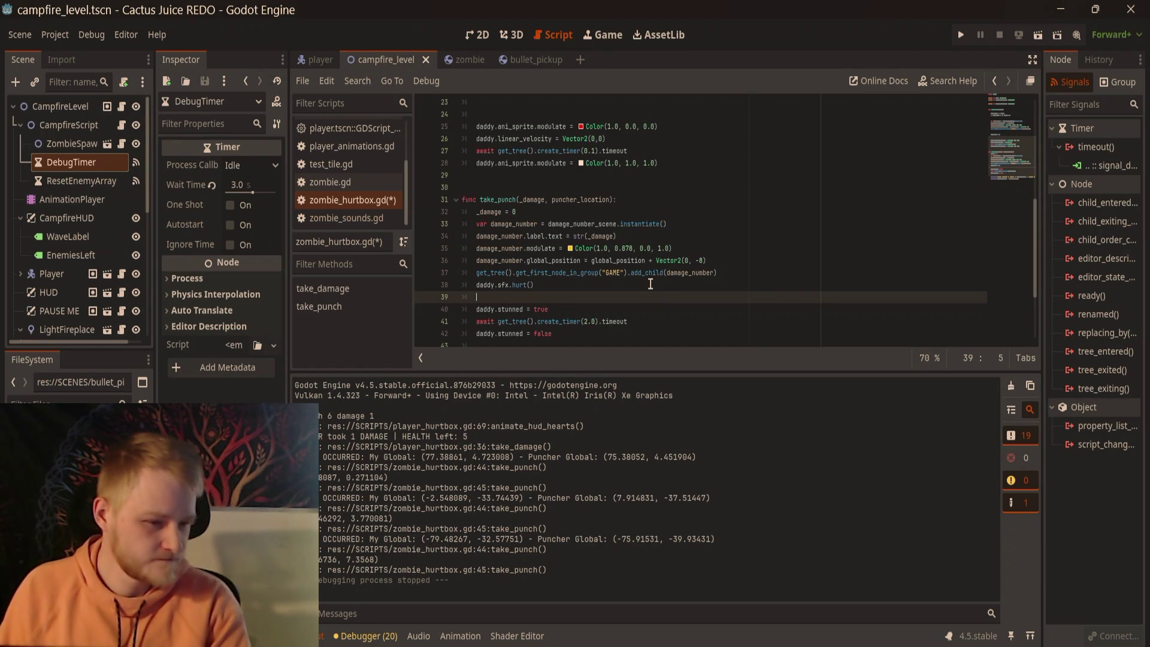
key(ctrl+v)
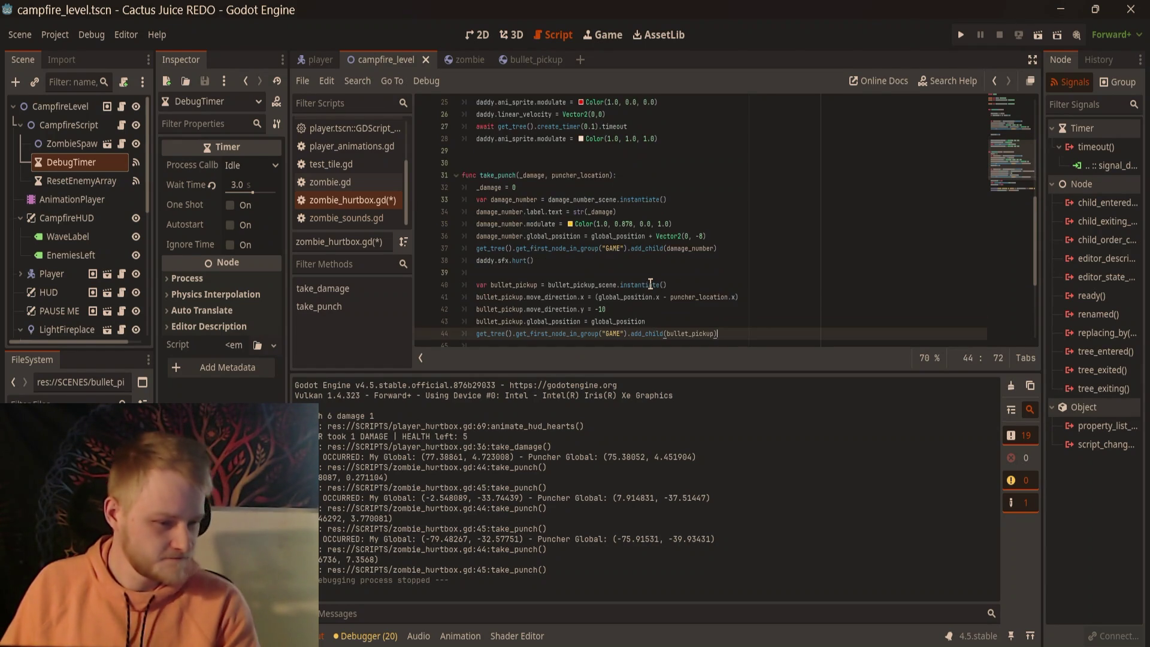
key(F6)
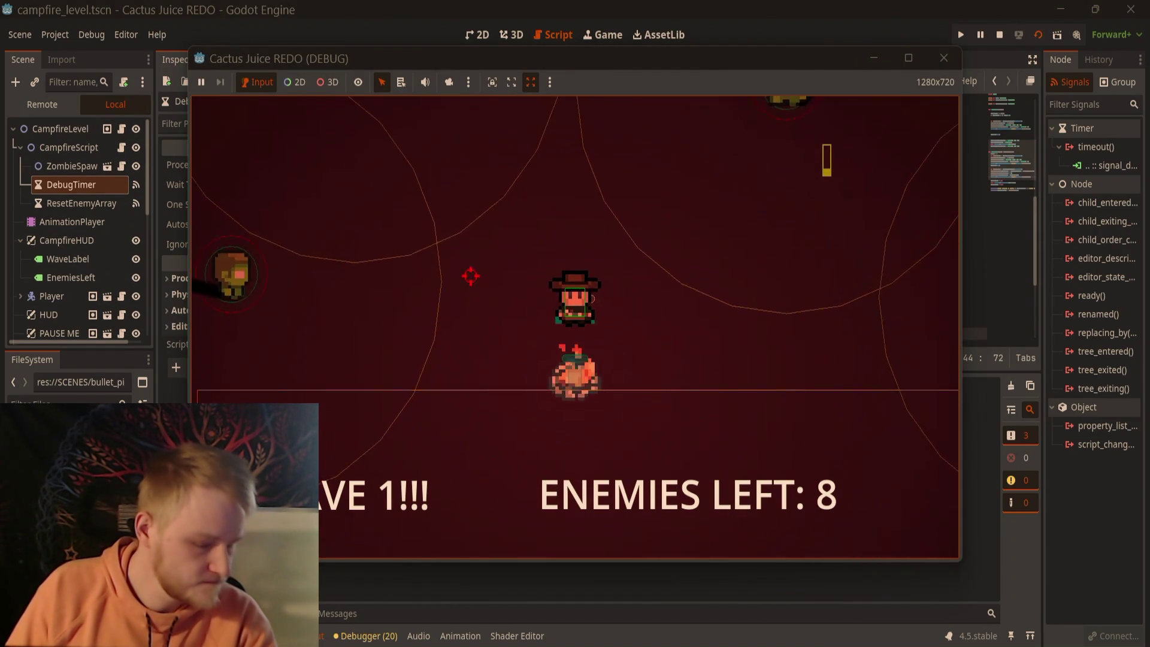
Step: Walk the player left and down, punch the nearby zombies, then close the game window
key(a)
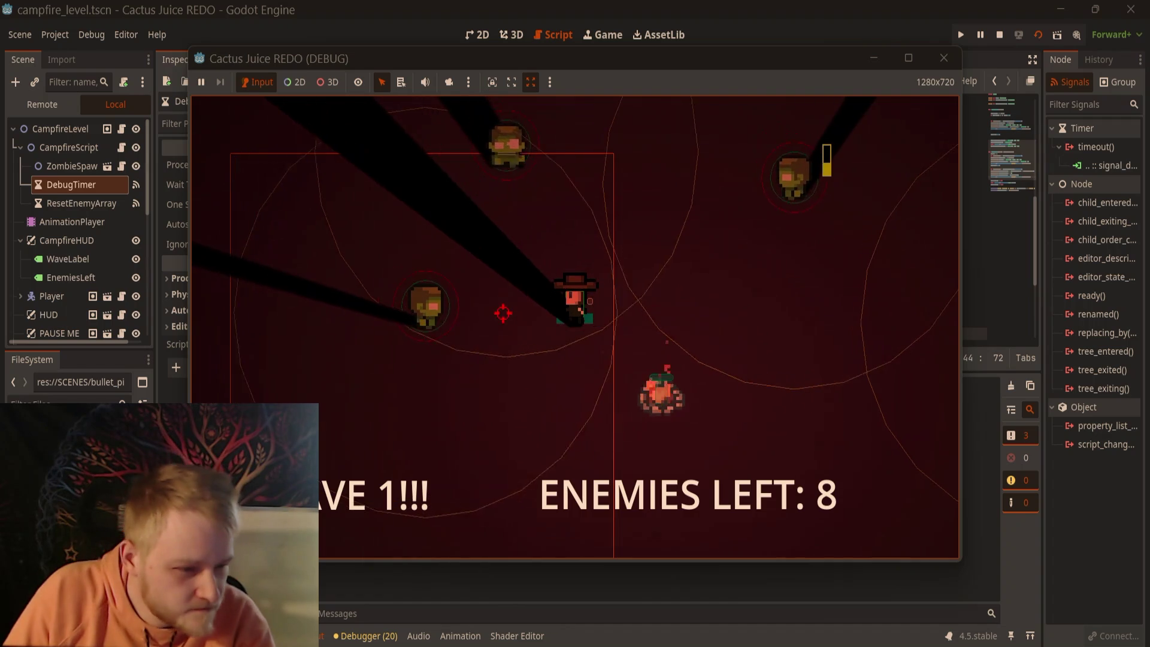
key(s)
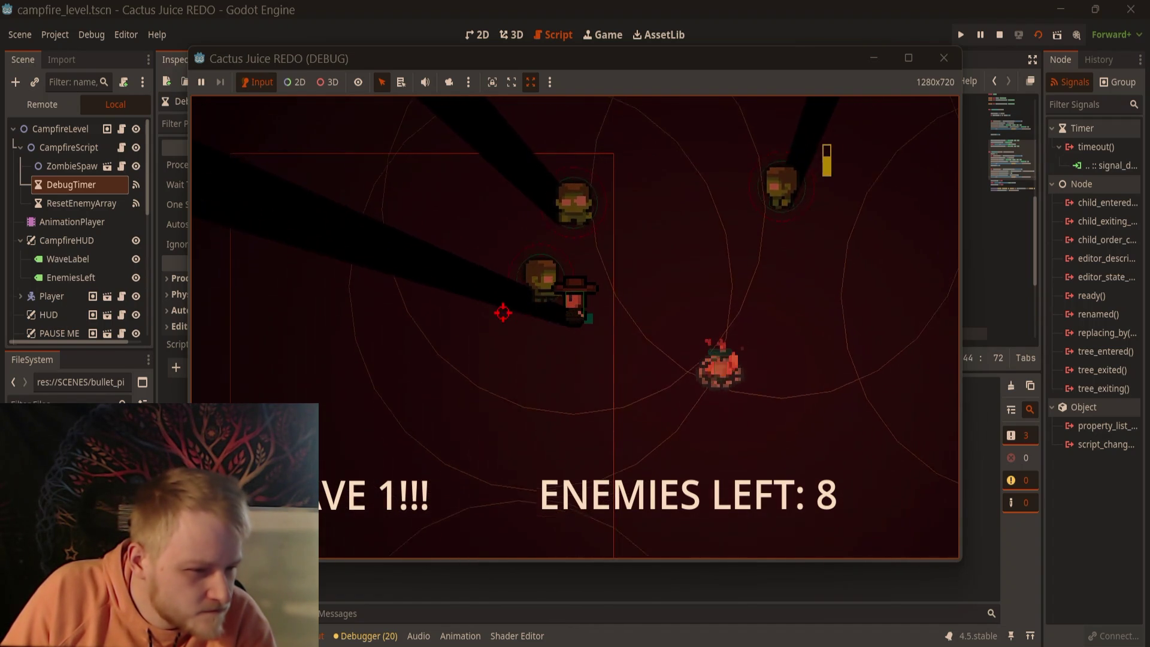
key(a)
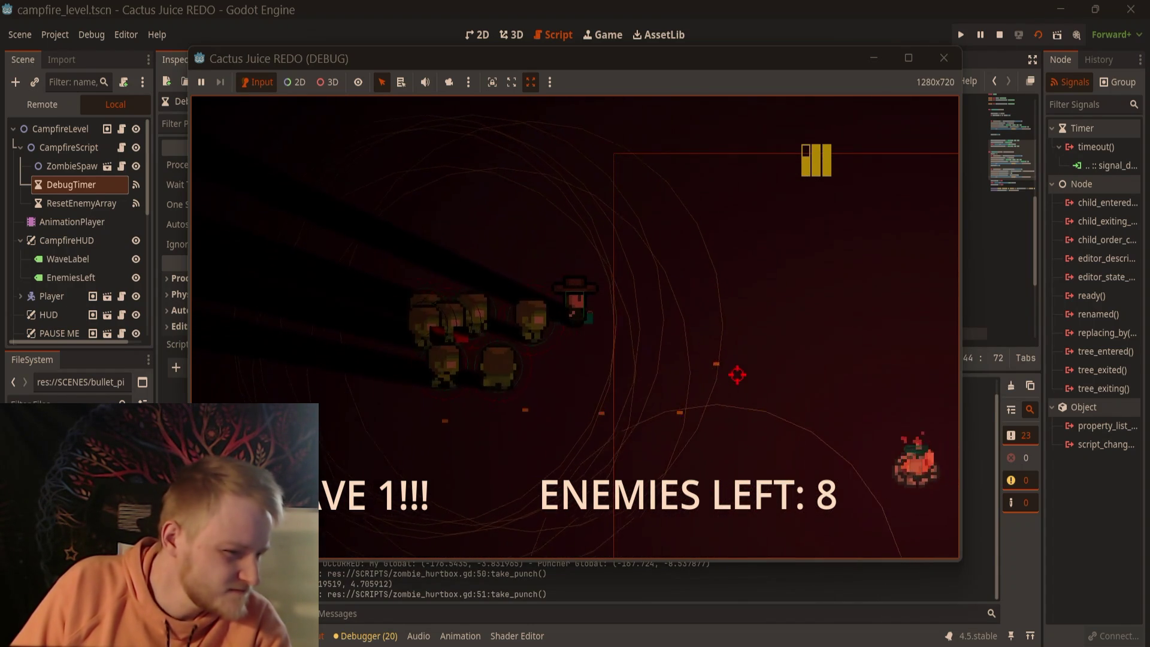
click(421, 299)
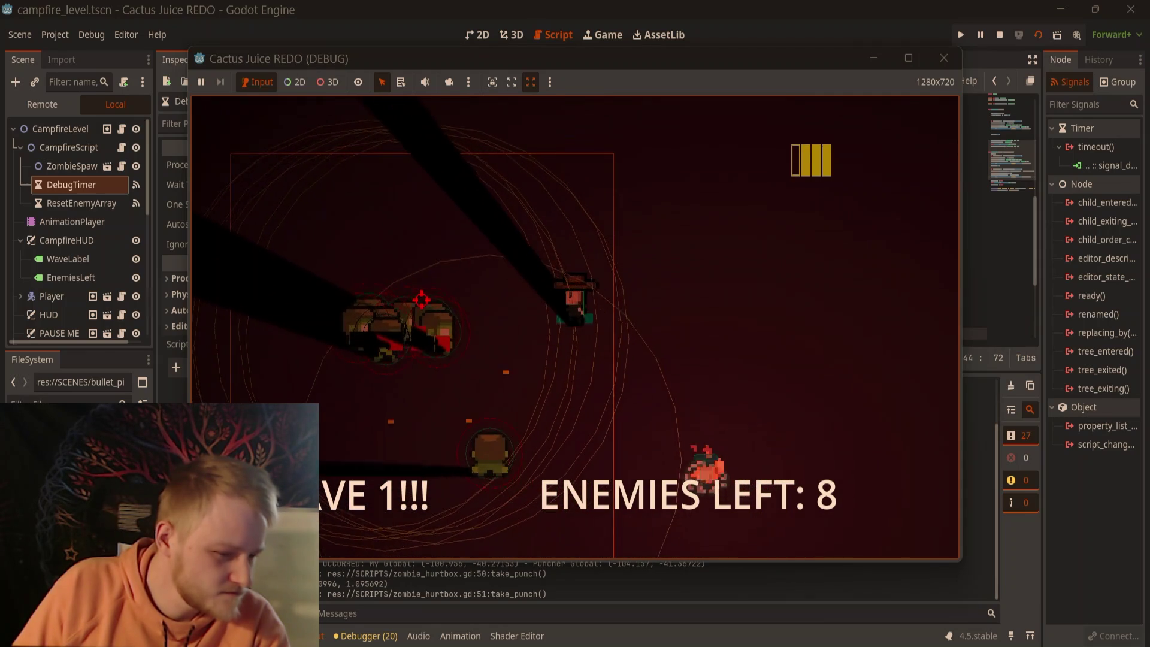
click(937, 64)
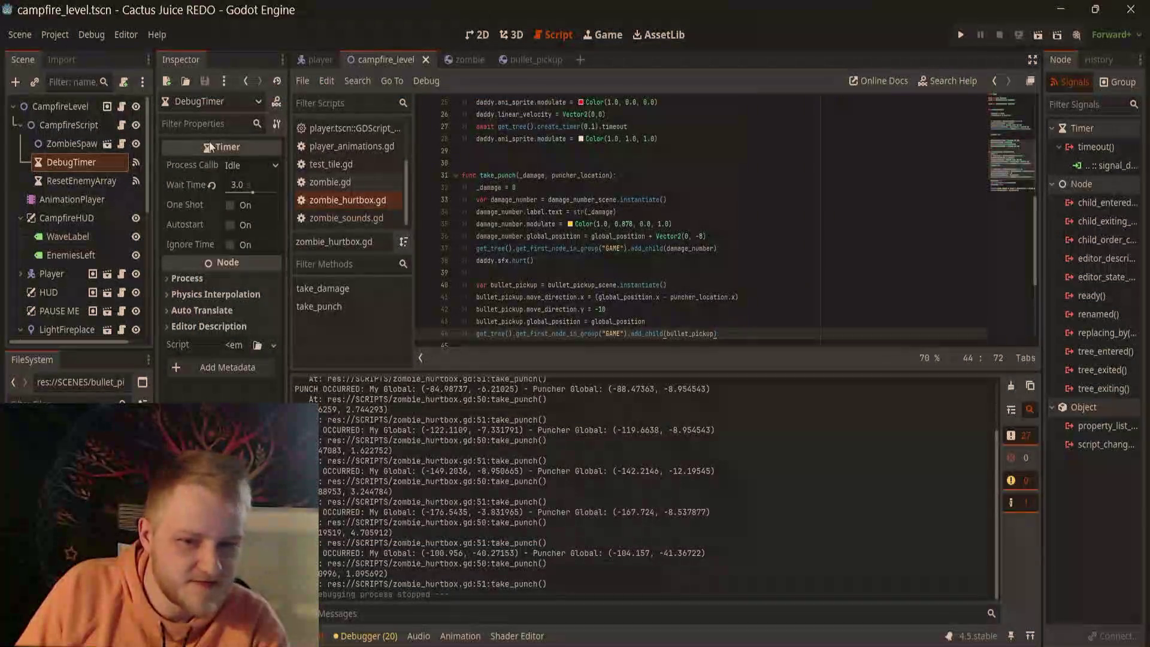
Step: In the bullet_pickup scene change Move Speed from 1.0 to 3.0, then rerun campfire_level
click(555, 66)
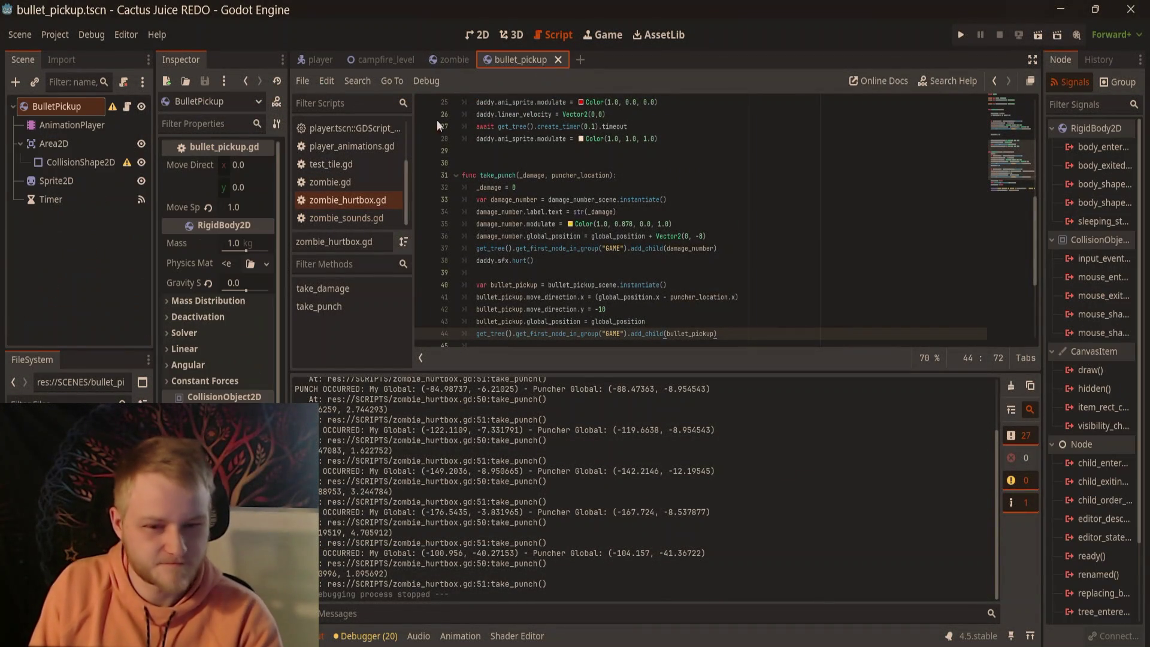
click(246, 208)
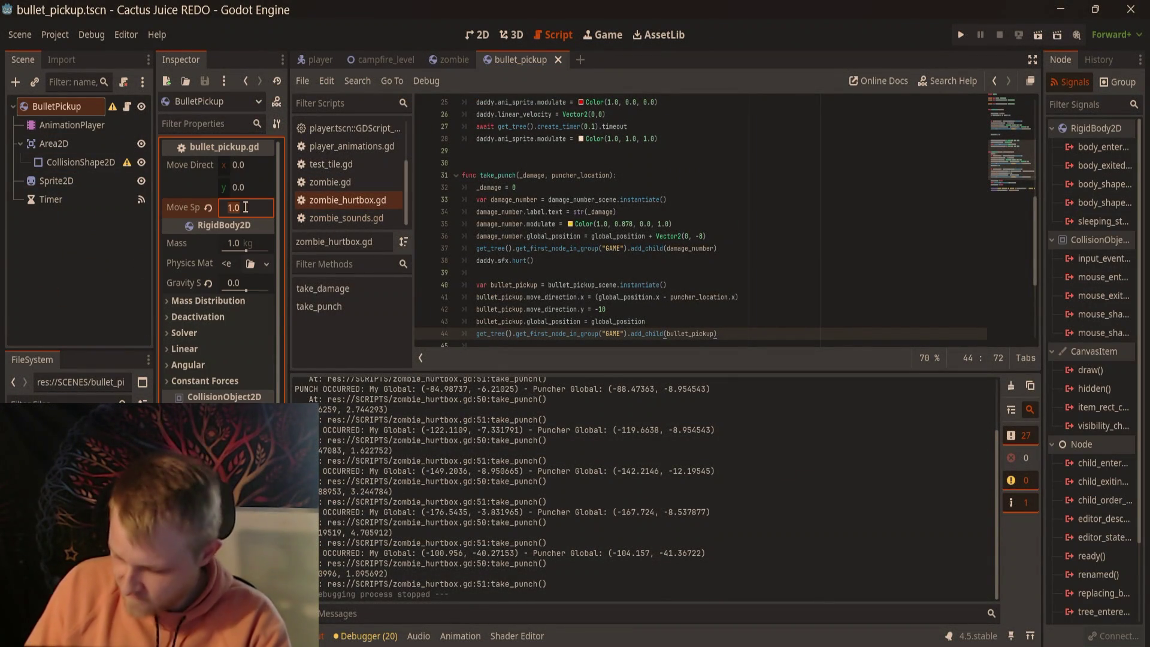
text(3.0)
key(Return)
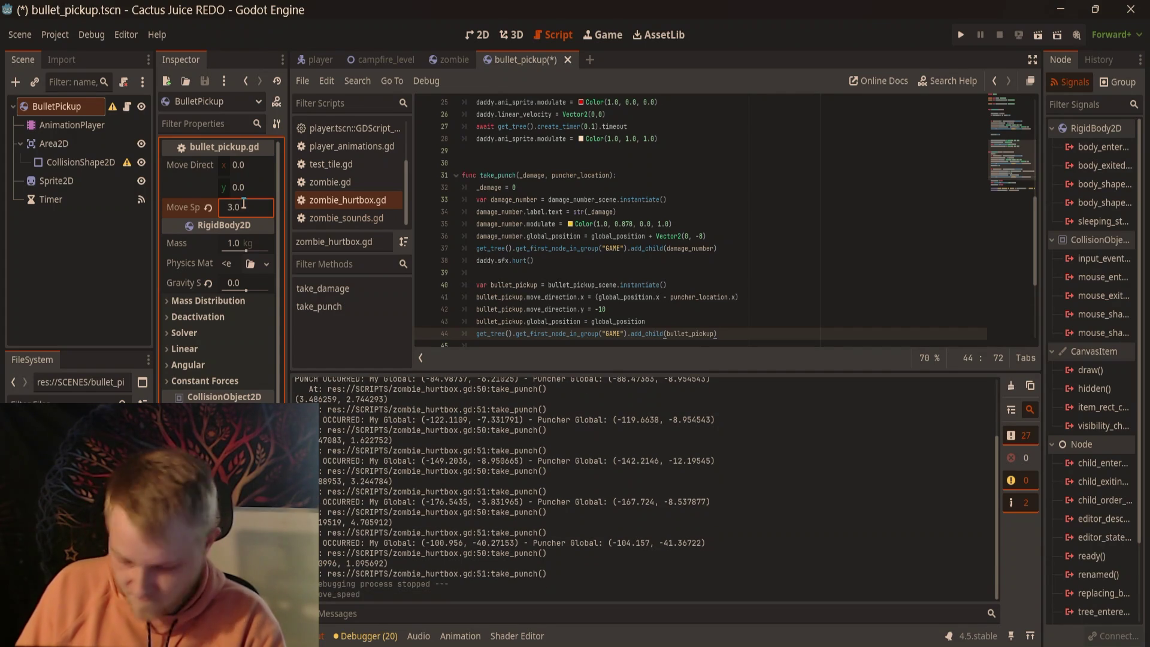
click(358, 65)
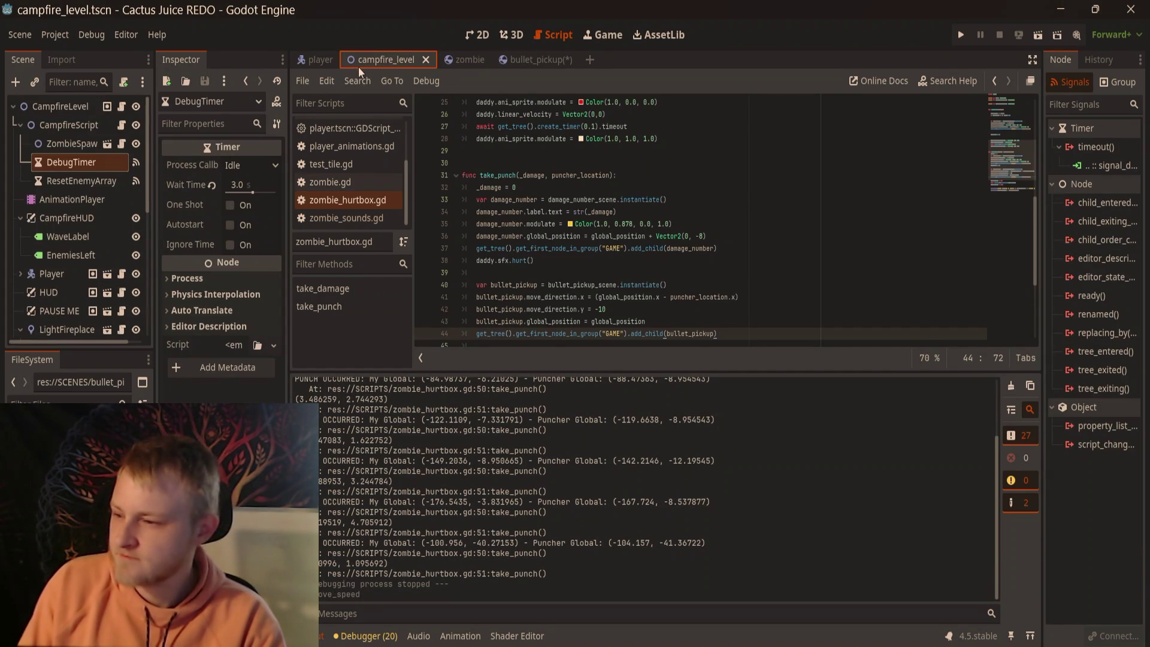
key(F6)
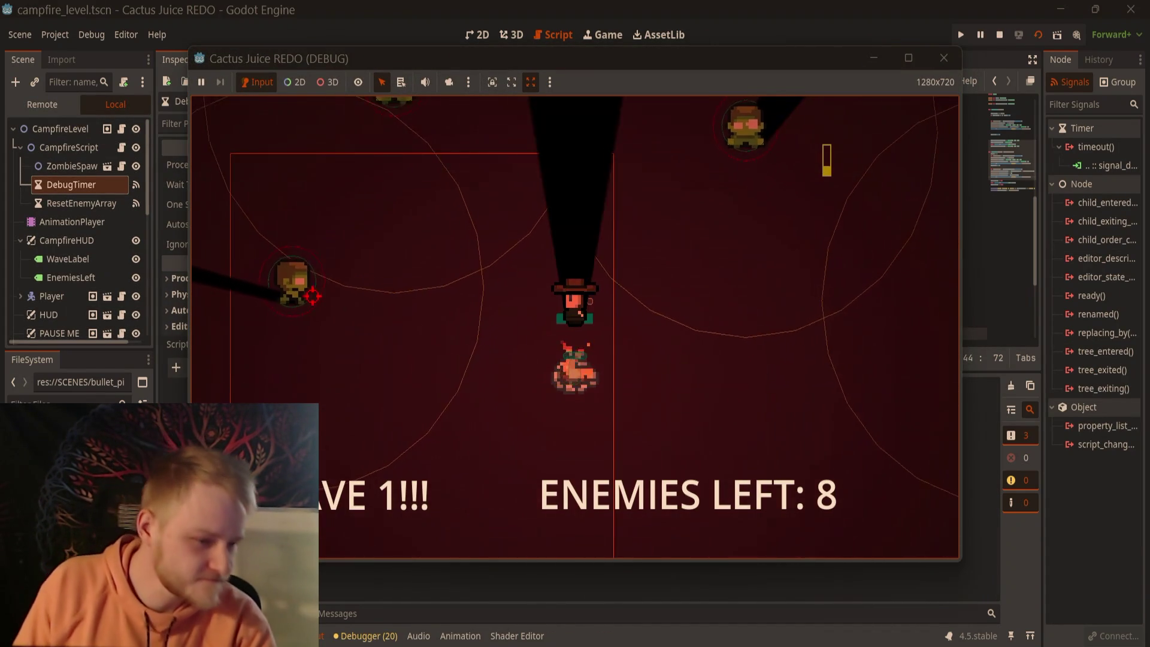
Step: Move the player left toward the zombies to land punches, then close the game window
key(a)
key(a)
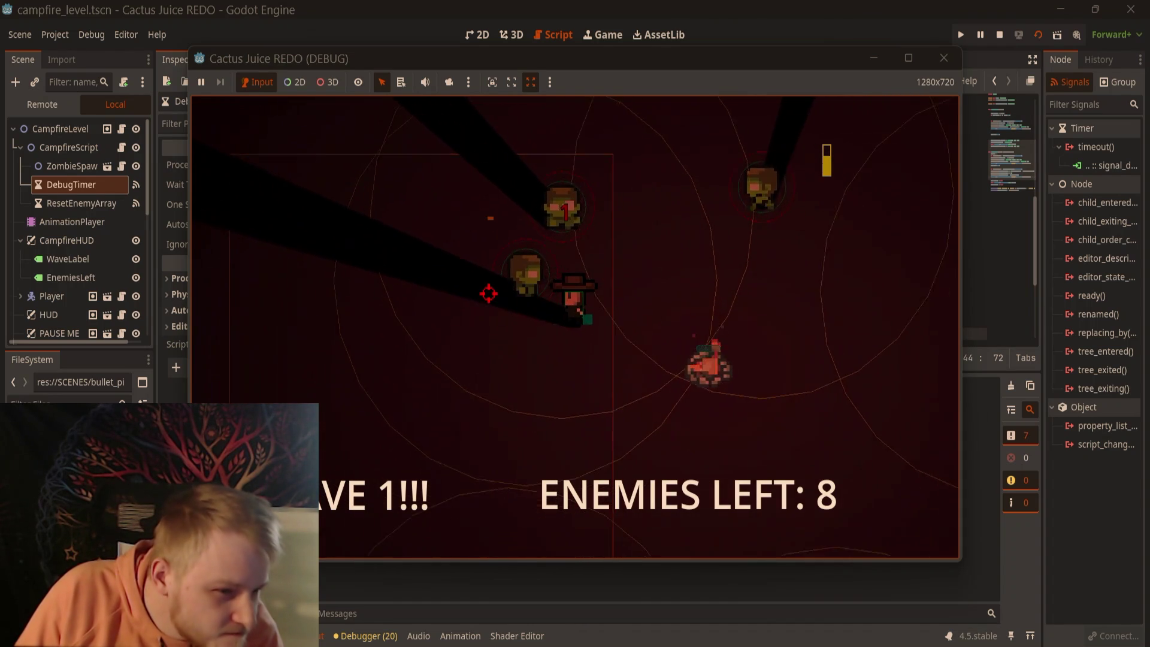
key(a)
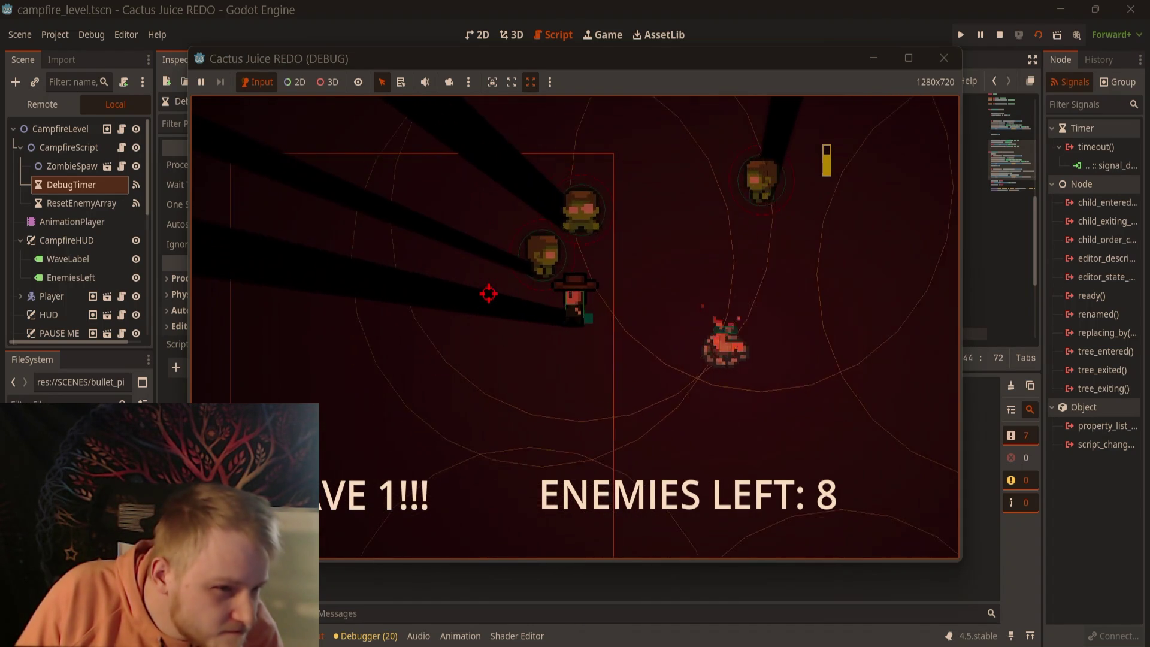
key(a)
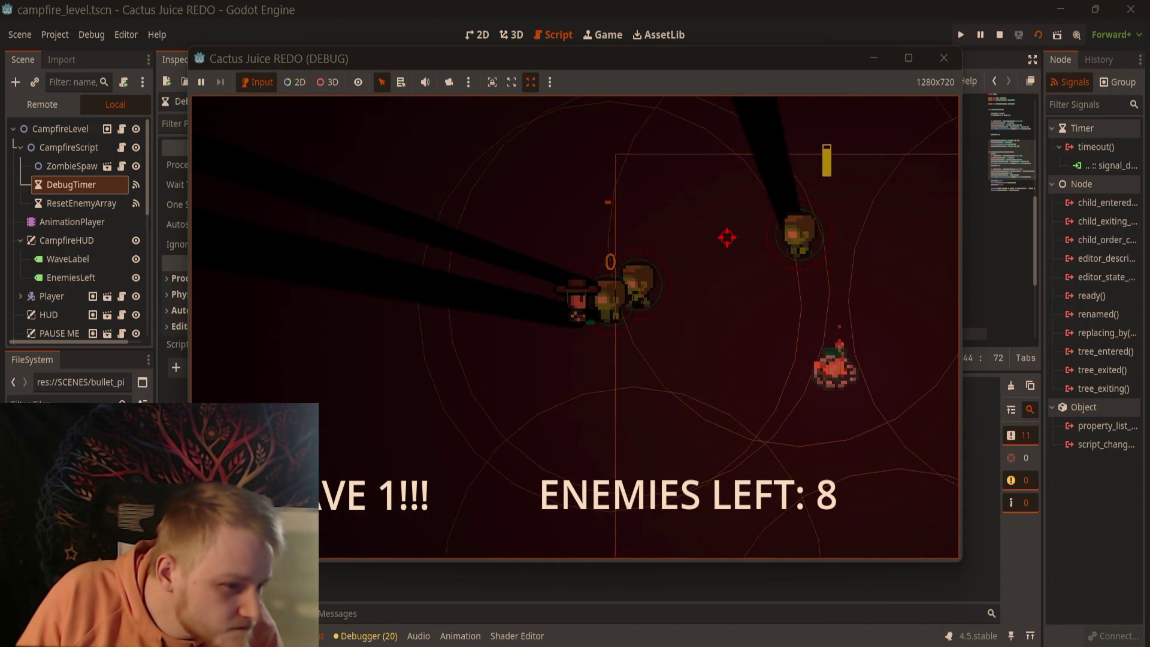
click(942, 60)
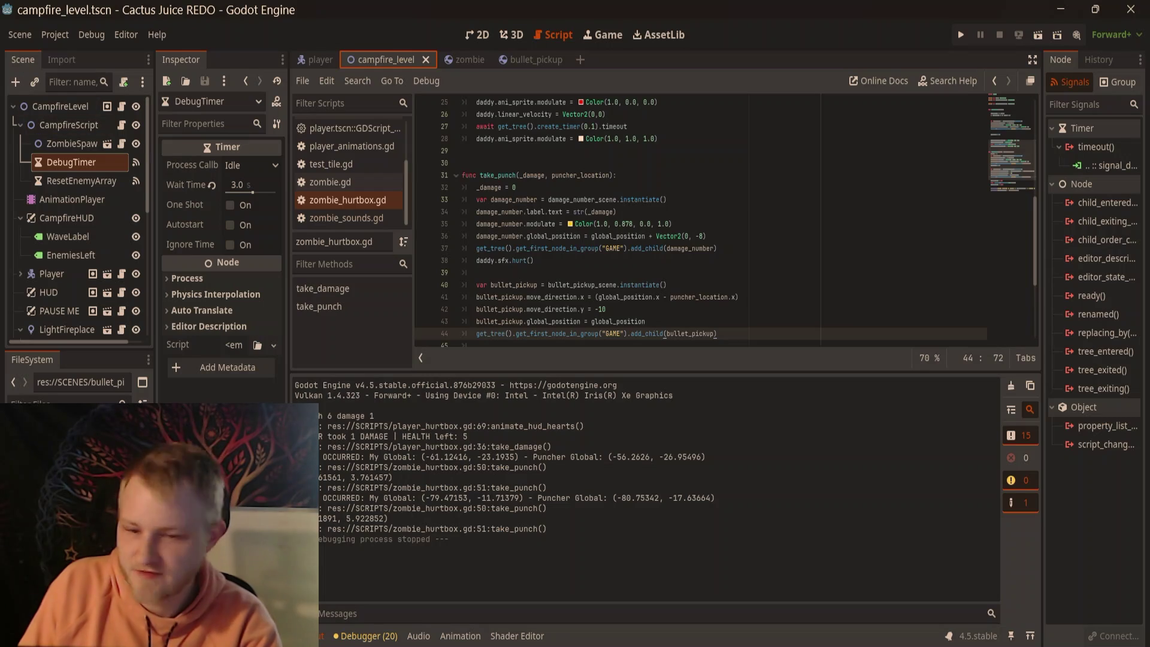
Step: Set the bullet_pickup's Move Speed to 2.0 in the Inspector
click(542, 61)
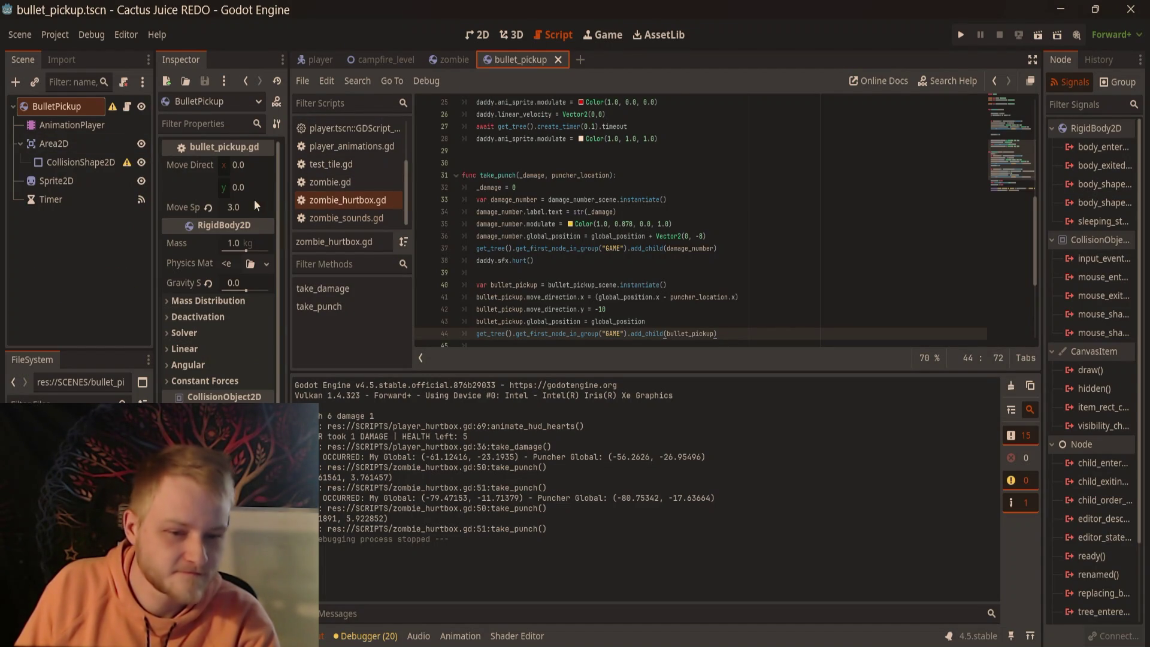
click(241, 207)
key(Return)
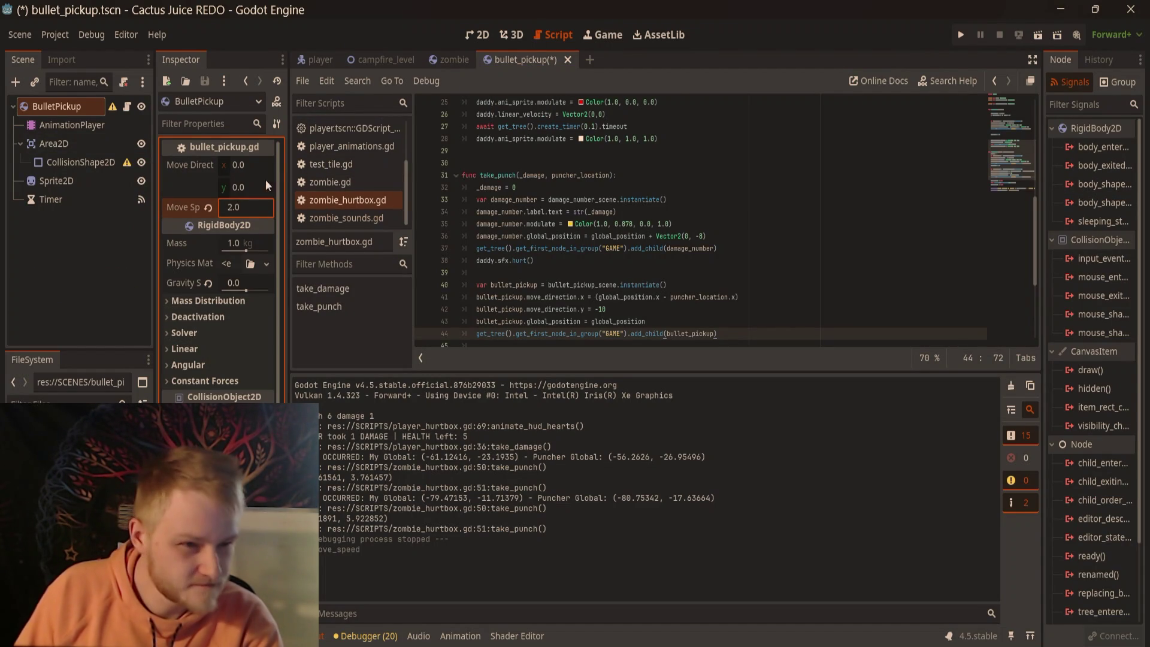
Step: Playtest the campfire_level with F6, walking among the zombies, then stop the game with F8
click(379, 60)
key(F6)
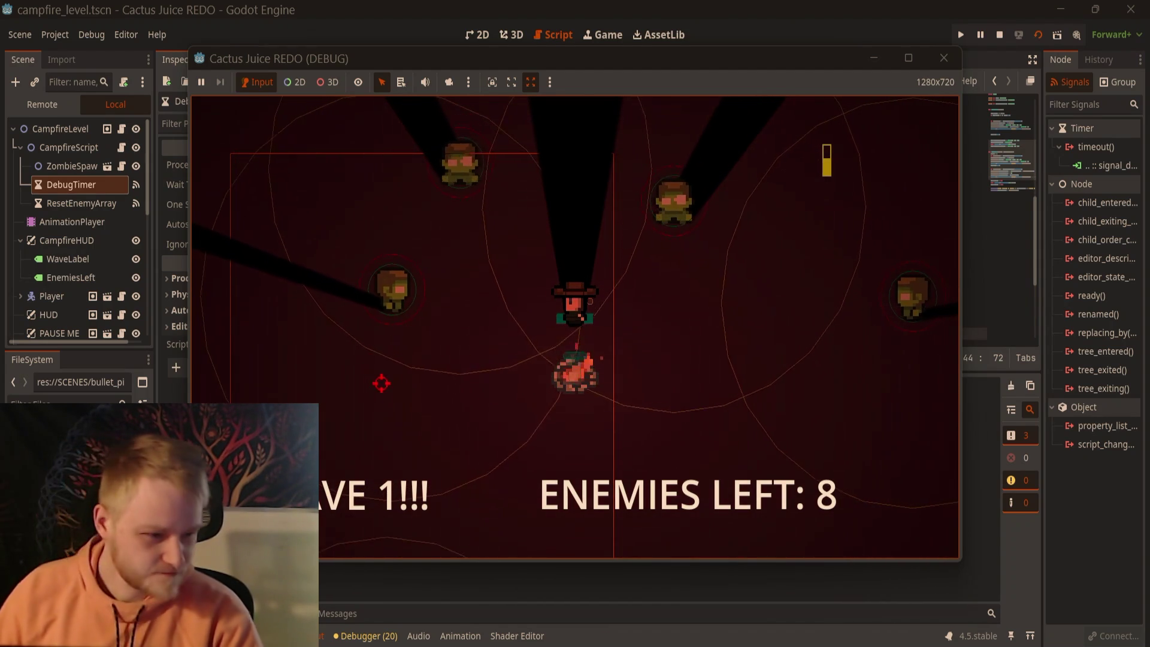
key(d)
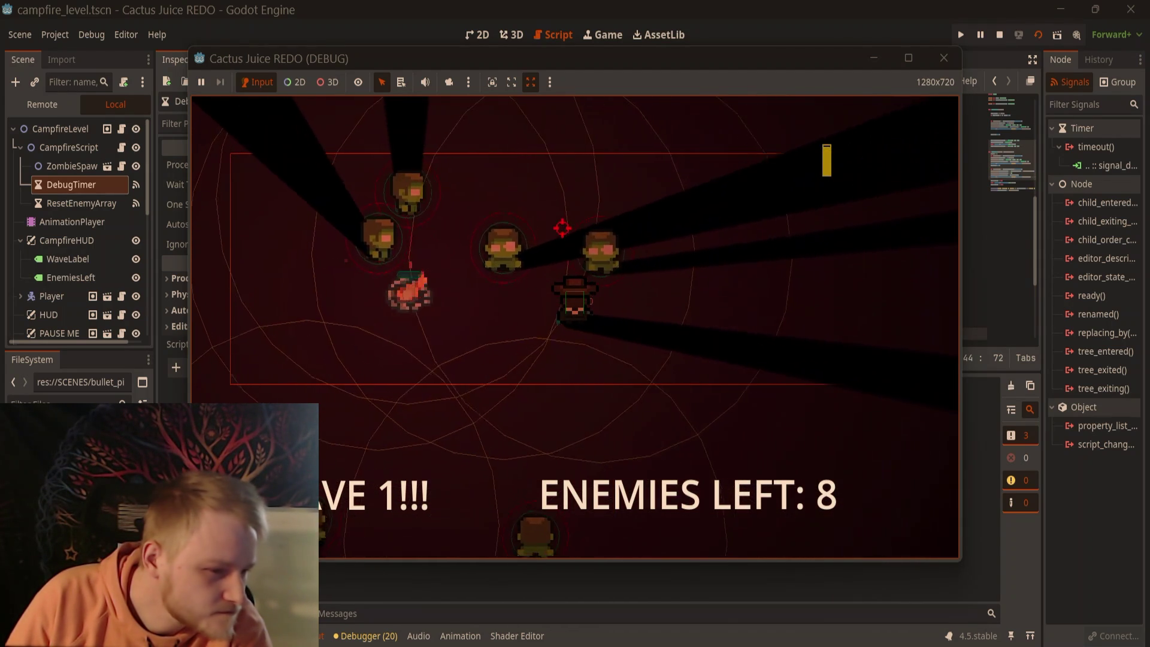
key(d)
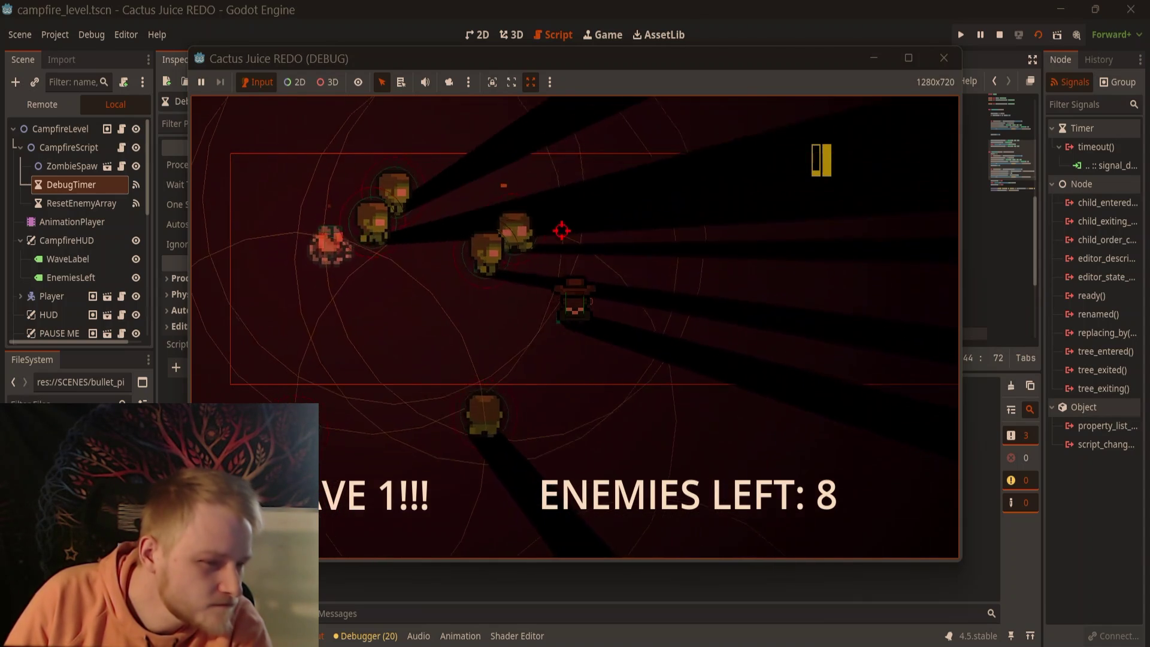
key(d)
key(w)
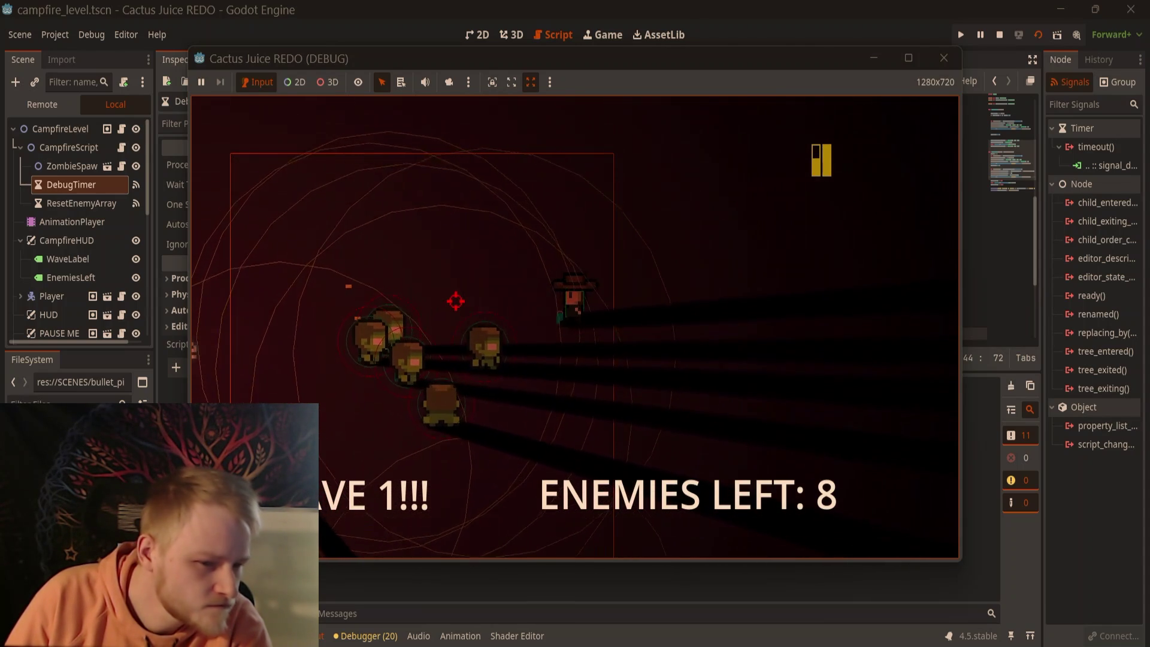
key(s)
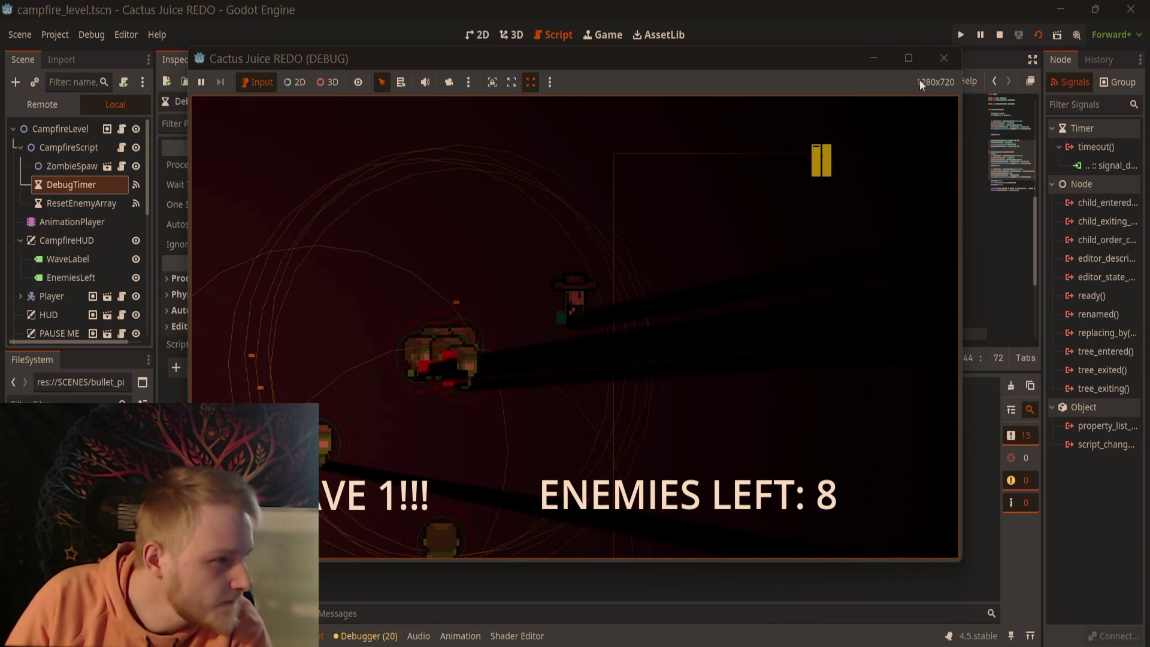
key(F8)
click(639, 286)
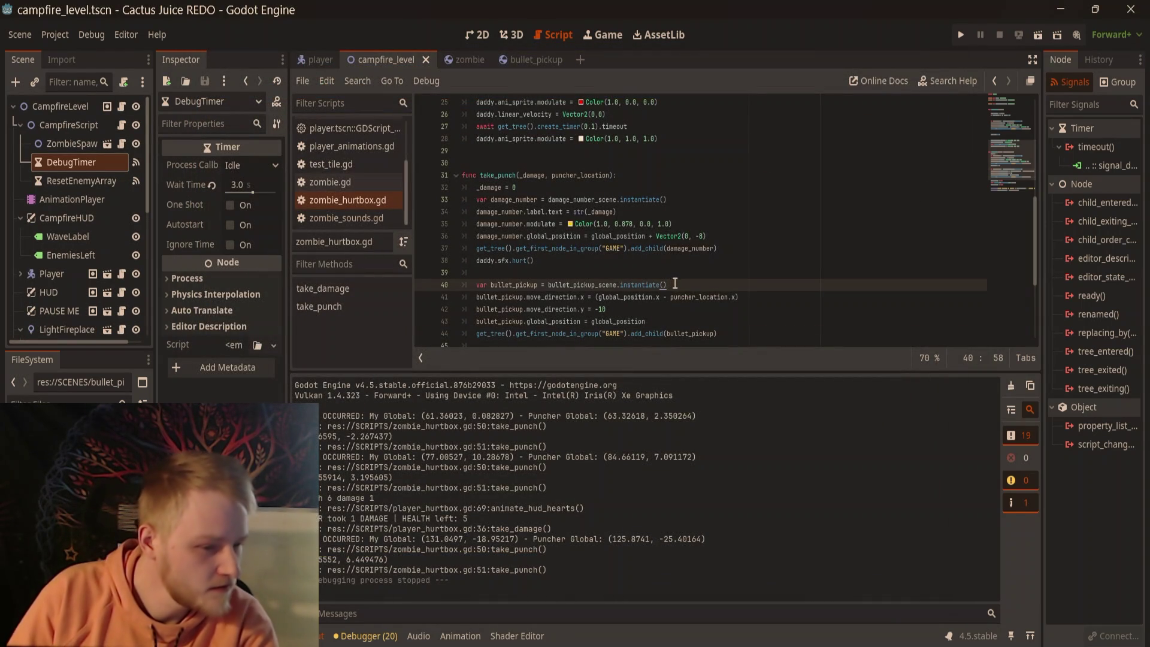
Step: Drop both .x suffixes on line 41, delete the move_direction.y = -10 line, and save zombie_hurtbox.gd
key(Down)
key(Down)
key(Down)
click(628, 307)
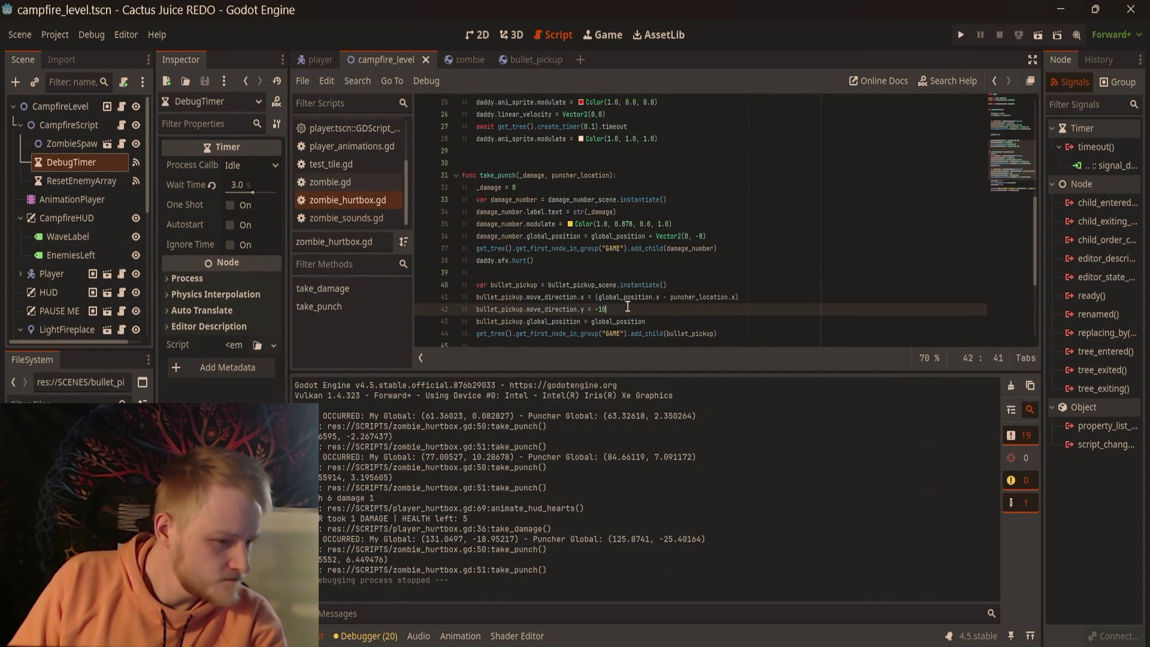
click(659, 298)
key(BackSpace)
key(BackSpace)
key(BackSpace)
key(BackSpace)
click(585, 298)
key(BackSpace)
key(BackSpace)
drag(606, 309, 440, 303)
key(Delete)
key(BackSpace)
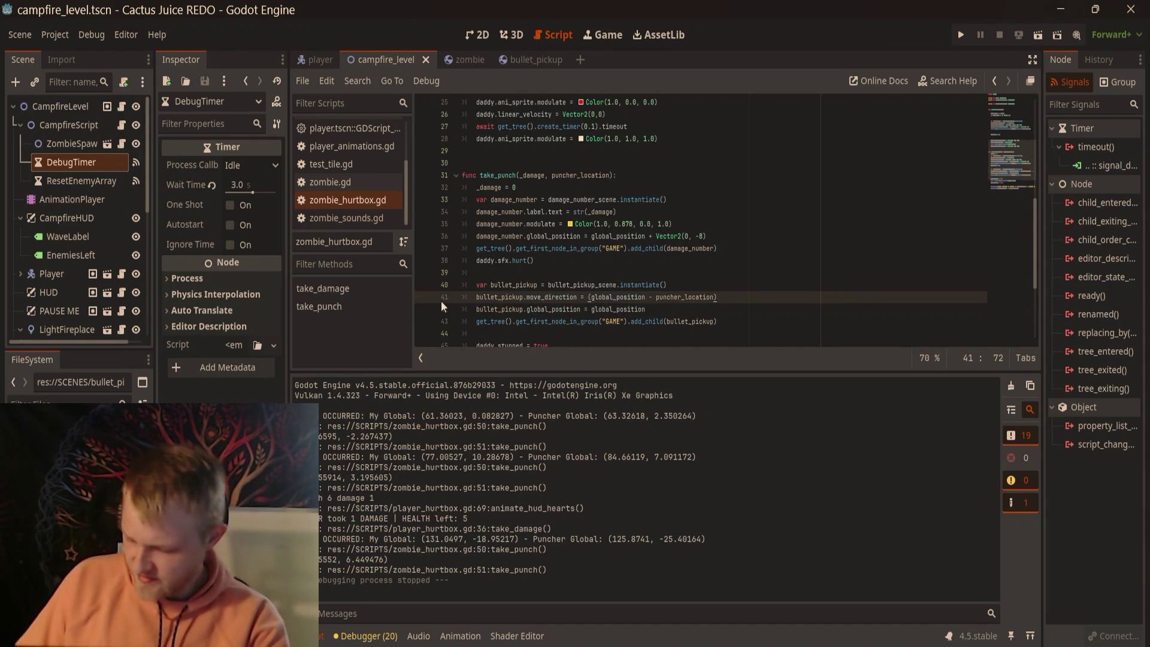
click(815, 270)
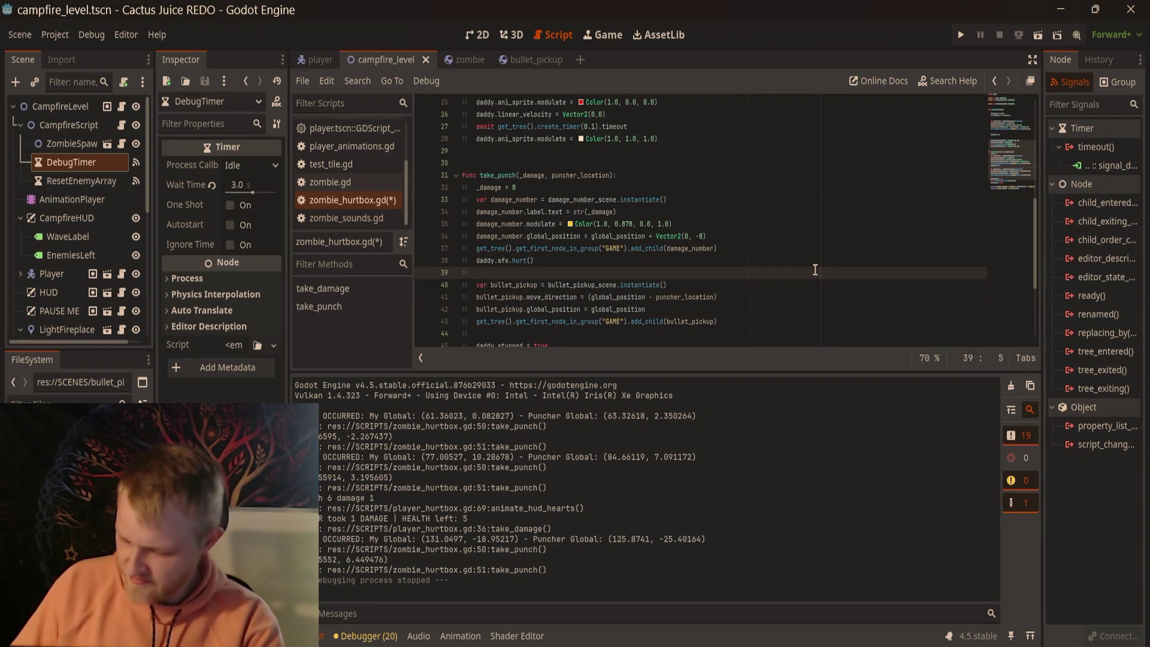
key(ctrl+s)
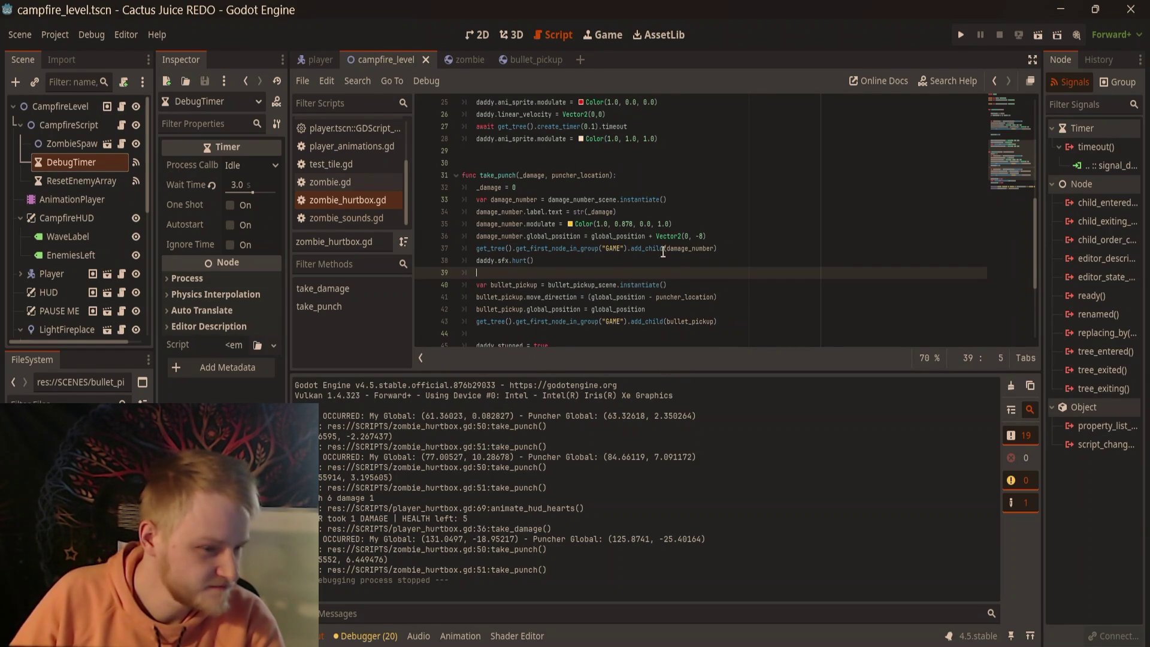
scroll(576, 307, down, 1)
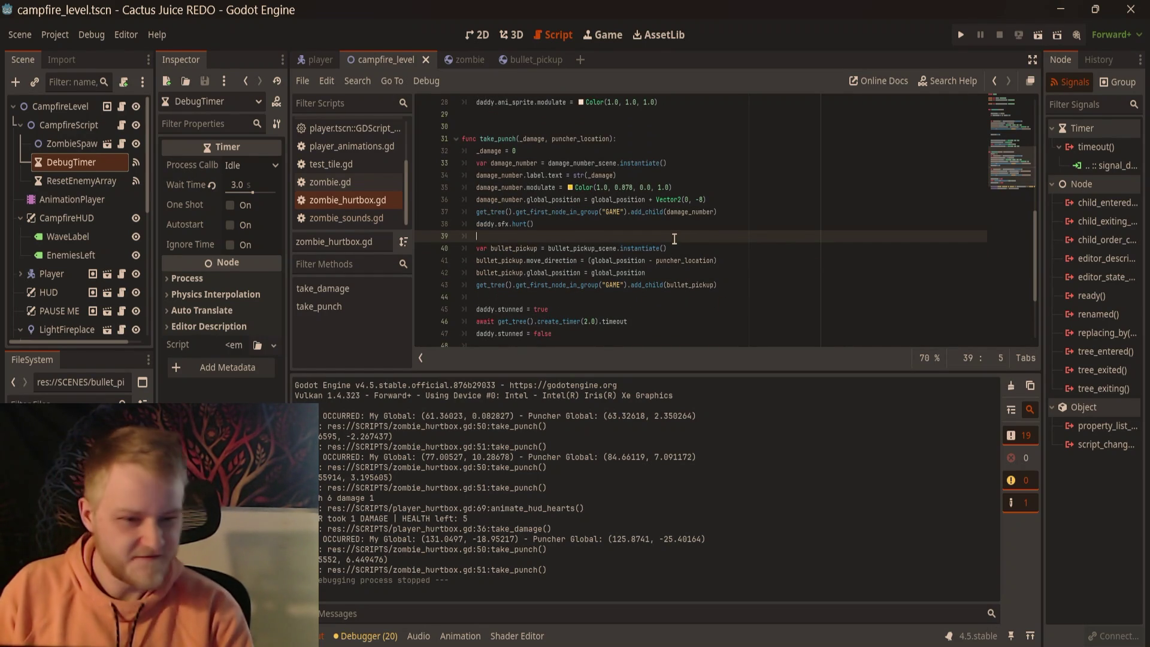
key(F5)
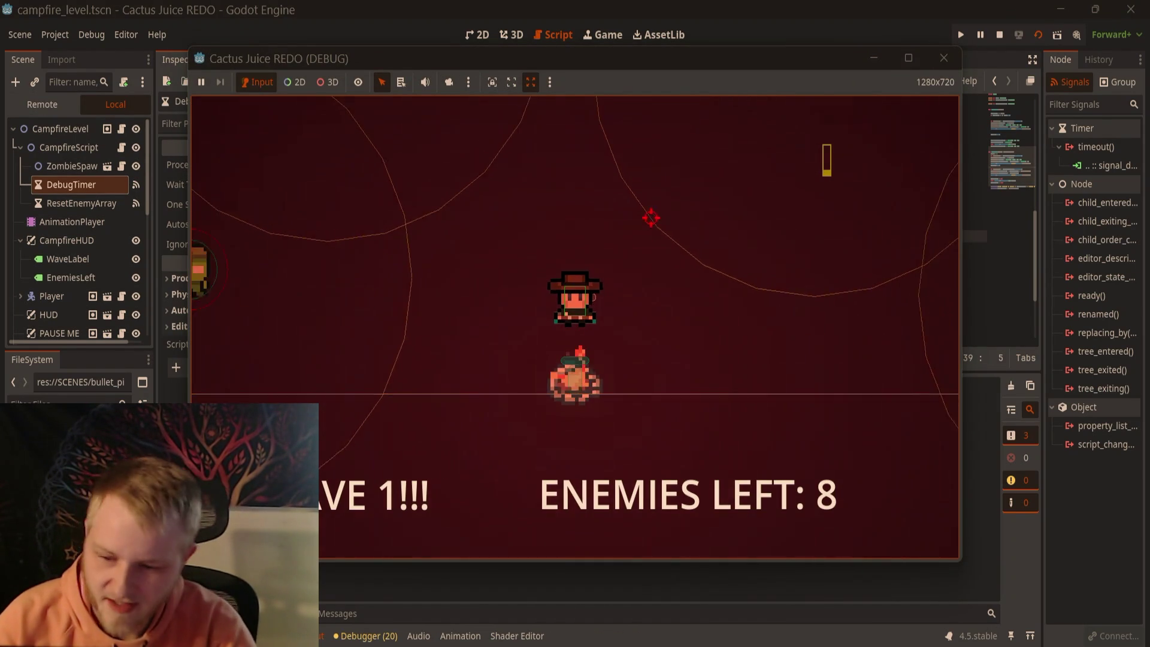
key(a)
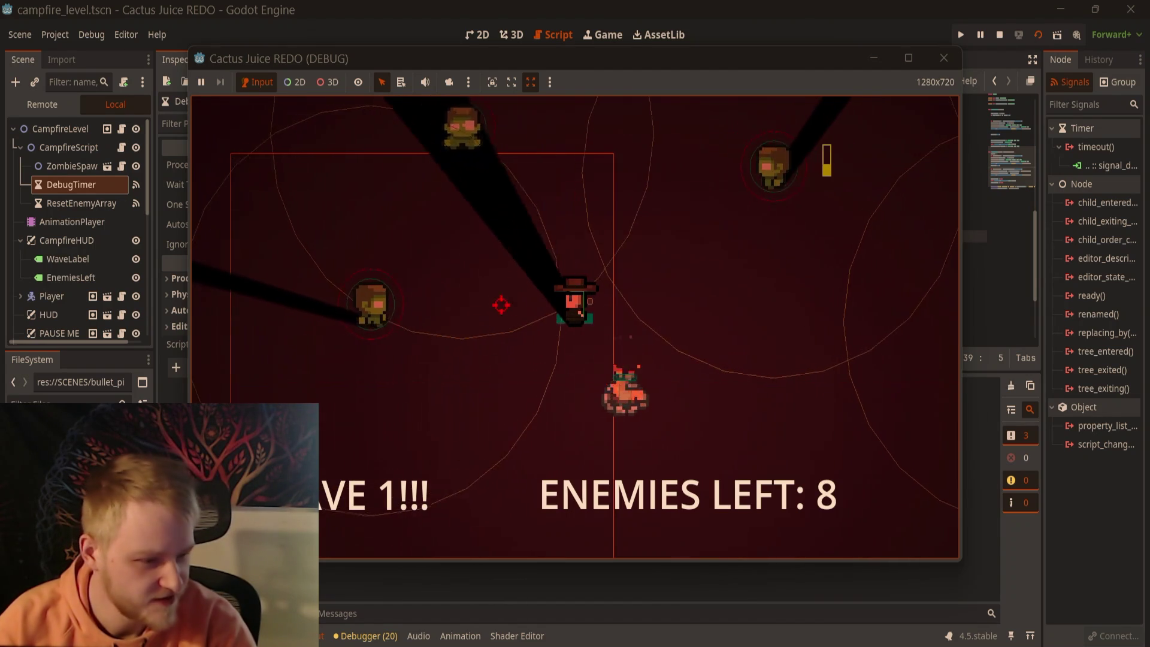
key(s)
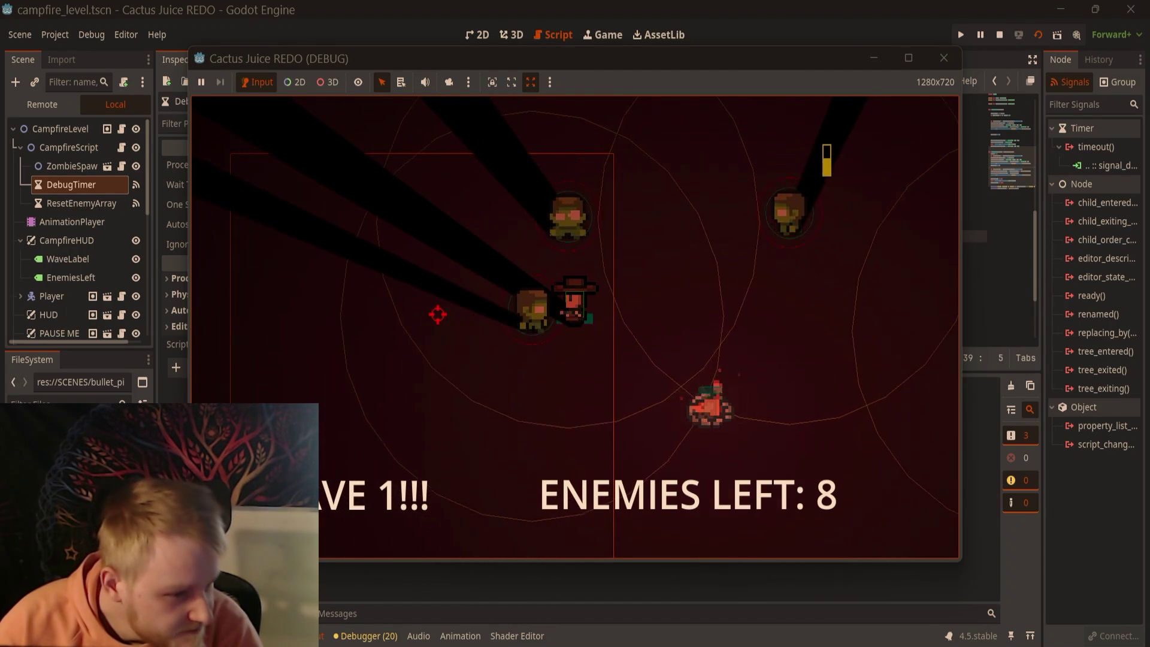
key(a)
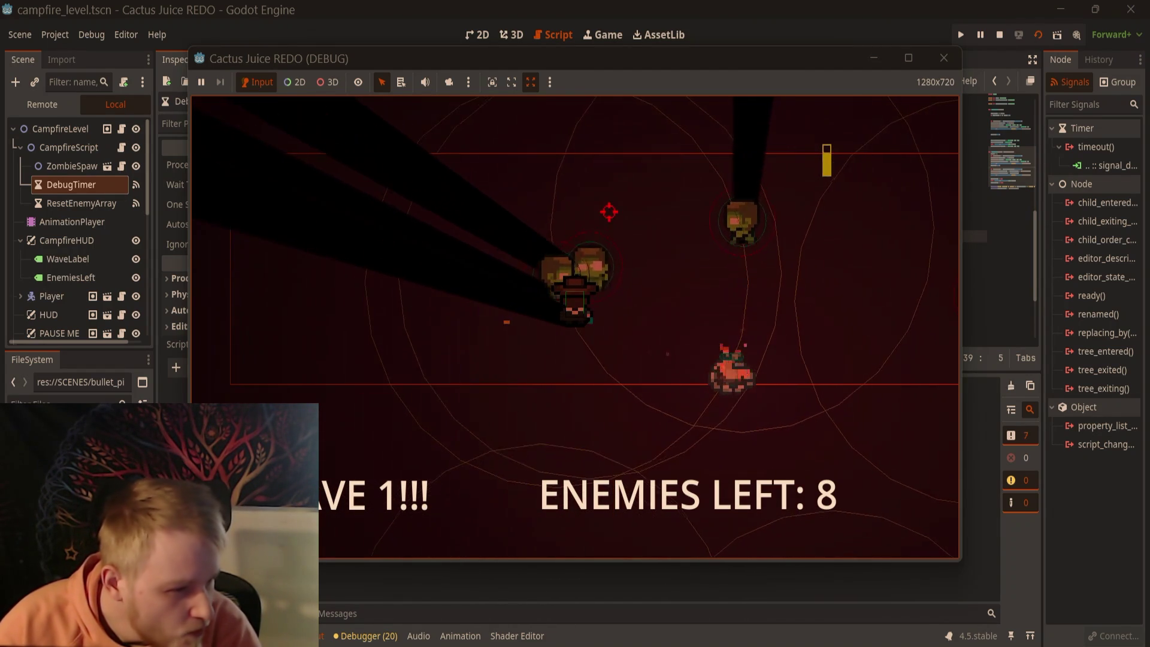
key(s)
key(a)
key(s)
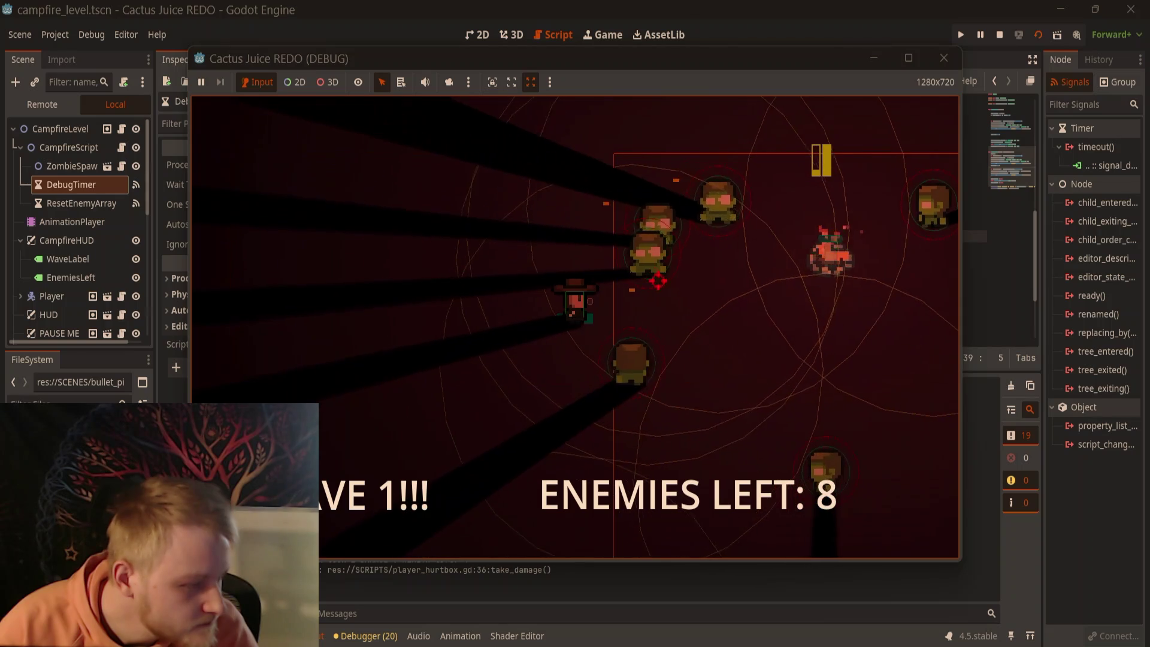
click(949, 66)
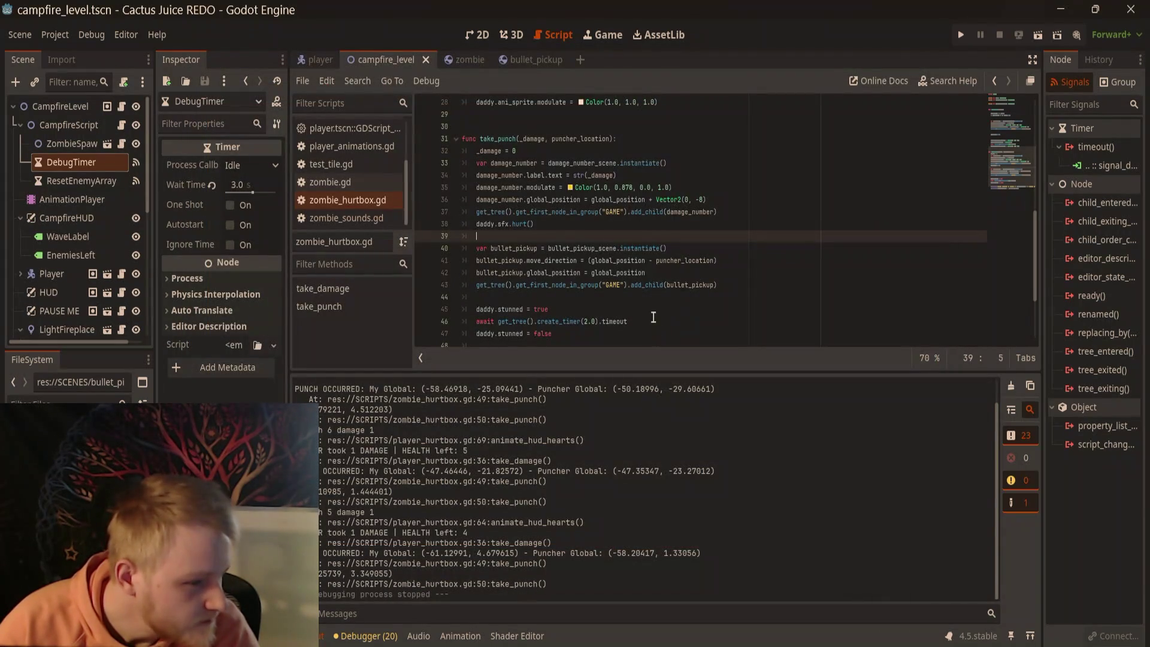
Step: Undo the last two edits and duplicate line 41 onto a new line 42
click(720, 261)
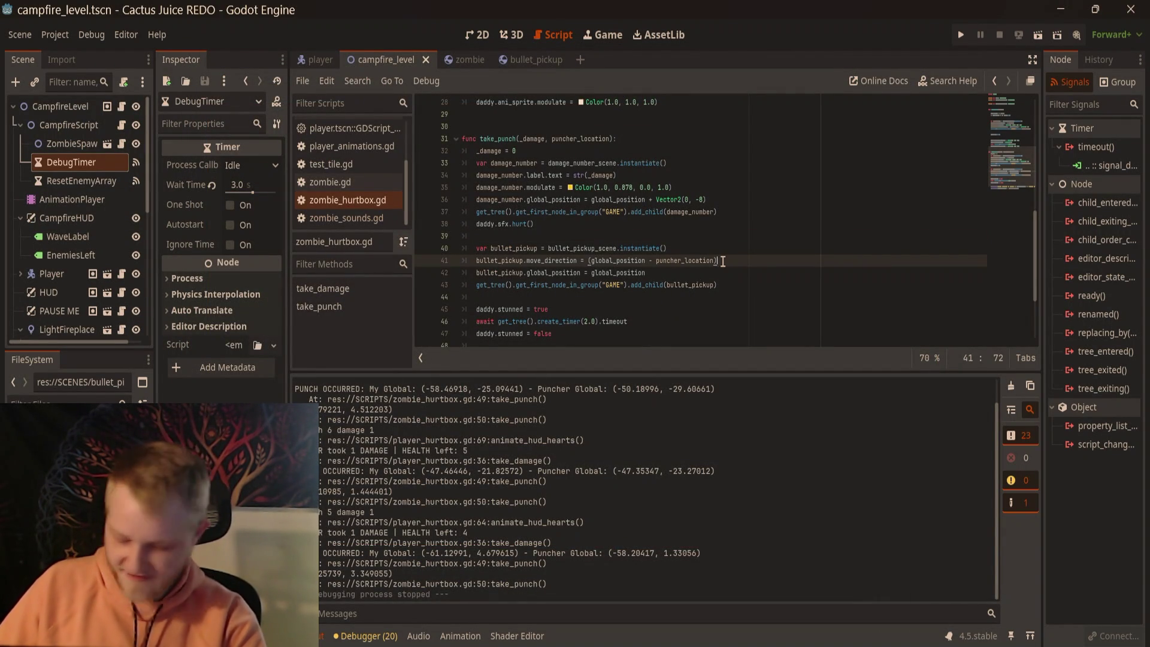
key(ctrl+z)
key(ctrl+z)
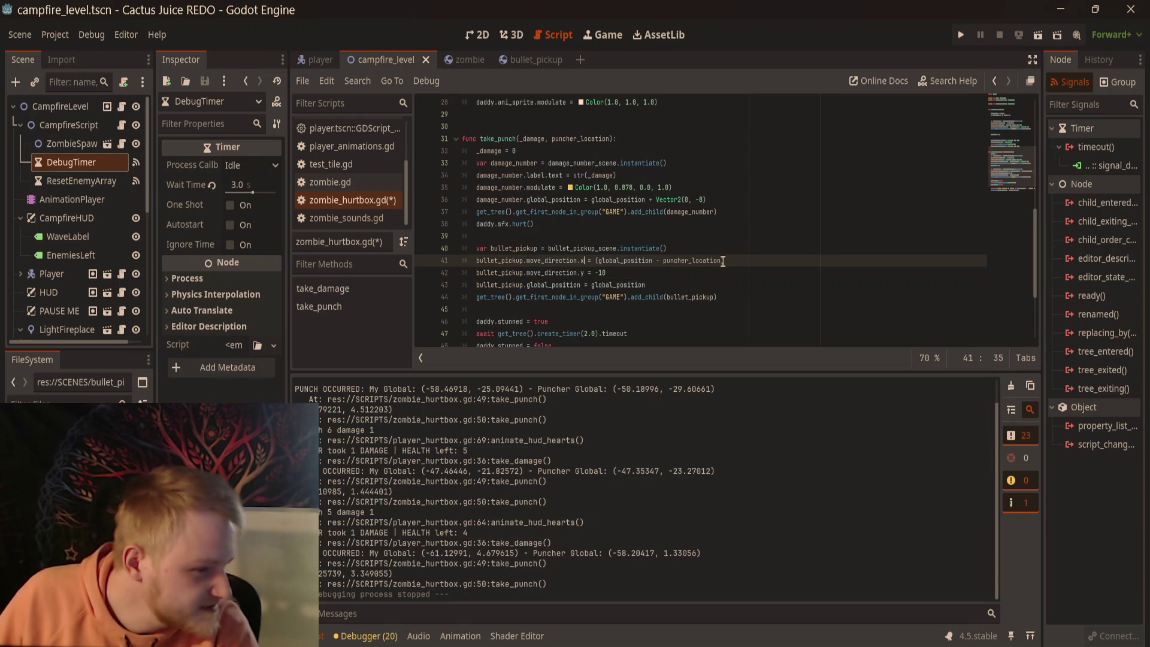
key(ctrl+z)
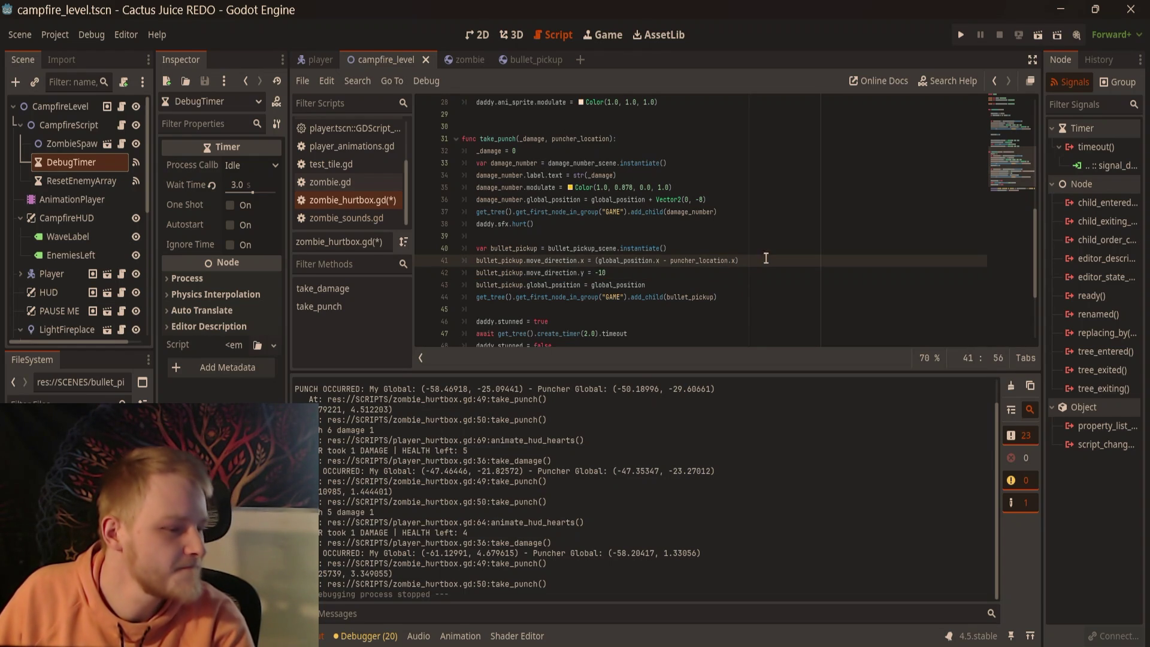
click(766, 258)
shift+click(477, 262)
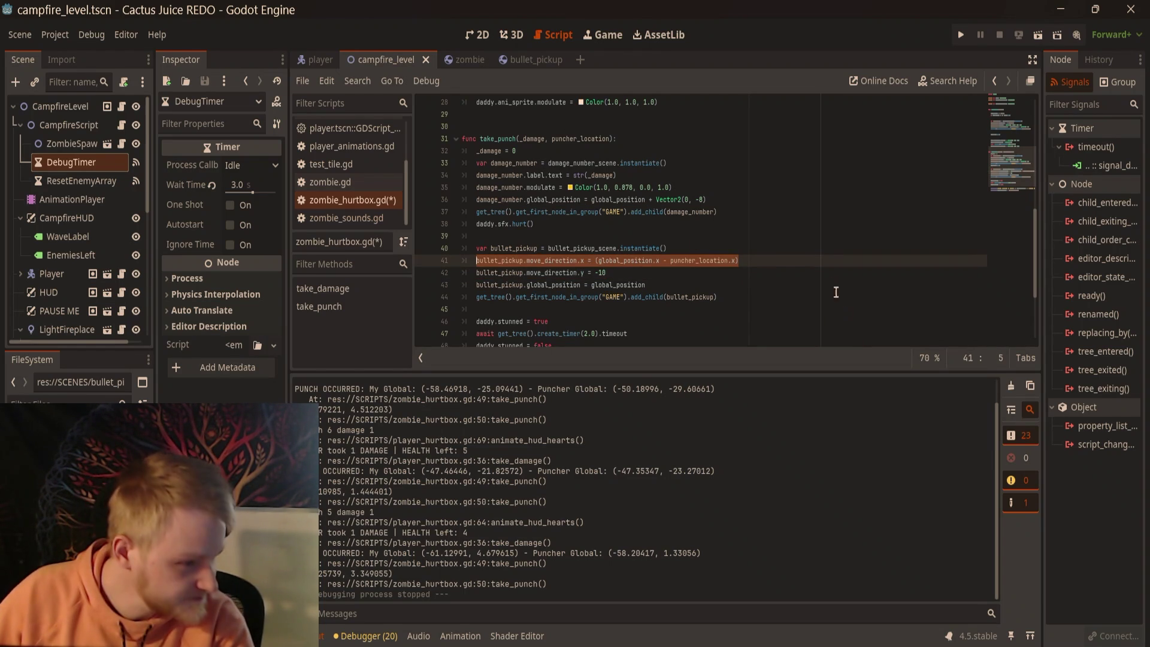
key(End)
key(Return)
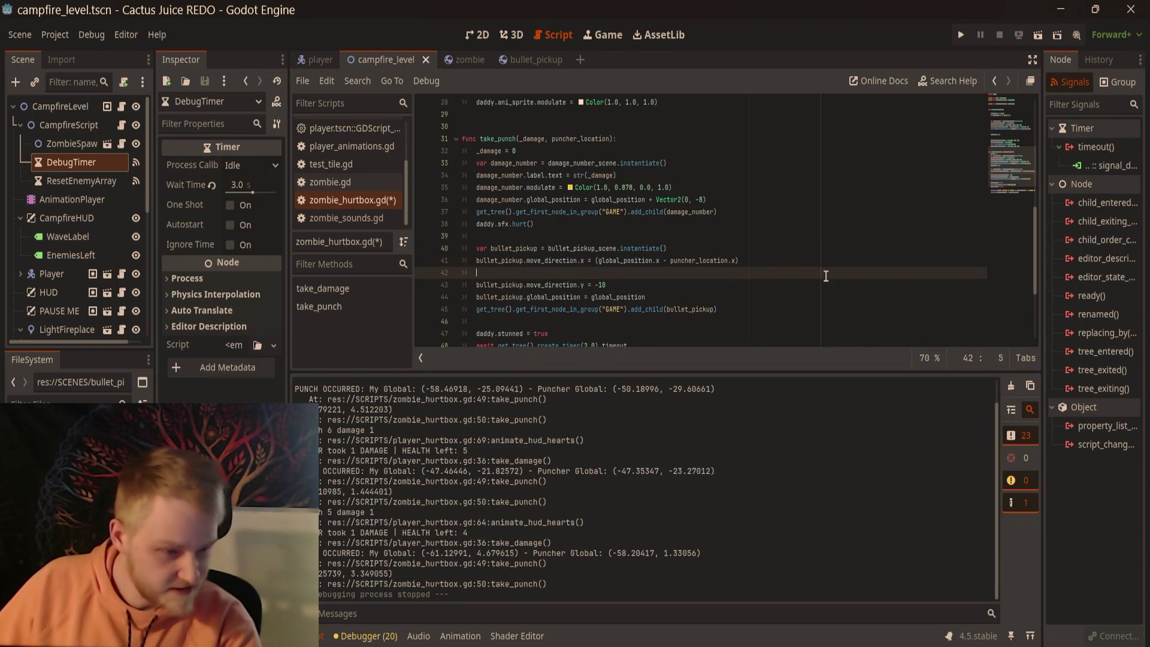
text(bullet_pickup.move_direction.x = (global_position.x - puncher_location.x))
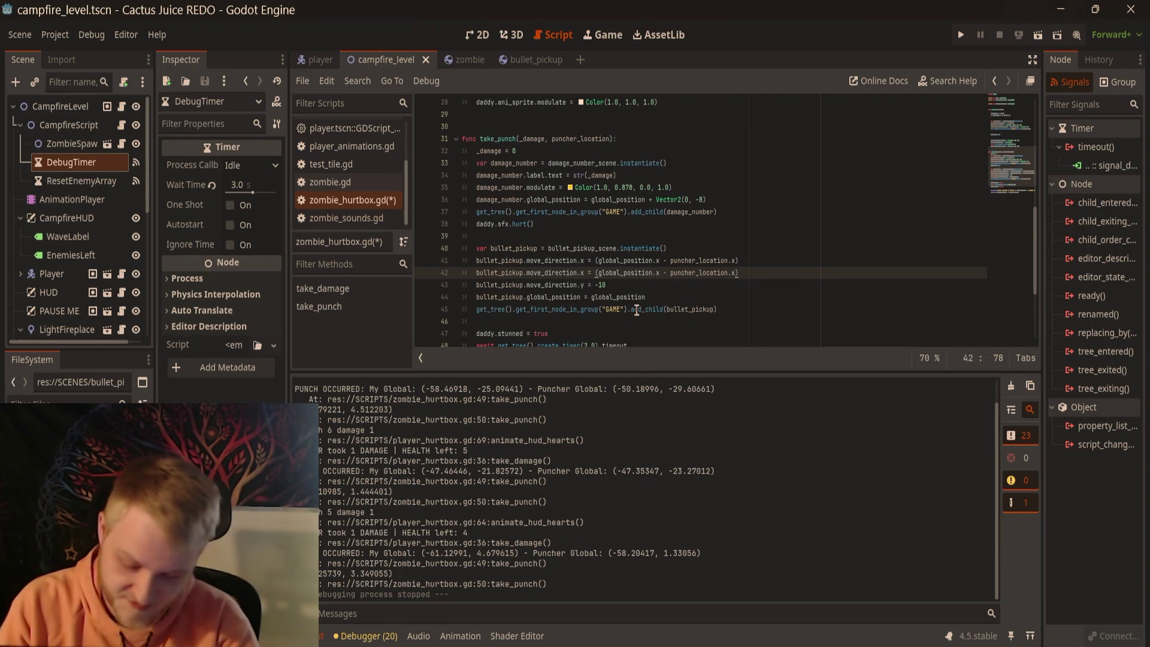
Step: Turn line 42 into move_direction.y = global_position.y + puncher_location.y
double_click(583, 273)
text(y)
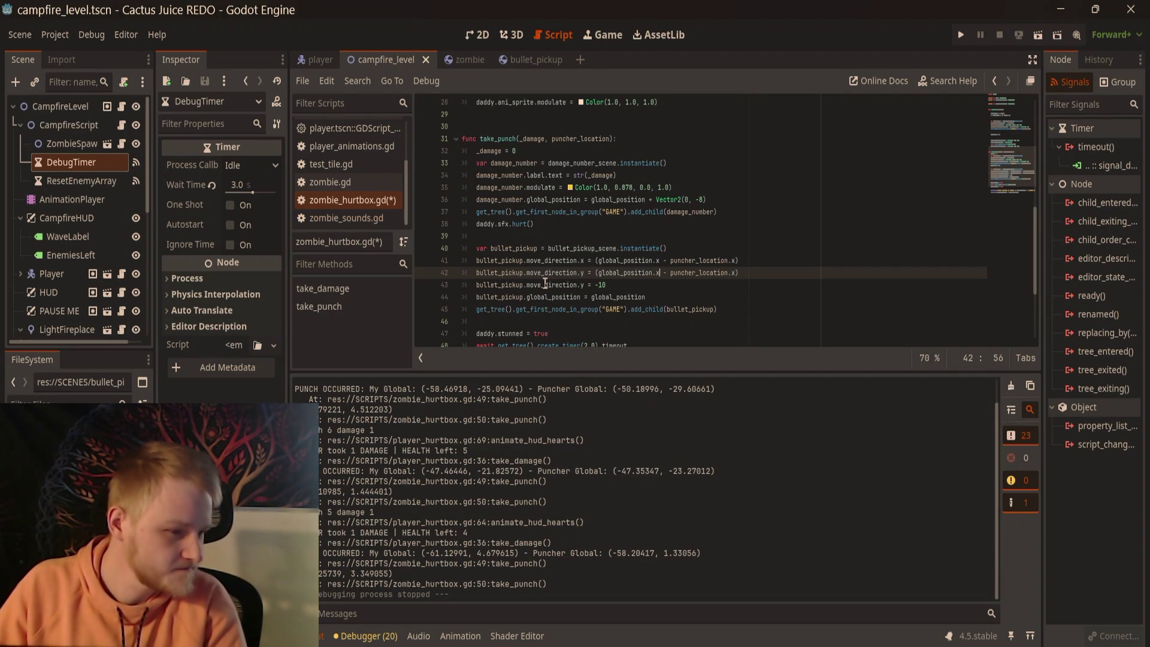
key(Delete)
text(y)
key(Right)
key(Delete)
text(+)
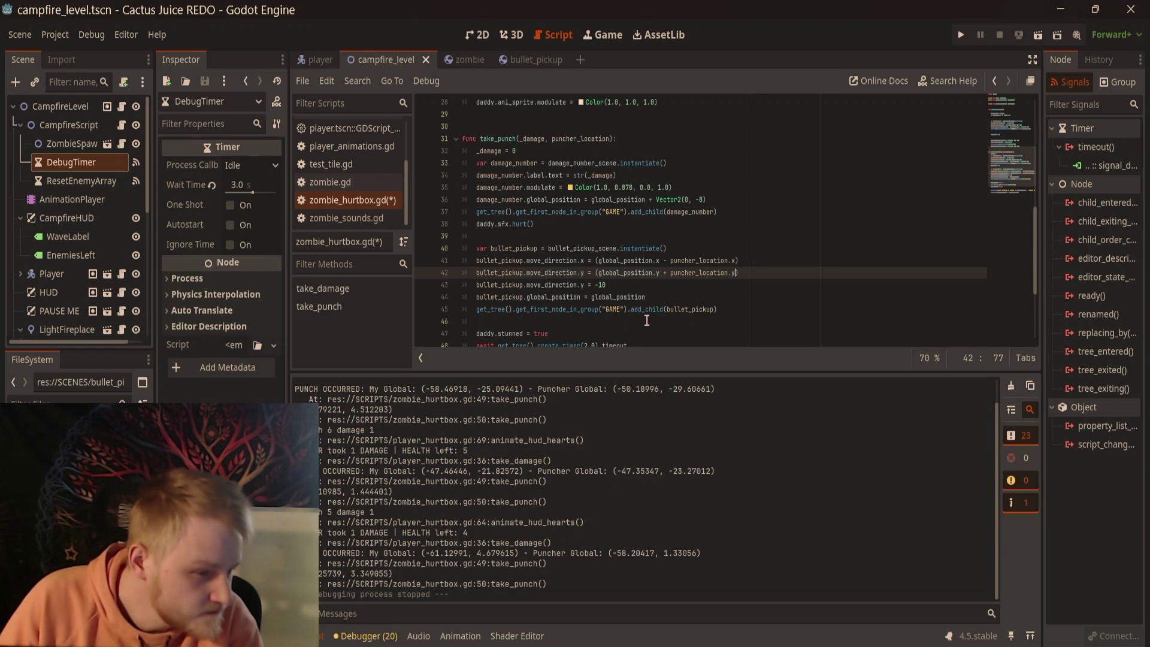
Step: Delete the fixed move_direction.y = -10 line and run the scene with F6
key(End)
key(shift+Down)
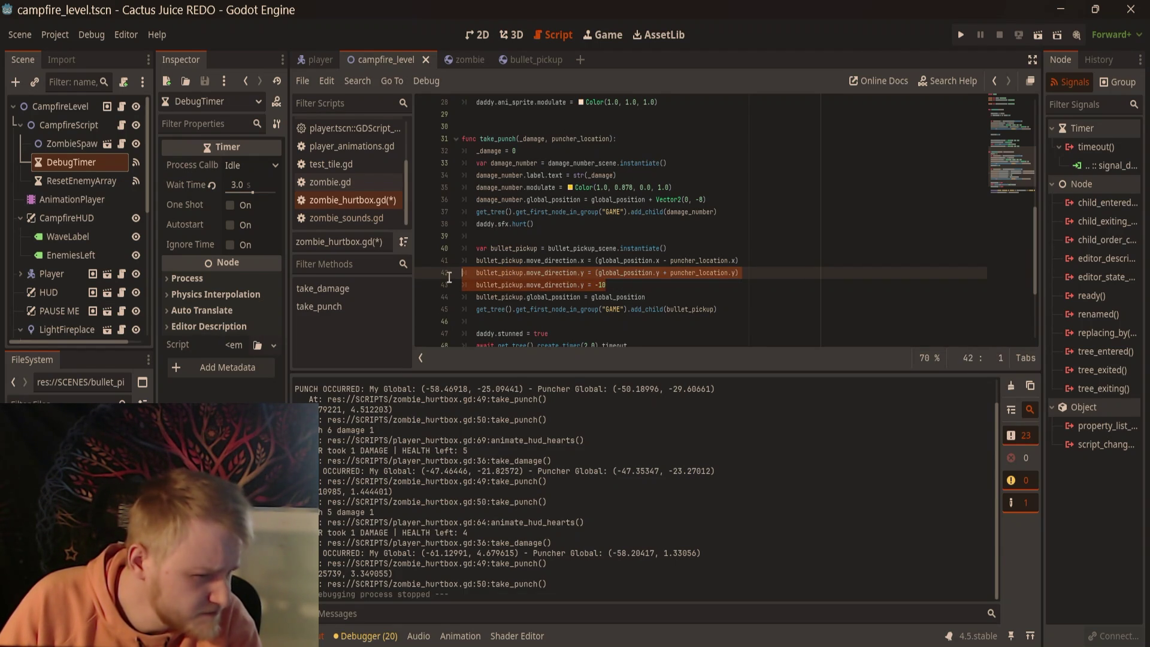
key(BackSpace)
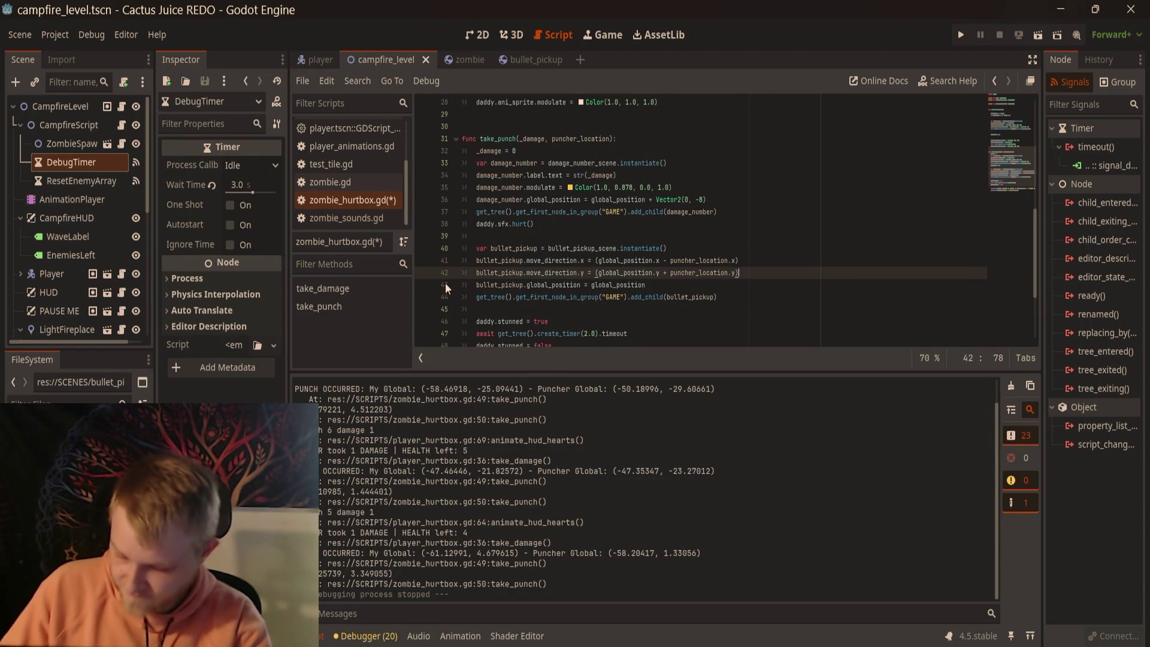
key(F6)
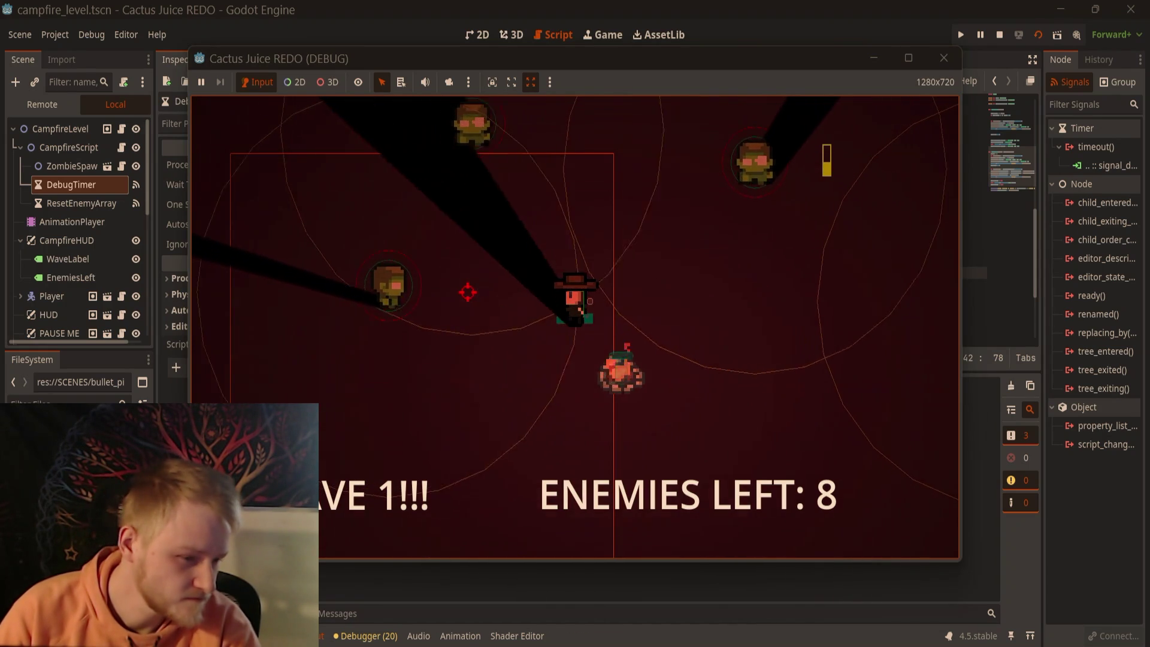
Step: Walk the player around the arena with WASD, then close the game window to stop debugging
key(a)
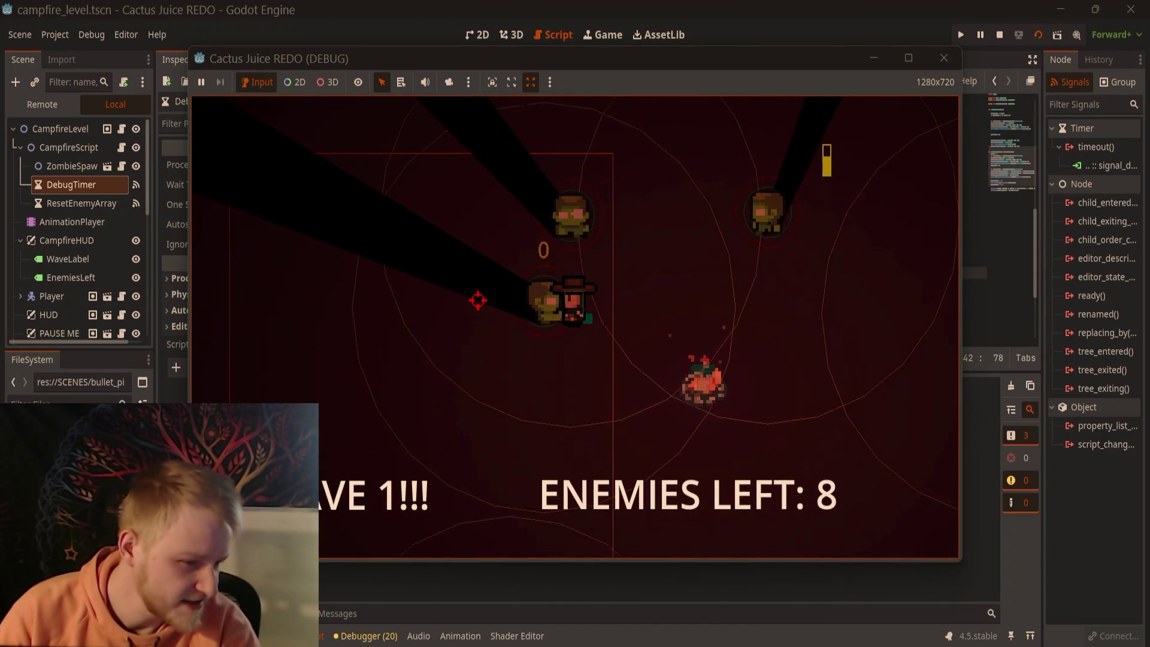
key(s)
key(a)
key(w)
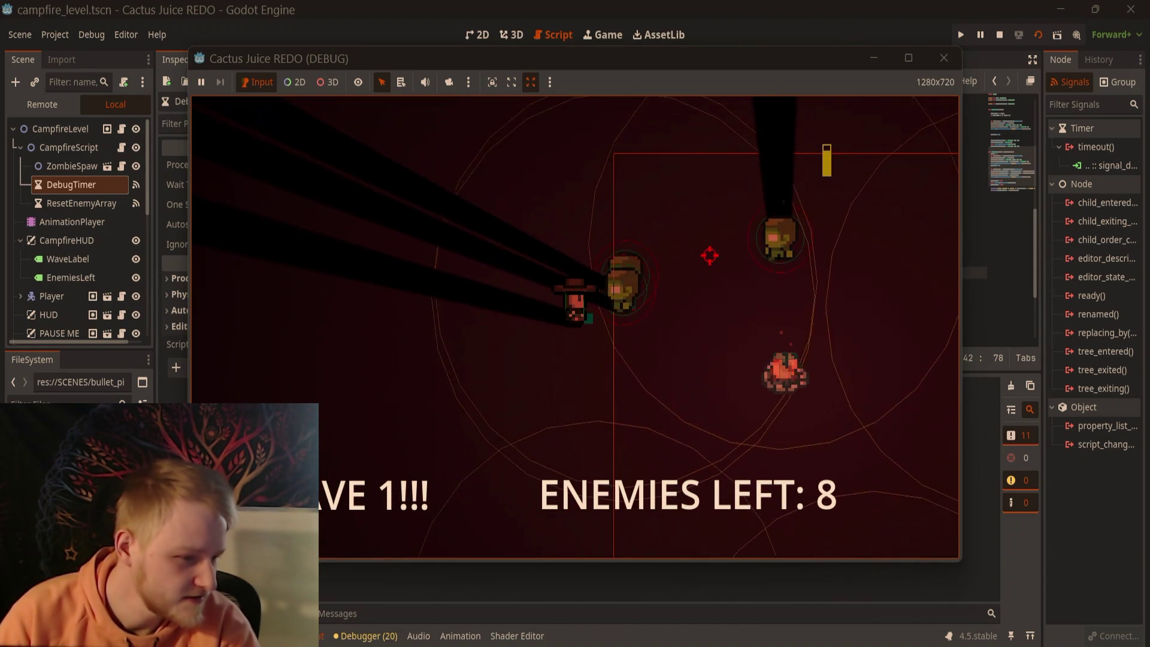
key(a)
key(w)
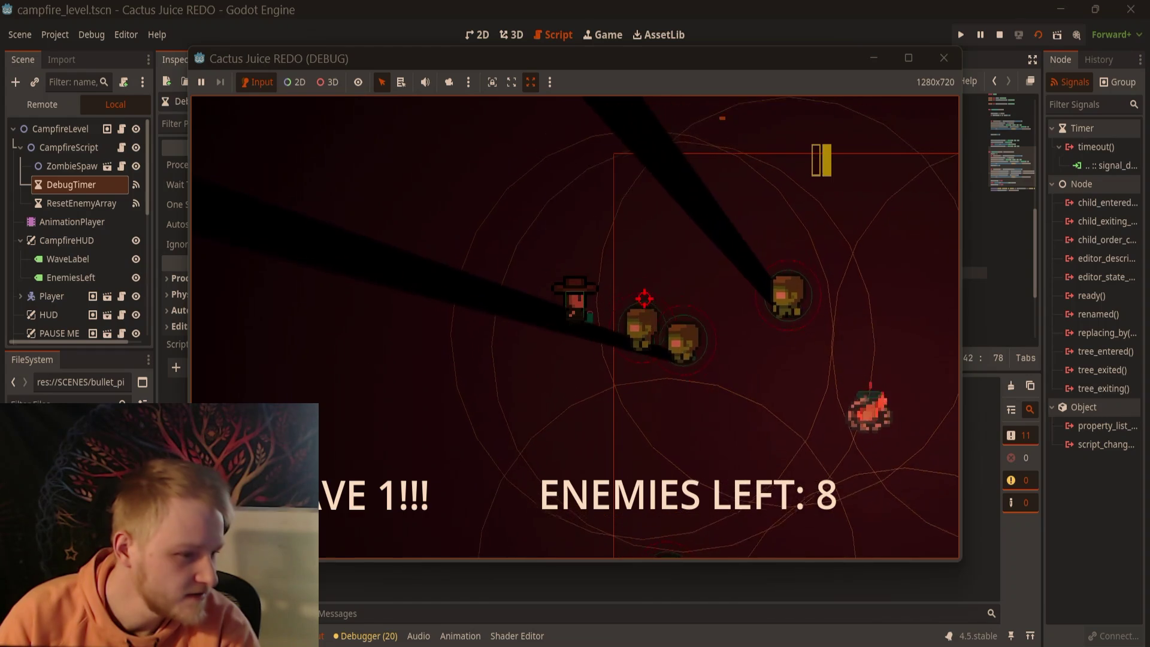
key(a)
key(w)
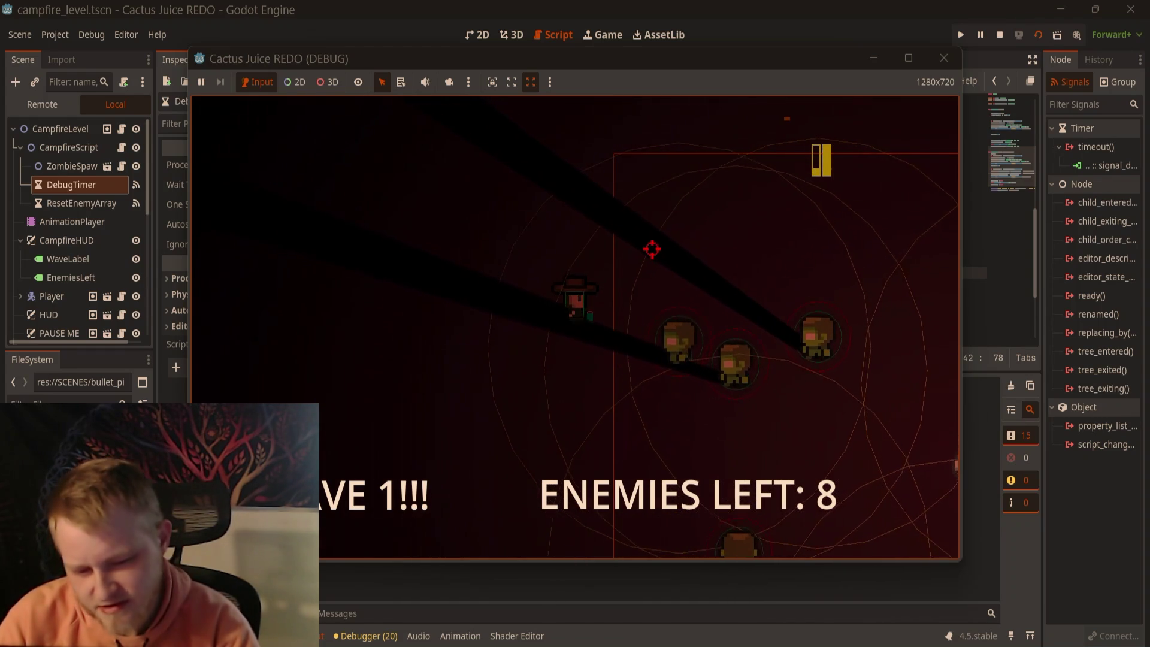
key(s)
key(a)
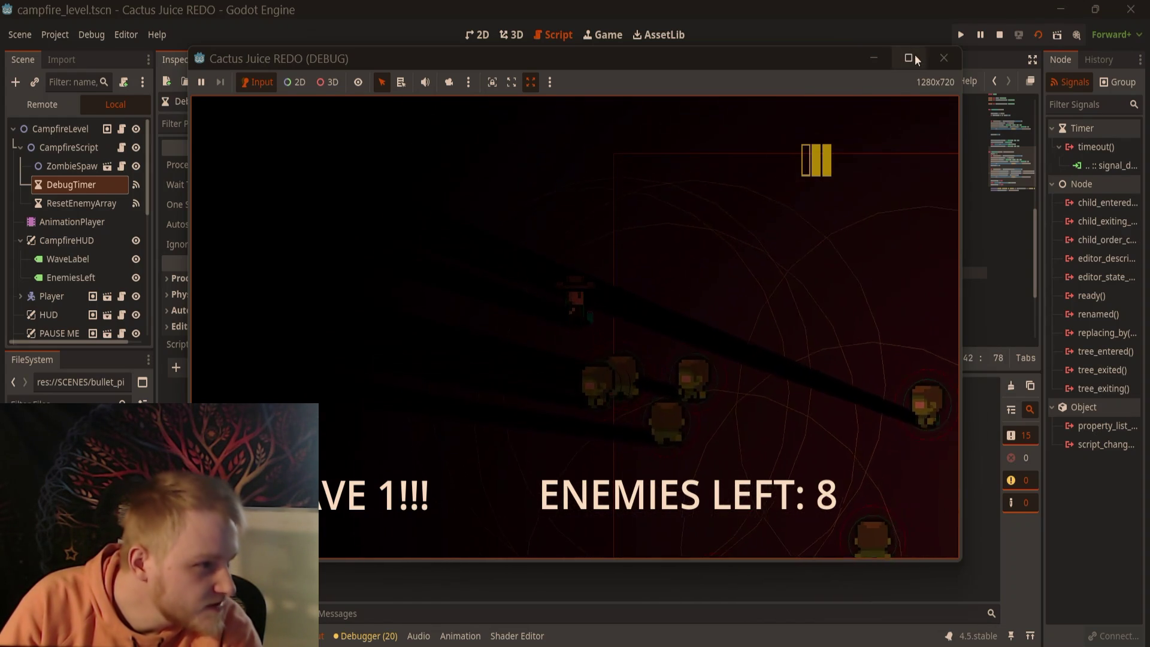
click(945, 58)
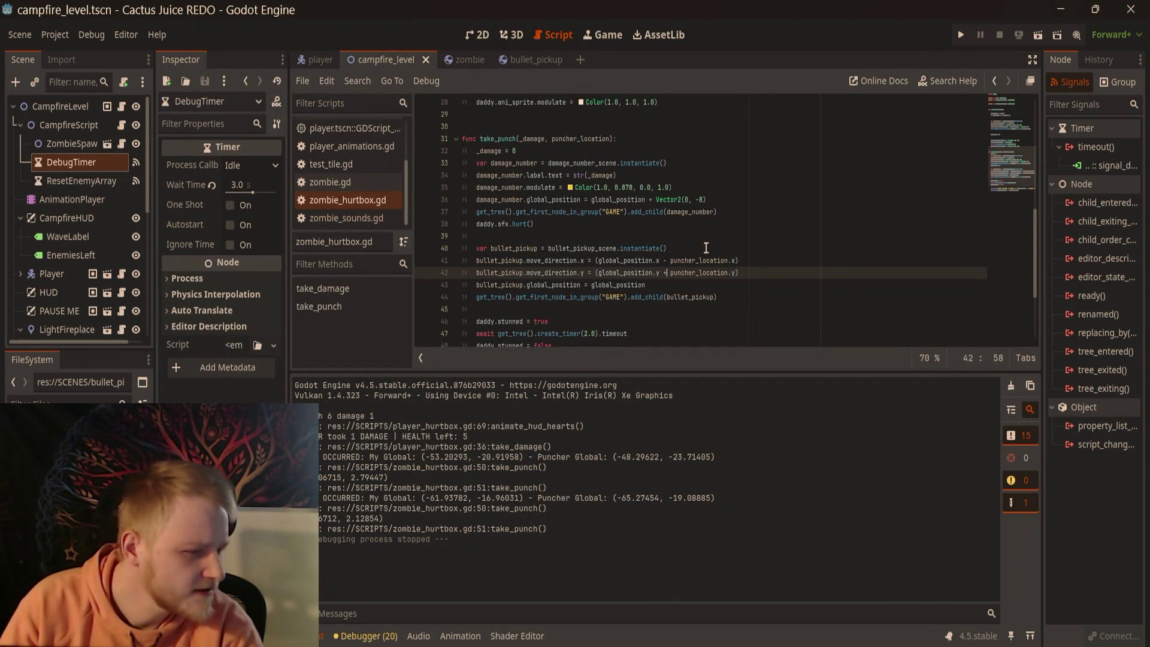
scroll(323, 185, up, 3)
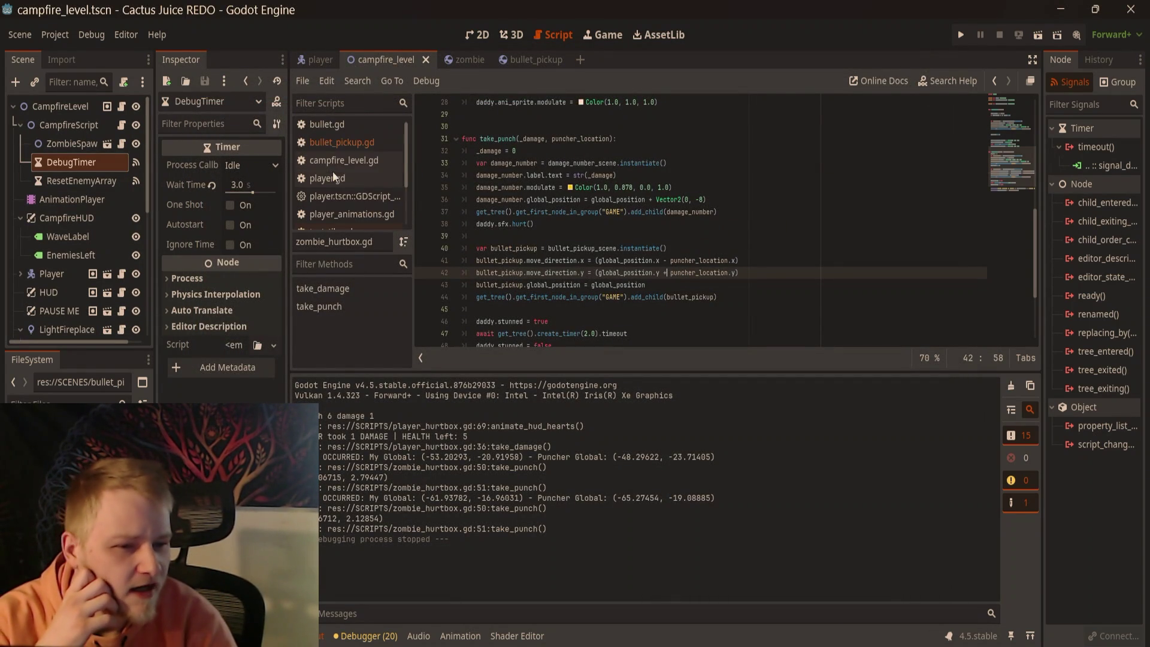
click(344, 146)
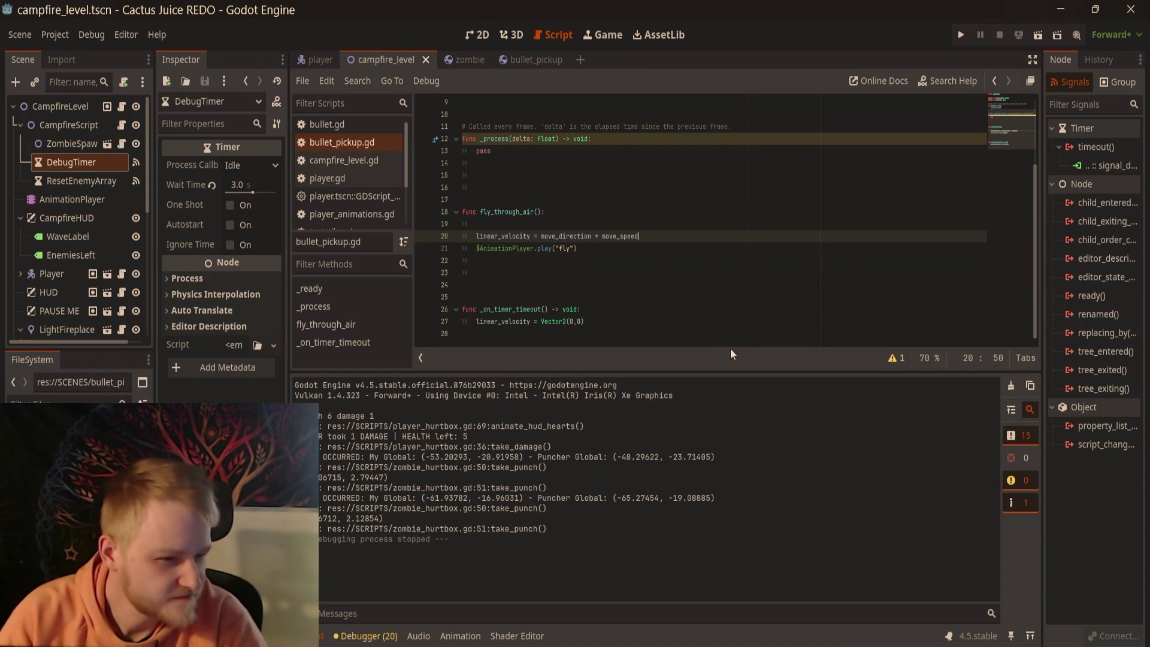
scroll(734, 341, up, 3)
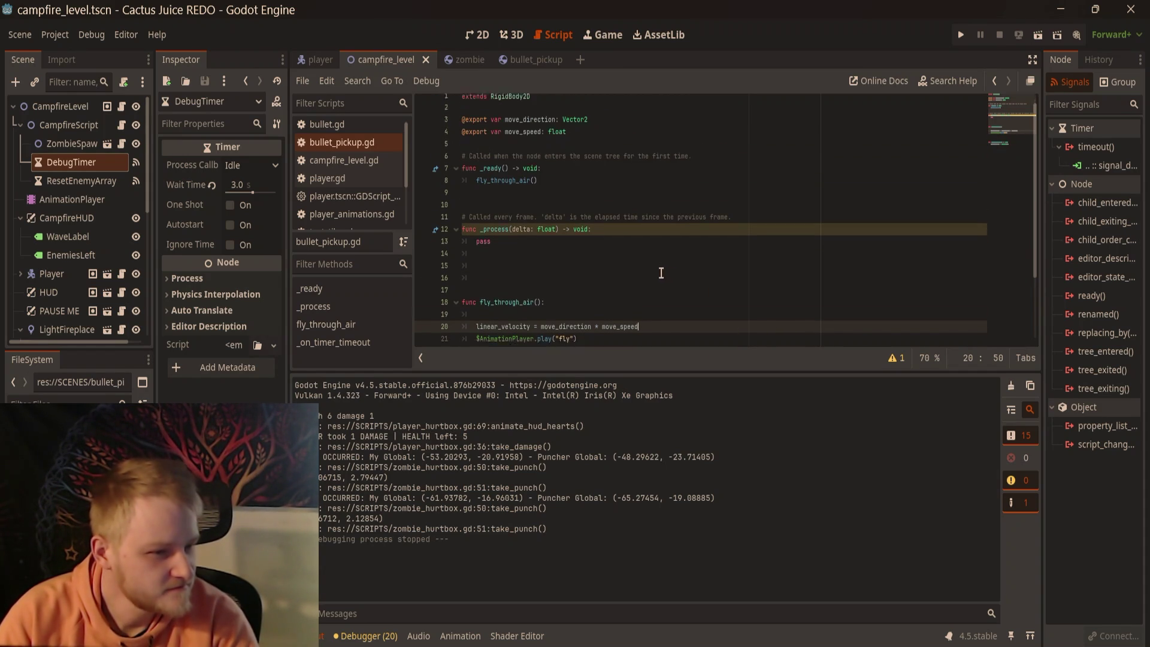
scroll(662, 273, down, 3)
click(648, 263)
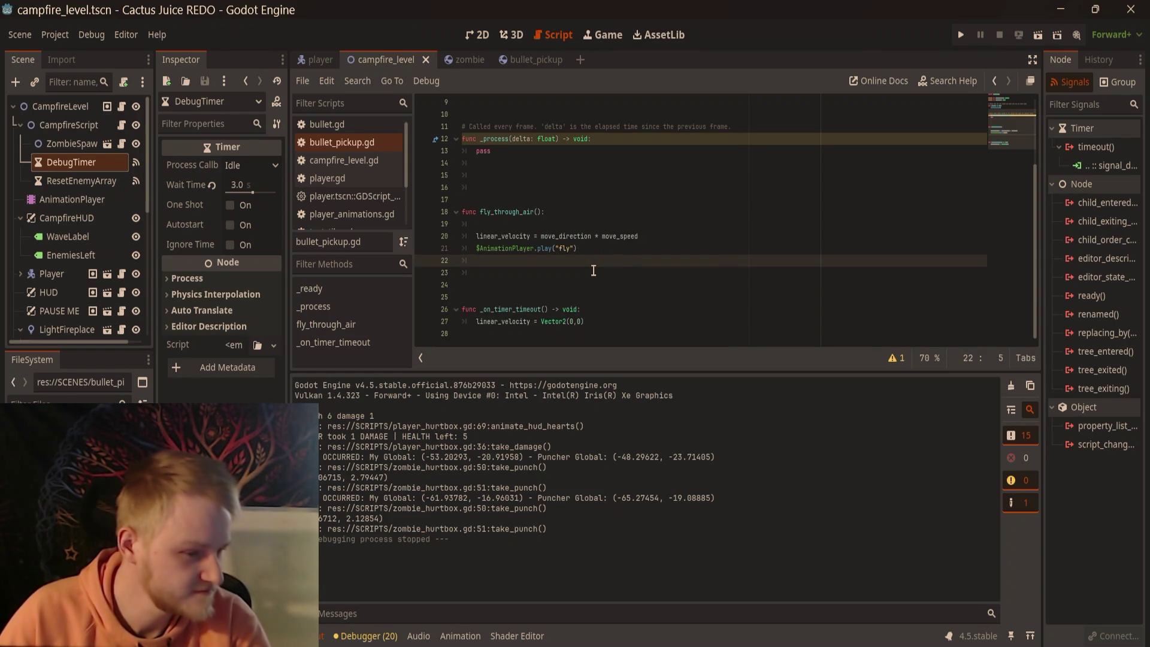
scroll(594, 269, up, 2)
scroll(593, 268, down, 2)
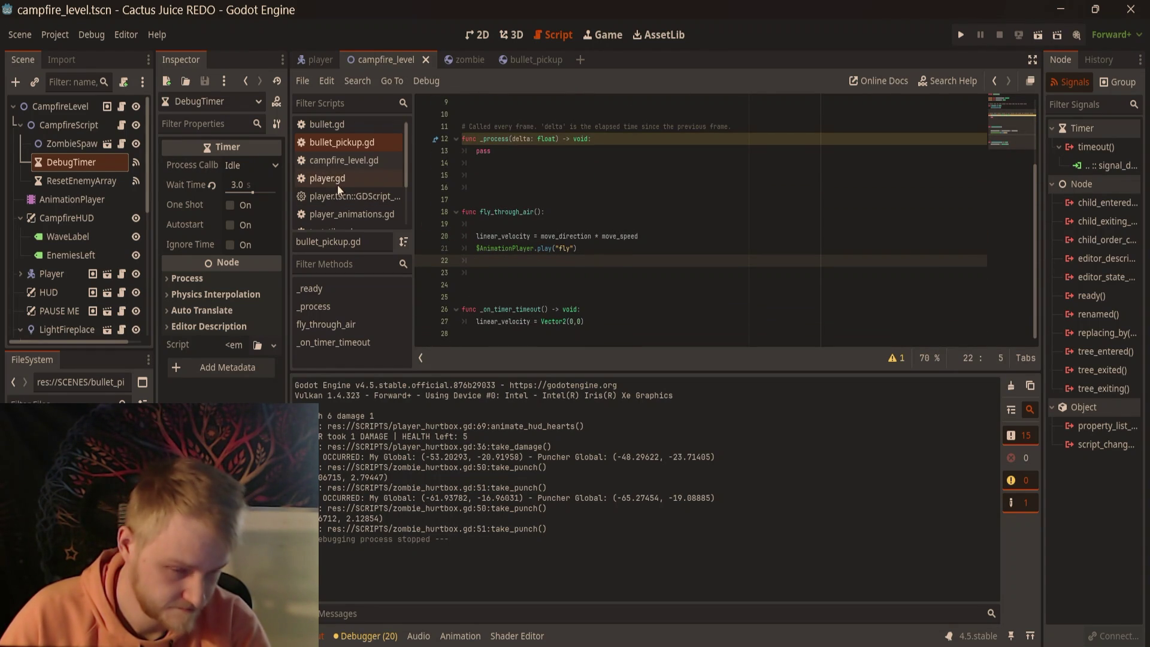
click(370, 213)
scroll(369, 195, down, 1)
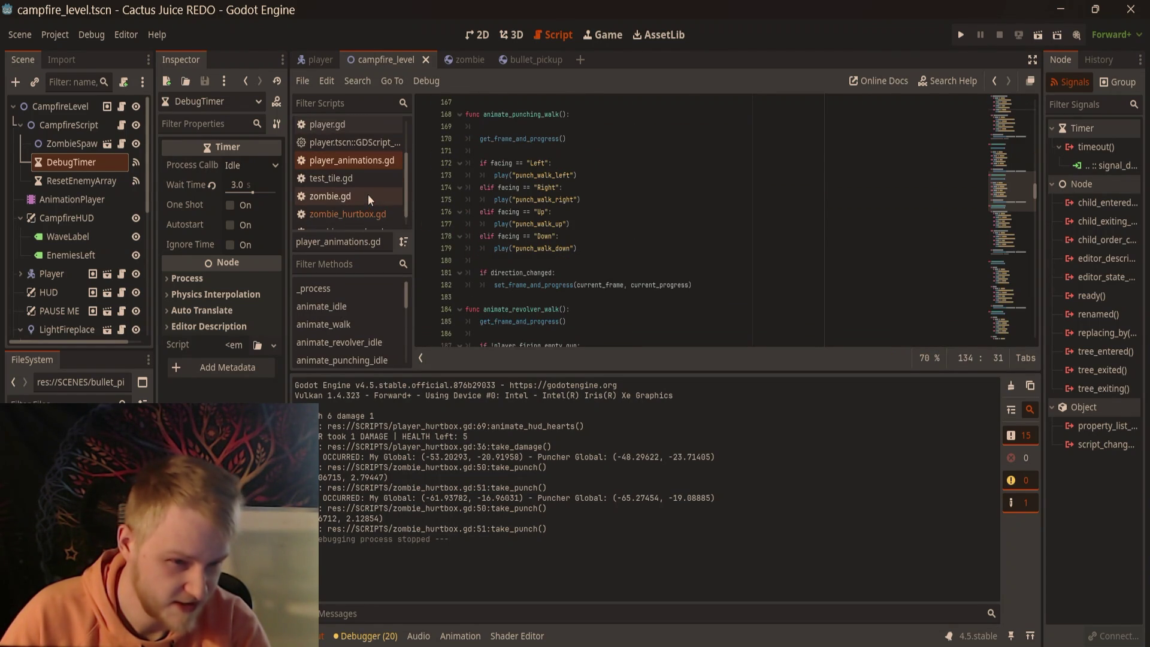
click(368, 195)
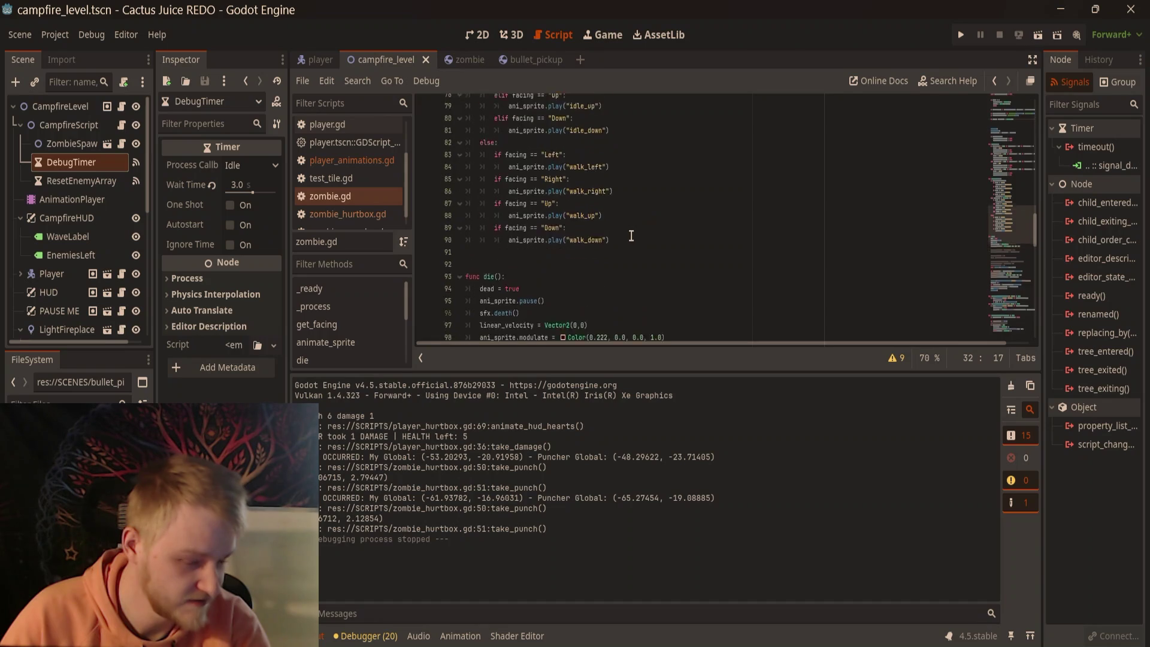
click(352, 215)
scroll(353, 223, down, 1)
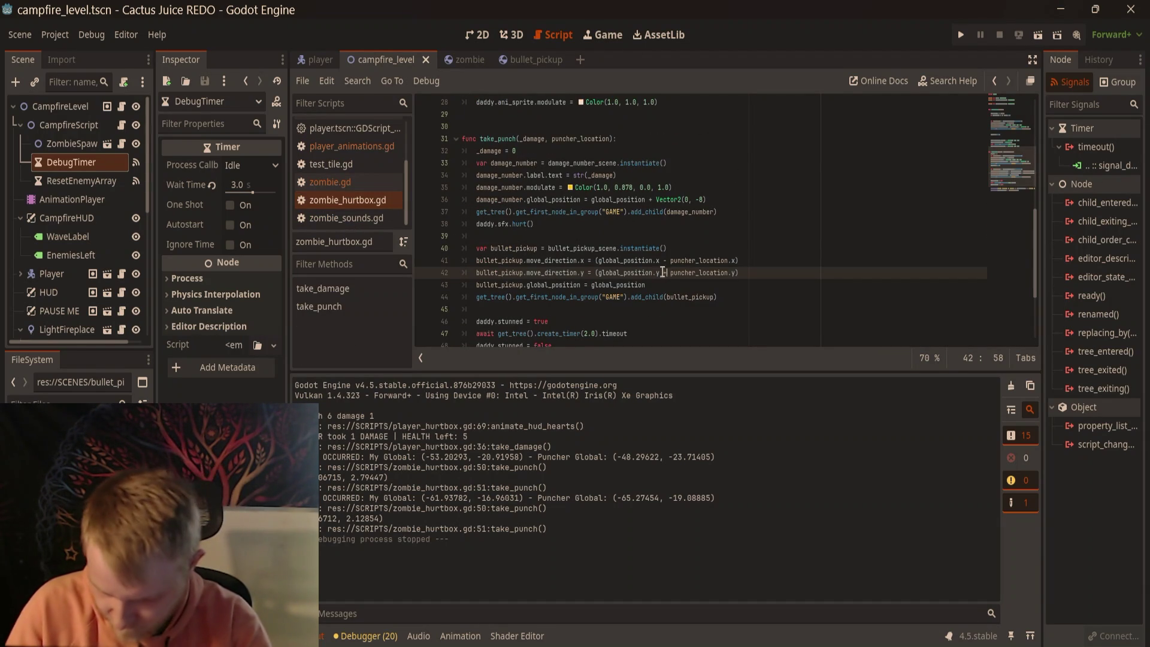
Step: Make line 42 read -global_position.y - puncher_location.y, save the script, and run the game with F5
key(BackSpace)
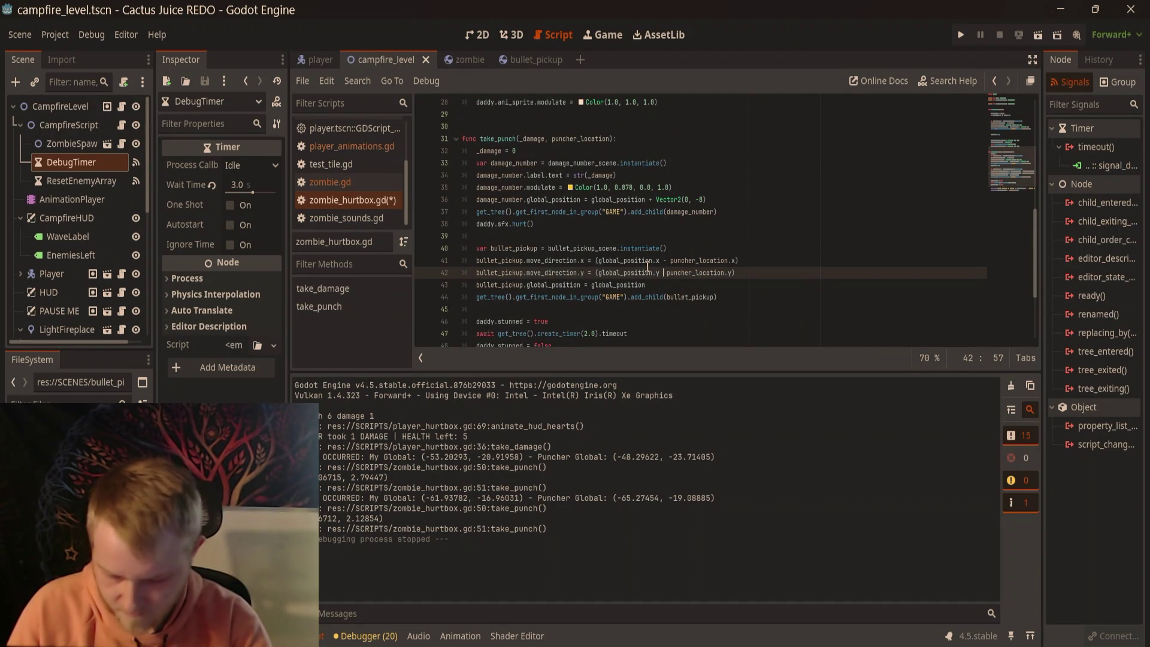
text(-)
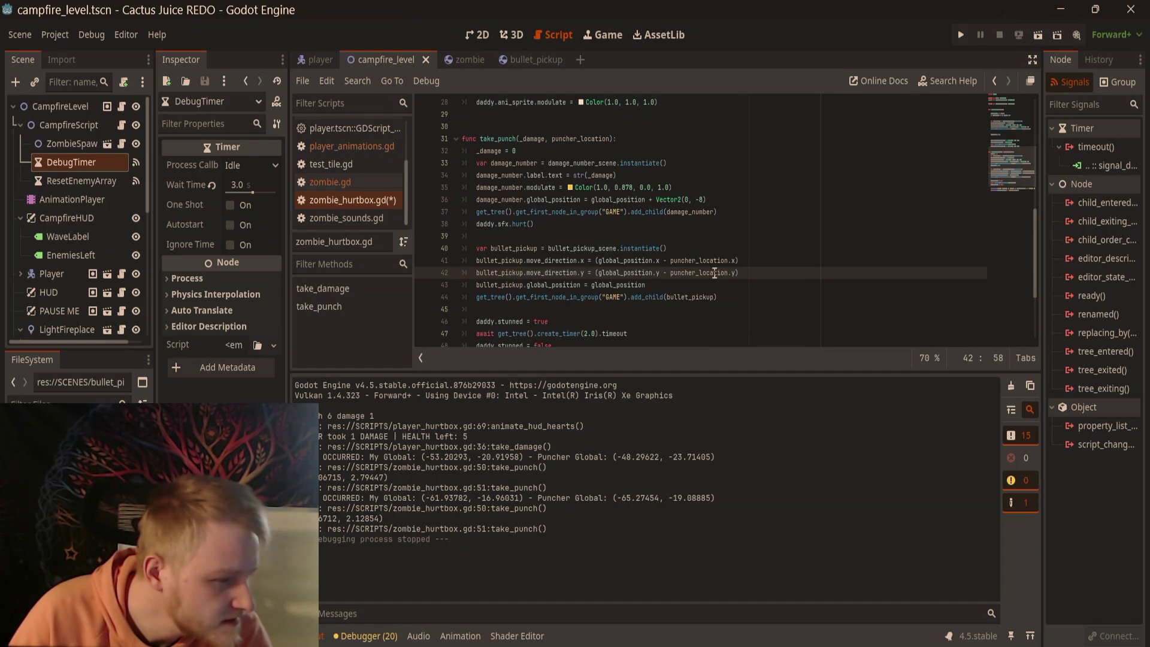
click(600, 273)
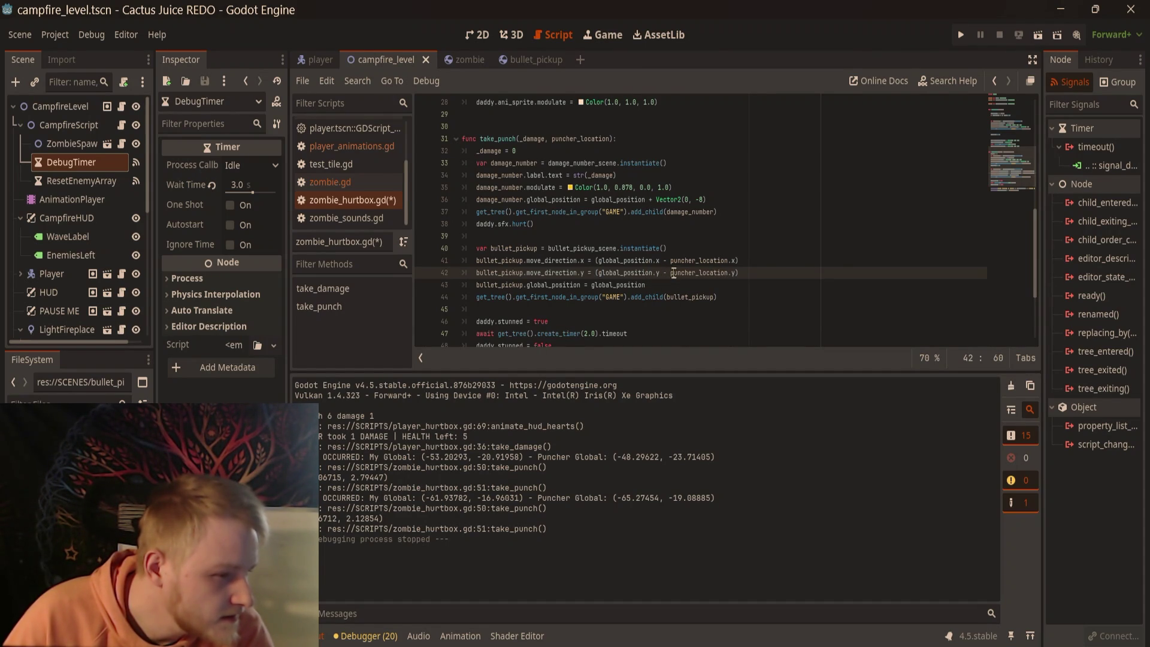
text(-)
click(780, 238)
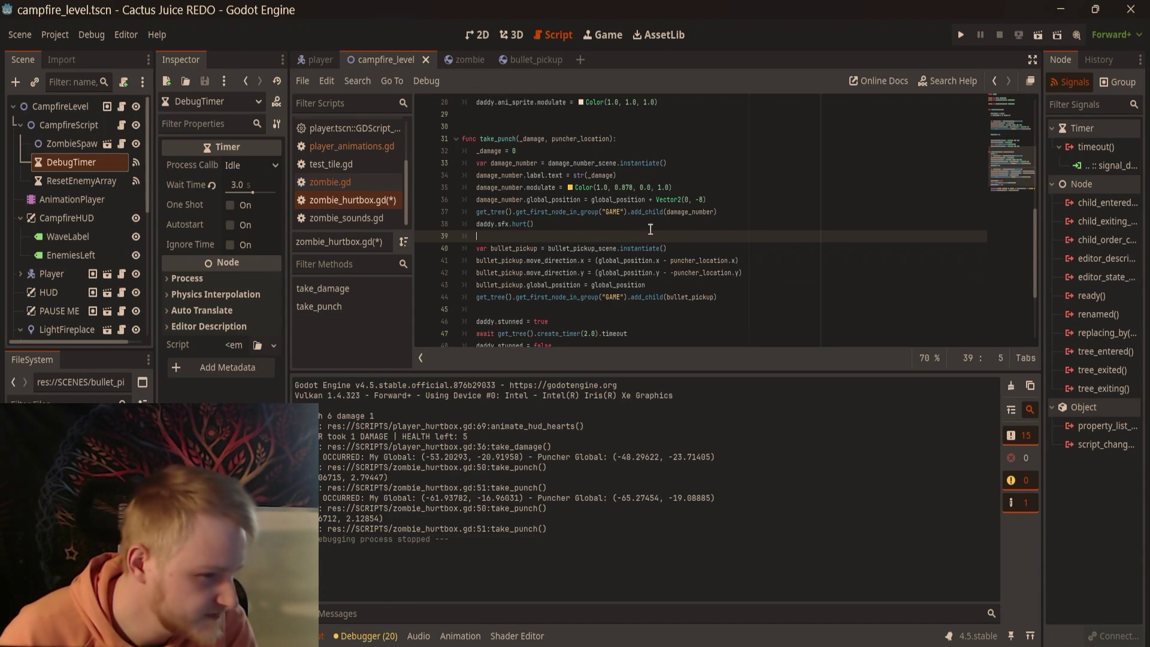
click(677, 273)
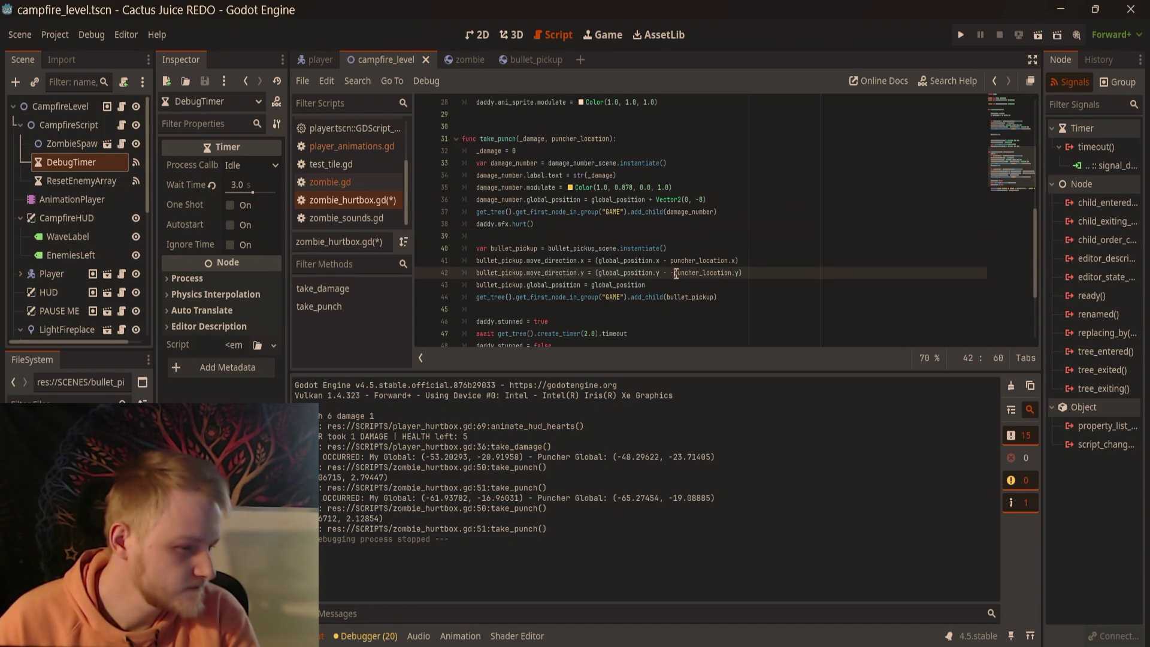
key(BackSpace)
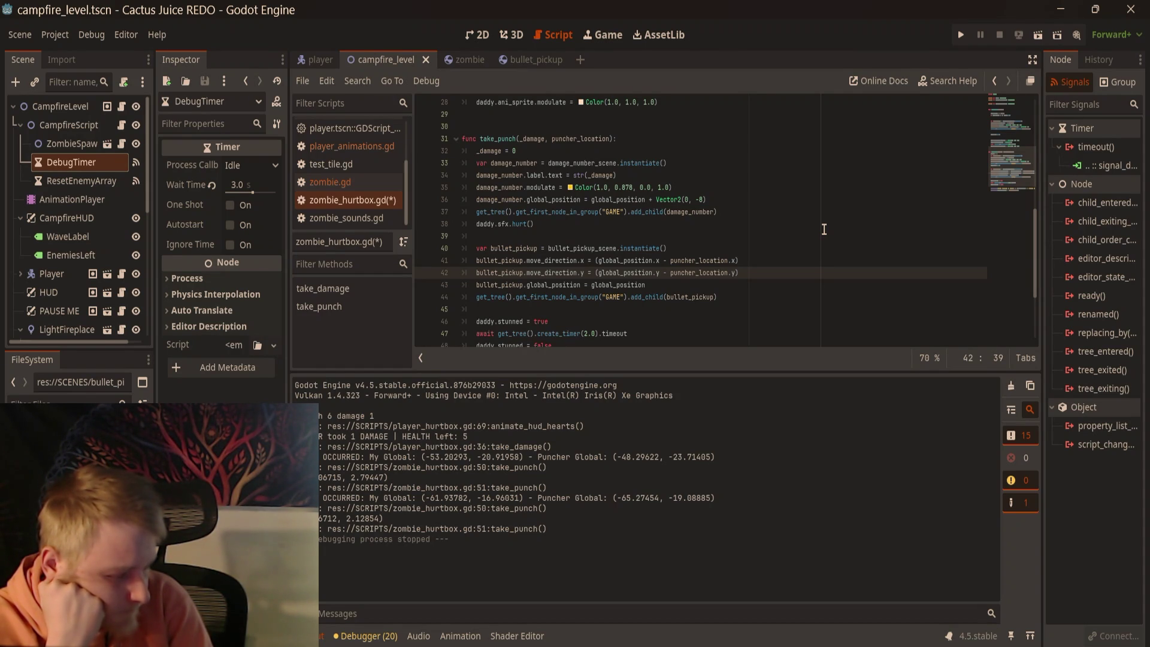
text(-)
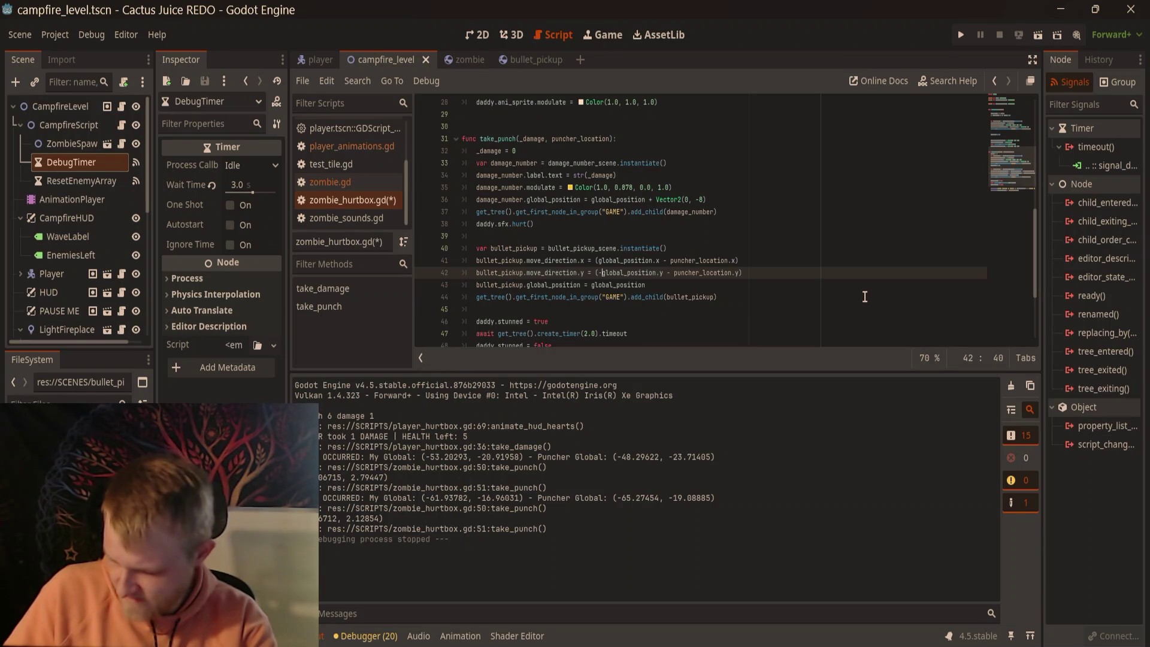
key(ctrl+s)
key(F5)
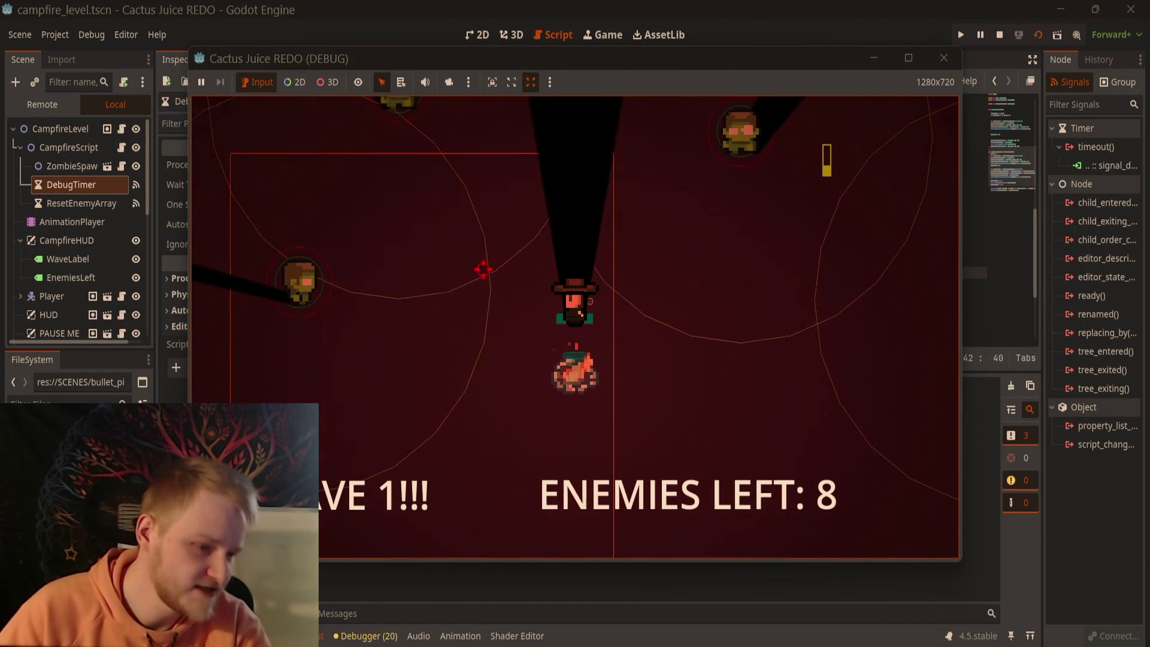
Step: Walk the player left toward the zombies, then close the game window
key(a)
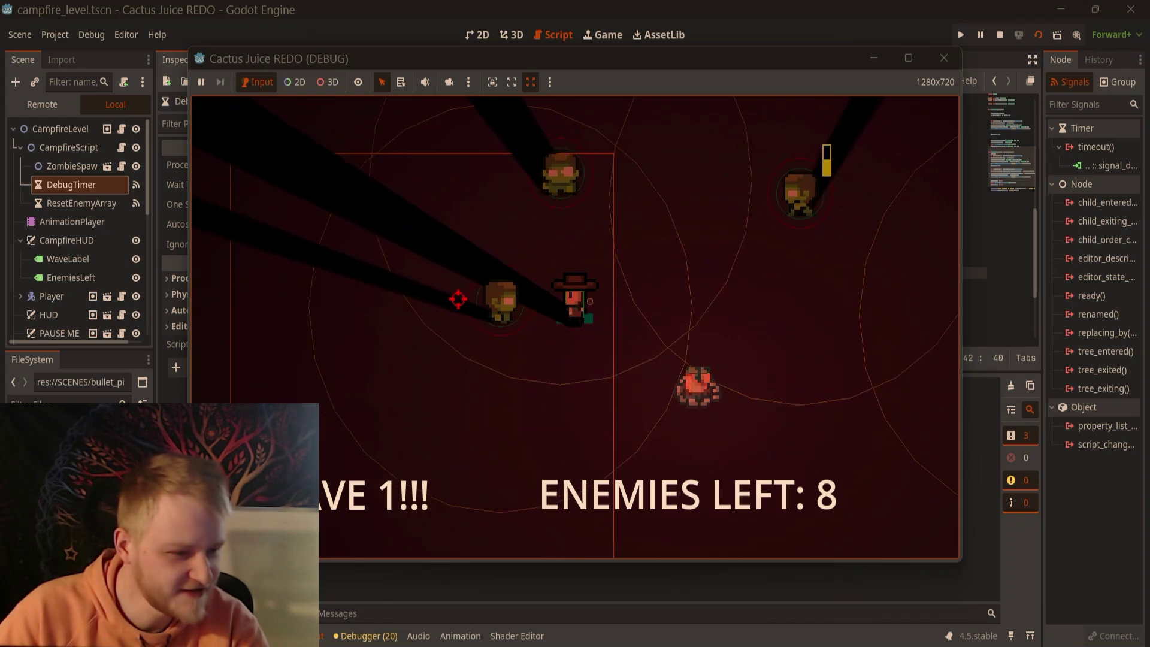
key(d)
key(a)
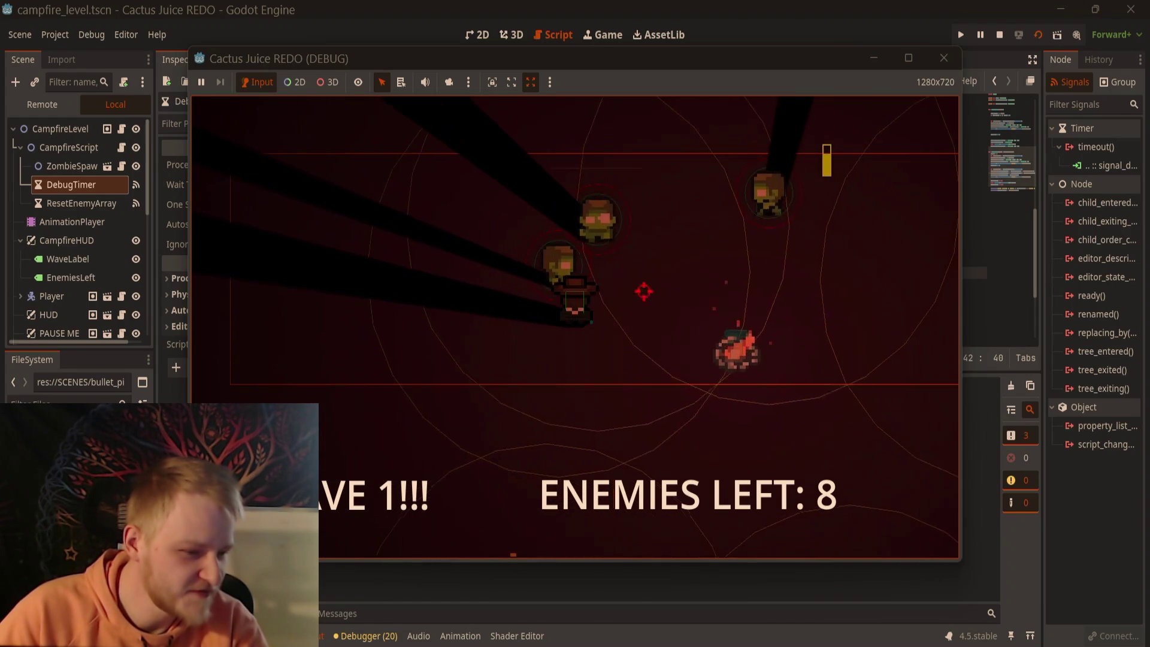
key(a)
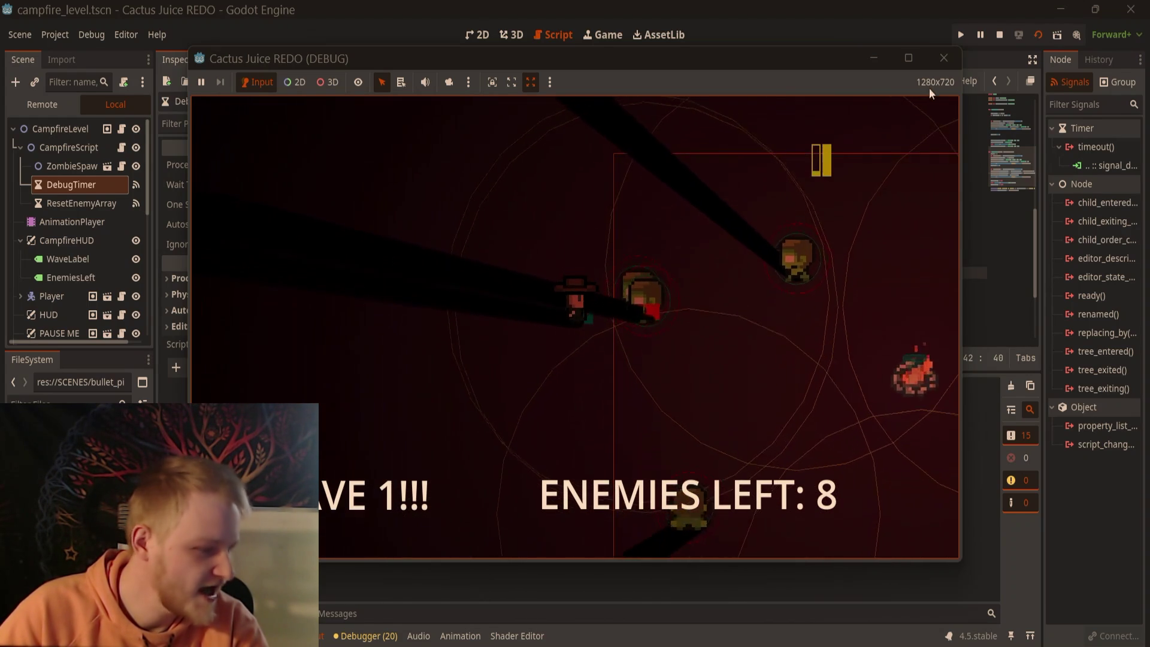
click(944, 58)
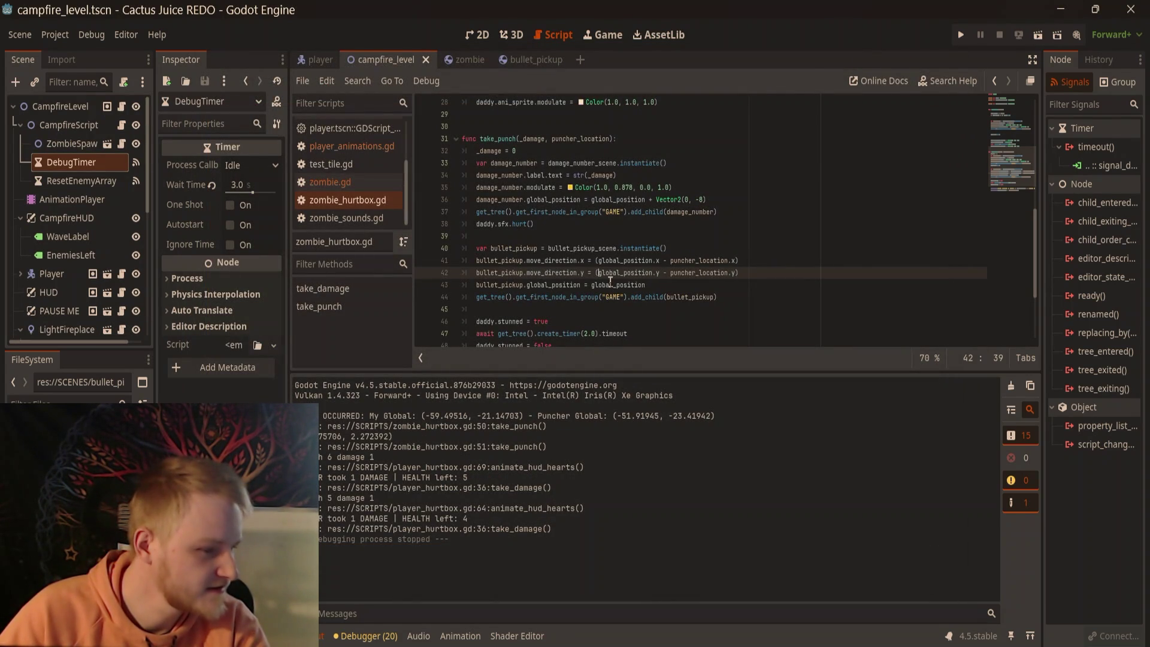
Step: Relaunch with F5, shoot and punch the zombies while moving around, then close the game
key(F5)
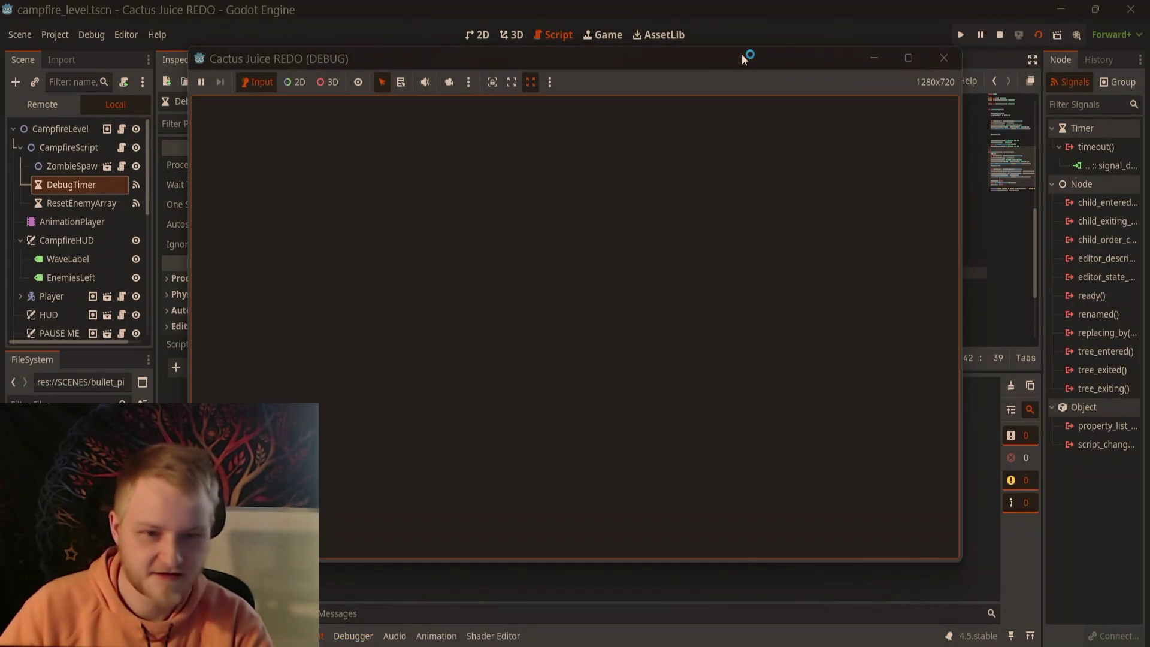
key(s)
key(s)
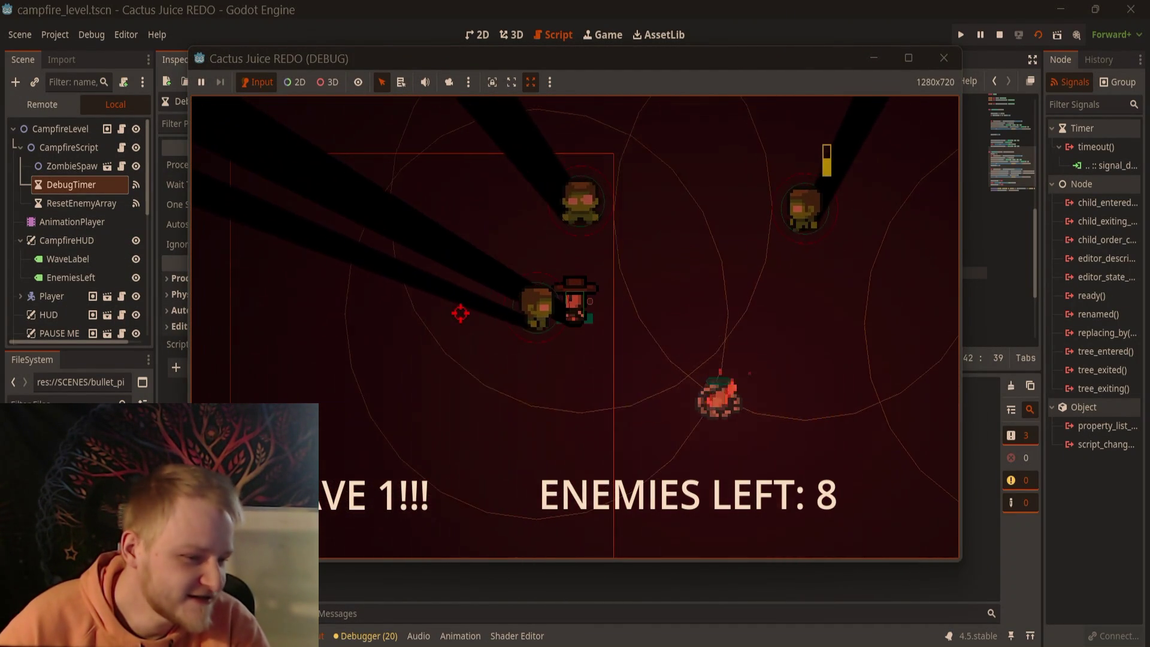
click(460, 312)
key(a)
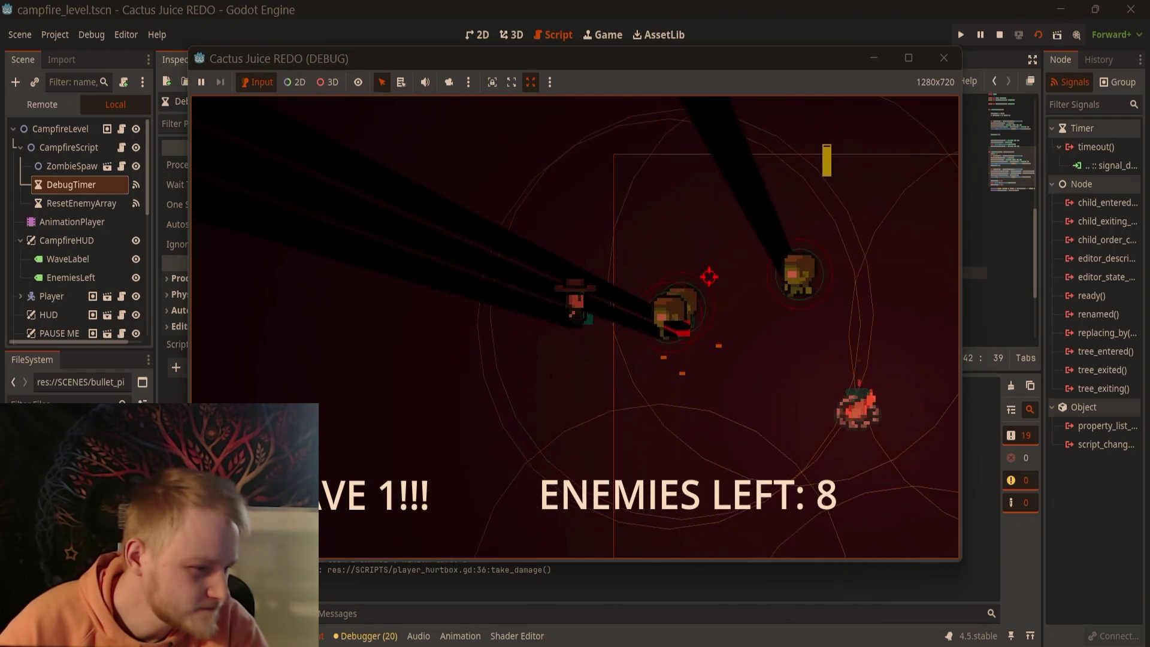
click(700, 283)
click(661, 272)
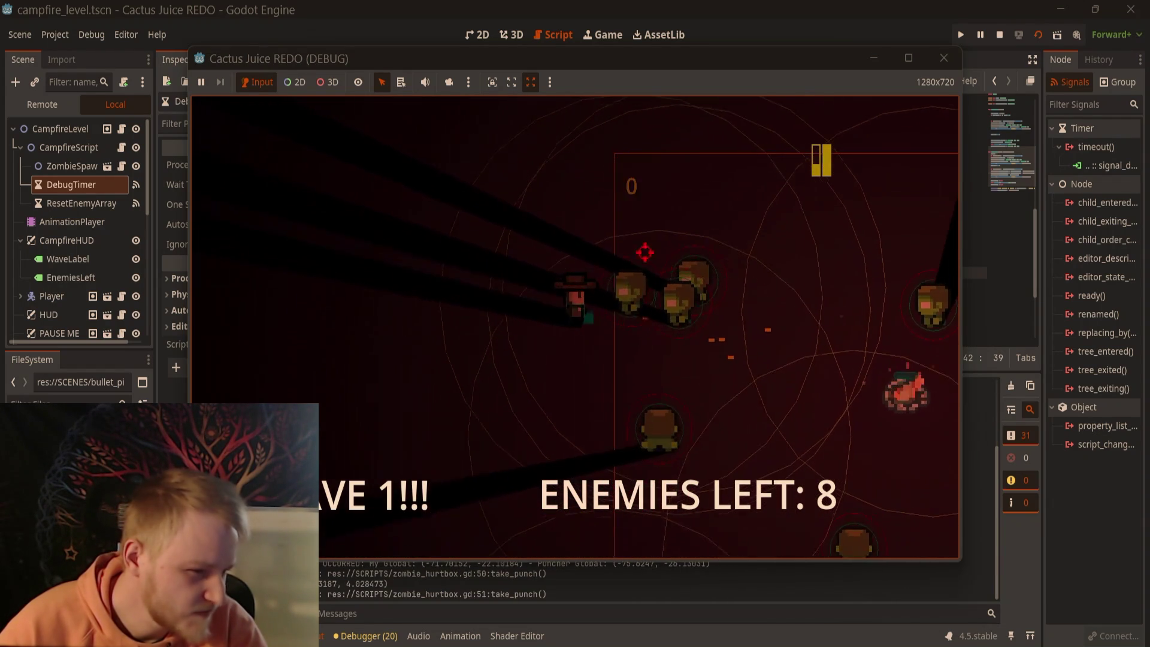
click(581, 224)
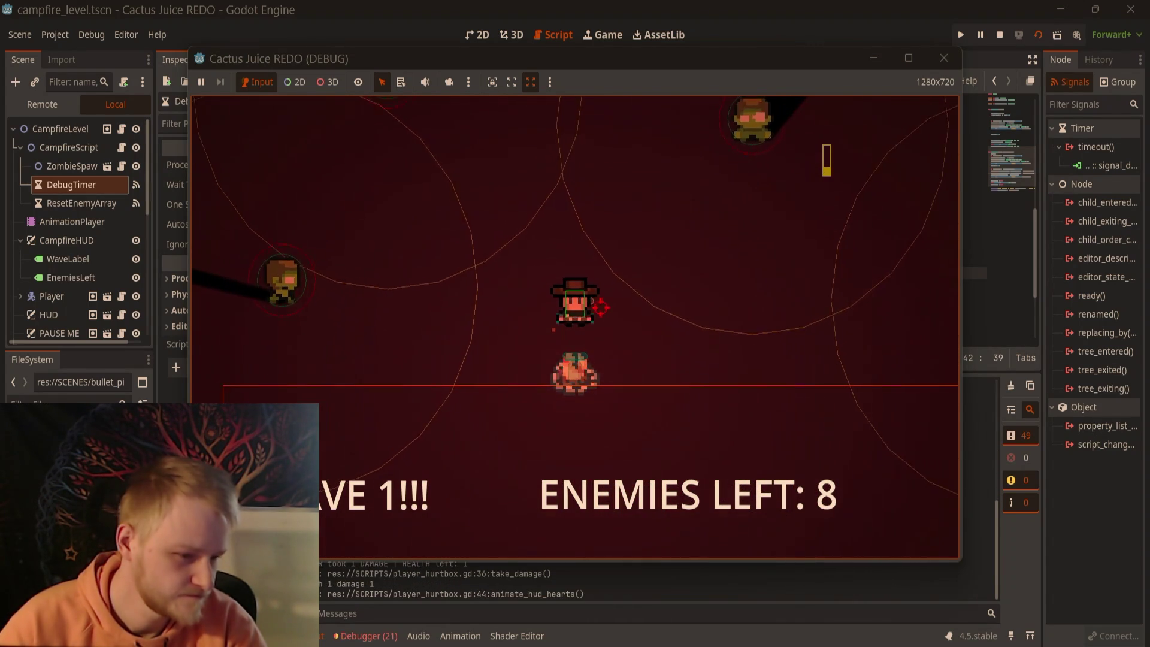
key(w)
key(a)
key(w)
key(a)
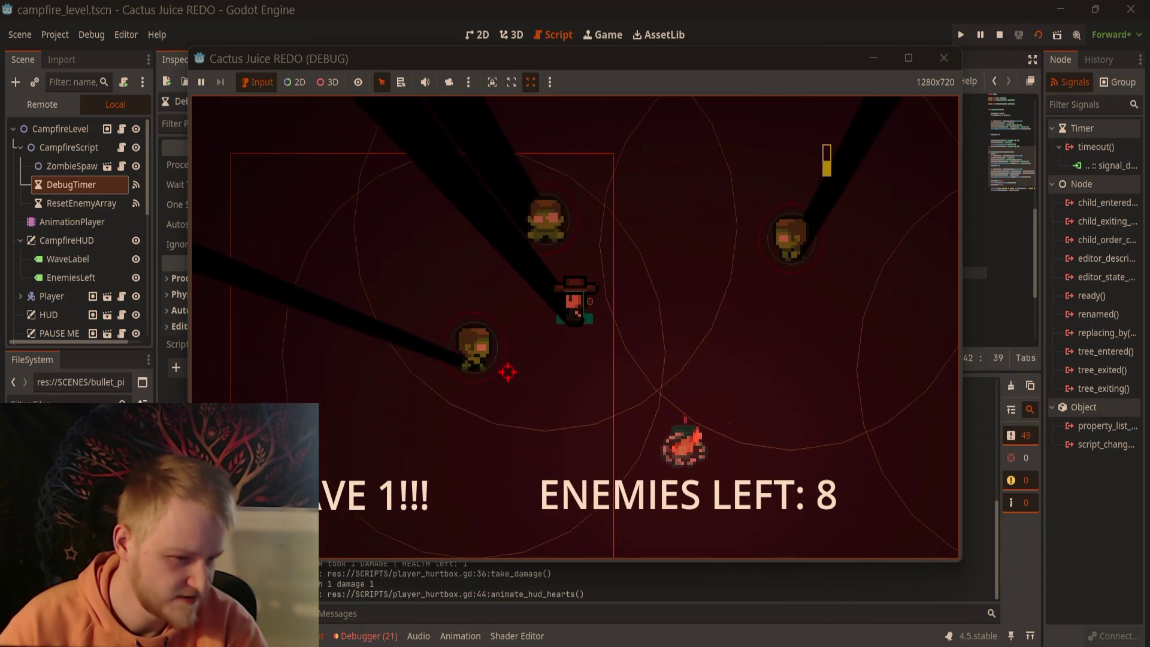
key(w)
key(a)
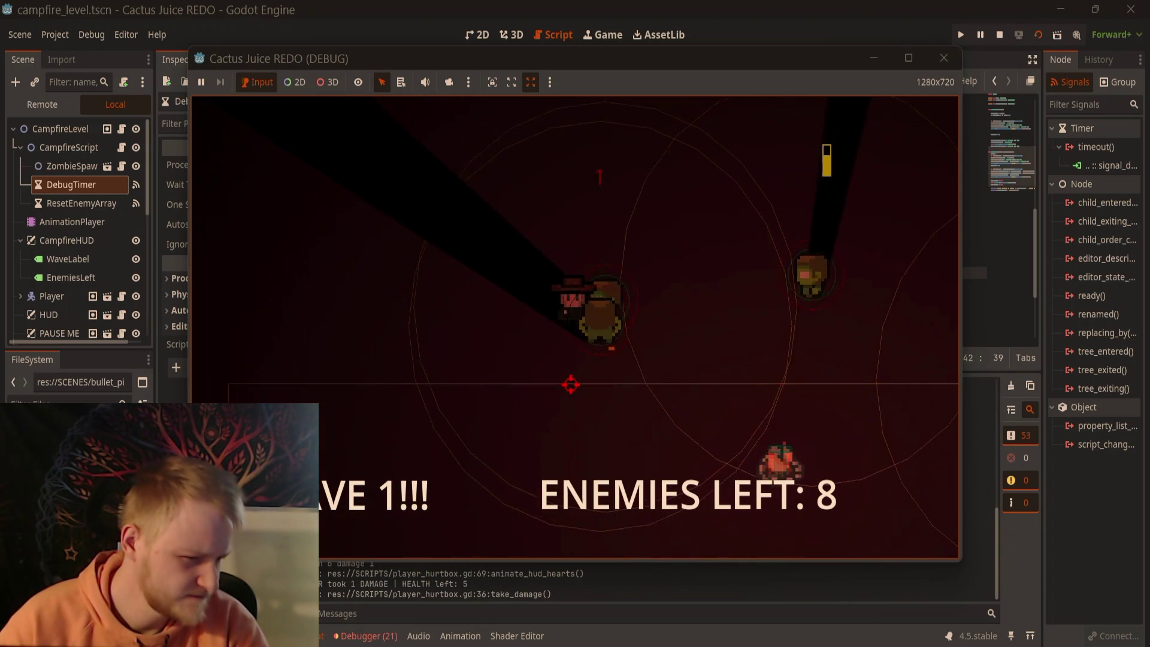
click(779, 174)
key(w)
key(d)
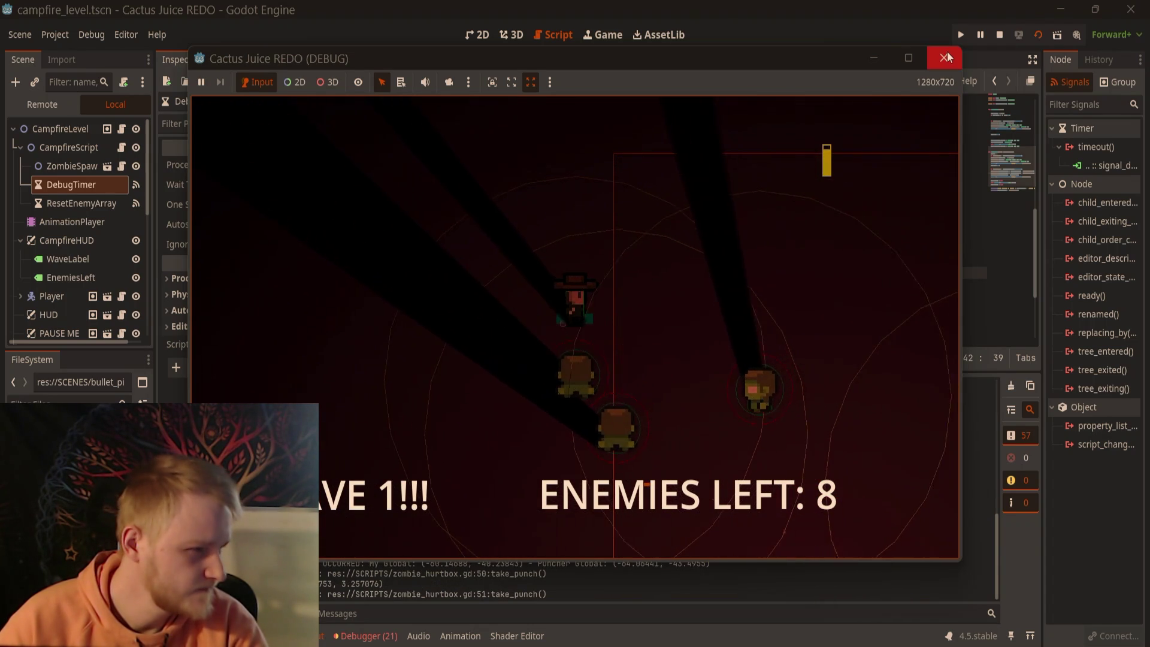
key(d)
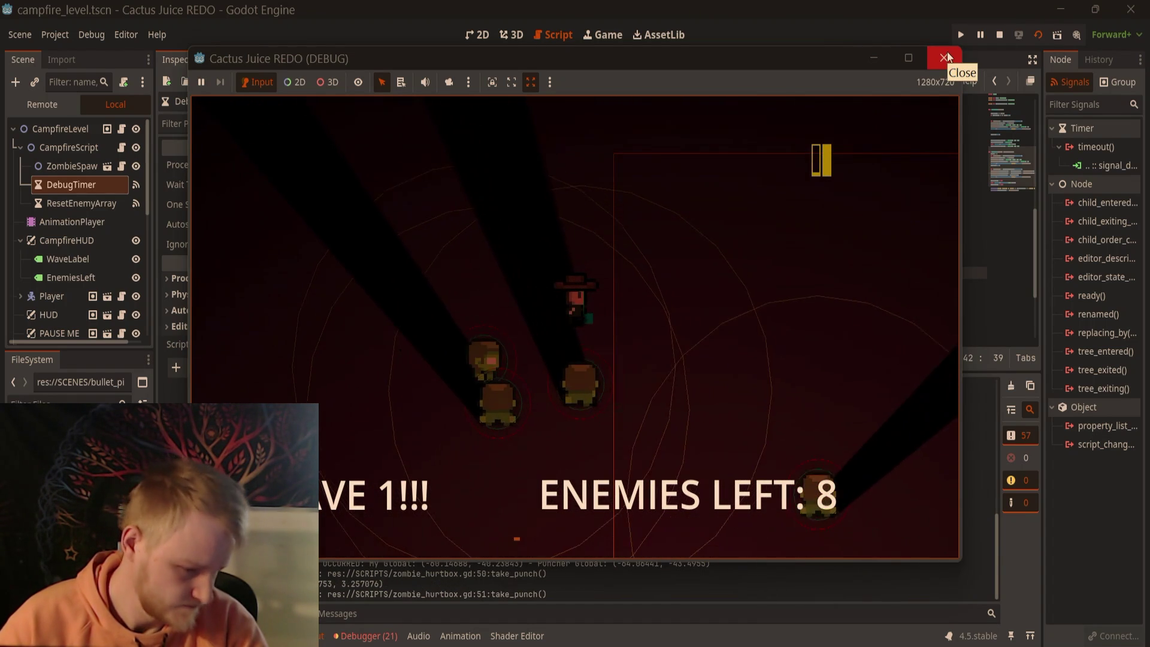
click(943, 53)
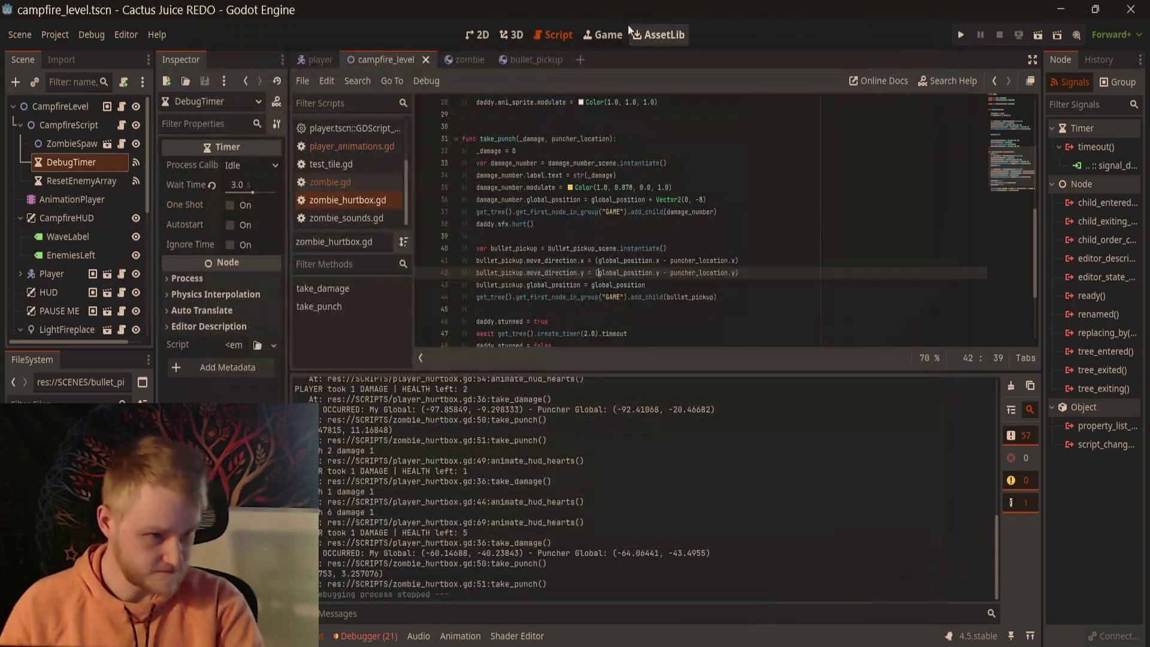
Step: Rename the bullet pickup's Area2D node to PickupArea
click(520, 60)
click(489, 37)
scroll(581, 211, up, 3)
scroll(677, 198, up, 3)
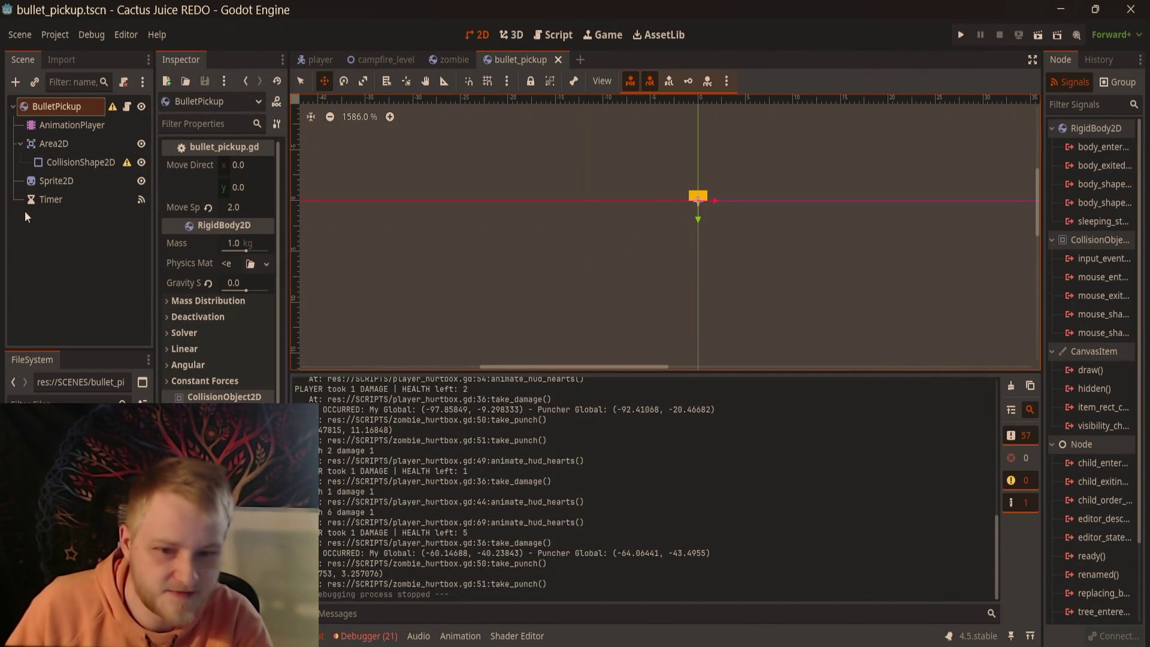
click(53, 145)
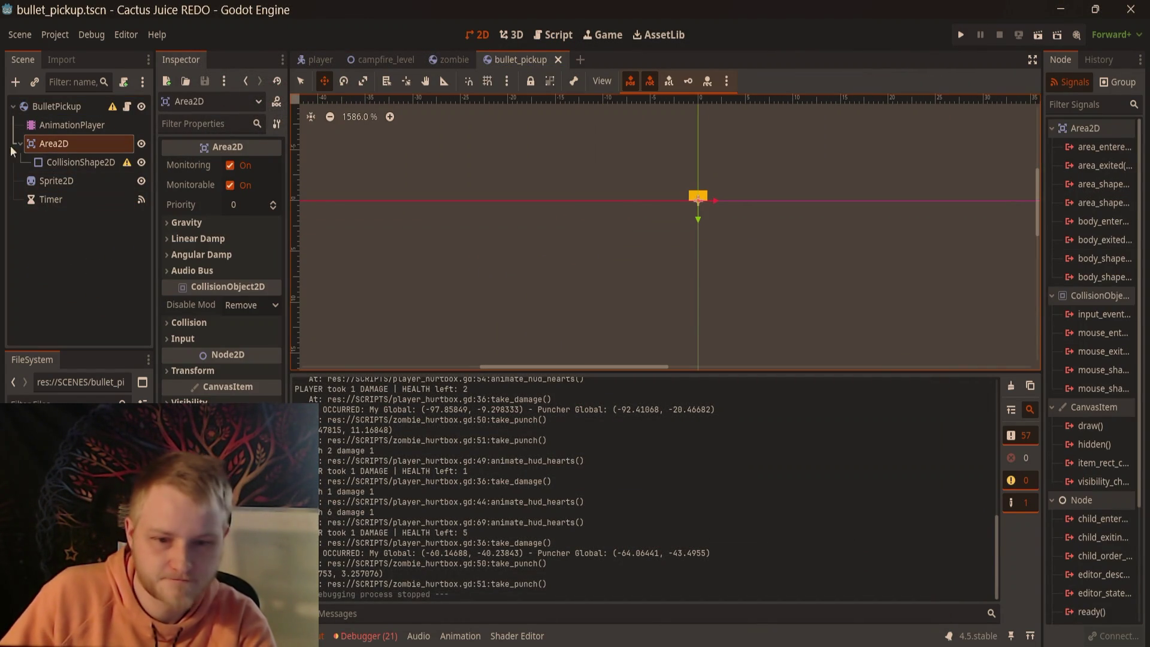
click(89, 146)
text(Pickup)
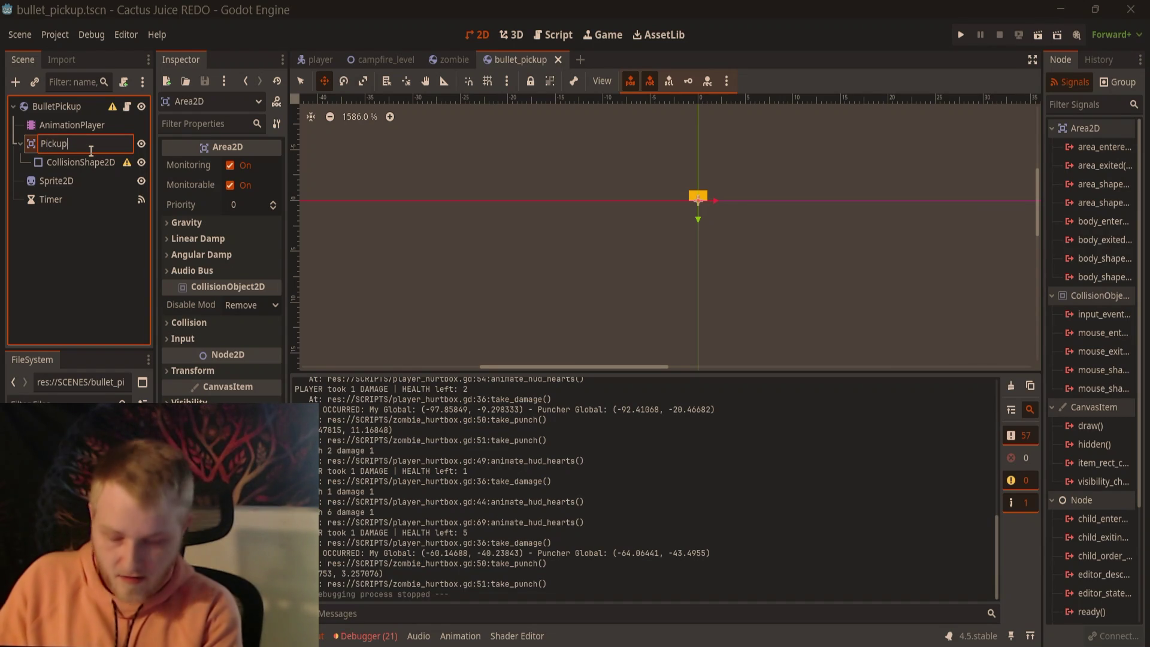
text(rea)
key(BackSpace)
key(BackSpace)
key(BackSpace)
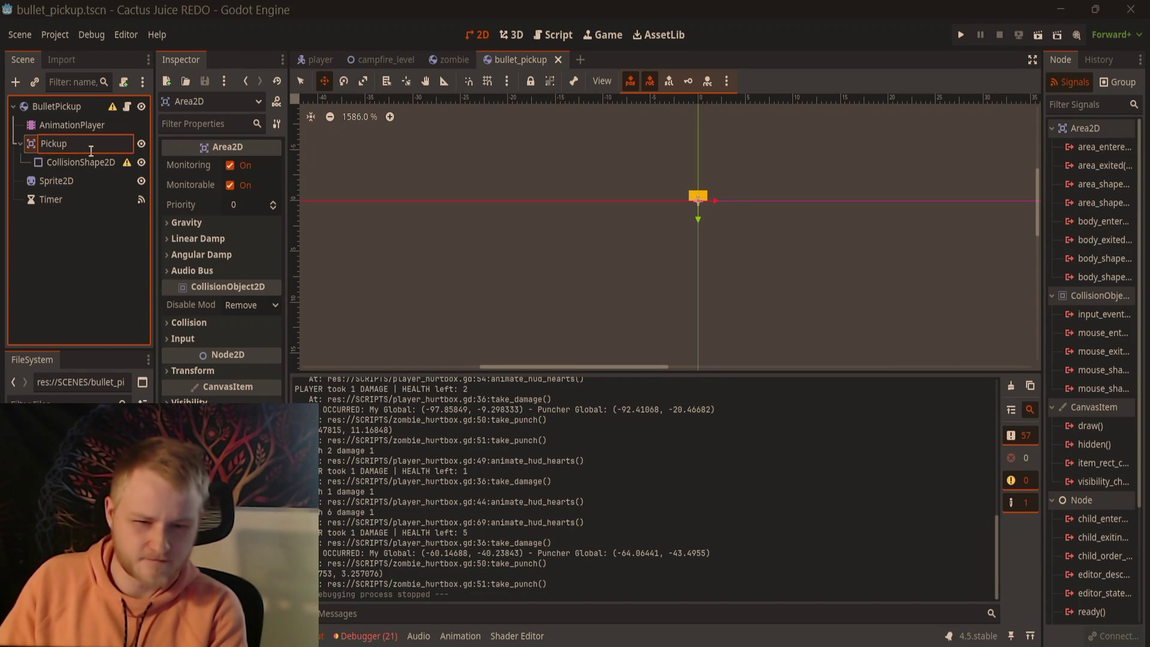
text(Area)
key(Return)
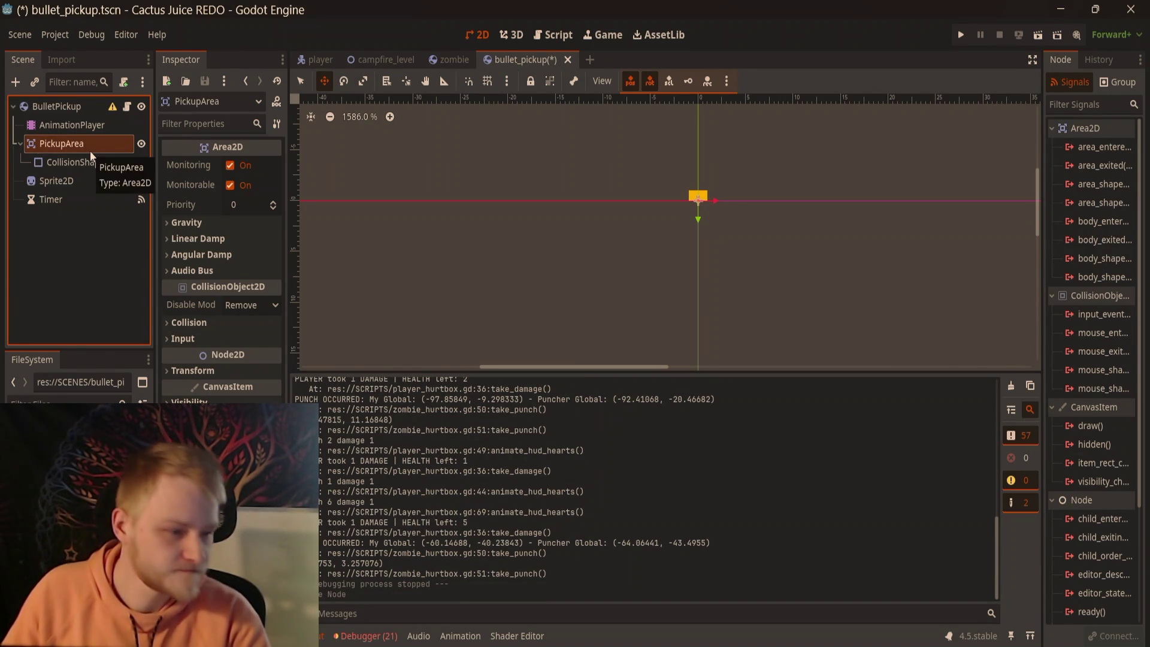
Step: Give PickupArea's CollisionShape2D a new, shrunken CircleShape2D and save the scene
scroll(641, 161, down, 5)
scroll(663, 220, down, 1)
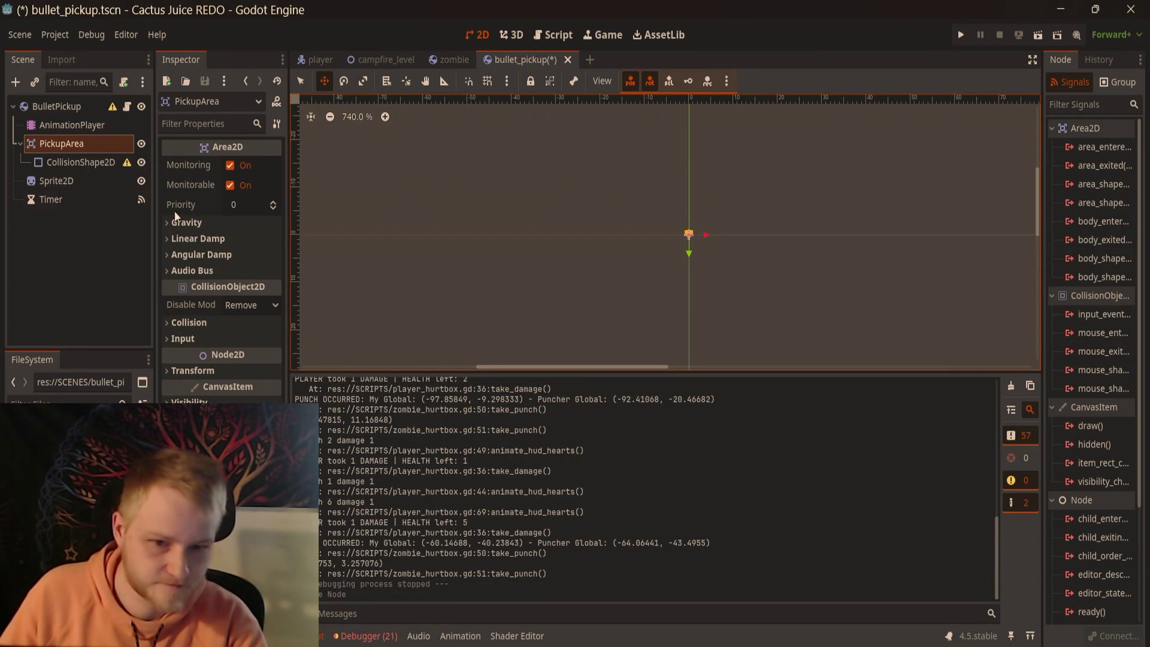
click(90, 163)
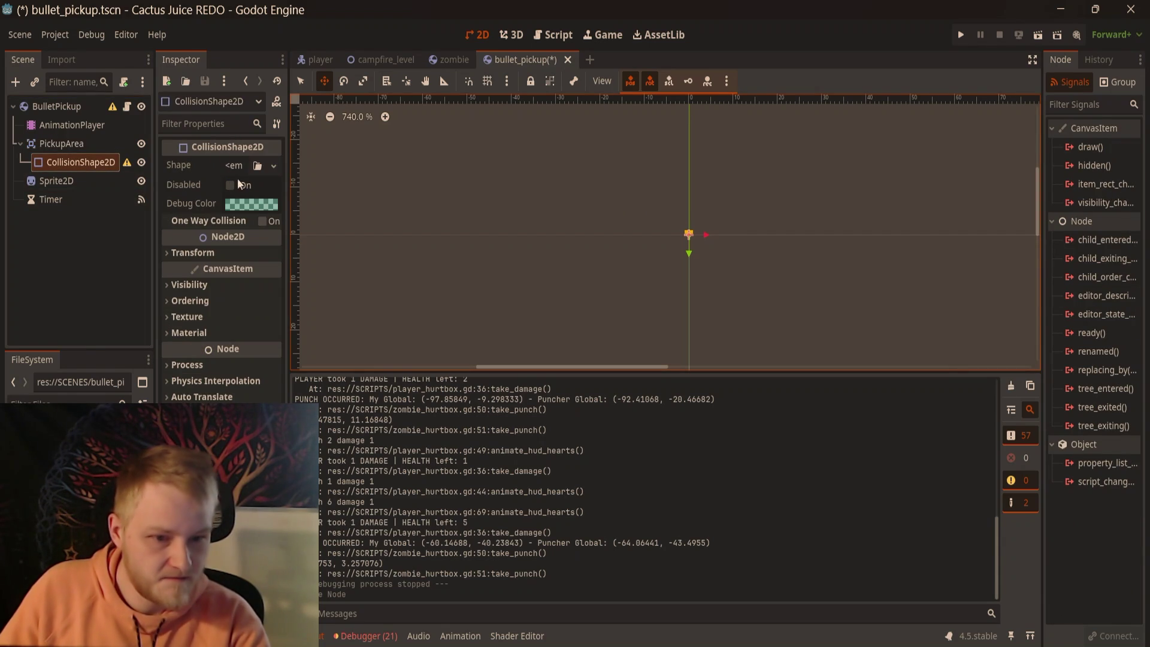
click(233, 166)
click(206, 257)
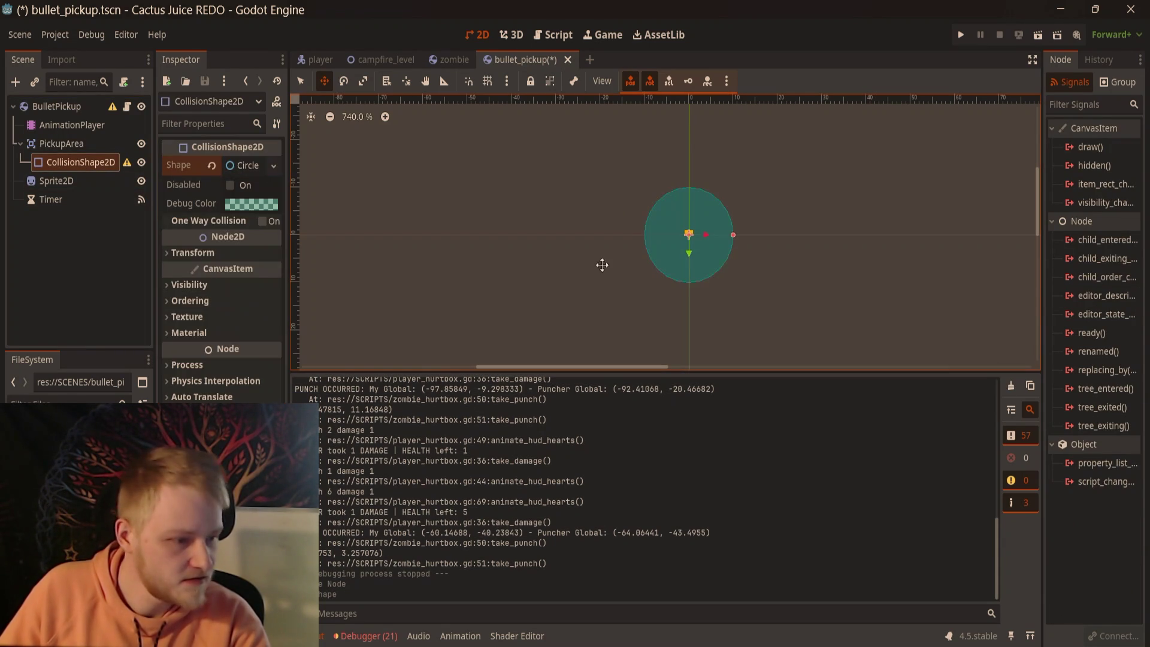
key(q)
drag(723, 236, 715, 235)
key(ctrl+s)
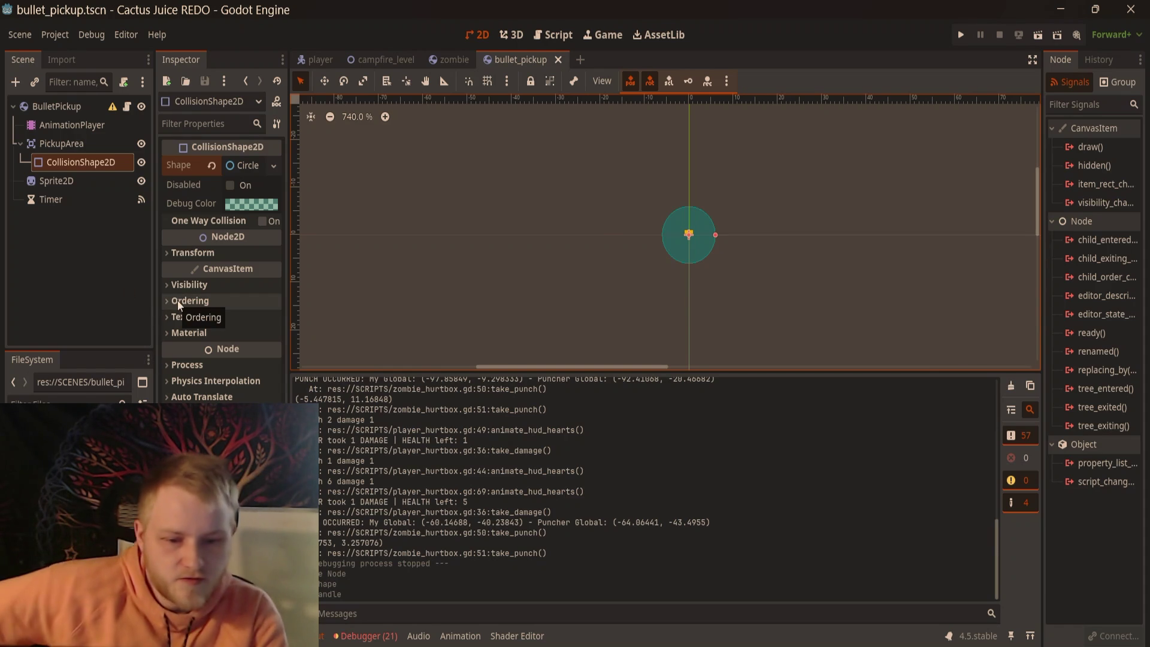
Step: Move PickupArea from collision layer 1 to collision layer 5
click(74, 145)
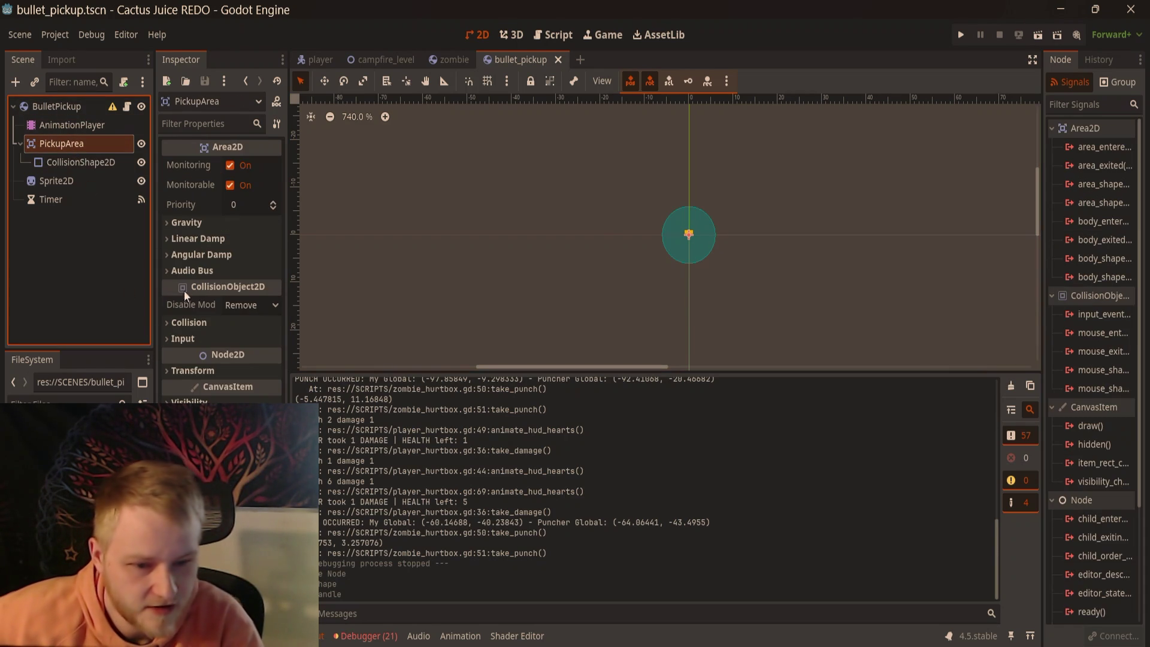
click(190, 324)
click(179, 361)
click(178, 379)
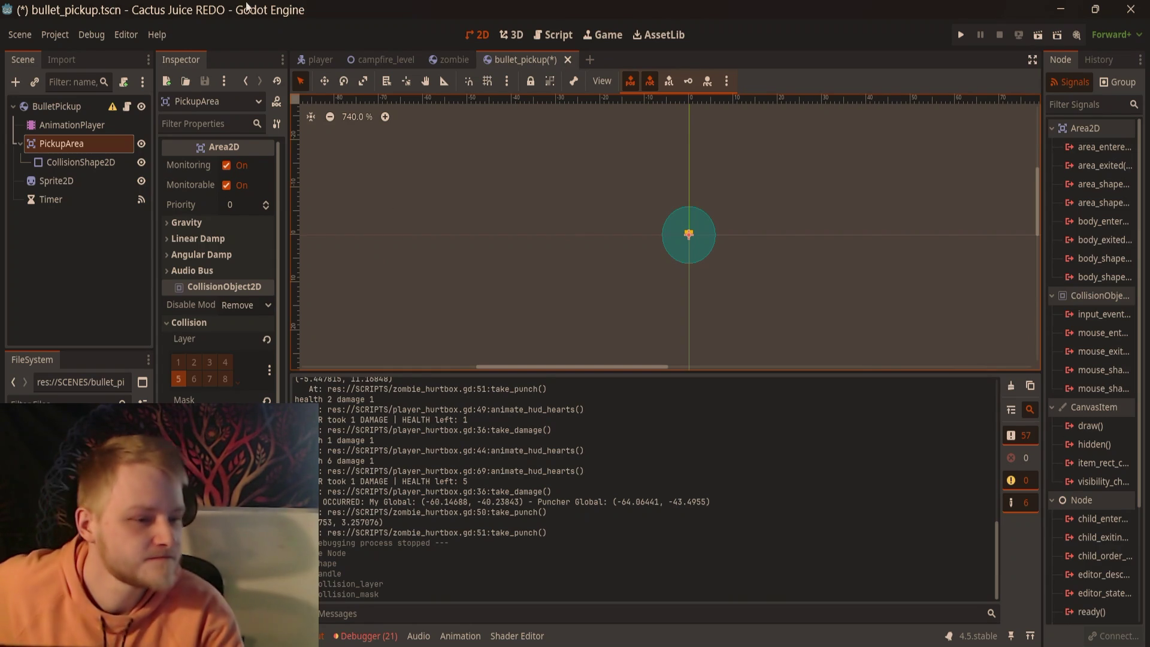
Step: Turn on Loop for the player AnimatedSprite's revolver_idle_down animation and play it
click(322, 59)
scroll(645, 275, up, 4)
scroll(103, 142, up, 3)
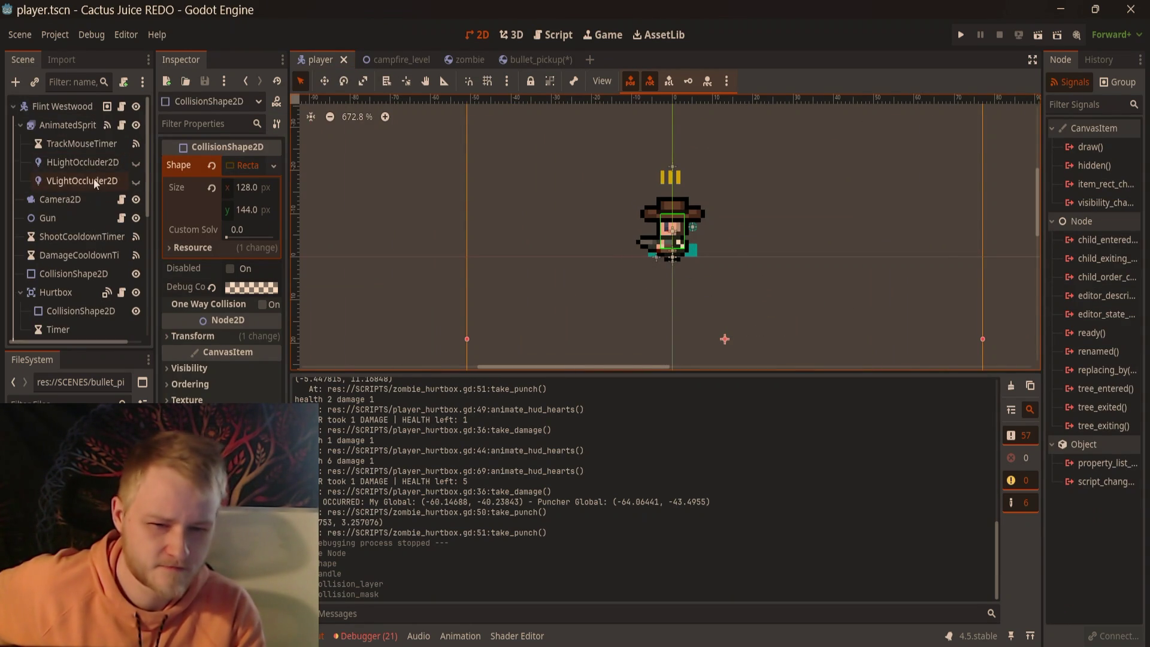
click(77, 126)
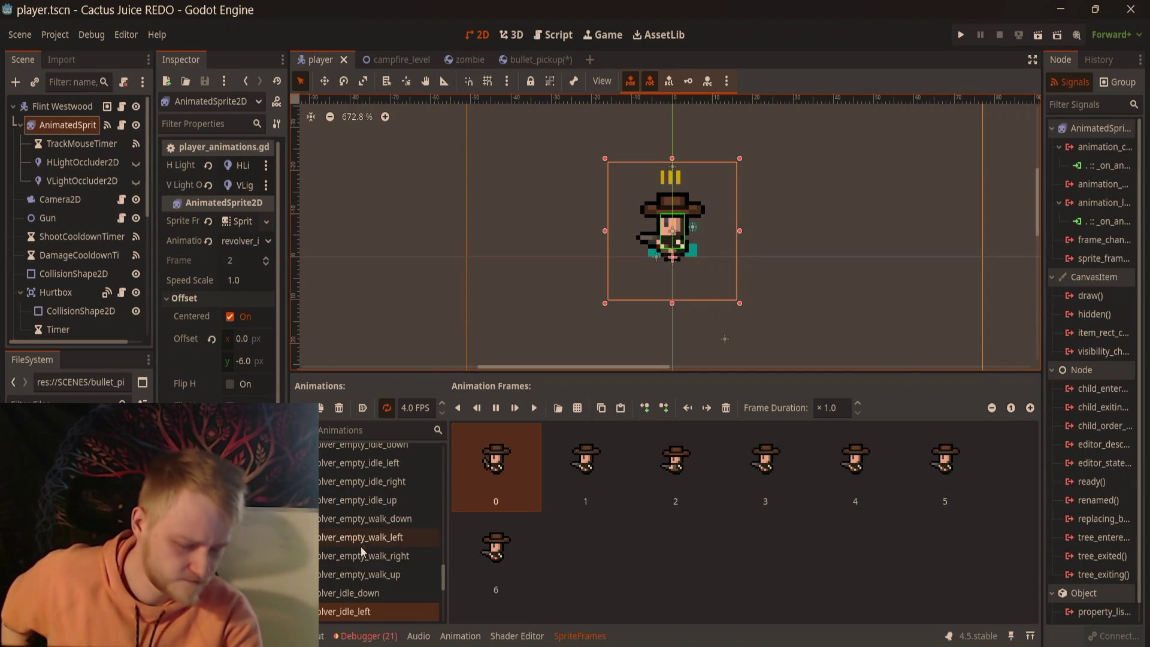
click(368, 593)
scroll(895, 281, up, 2)
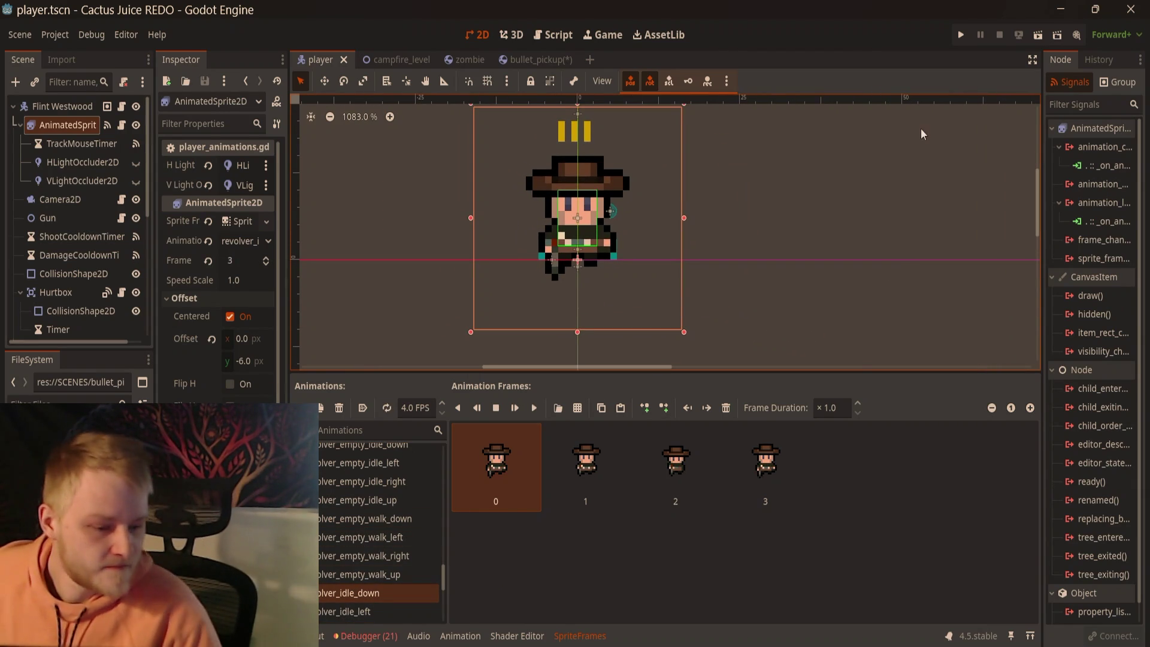
click(387, 408)
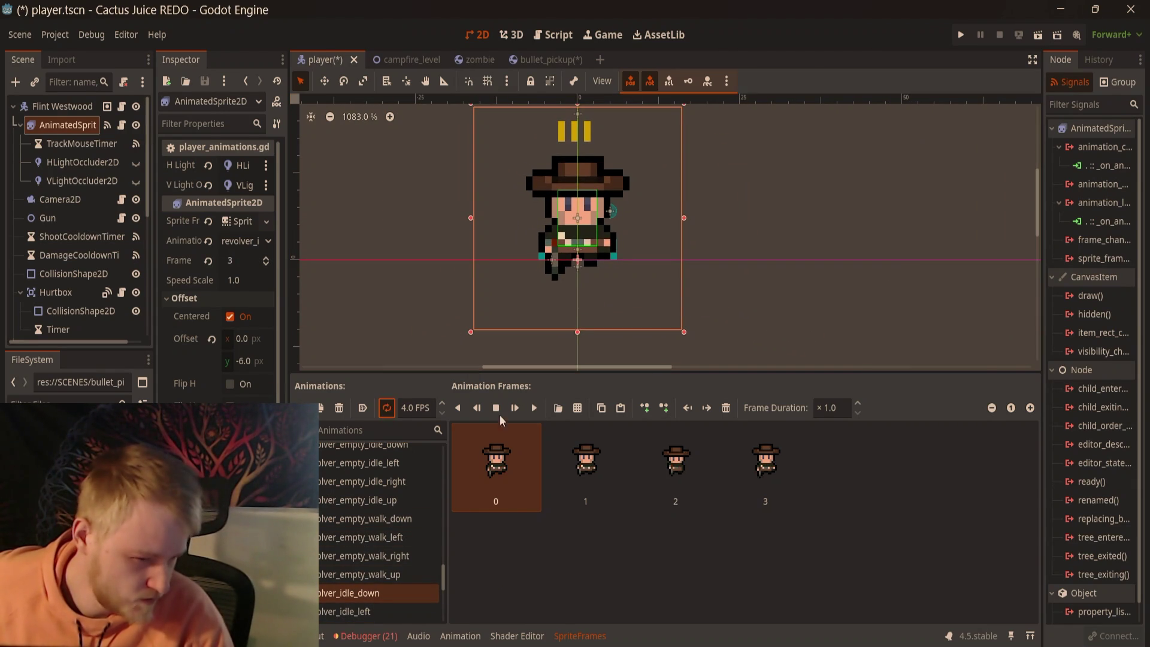
click(537, 409)
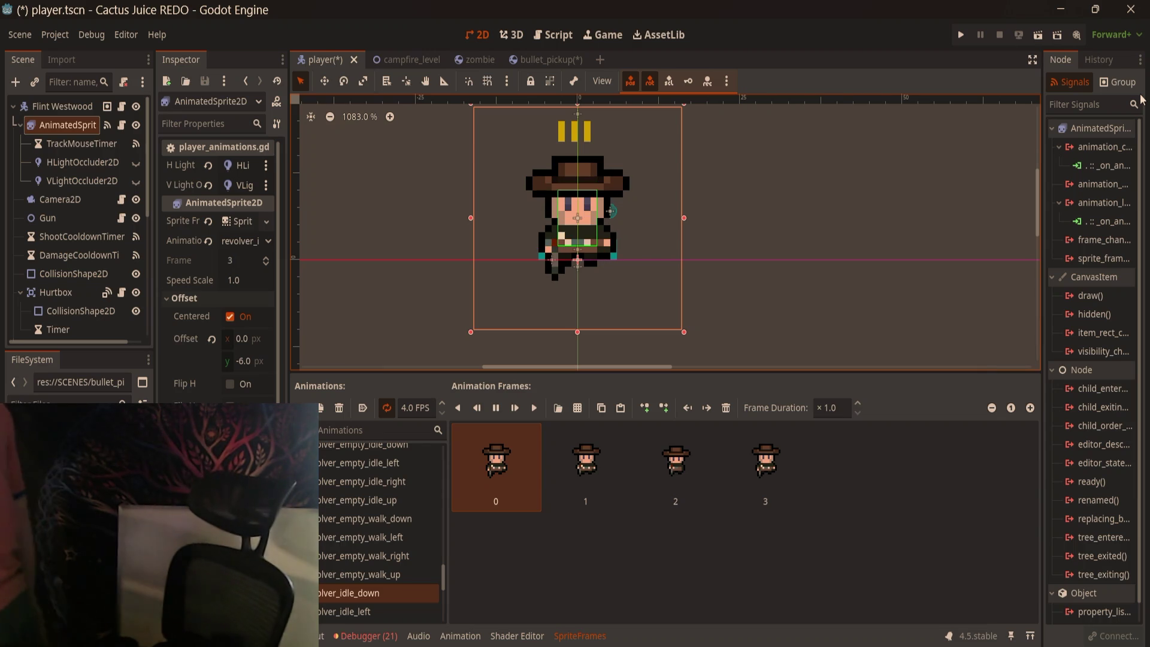
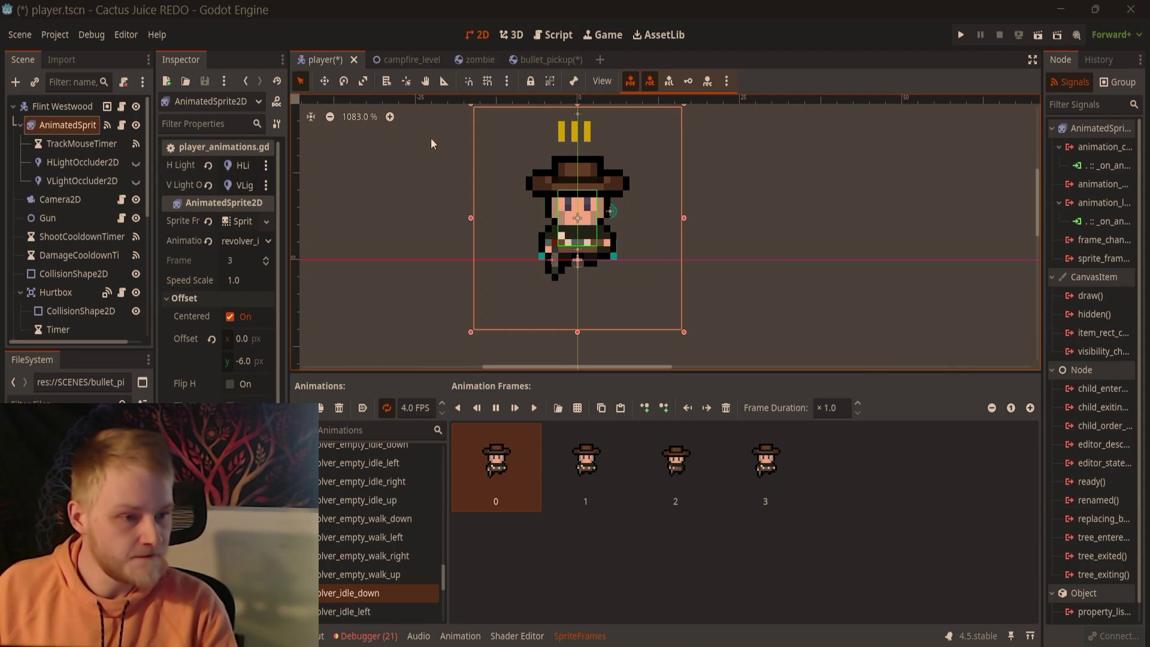
Step: Save the bullet_pickup scene from the script editor
click(542, 36)
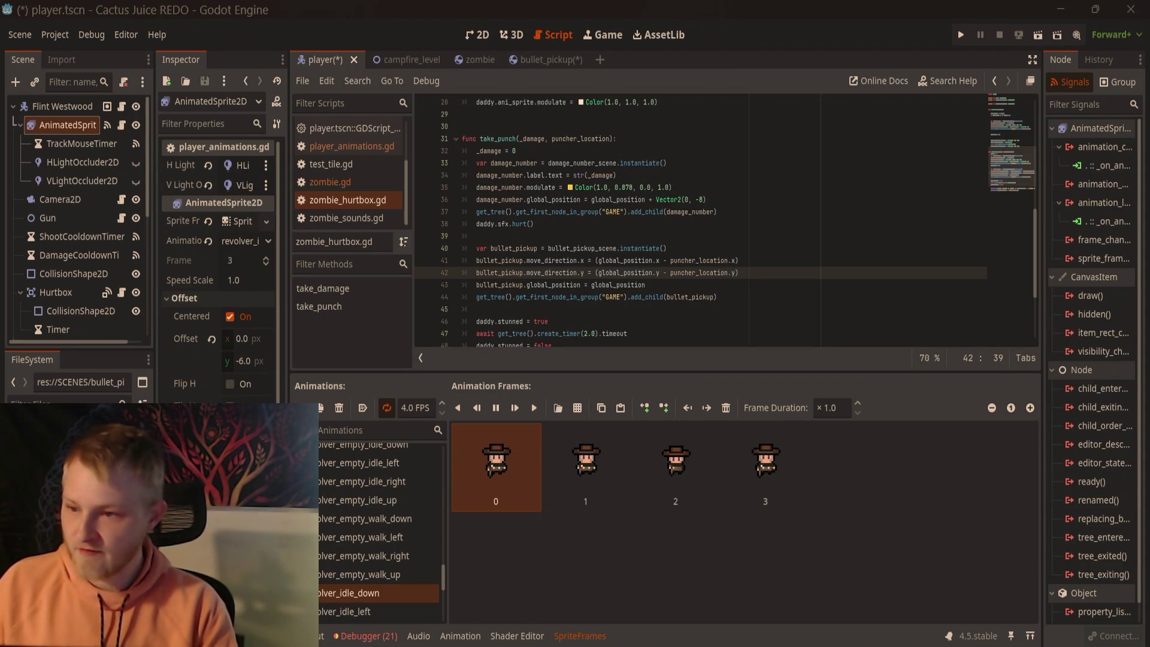
click(510, 61)
key(ctrl+s)
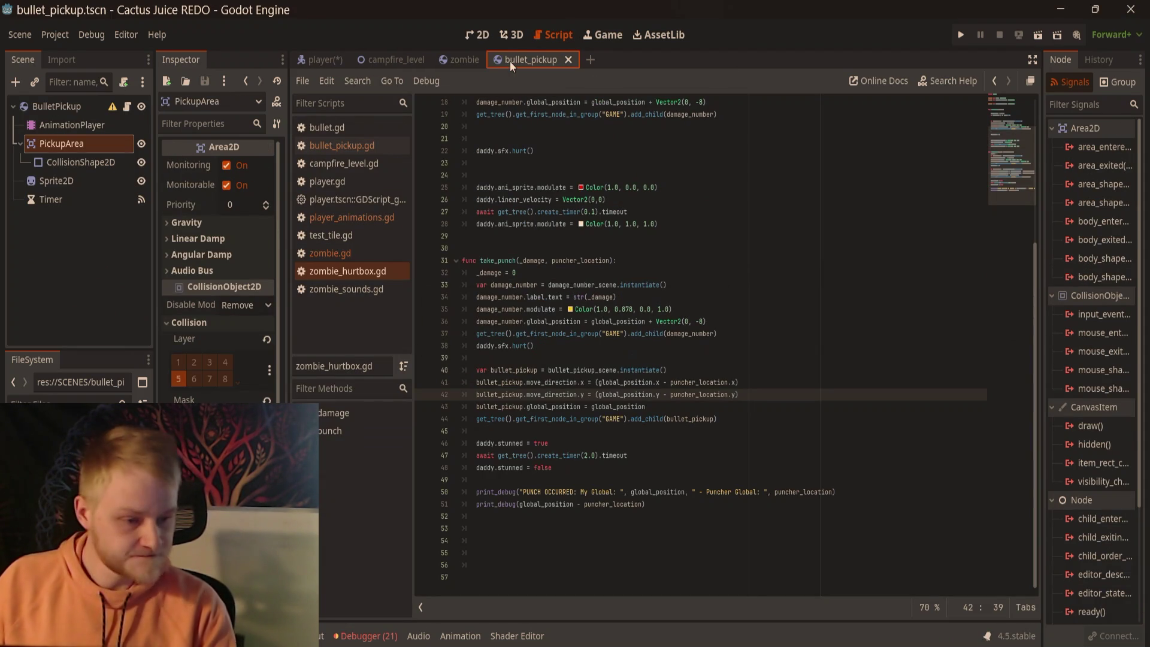
click(698, 407)
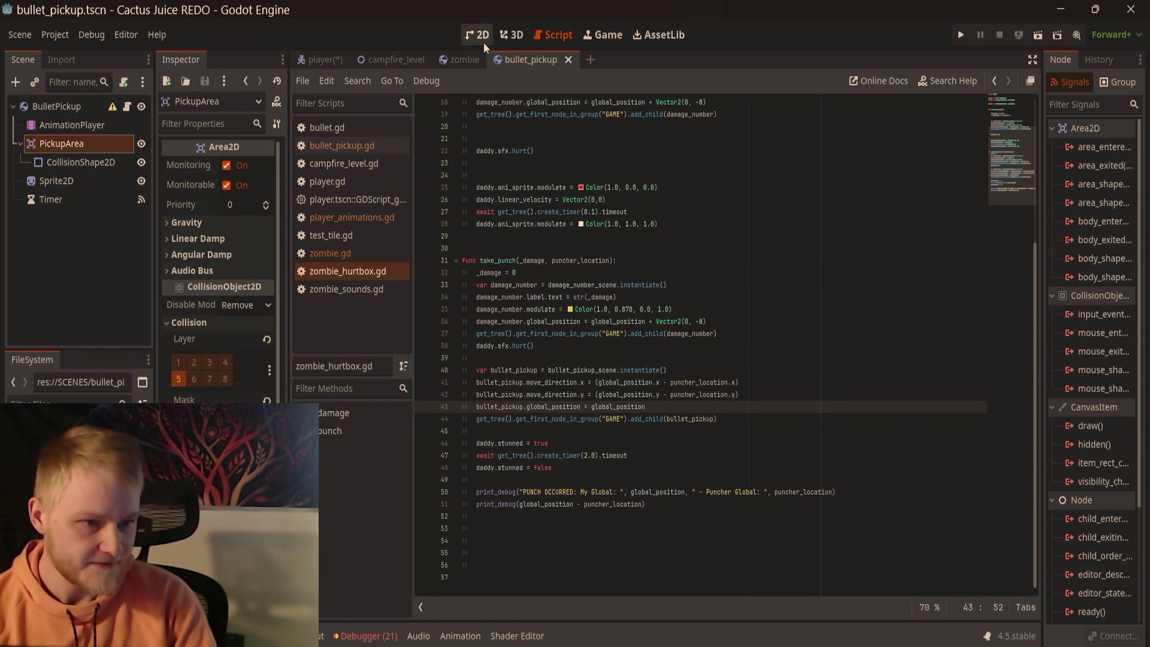
Step: Open the campfire_level scene and show it in the 2D view
click(371, 63)
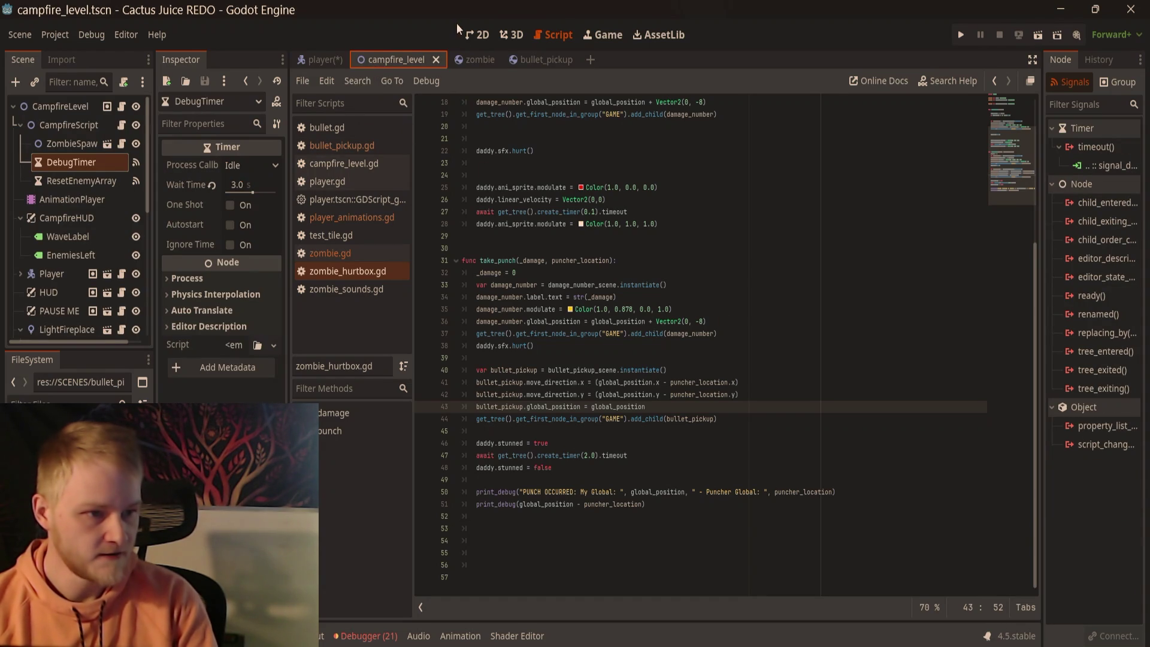
click(477, 34)
scroll(358, 332, up, 4)
scroll(77, 295, down, 3)
scroll(78, 295, down, 3)
Step: Select Zombie4 through Zombie8 in the Scene dock and delete them
click(74, 327)
shift+click(75, 251)
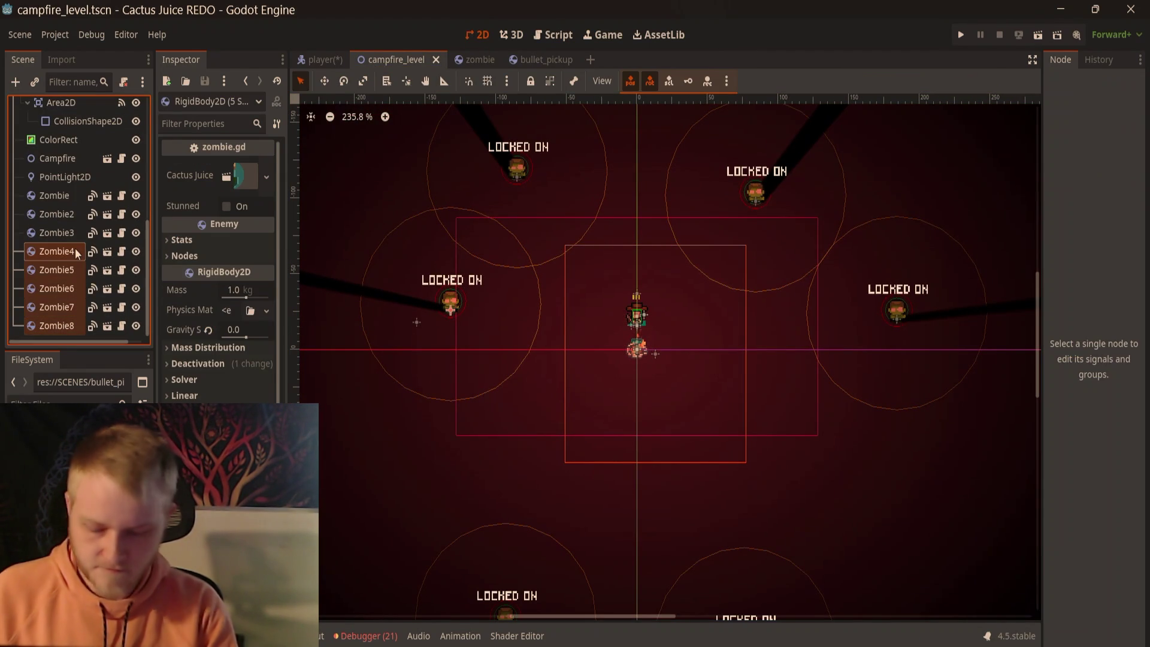
key(Delete)
click(521, 357)
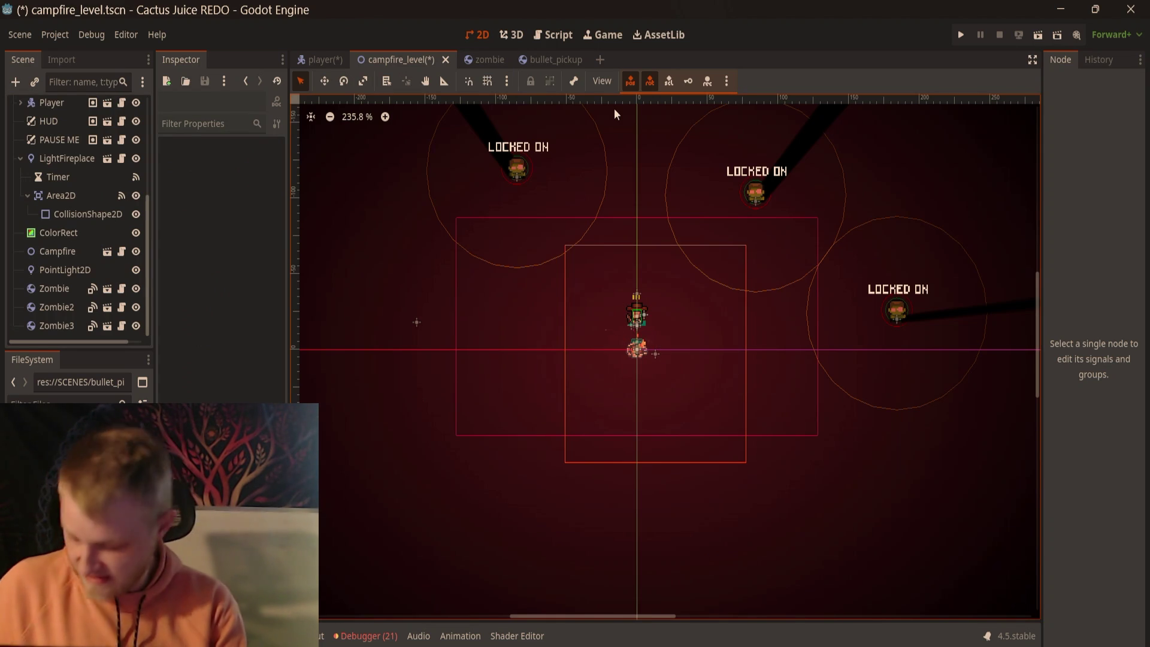
Step: Reopen the bullet_pickup scene in the 2D view
click(562, 34)
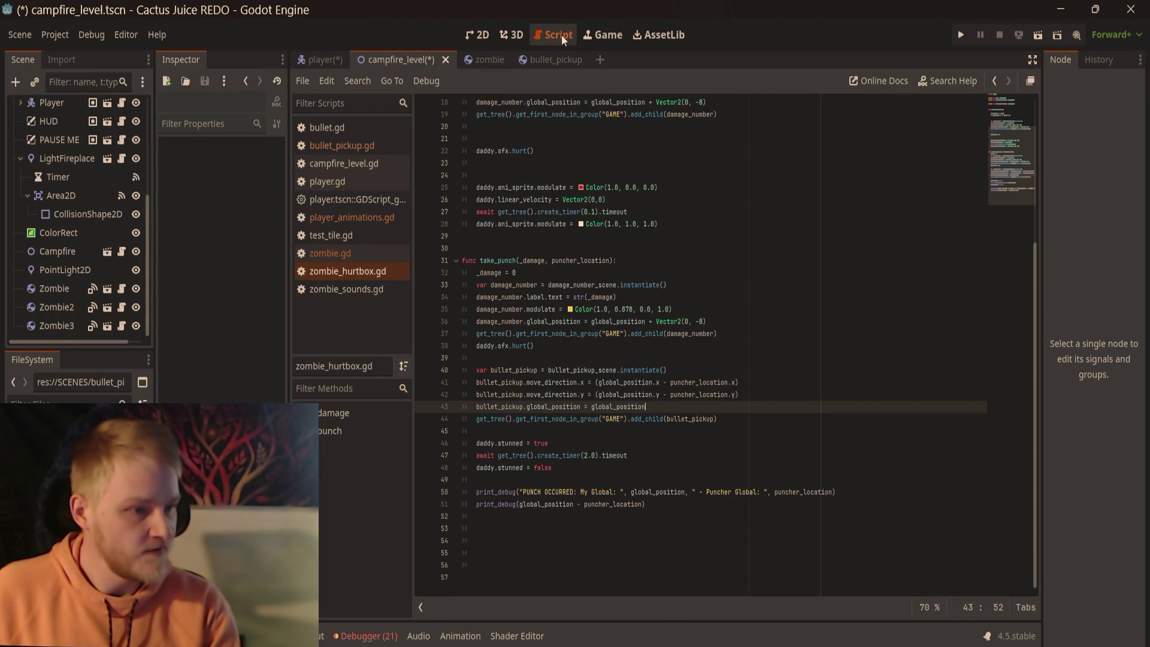
click(542, 66)
click(470, 37)
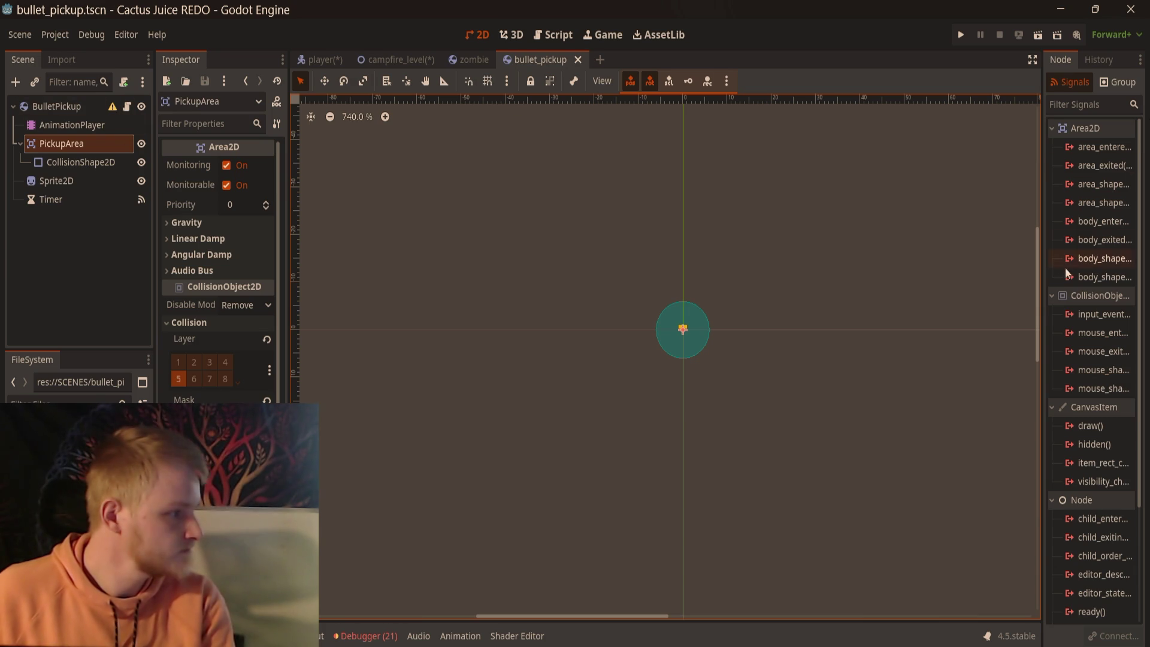
Step: Connect area_entered to a receiver named _on_pickup_area_entered, then select its placeholder pass line
double_click(1108, 148)
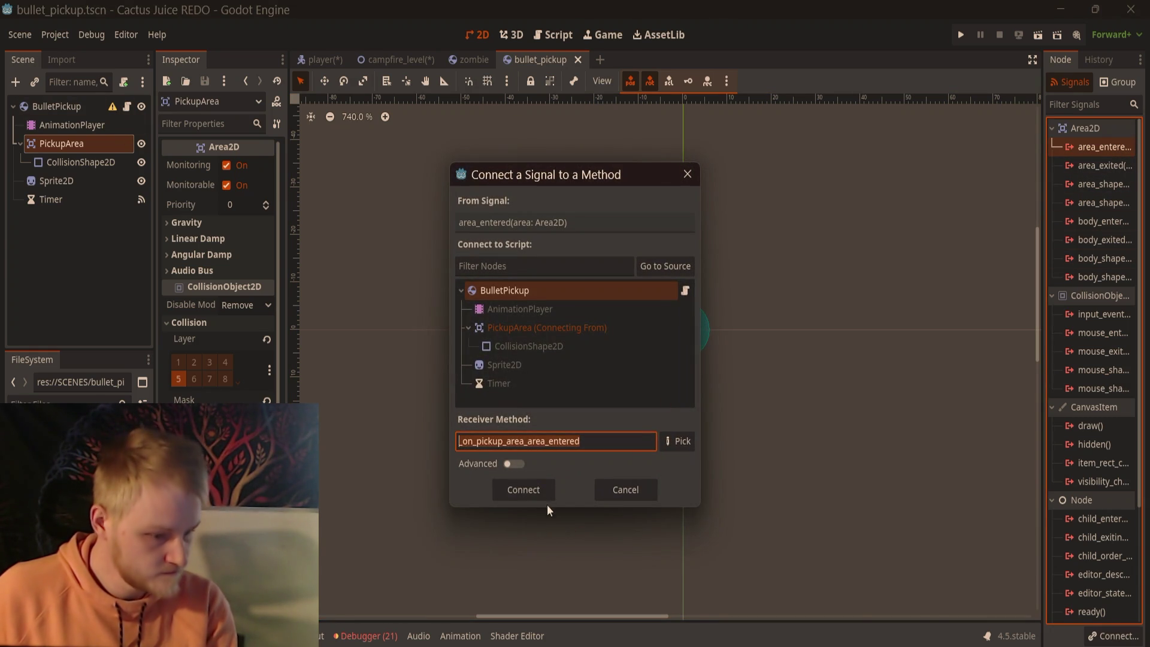
click(507, 441)
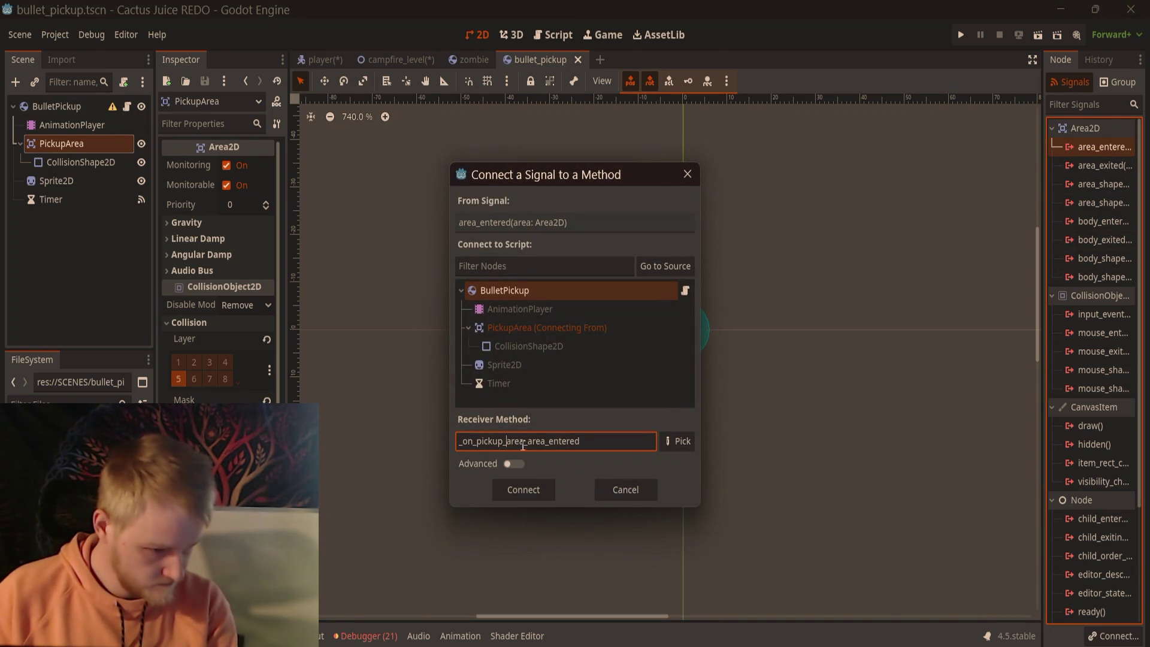
key(Delete)
key(Delete)
key(Delete)
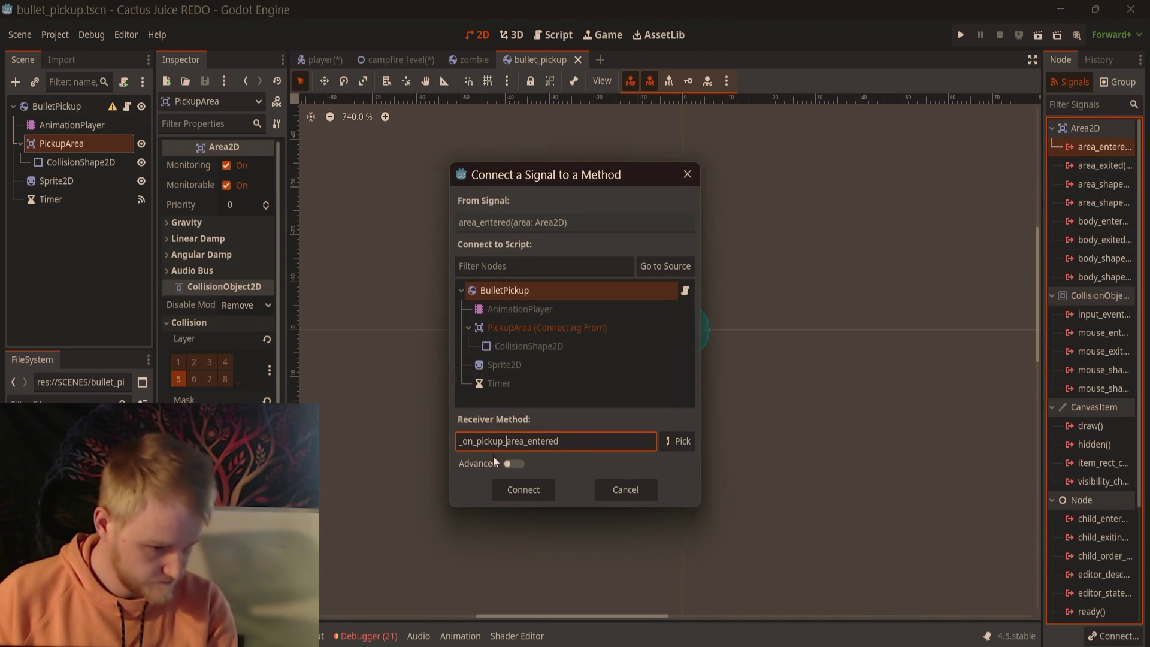
click(513, 486)
drag(599, 468, 475, 467)
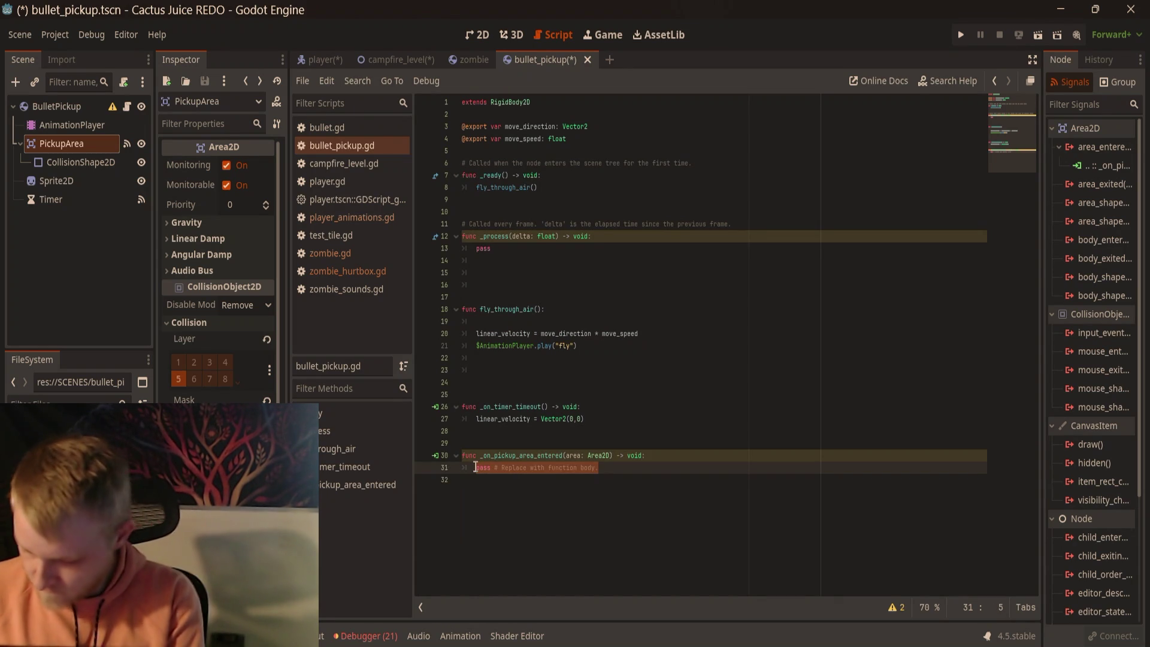
Step: Replace pass with an is_in_group("PLAYER HURTBOX") check that prints "TEST!!!" via print_debug, then save
text(if area)
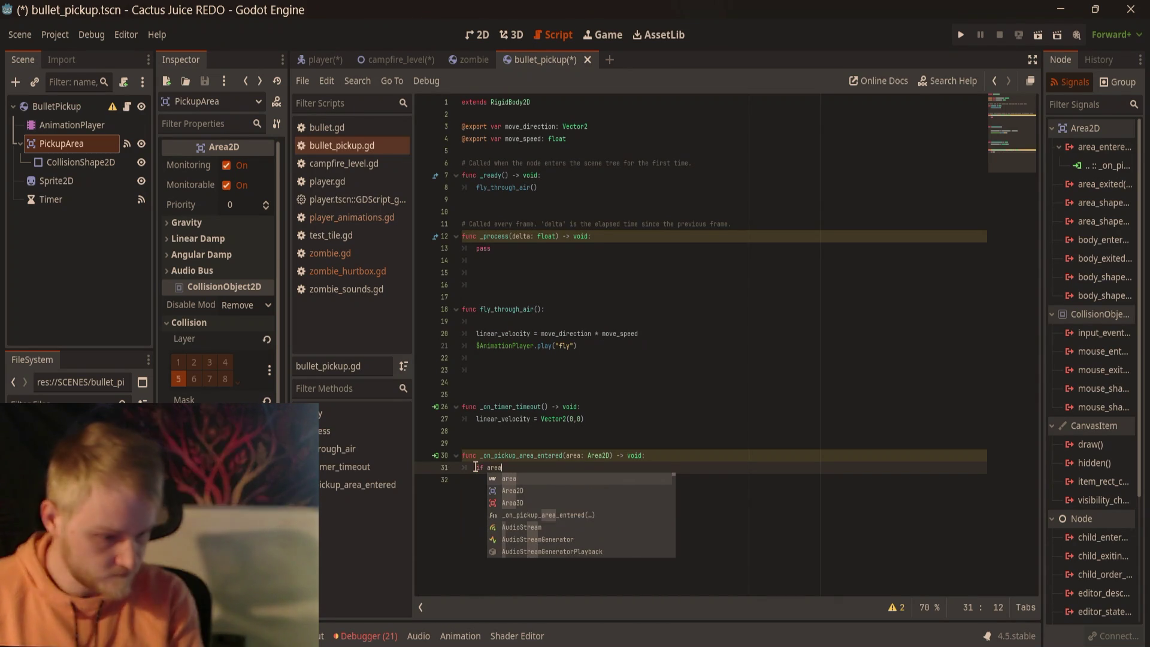
text(.is)
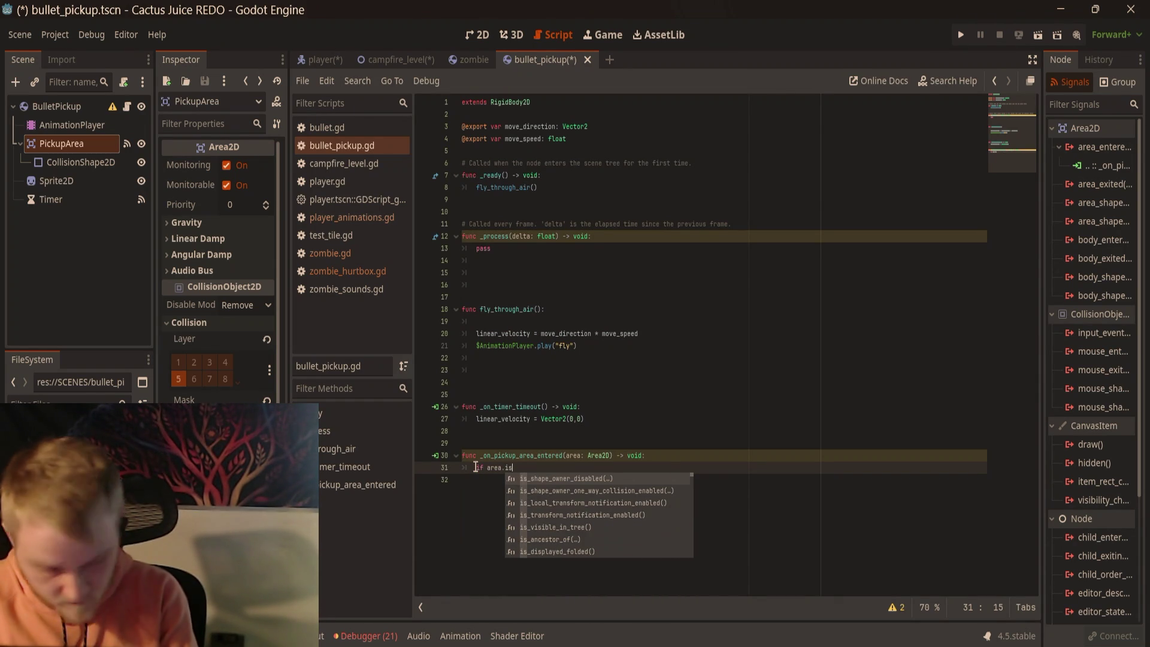
text(_o)
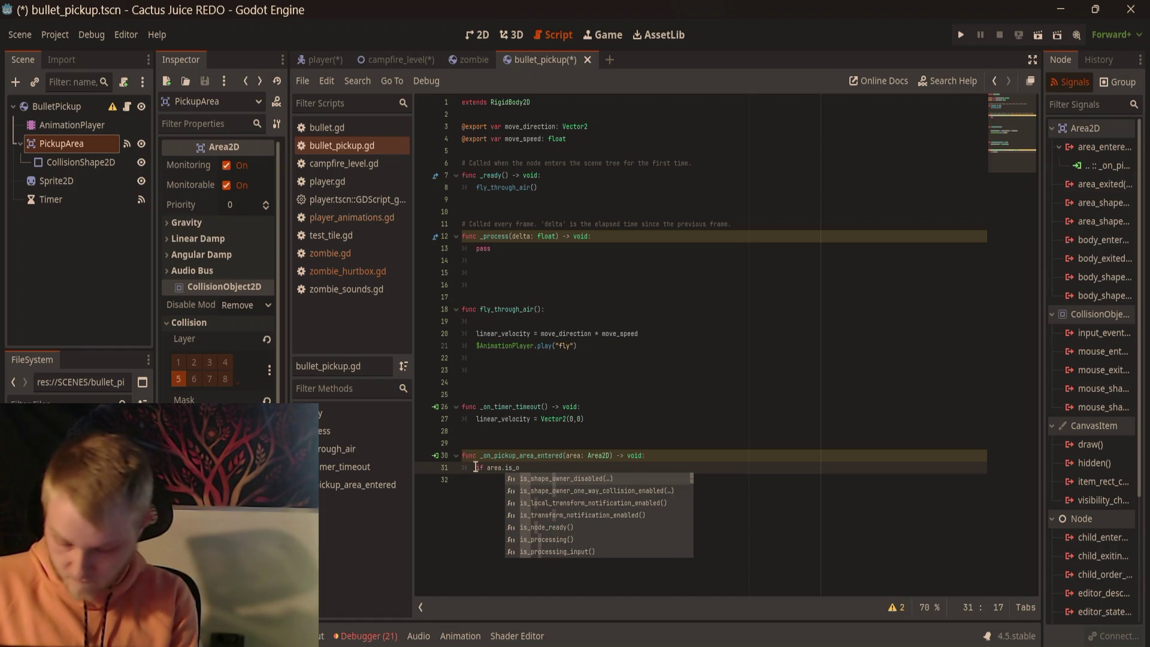
key(BackSpace)
text(in_g)
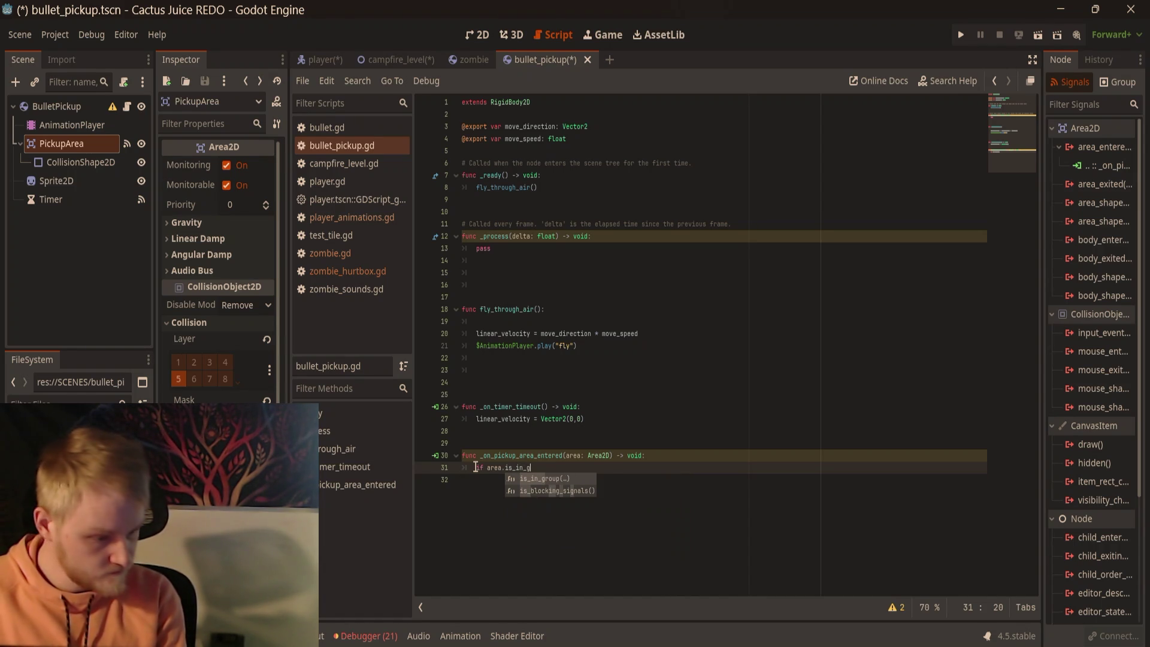
key(Return)
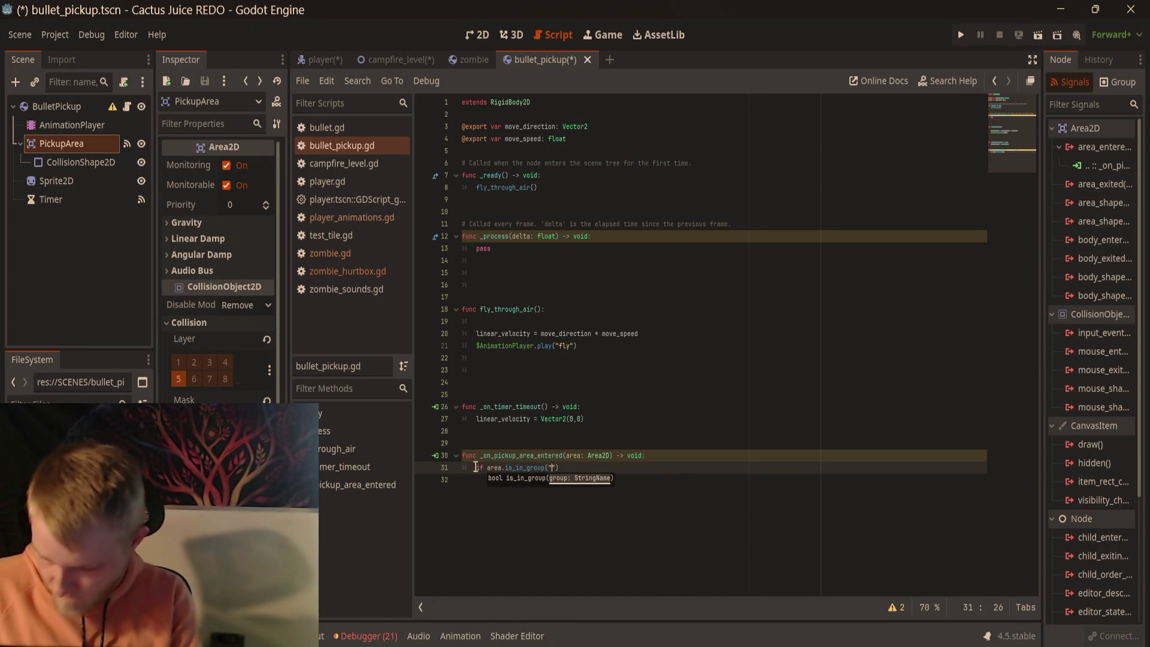
text(PLAYER HURTB)
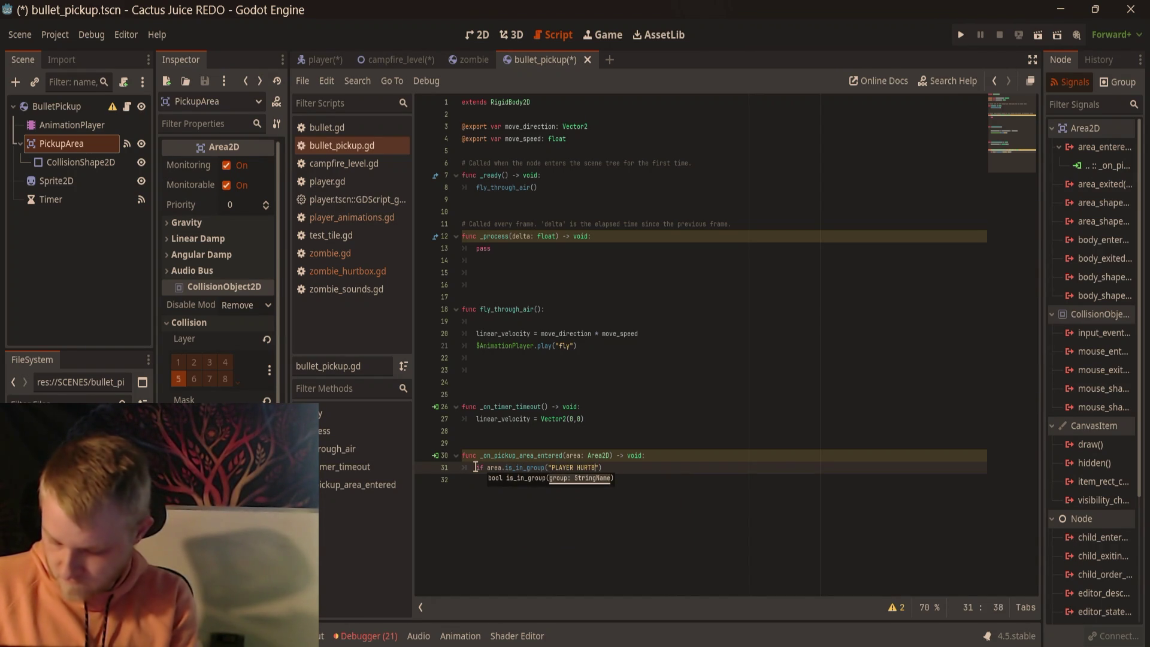
text(OX"))
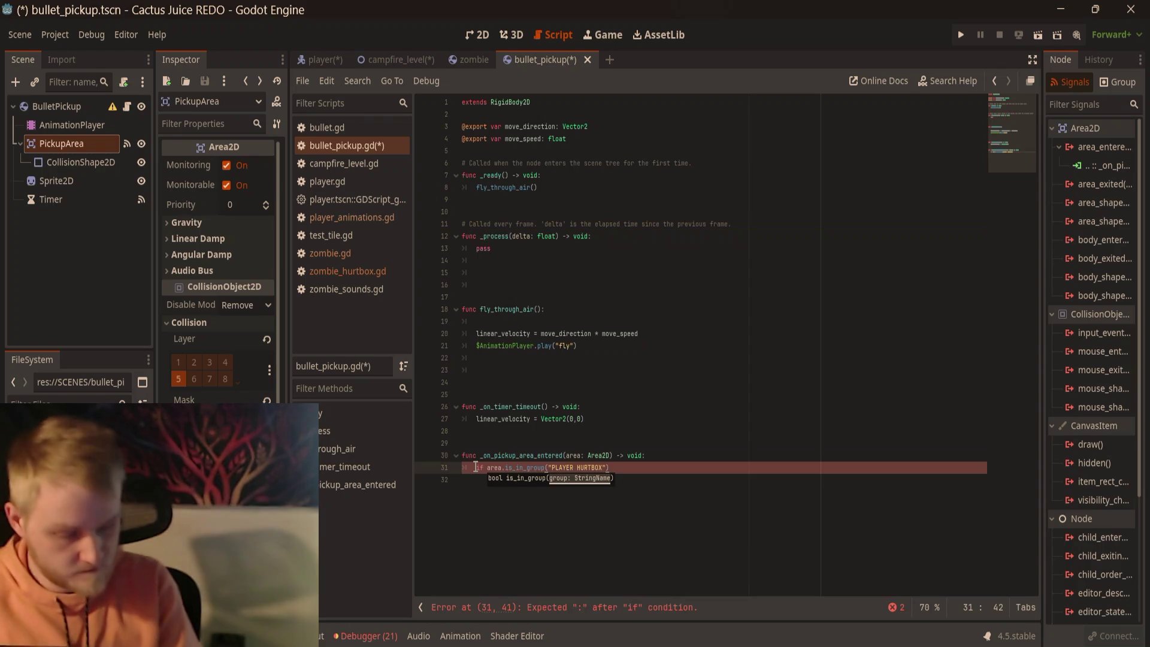
text(:)
key(Return)
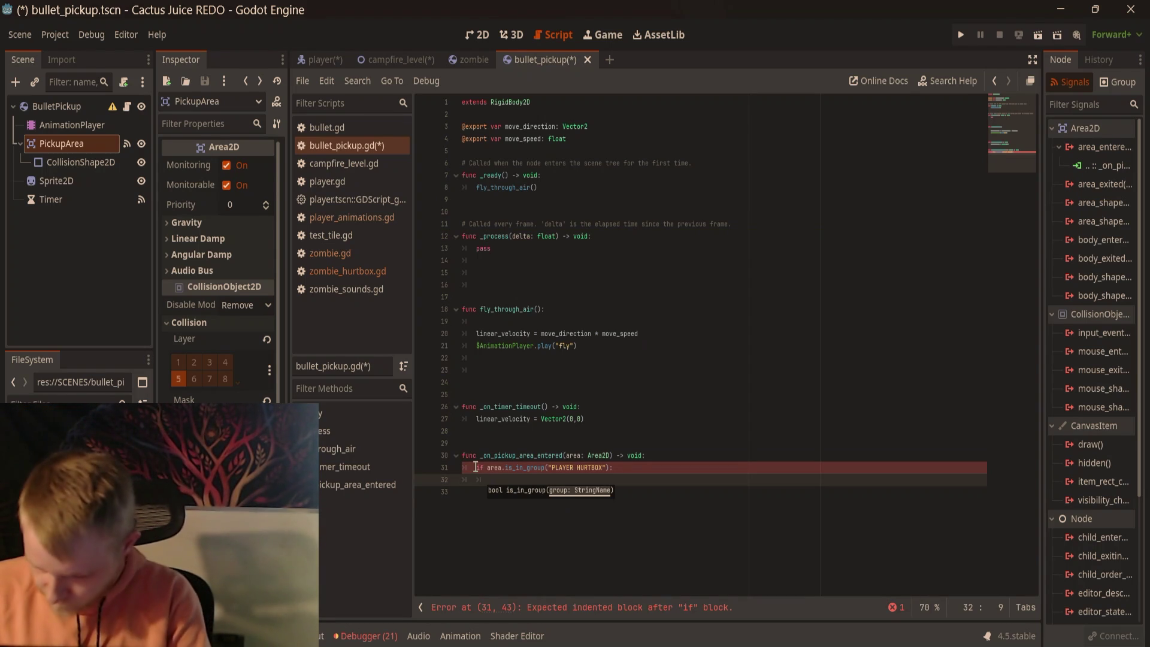
key(Return)
text(print_de)
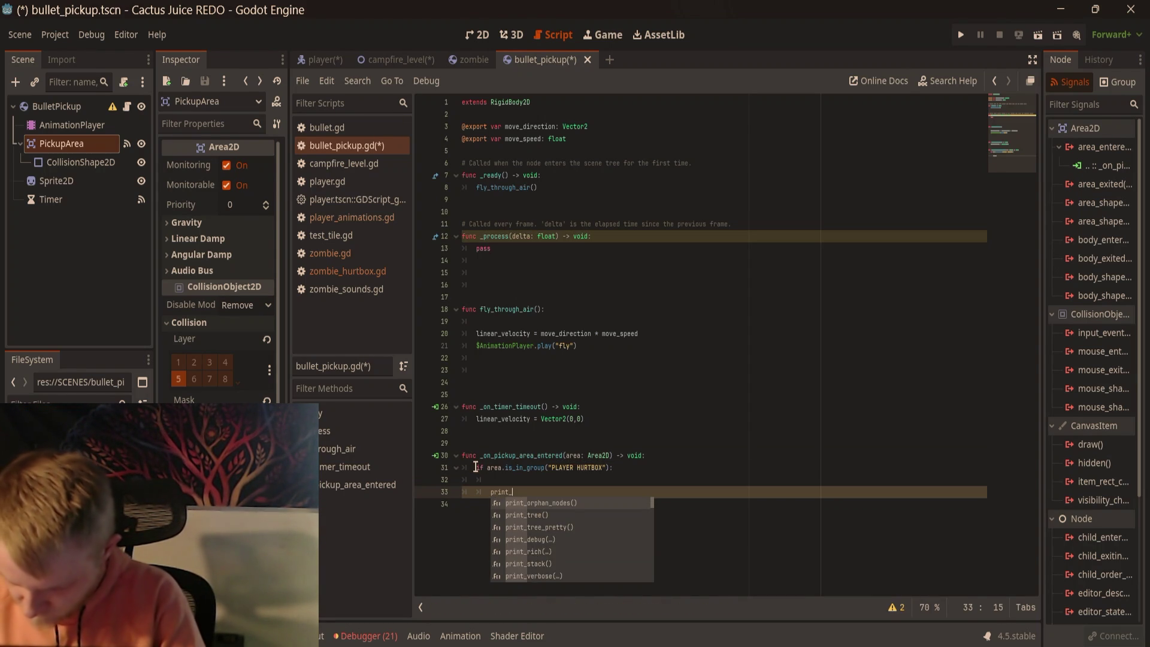
text(bug)
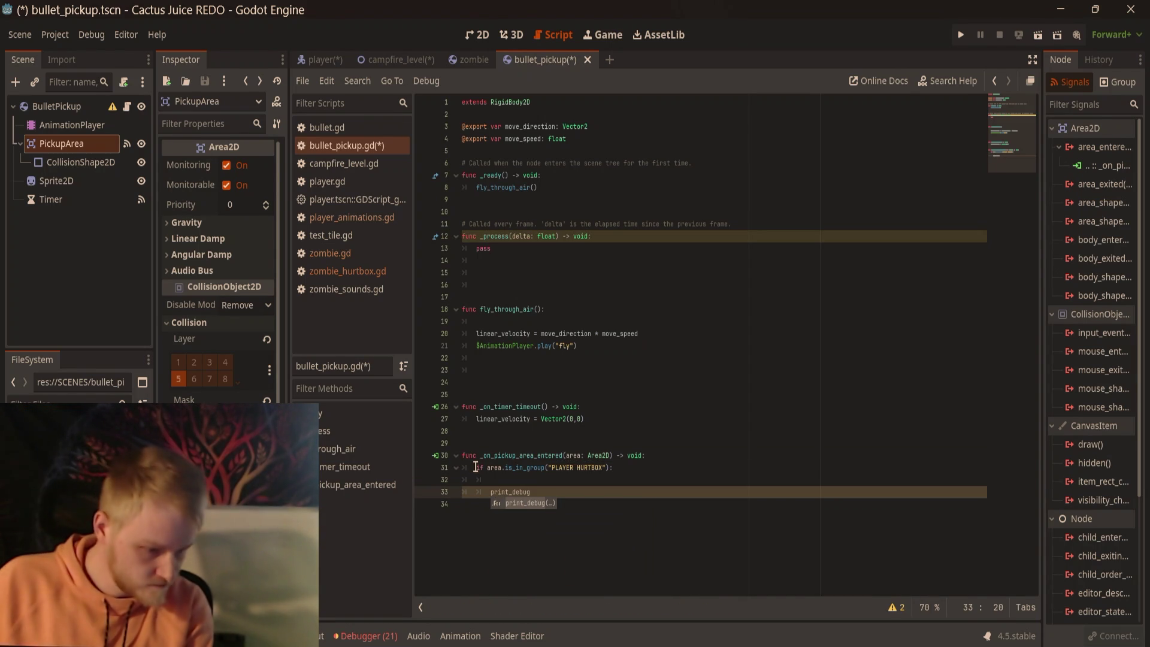
text(()
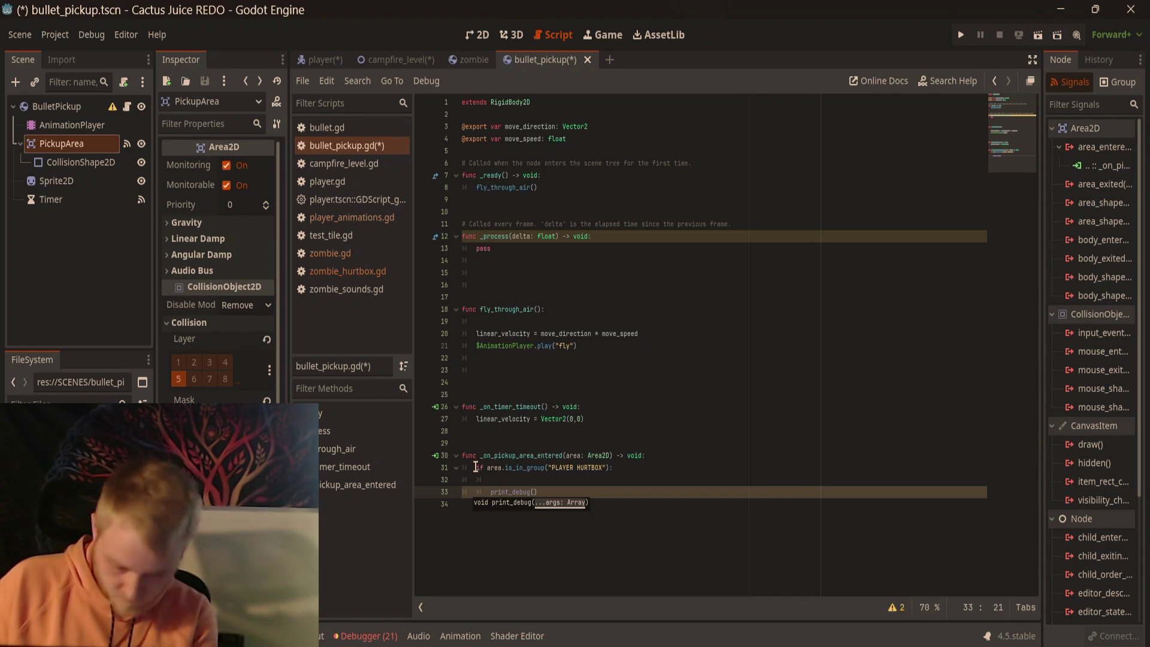
text("TEST!!!!!!!!!!!!!)
key(ctrl+s)
Step: Review the new handler code and run the project with F5
click(592, 456)
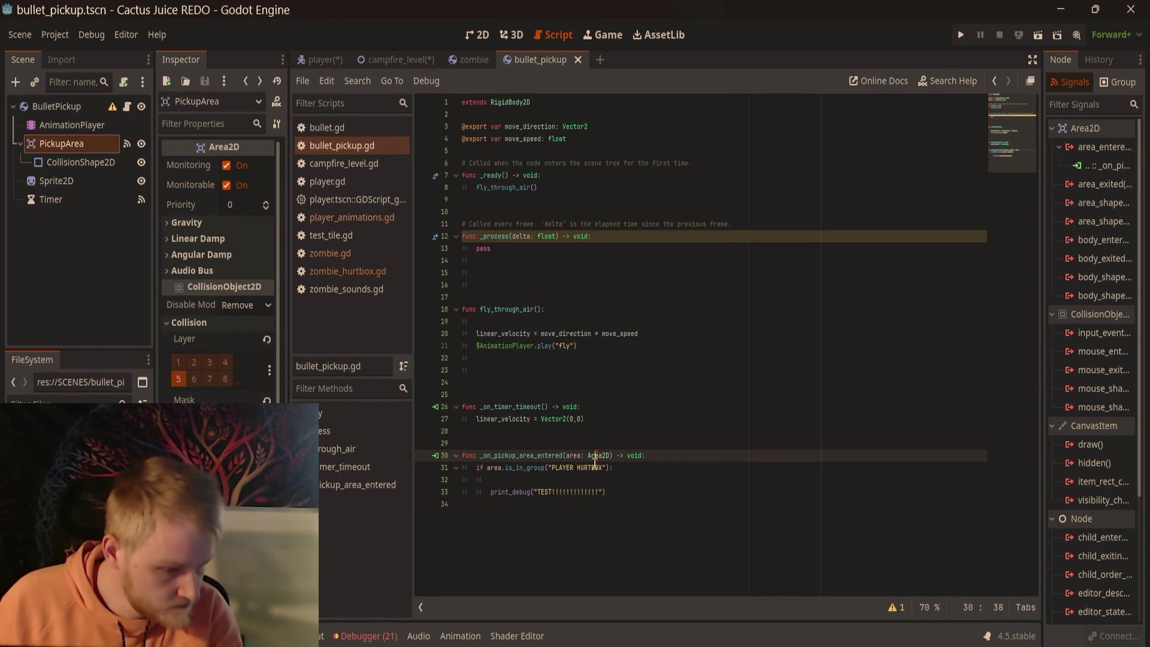
click(599, 480)
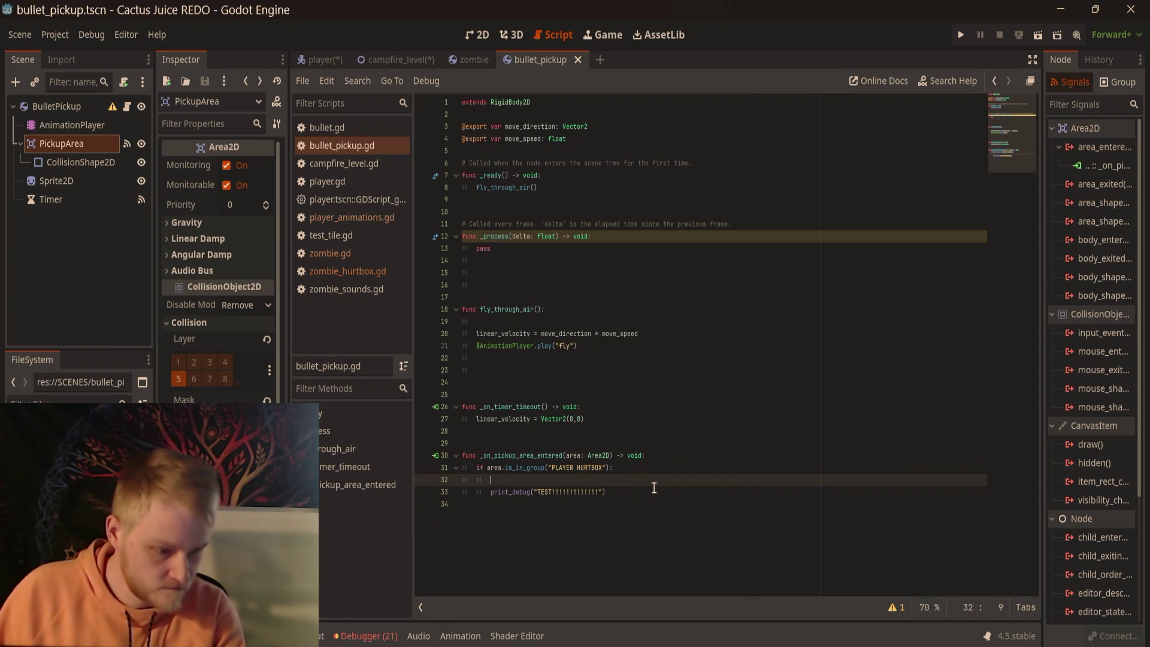
click(654, 488)
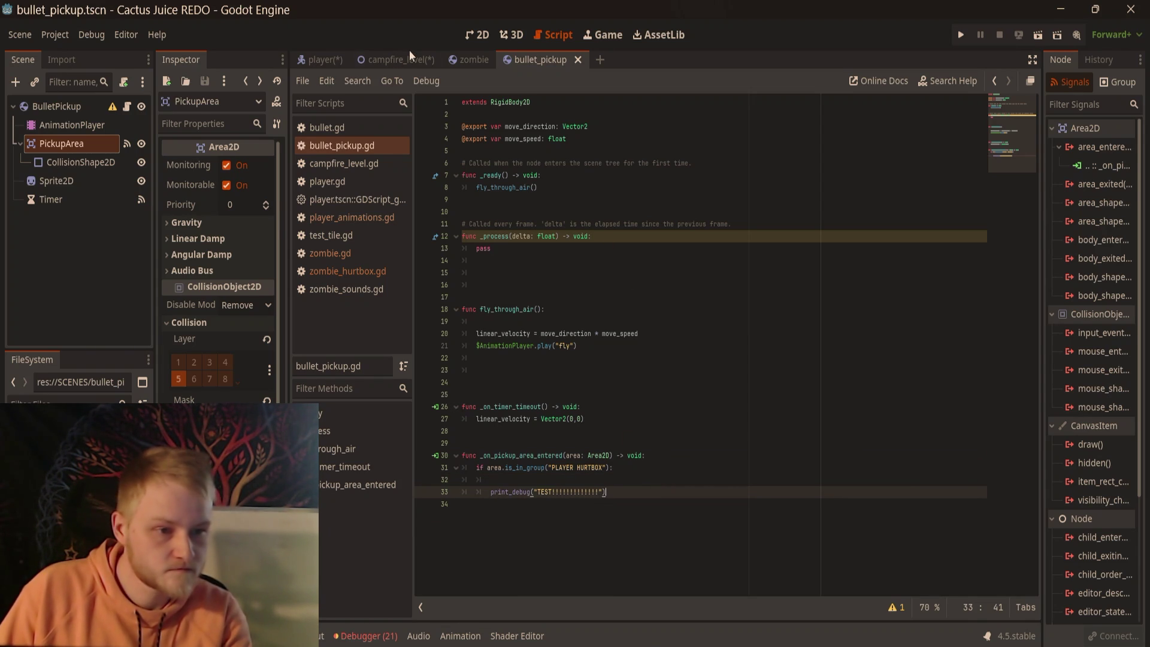
key(F5)
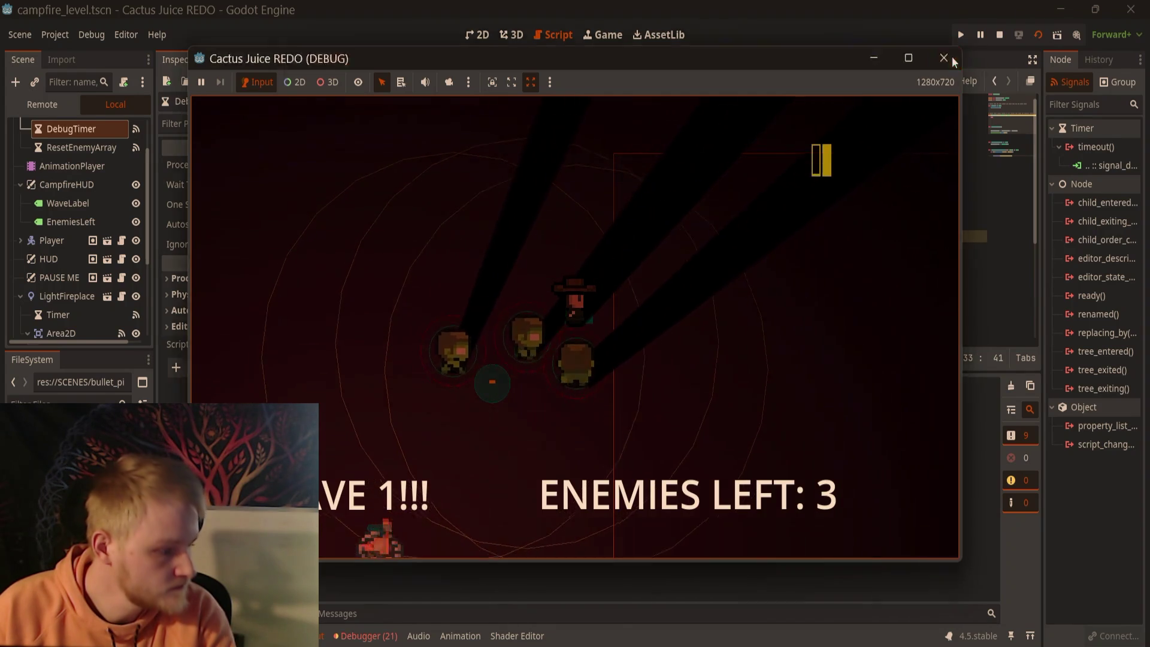
Step: Close the debug game window after testing the bullet pickup
click(1000, 34)
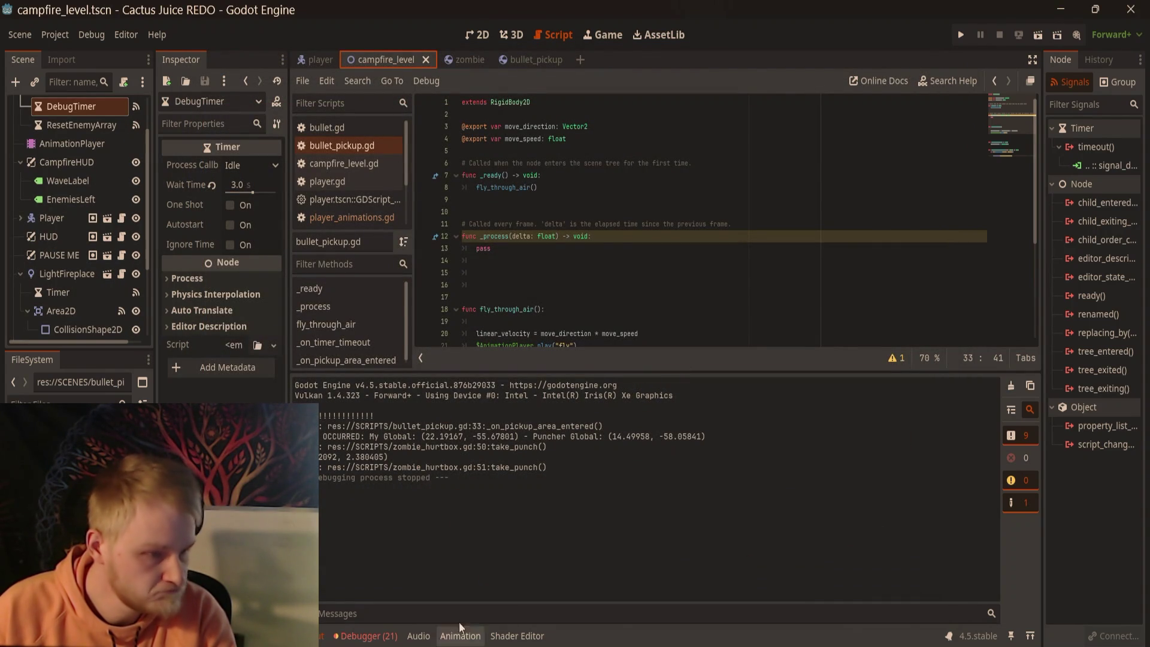
Step: Add a queue_free() call after the TEST print, then run the current scene with F6
click(619, 246)
scroll(619, 263, down, 4)
scroll(619, 263, down, 1)
click(617, 322)
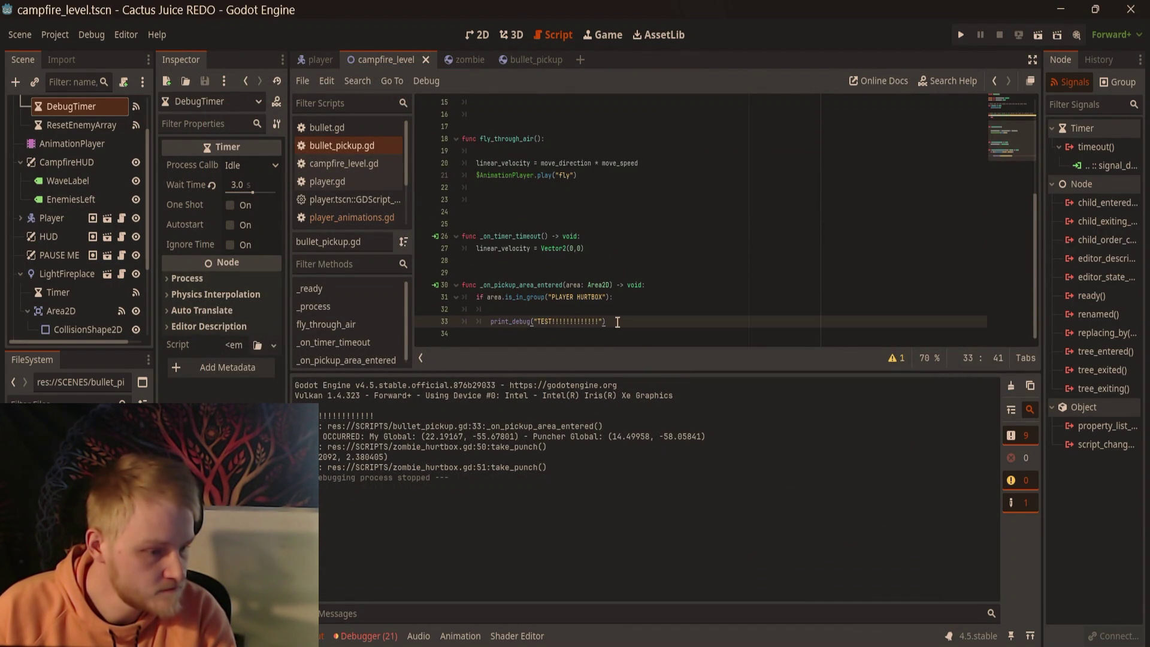
key(Return)
text(queuue)
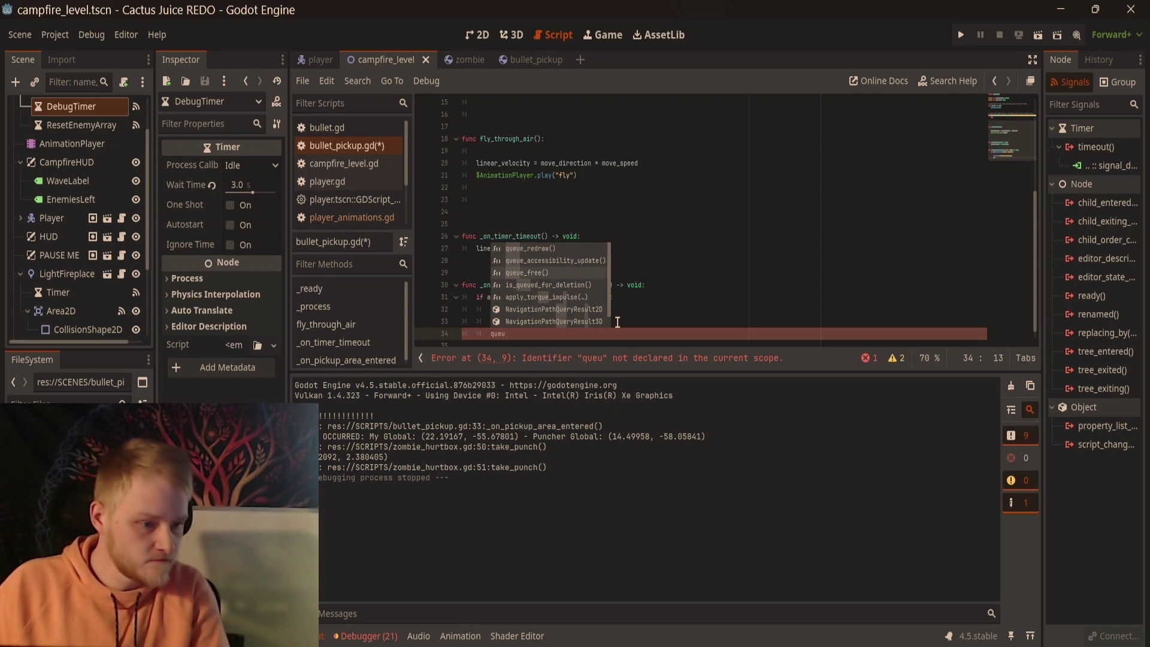
key(Escape)
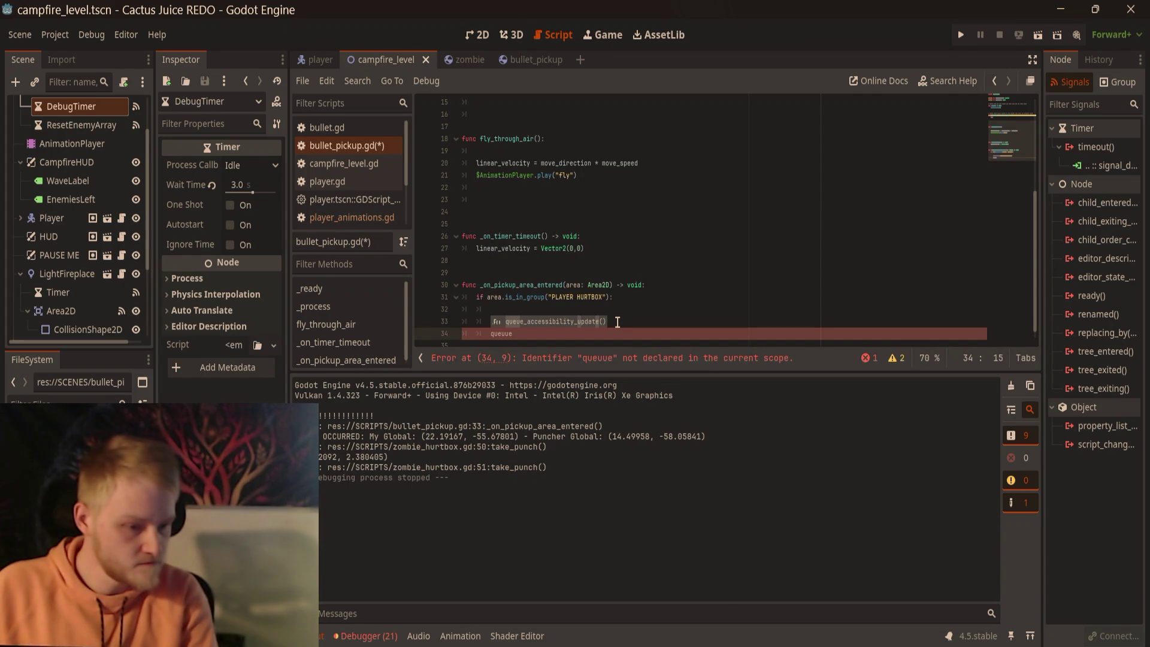
key(BackSpace)
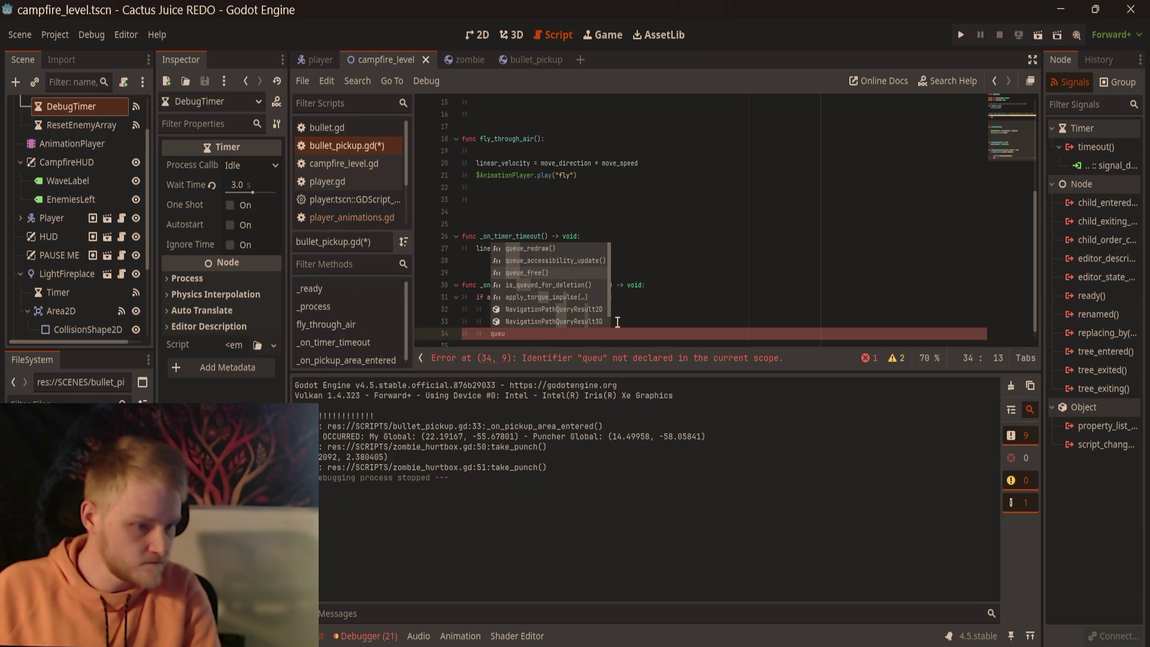
key(Down)
key(Down)
key(Return)
key(F6)
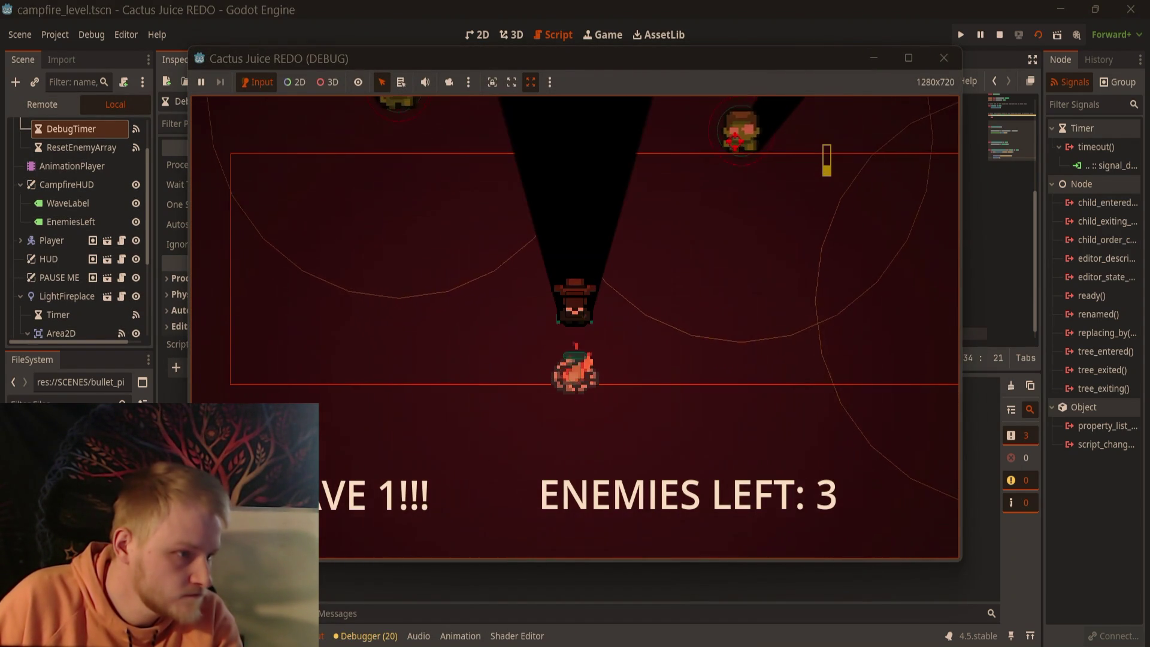
Step: Shoot at the enemies while moving right, then punch the approaching zombie
click(437, 140)
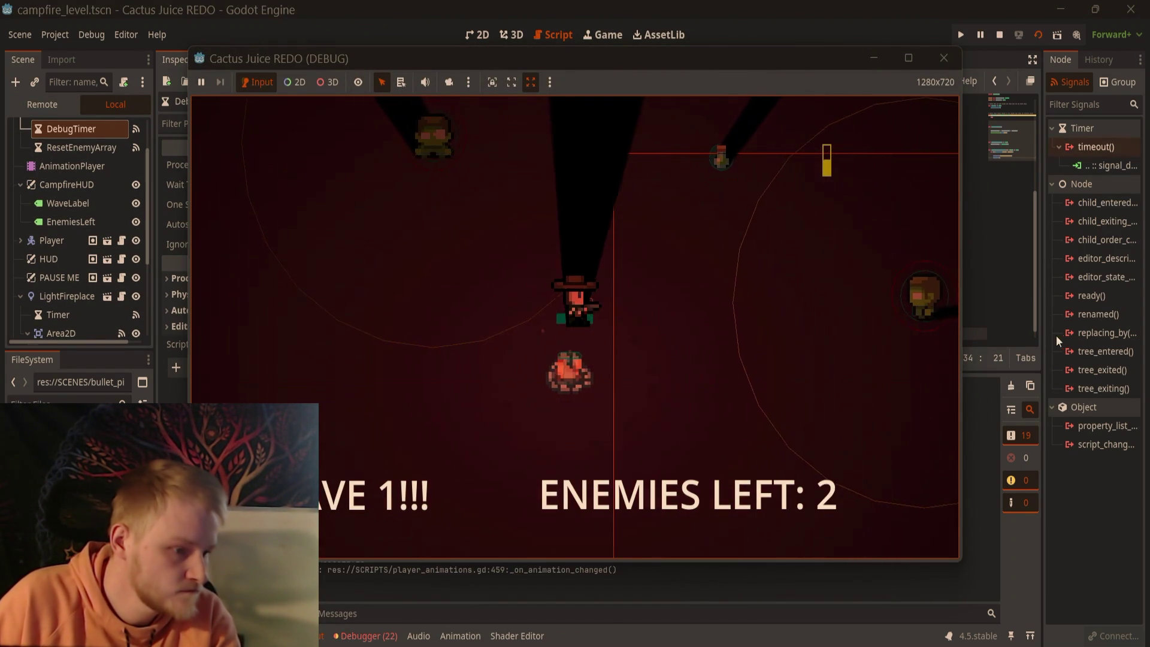
key(d)
click(717, 313)
key(d)
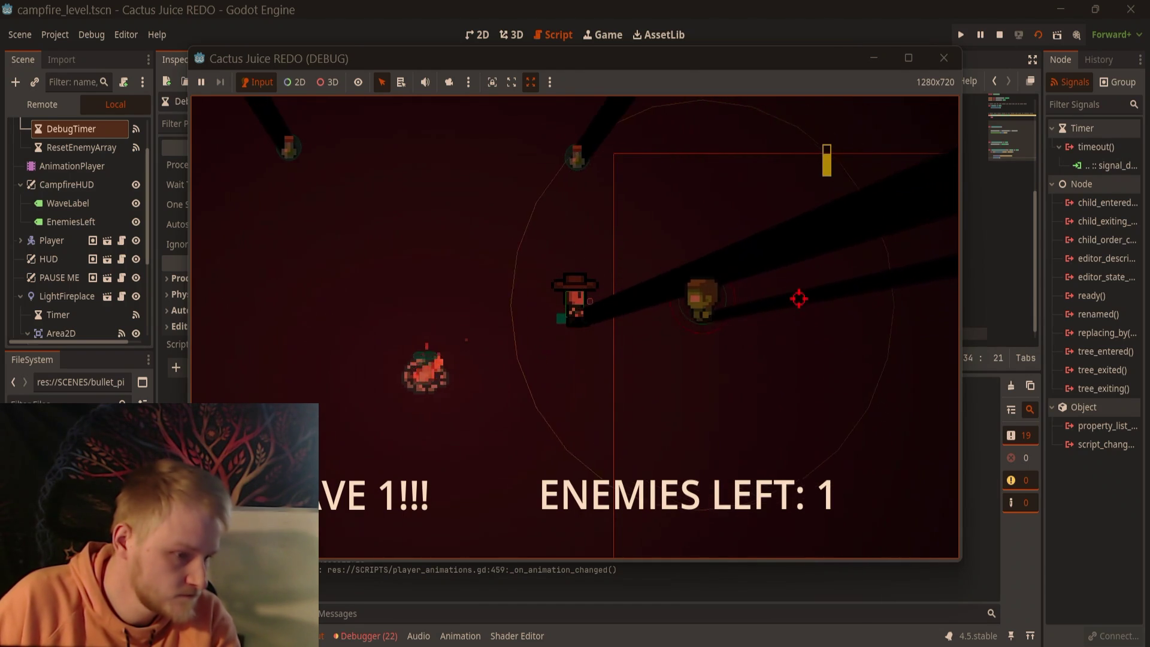
key(d)
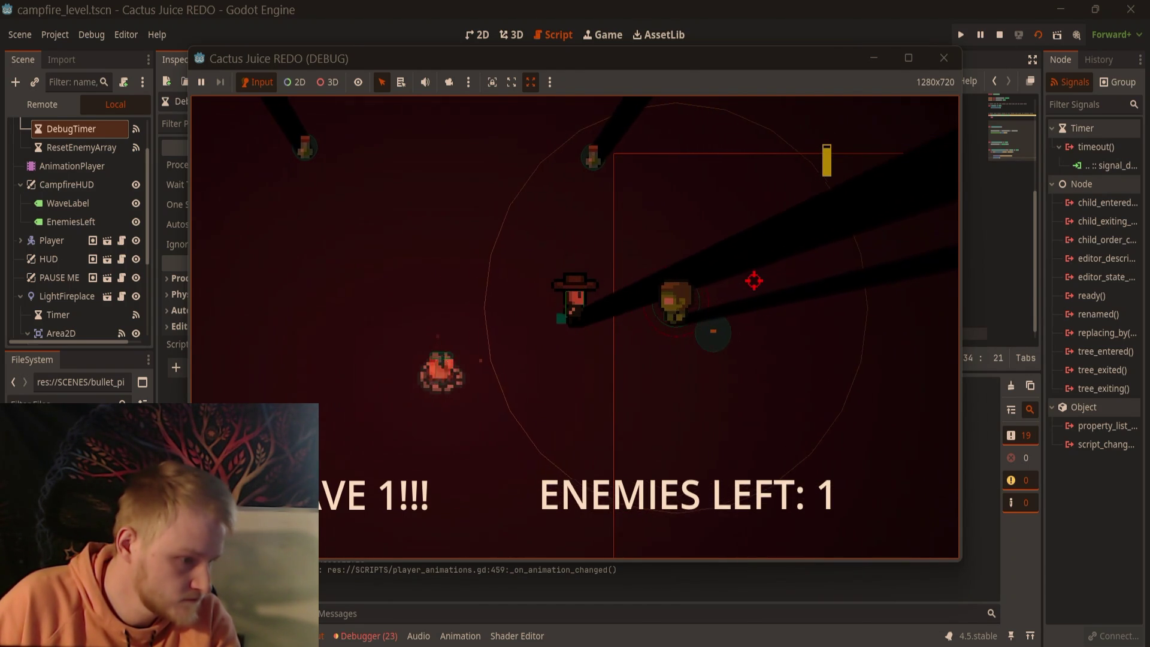
key(d)
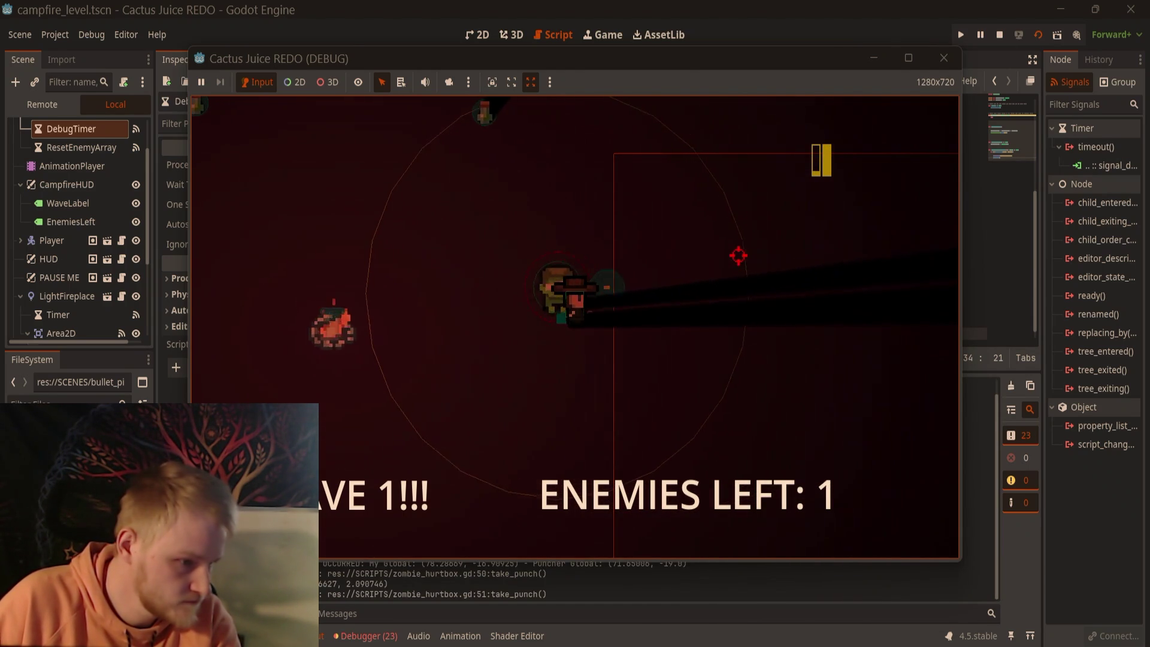
key(a)
key(a)
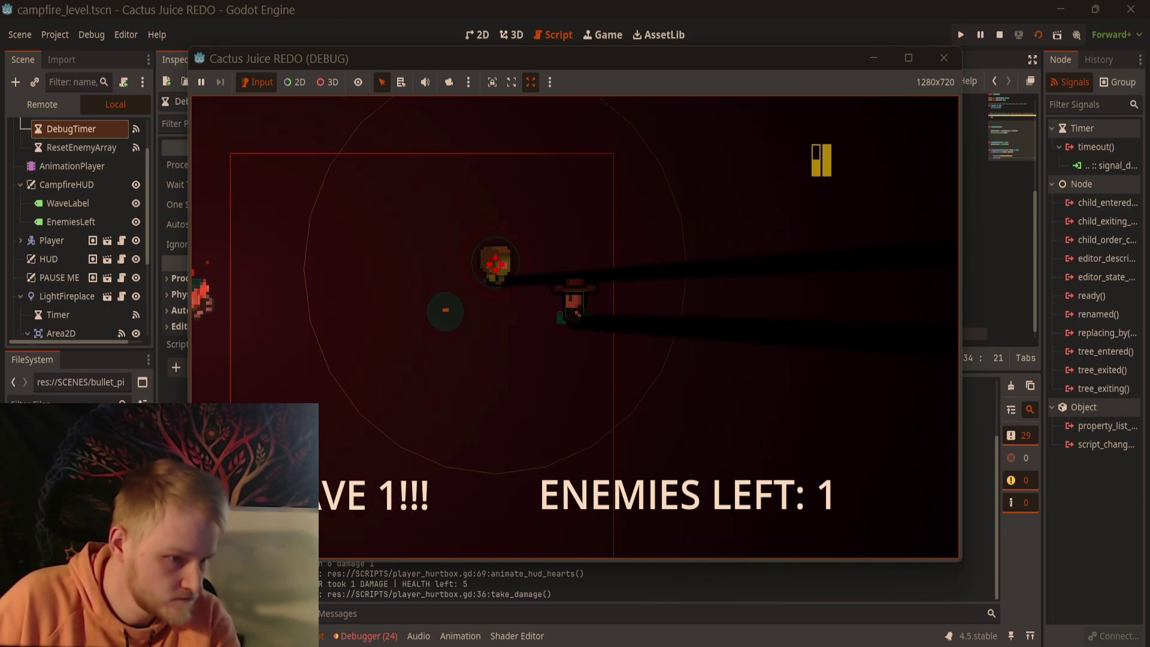
click(696, 285)
Step: Collect the bullet pickup and keep punching the zombie
key(s)
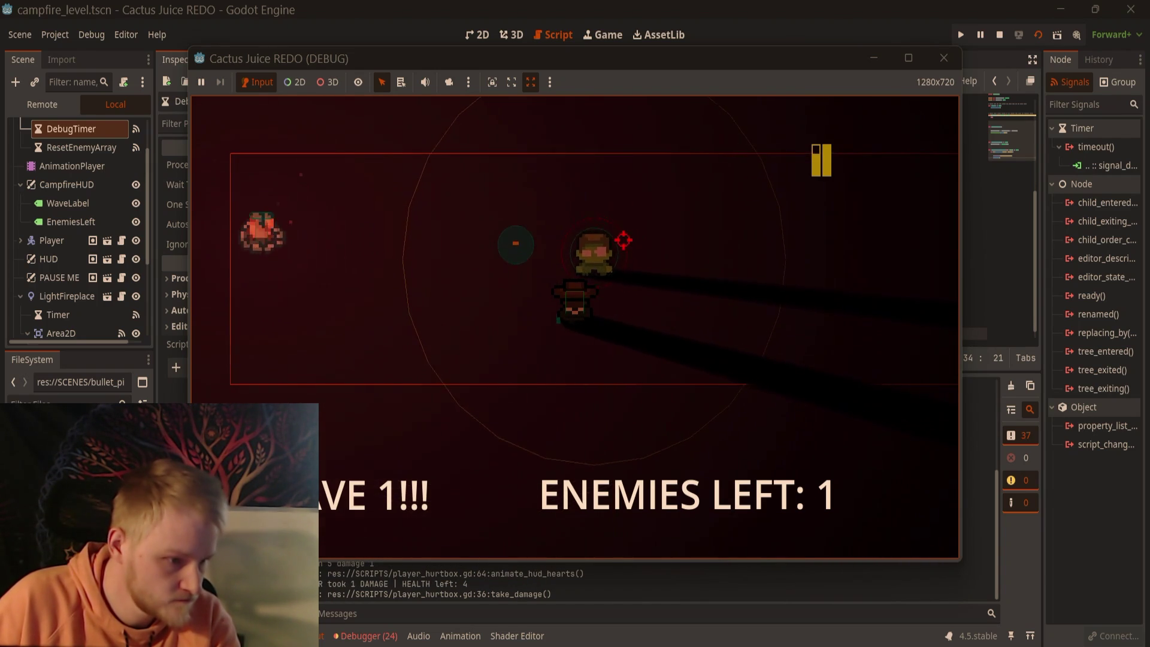
key(a)
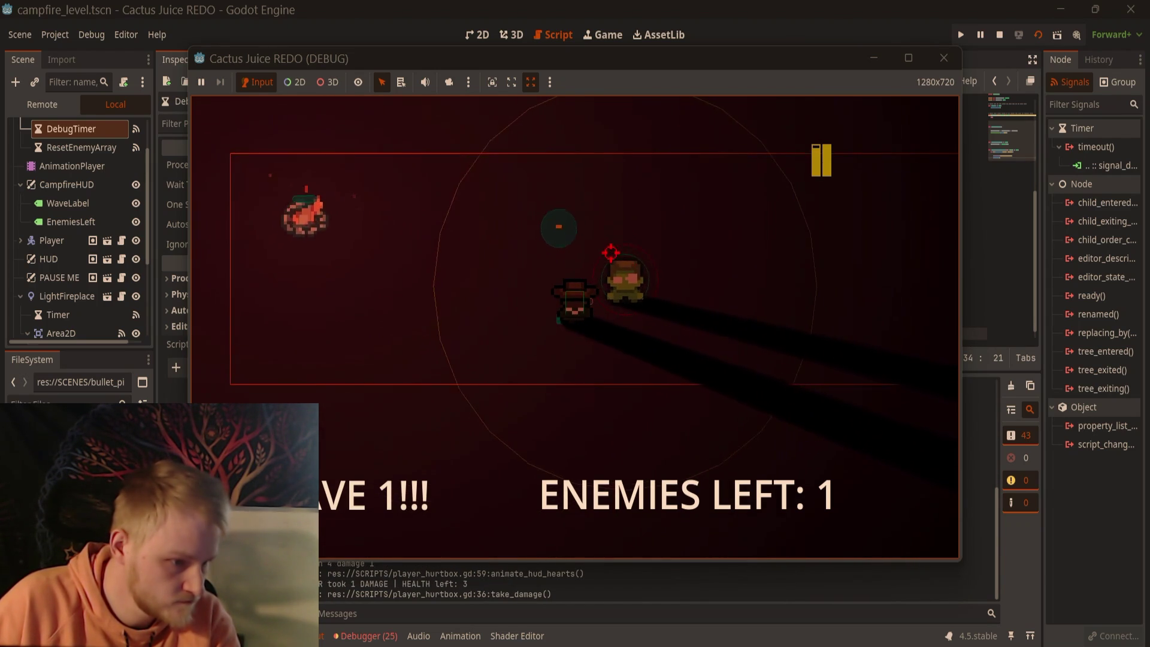
click(683, 306)
key(a)
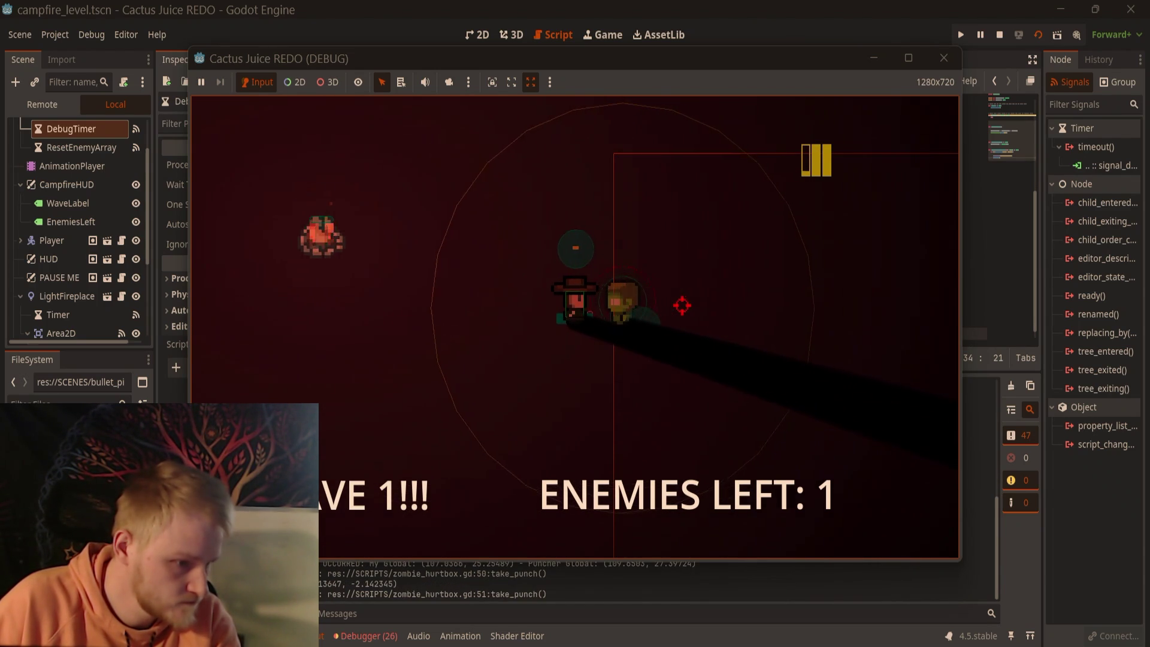
key(d)
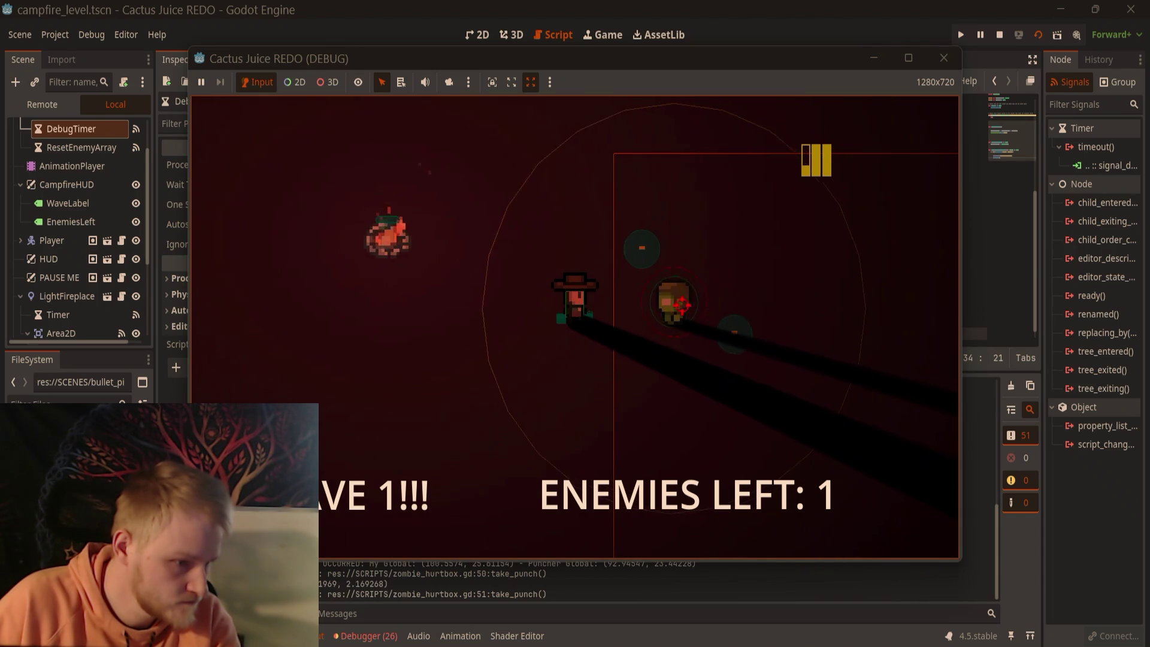
key(a)
click(683, 305)
Step: Walk the player around the level, then close the game window
key(a)
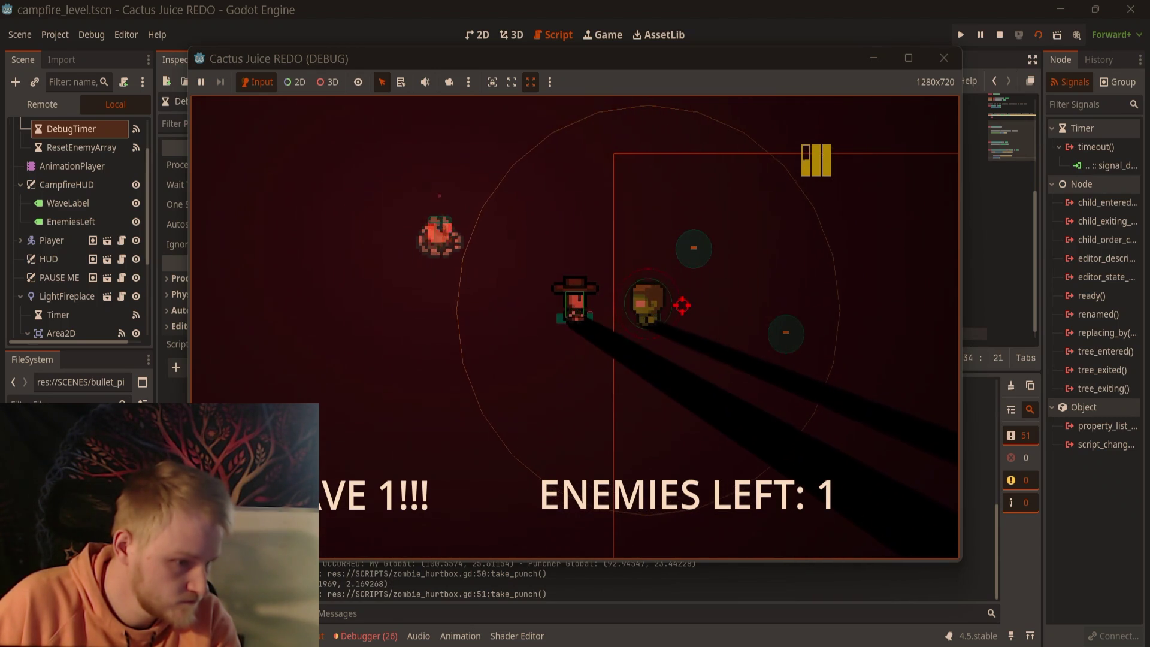
key(a)
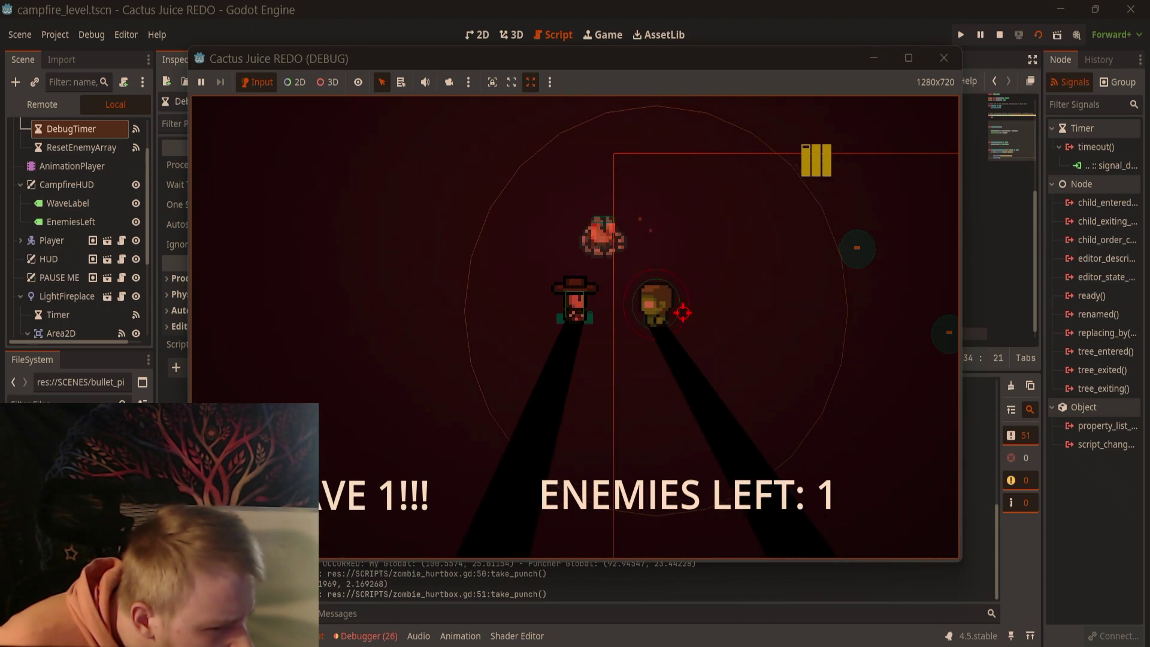
key(a)
key(w)
key(s)
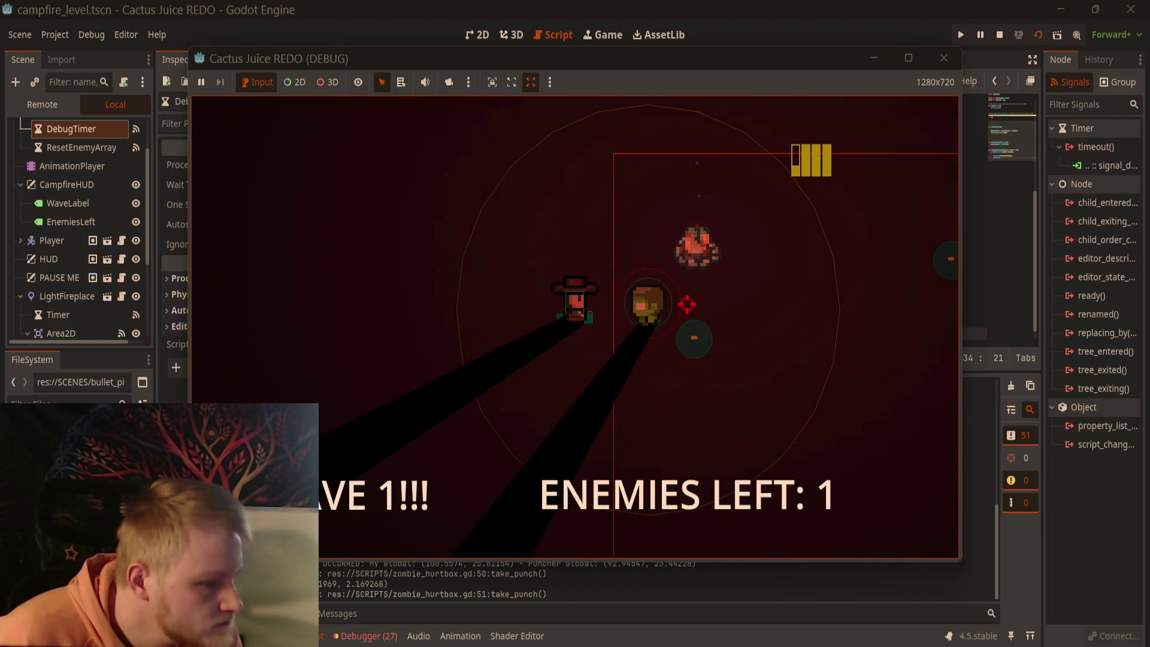
key(a)
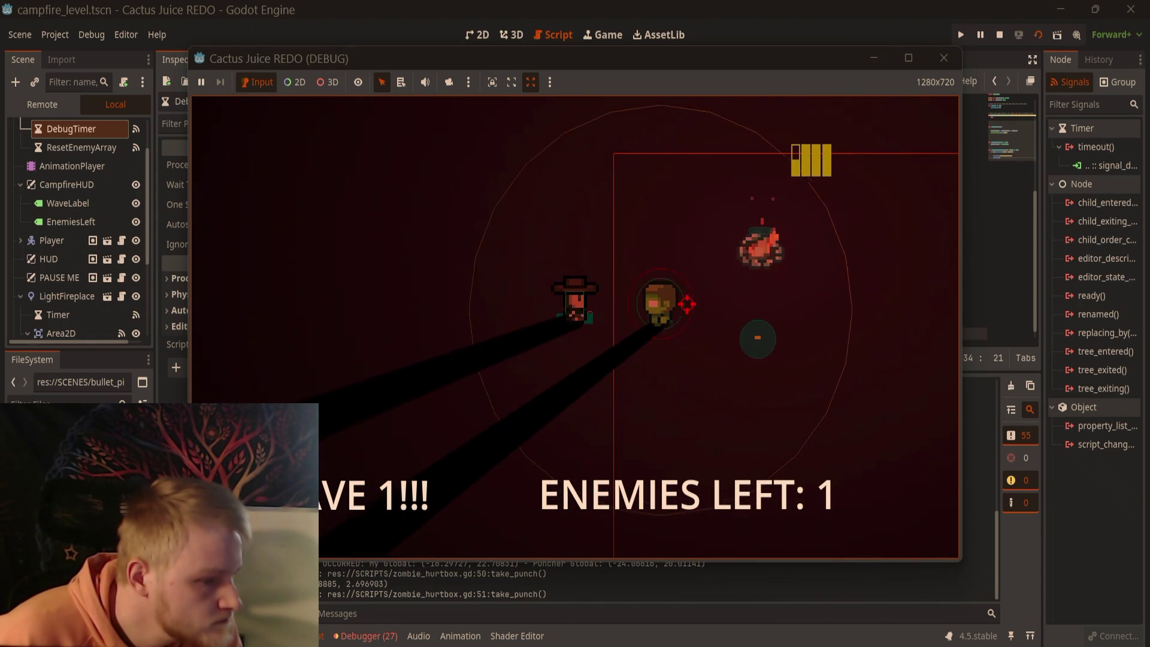
key(s)
key(d)
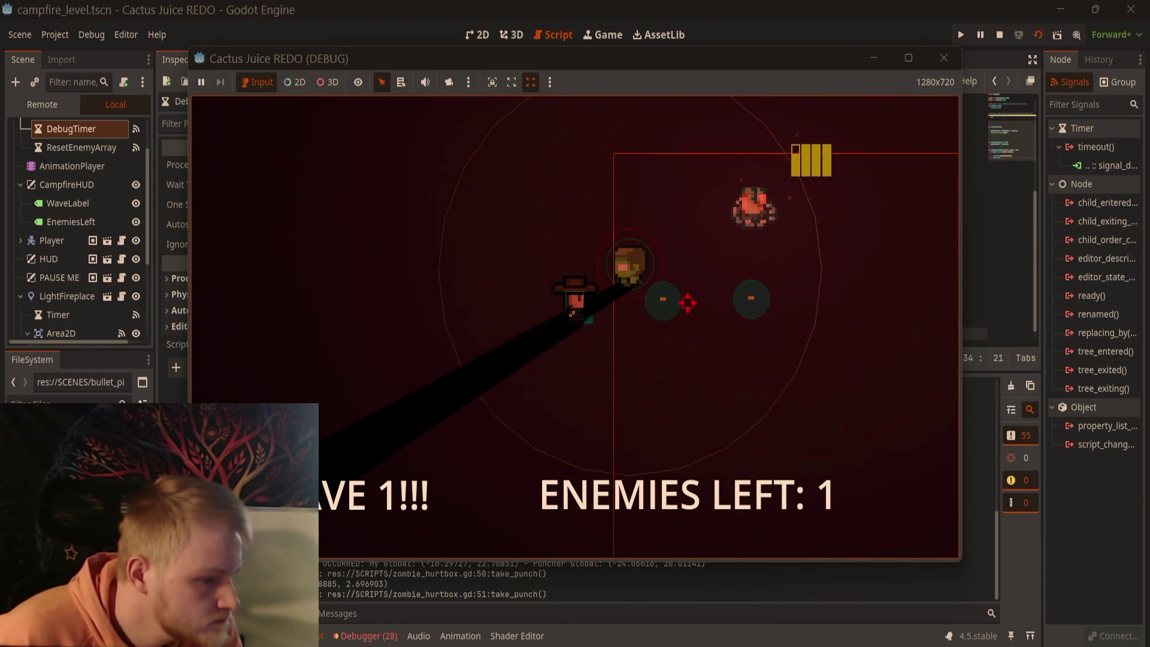
key(d)
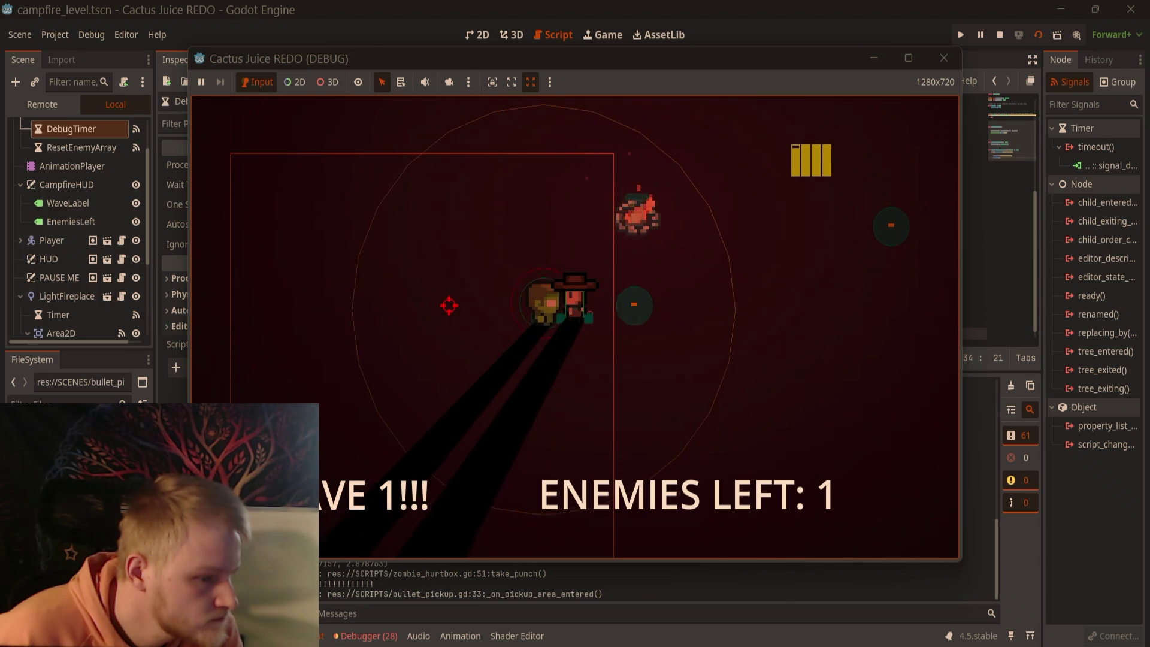
key(d)
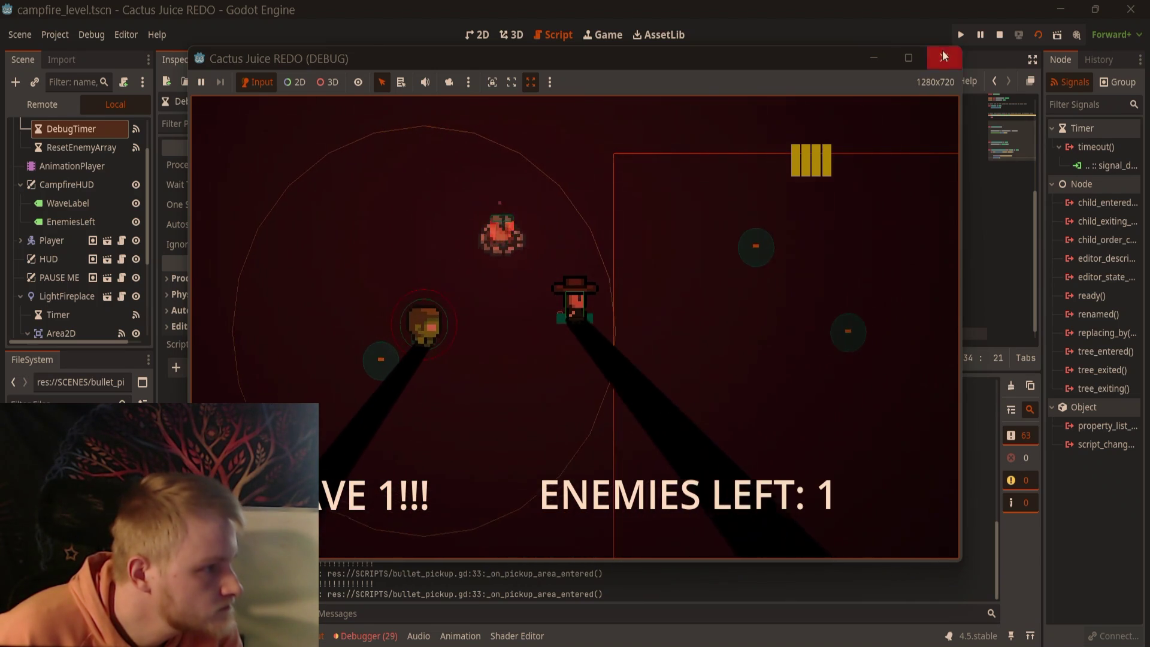
click(944, 56)
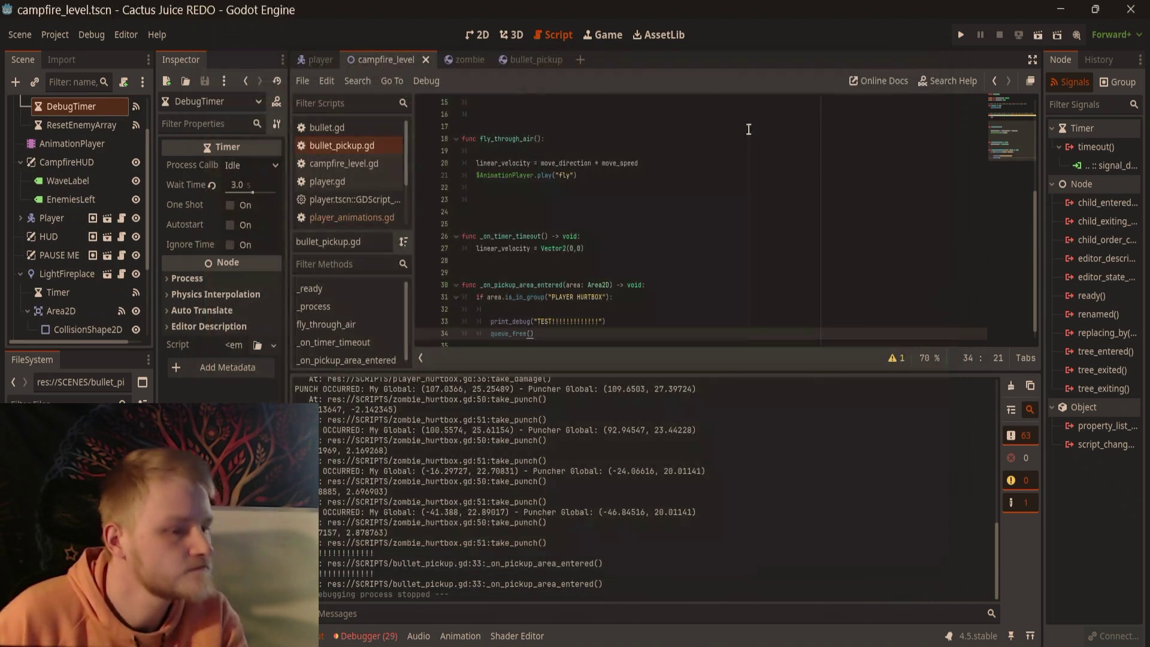
Step: Look over the zombie.gd script in the zombie scene
click(471, 60)
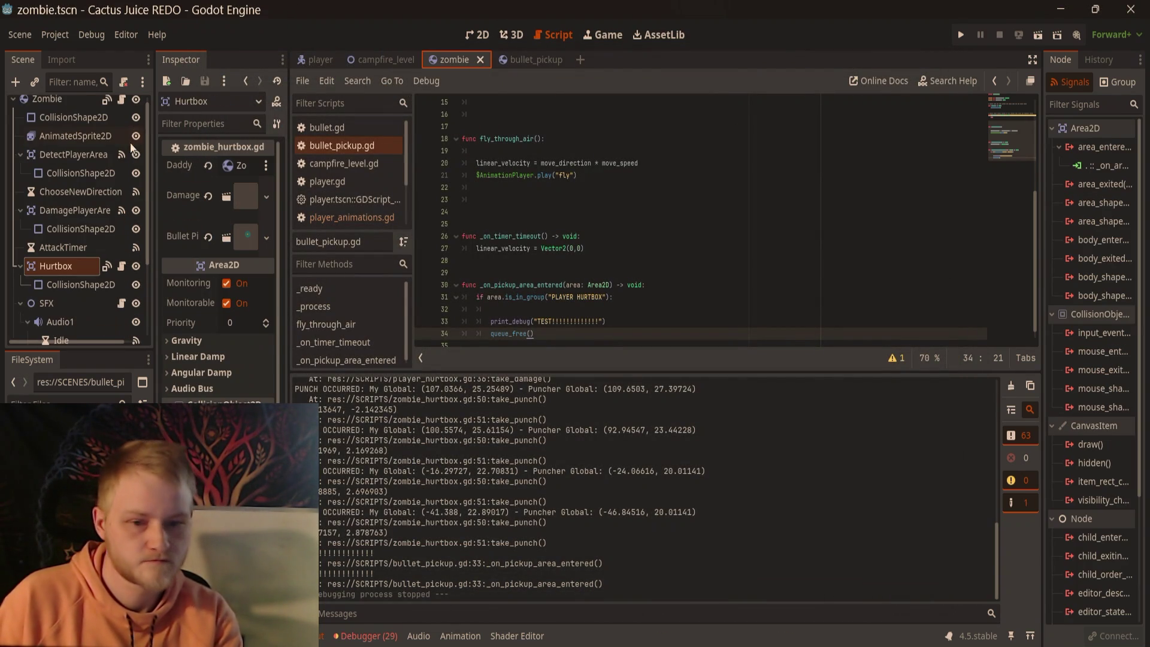
click(121, 106)
scroll(598, 173, down, 10)
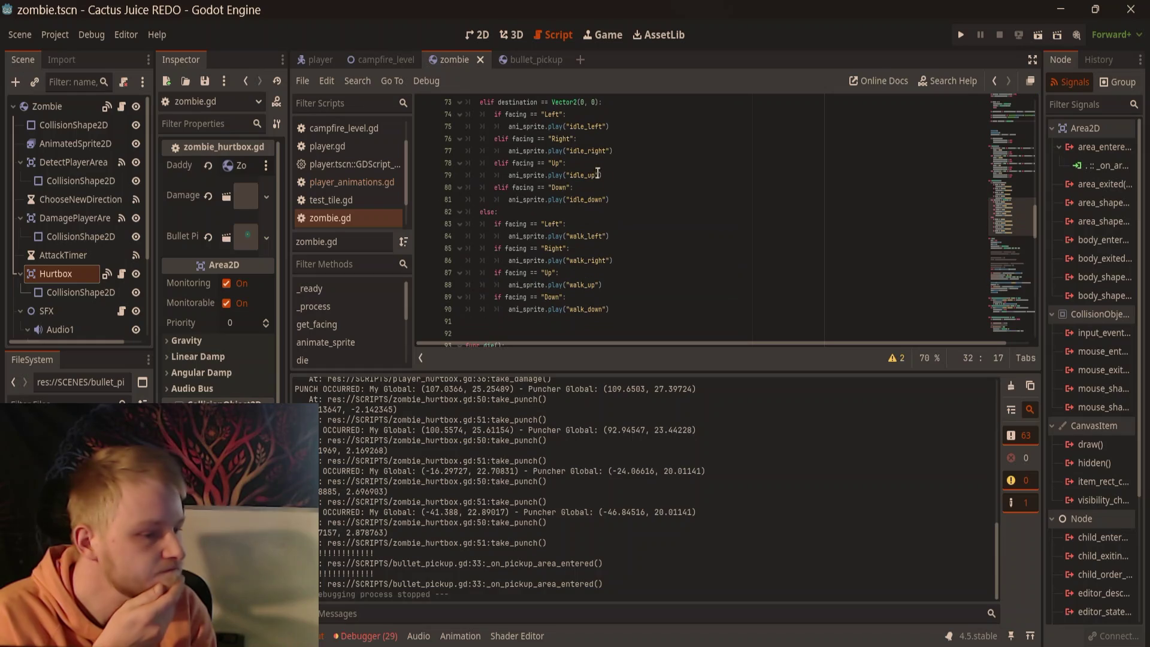
Step: Inspect the punching-walk code near line 179 in player_animations.gd
click(318, 60)
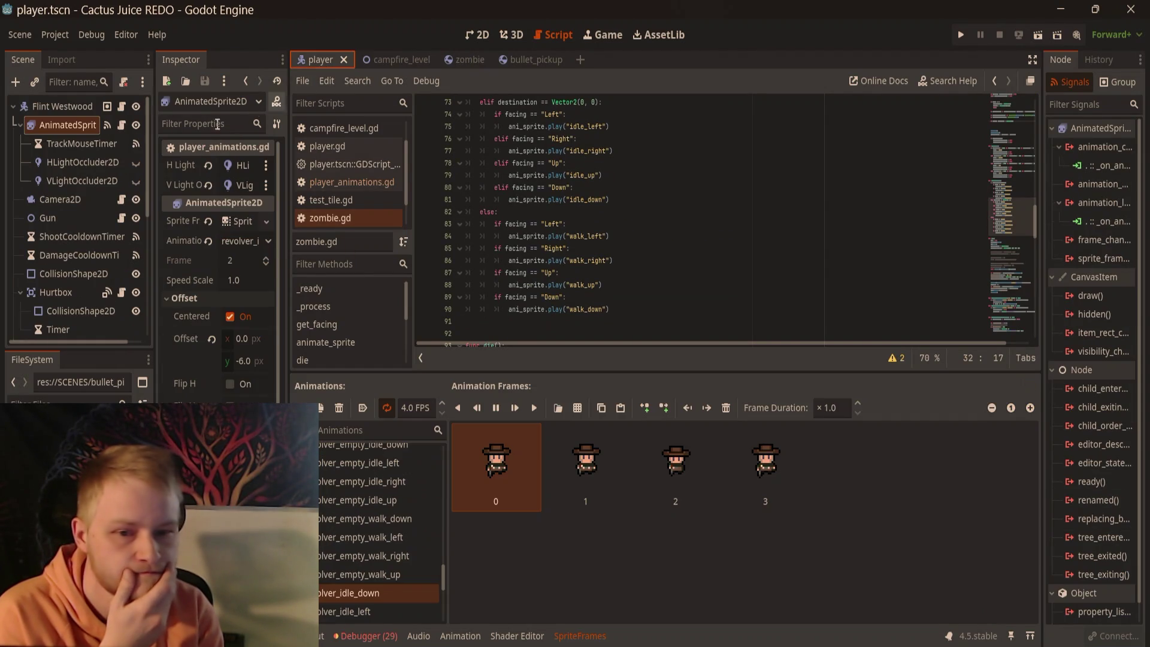
click(123, 126)
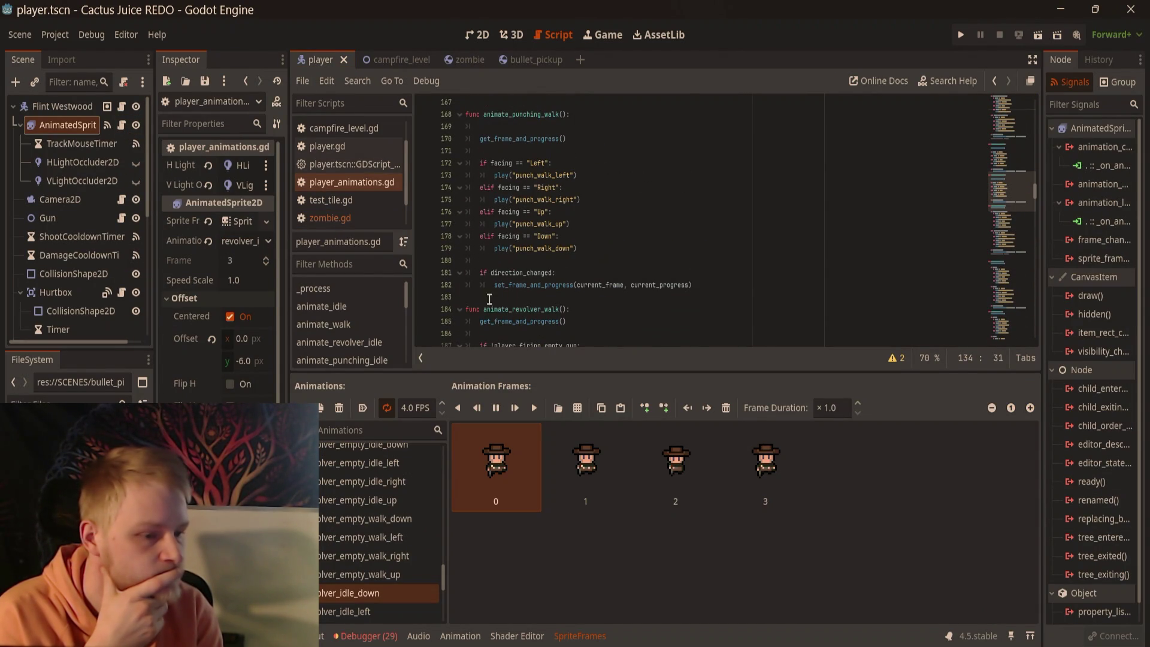
click(500, 275)
click(695, 254)
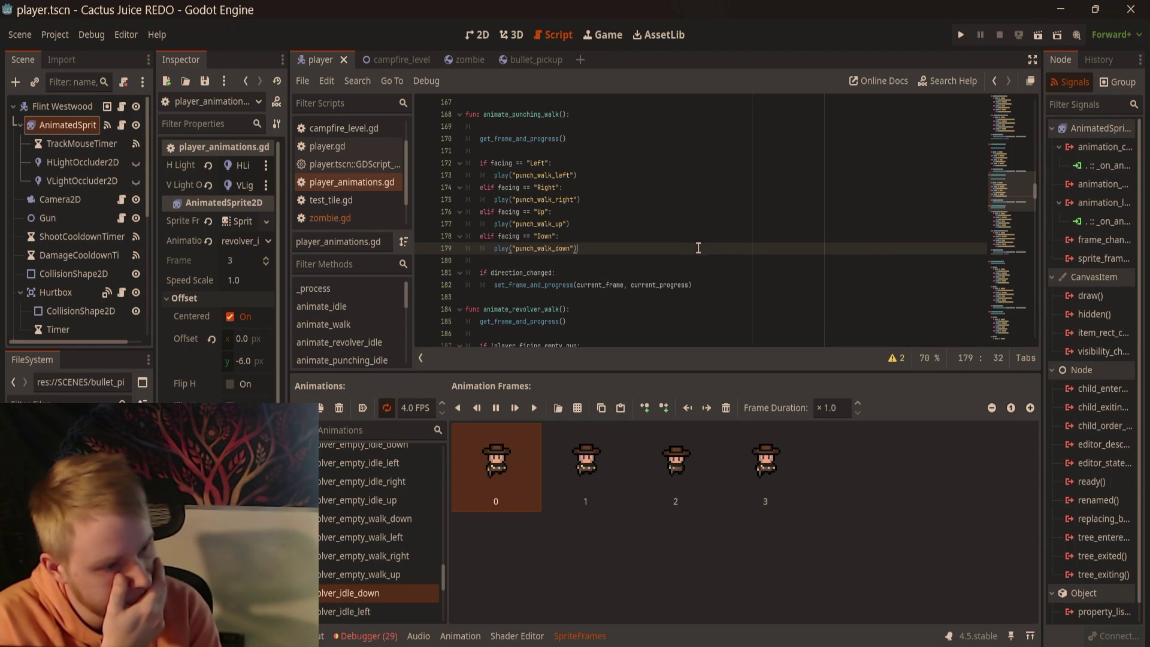
scroll(698, 247, up, 19)
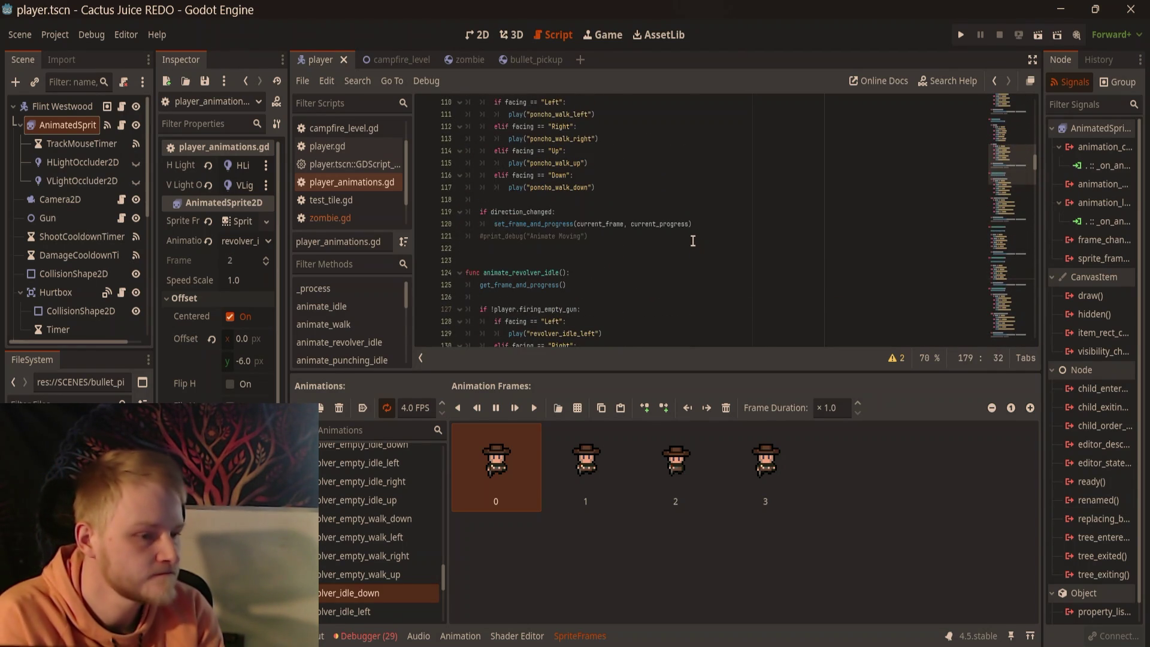
scroll(693, 241, up, 20)
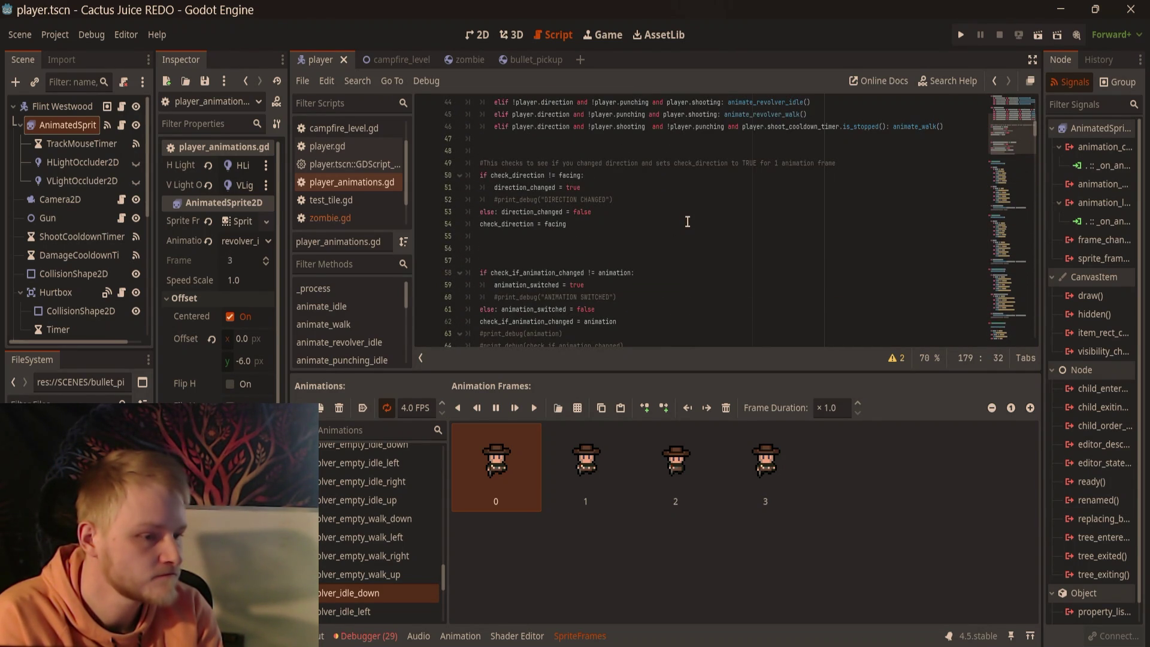
scroll(688, 222, down, 1)
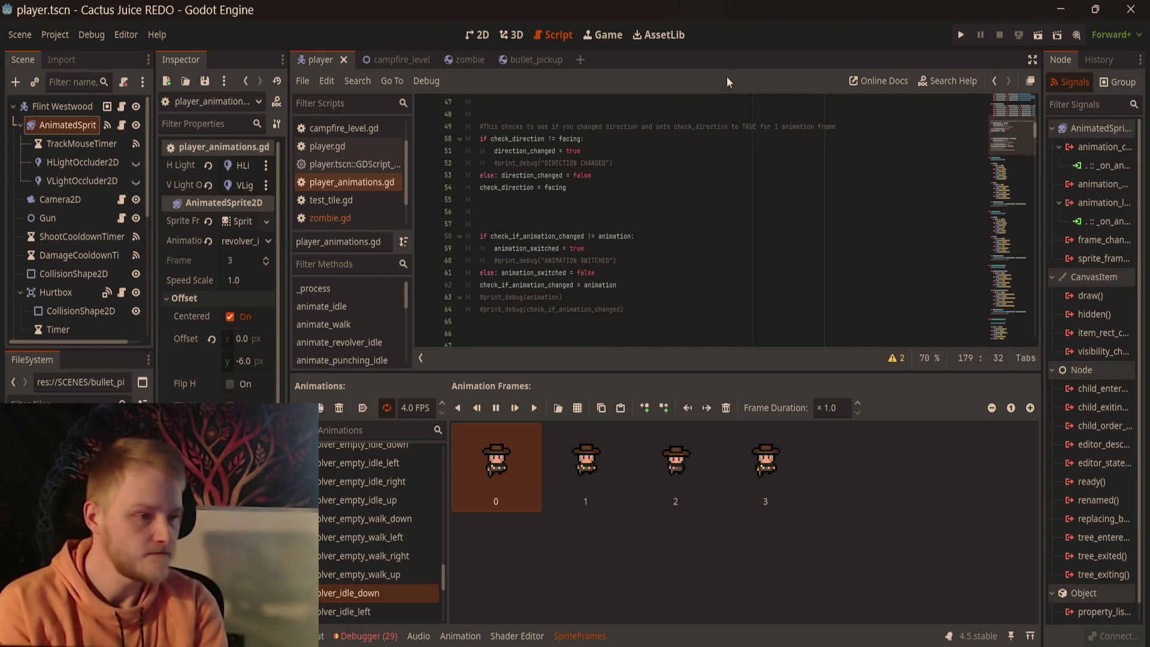
Step: Glance at bullet_pickup and the player scene, then switch to campfire_level
click(527, 63)
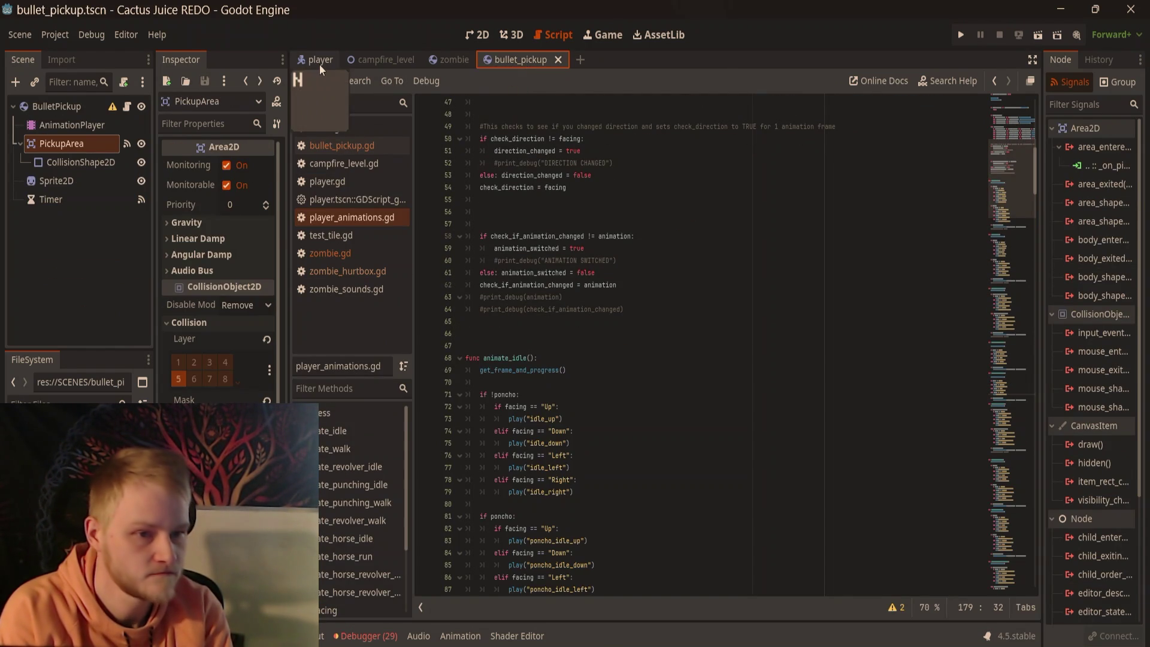
click(318, 62)
click(476, 35)
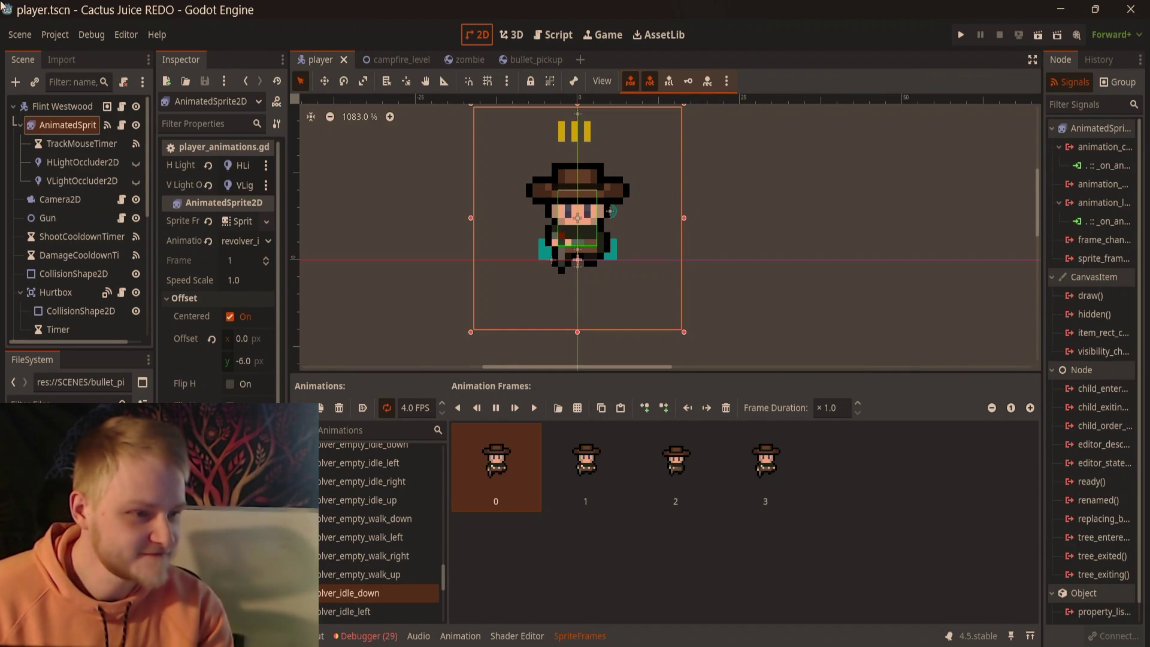
click(395, 59)
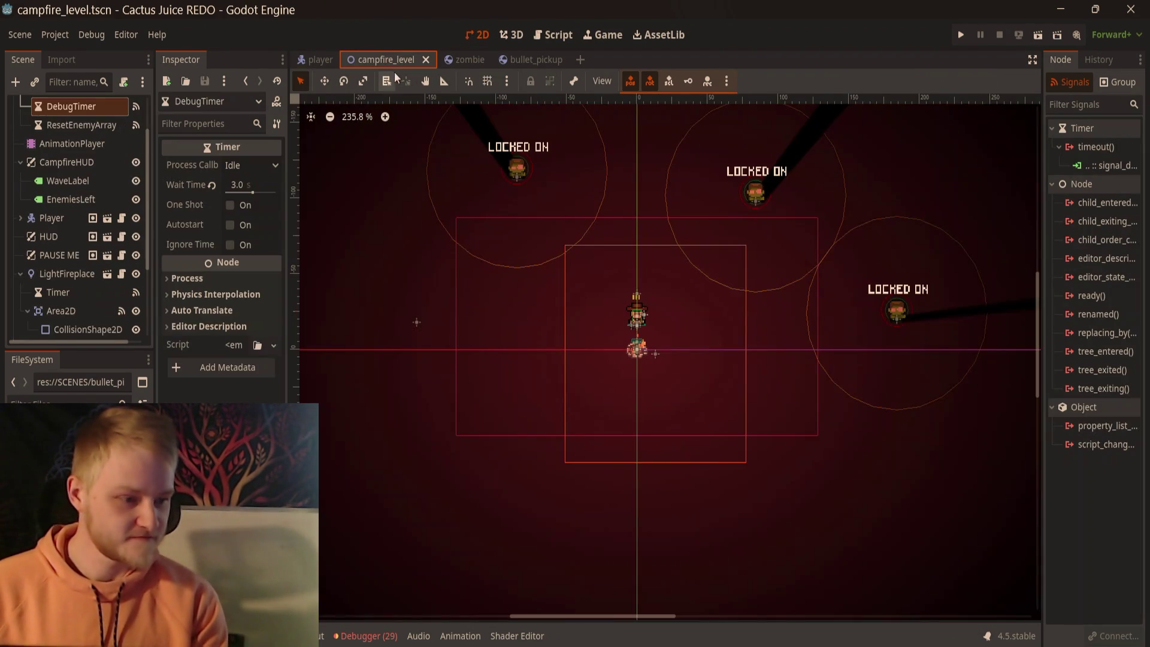
key(F6)
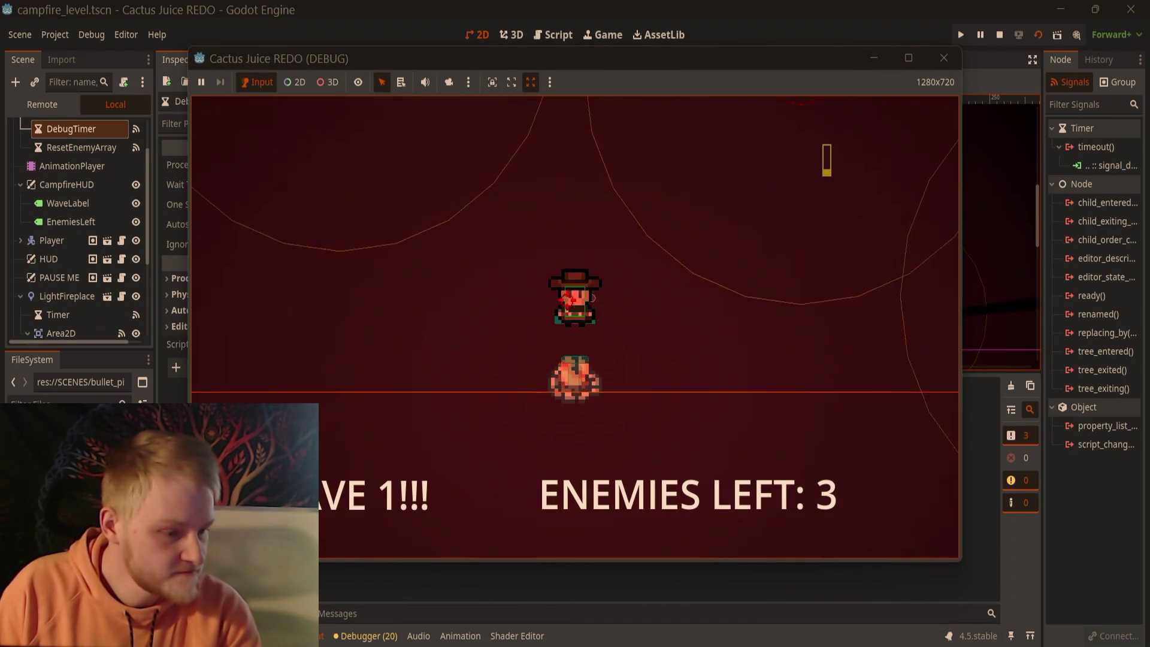
key(w)
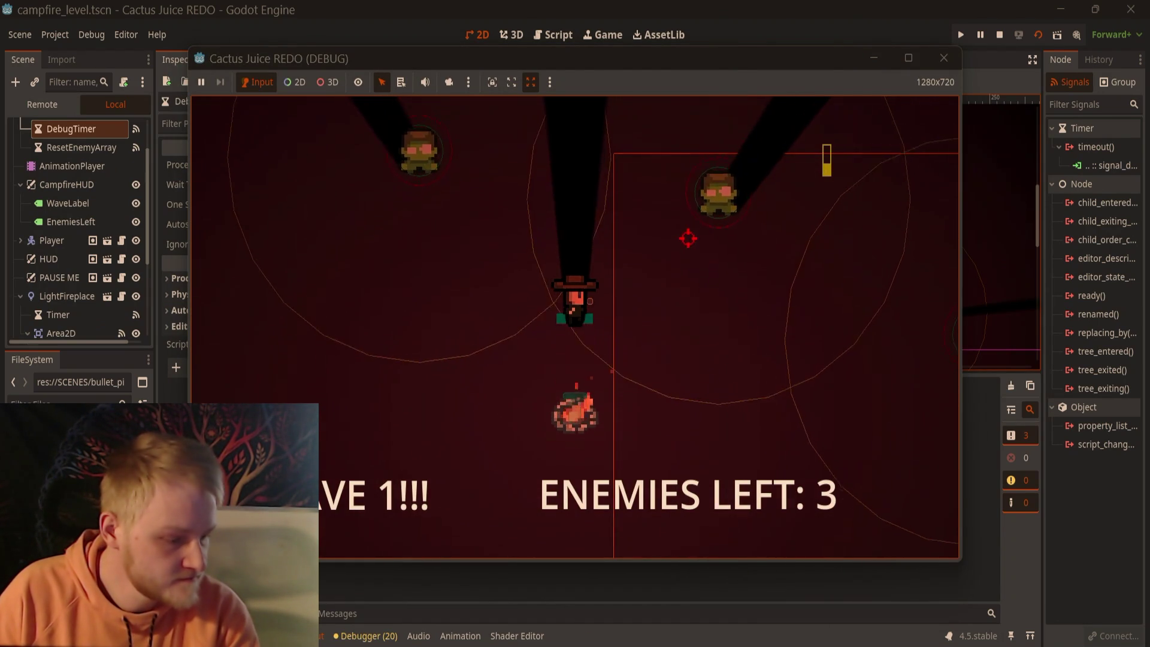
key(w)
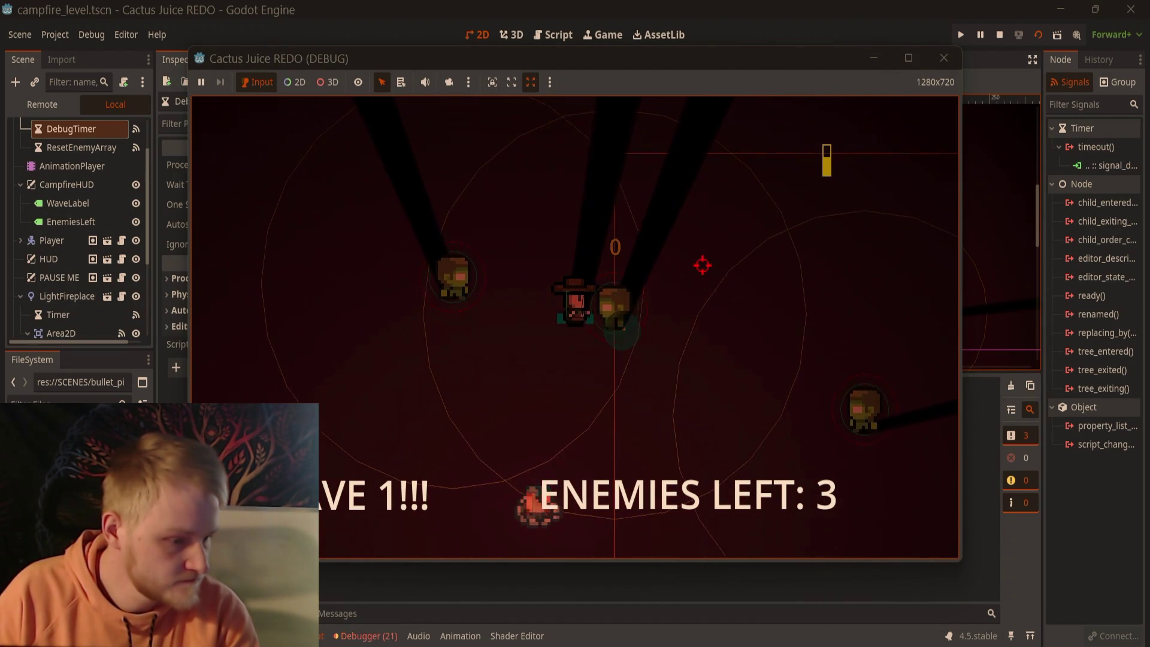
key(a)
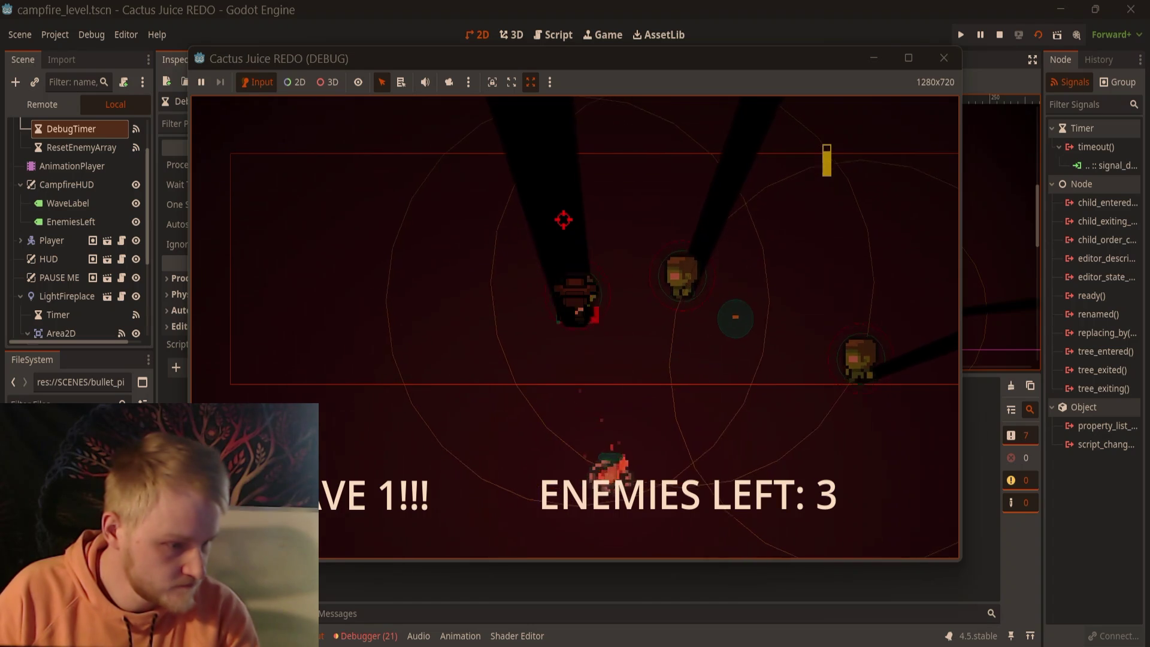
key(a)
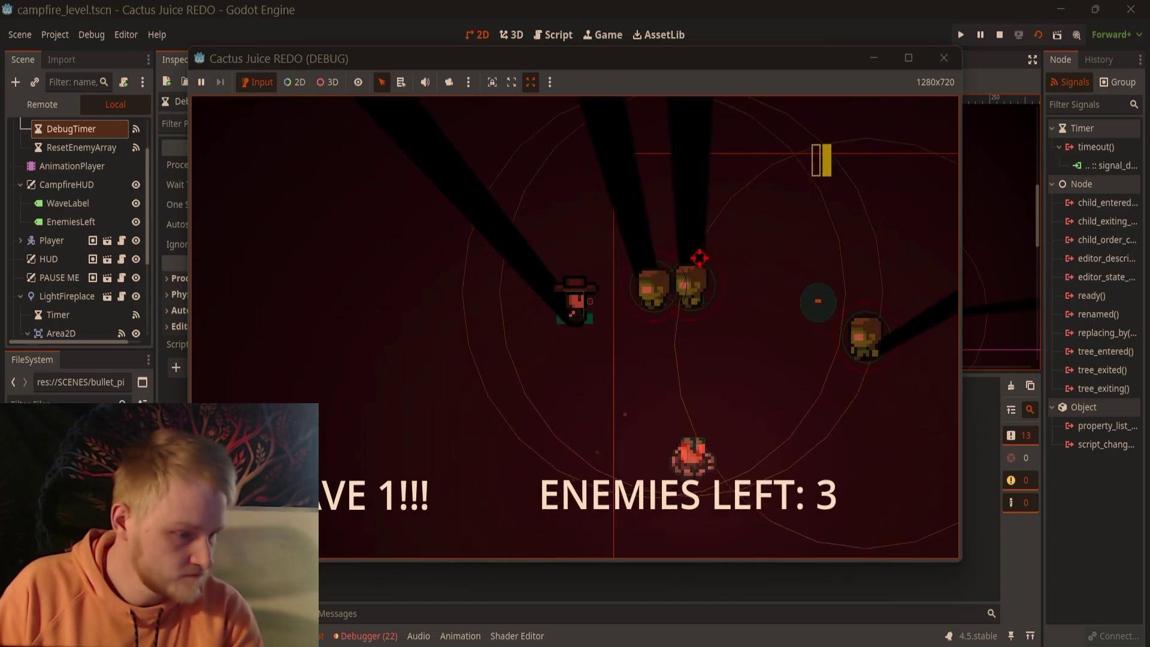
click(732, 268)
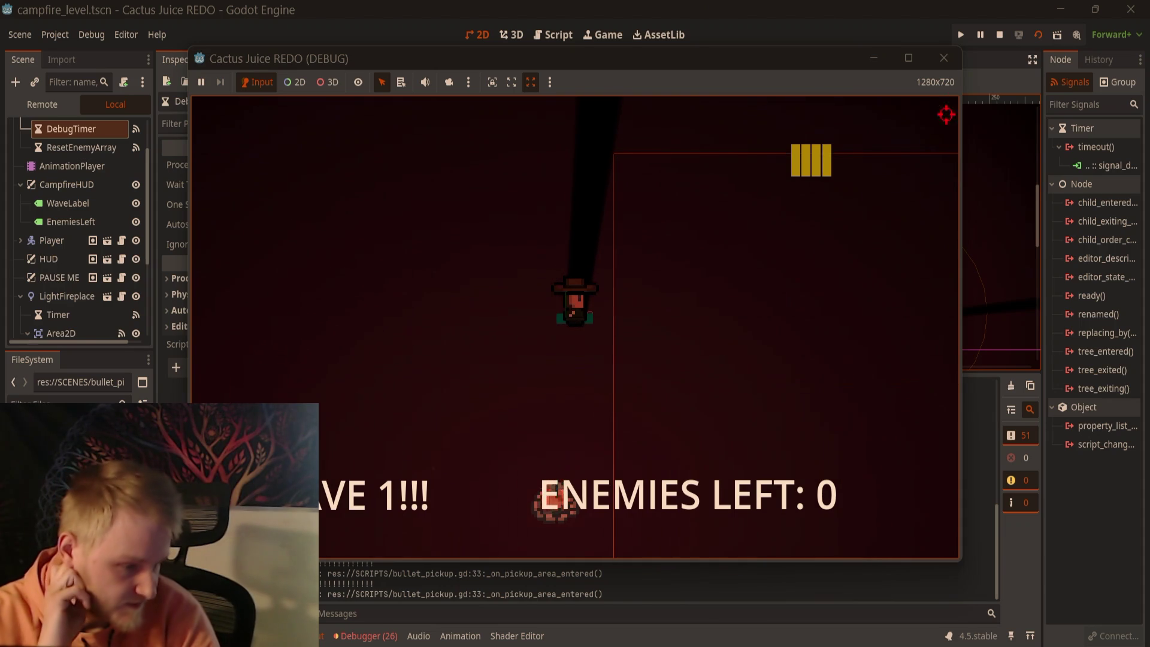
click(944, 56)
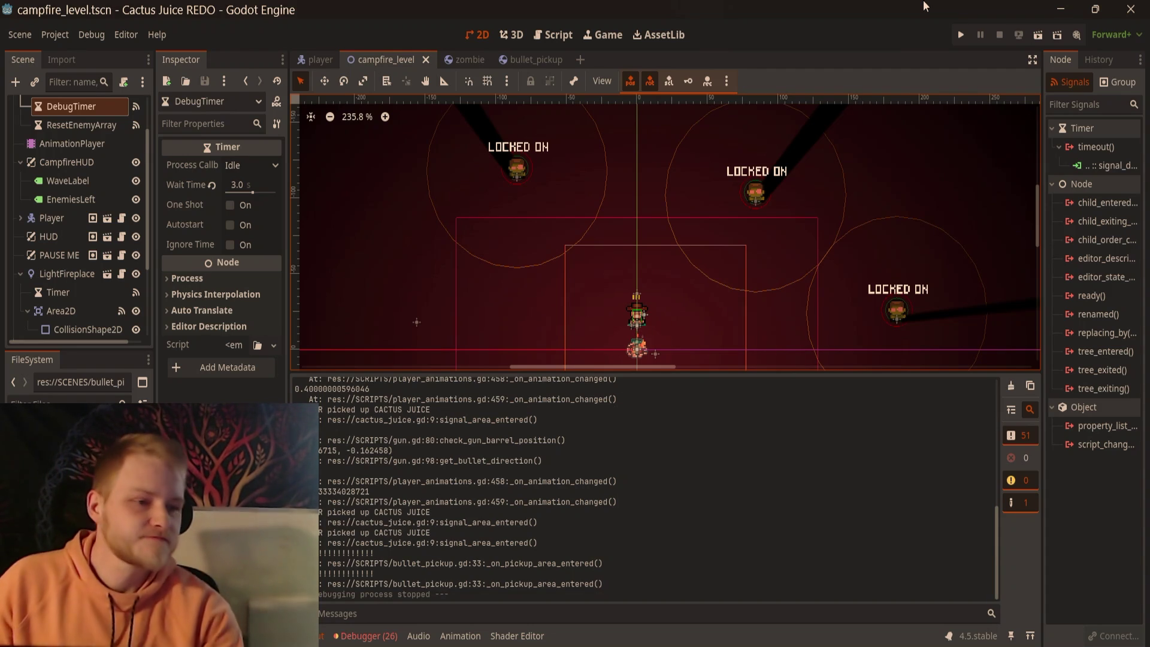
Step: Select the CampfireScript node and open its attached campfire_level.gd script
scroll(779, 239, down, 6)
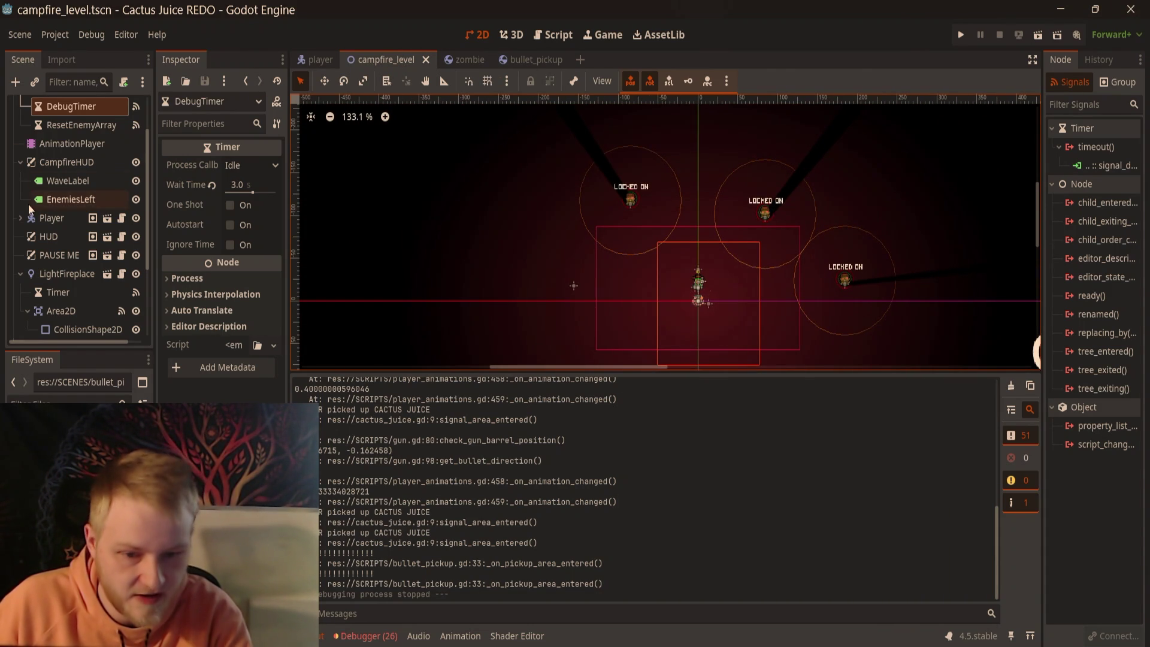
scroll(27, 204, up, 2)
click(66, 127)
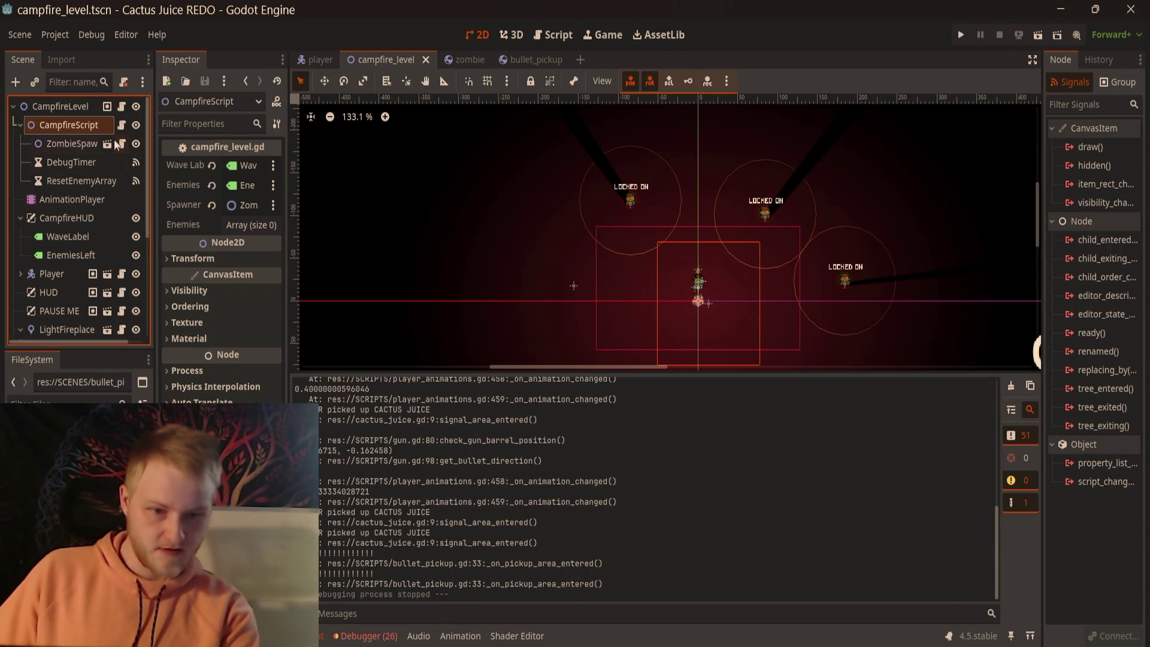
click(123, 126)
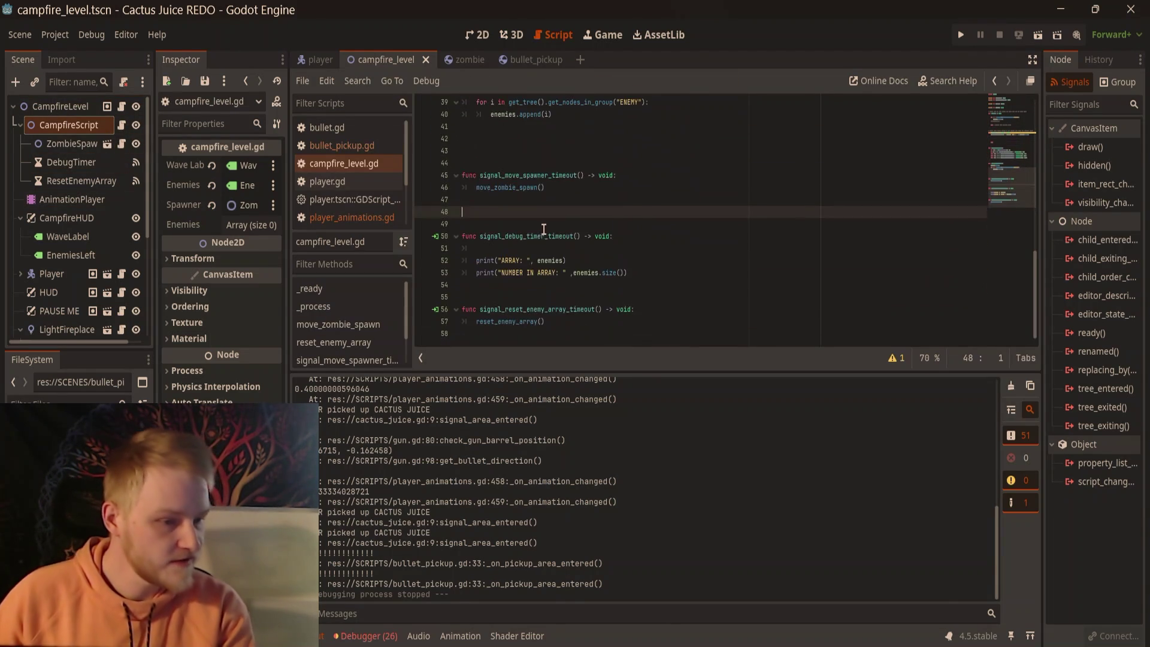
Step: Delete stray blank lines, including empty line 28, from campfire_level.gd
scroll(551, 261, up, 5)
key(BackSpace)
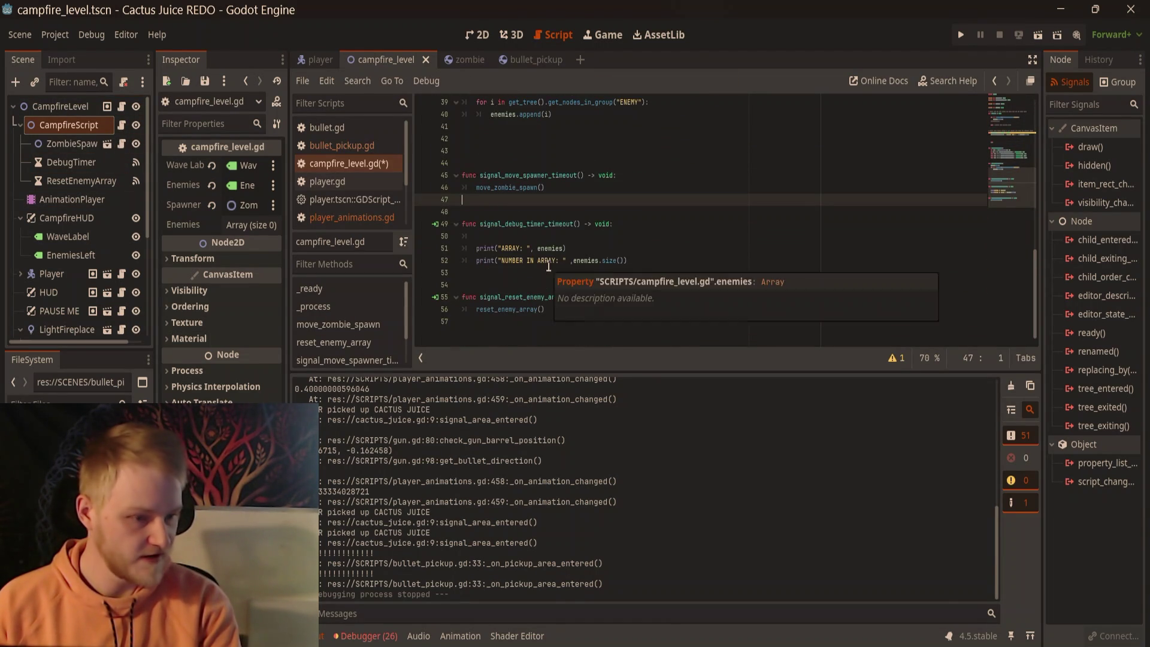
scroll(545, 251, up, 6)
click(502, 203)
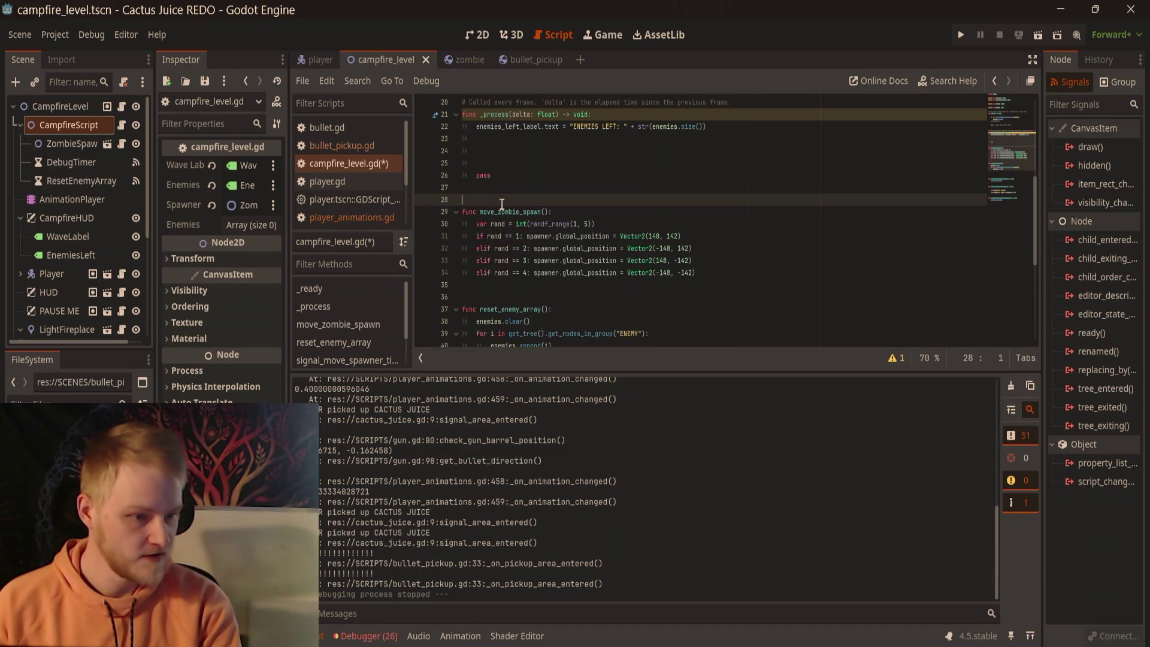
key(BackSpace)
scroll(501, 201, up, 4)
Step: Select CampfireScript as the parent for a new child node
click(80, 137)
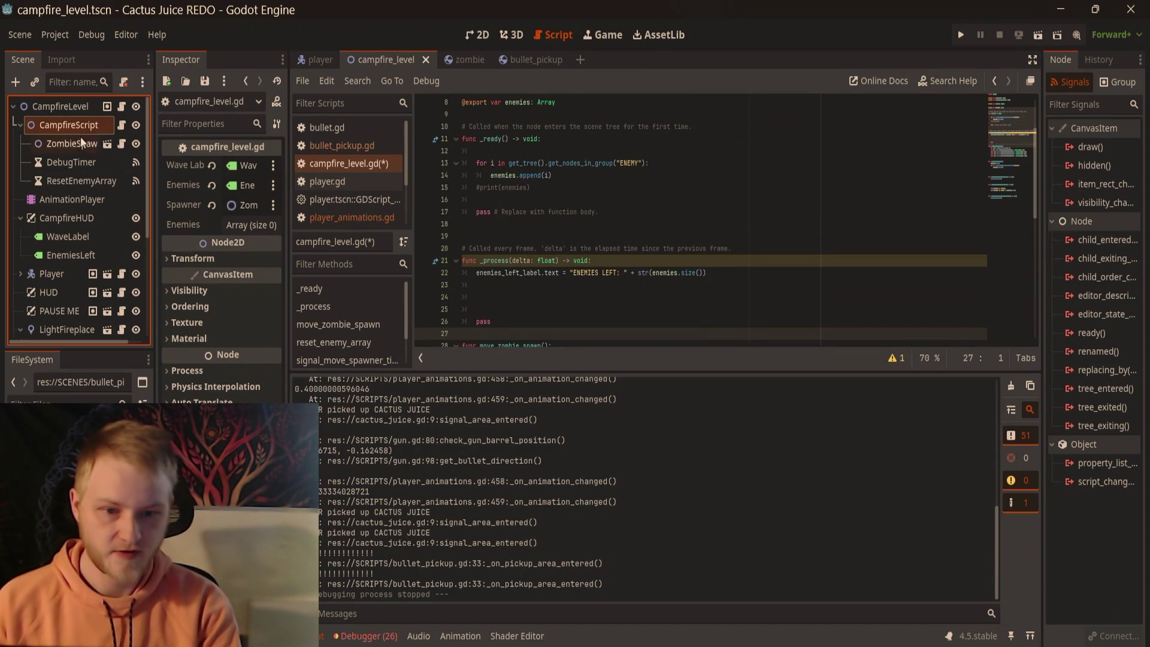
click(80, 129)
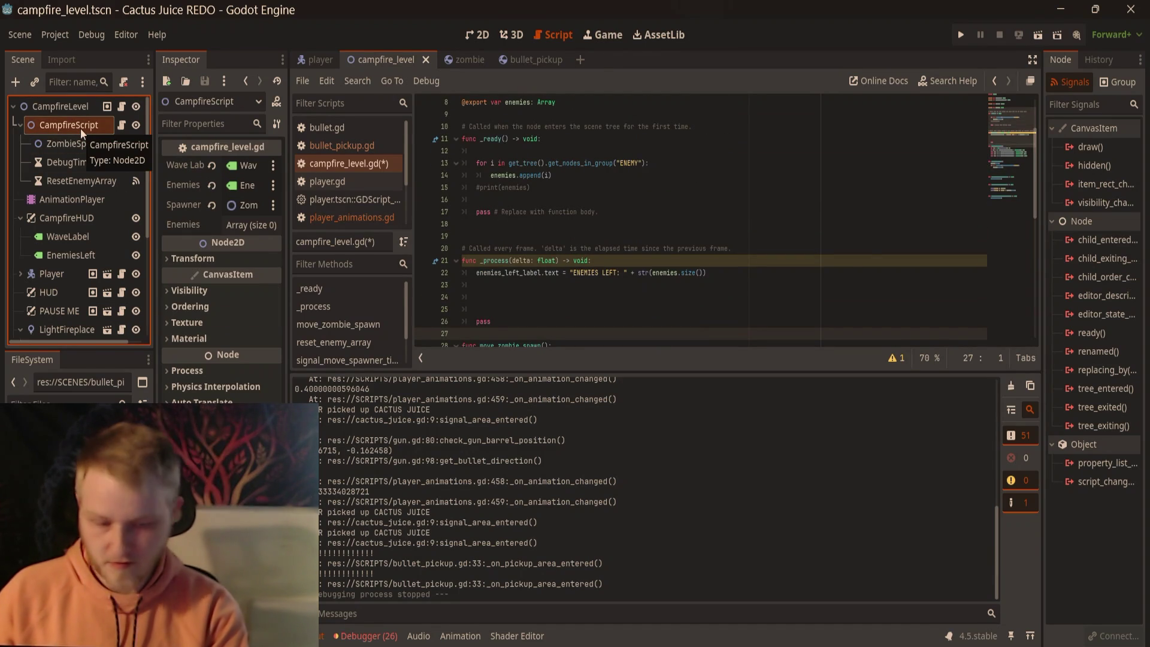
key(ctrl+a)
Step: Add a Node2D child named WaveMaster under CampfireScript, placed below the zombie spawner
double_click(491, 301)
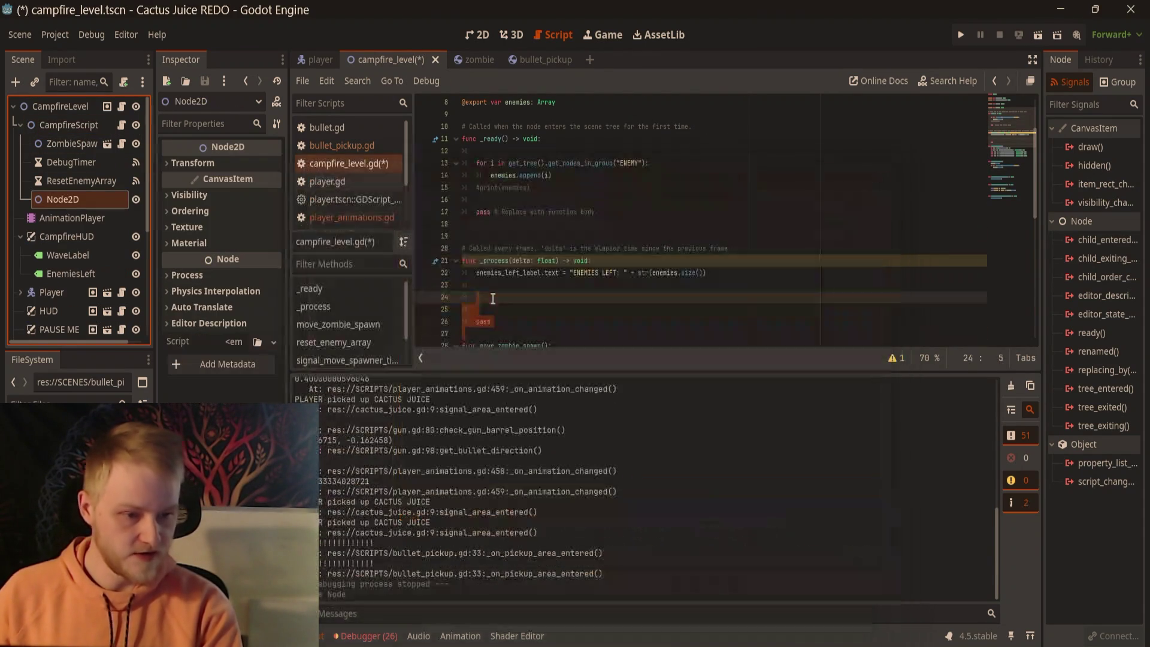
click(88, 197)
text(WaveMaster)
key(Return)
drag(82, 199, 88, 154)
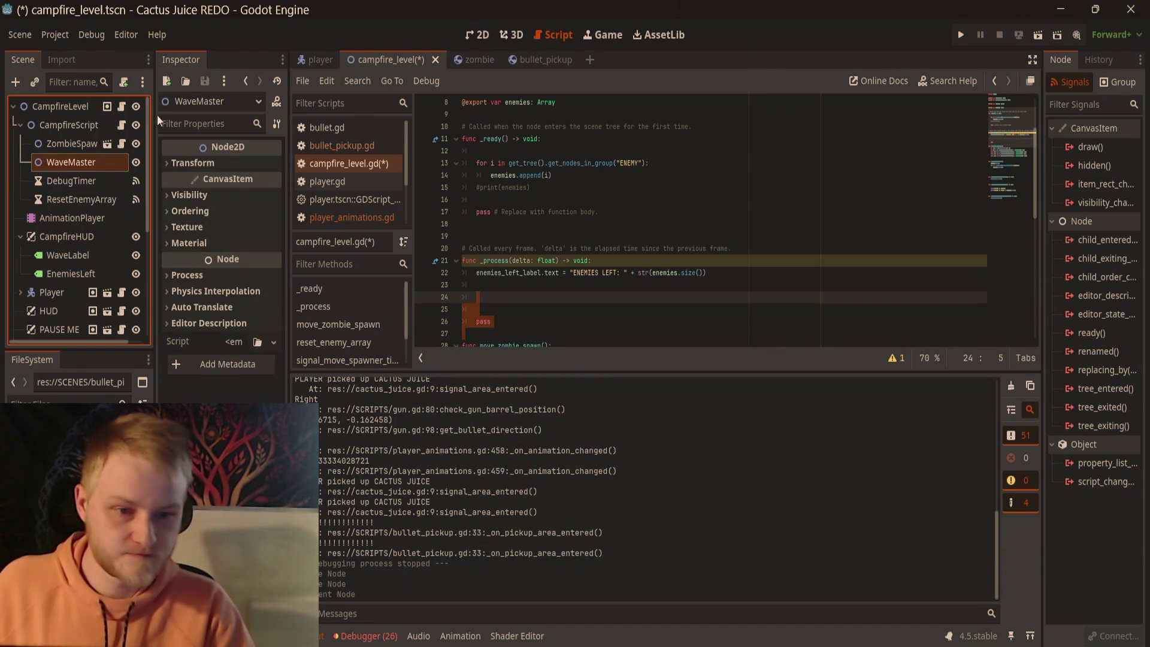
Step: Attach a new built-in script to WaveMaster
click(124, 82)
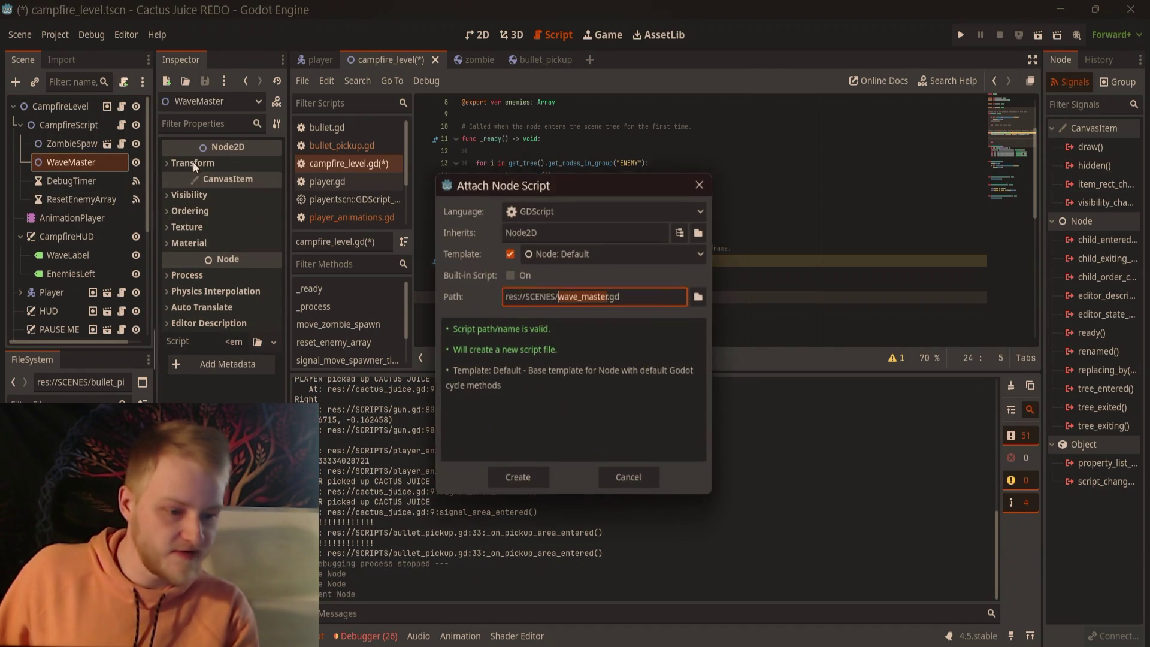
click(506, 274)
click(515, 483)
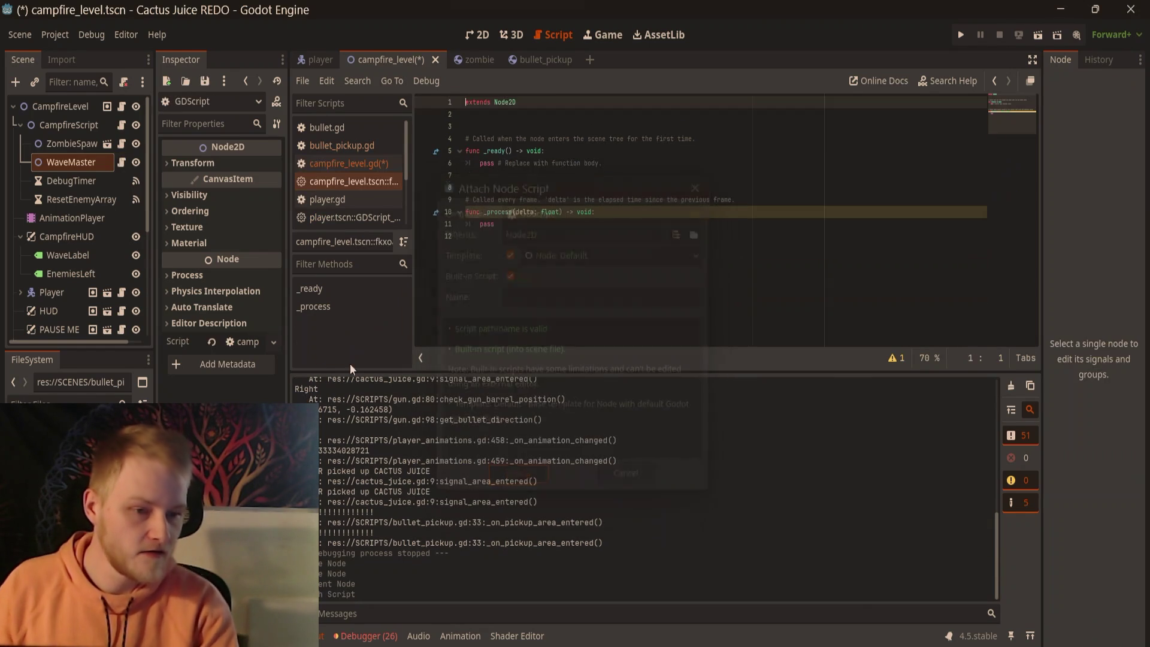
right_click(380, 189)
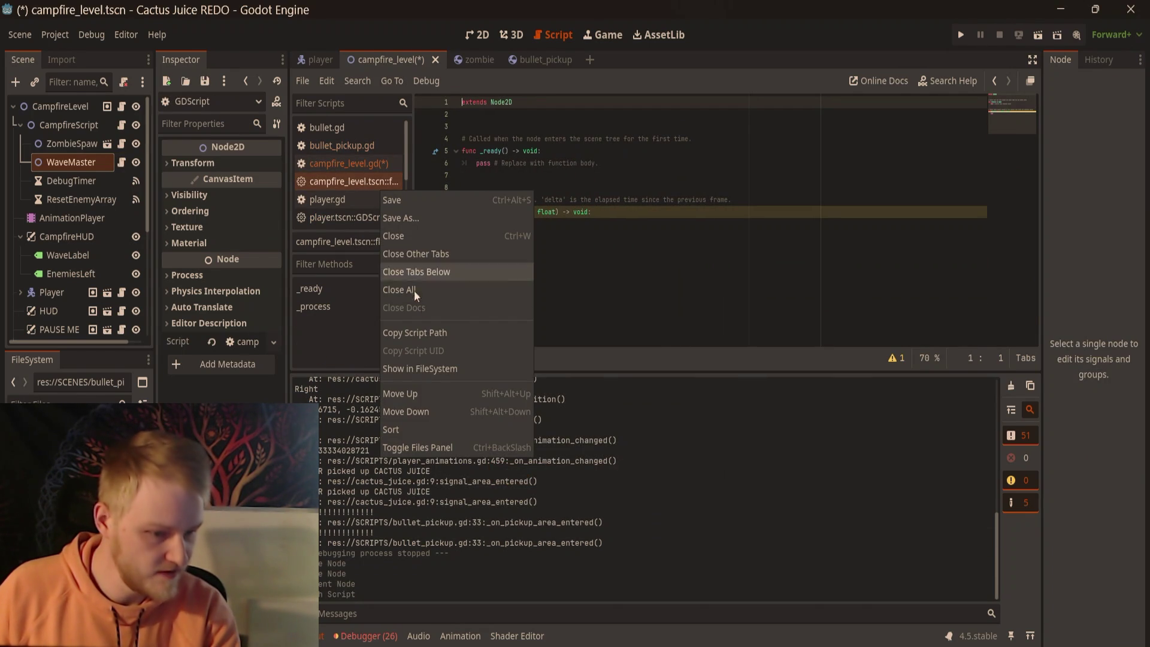
click(563, 235)
click(621, 235)
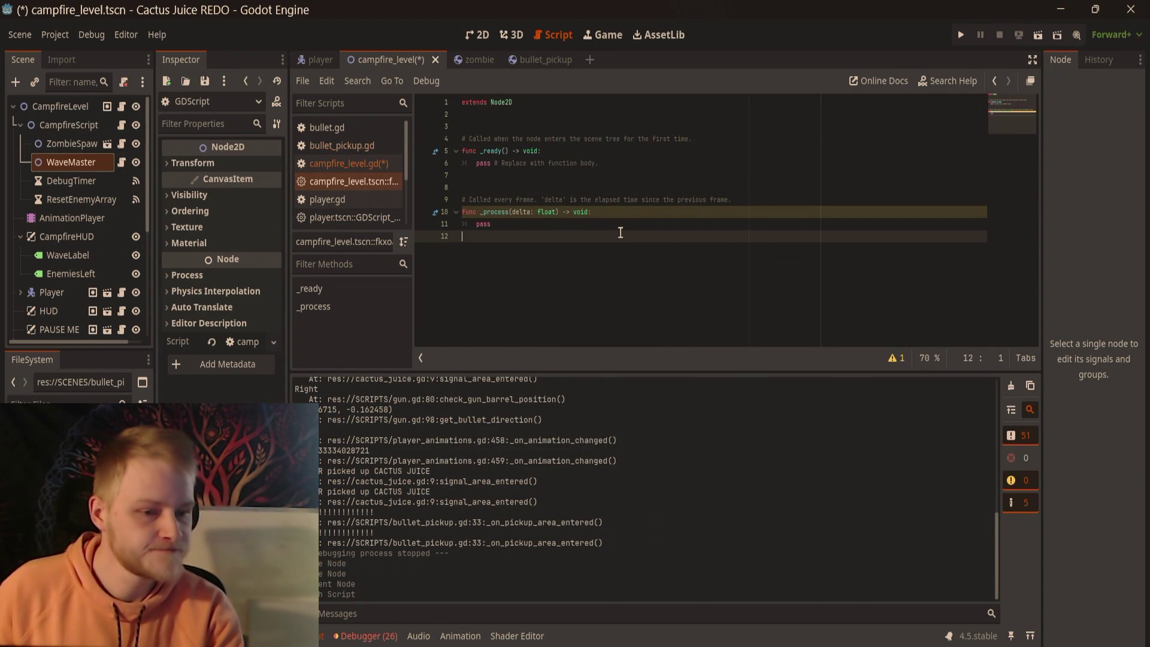
click(520, 226)
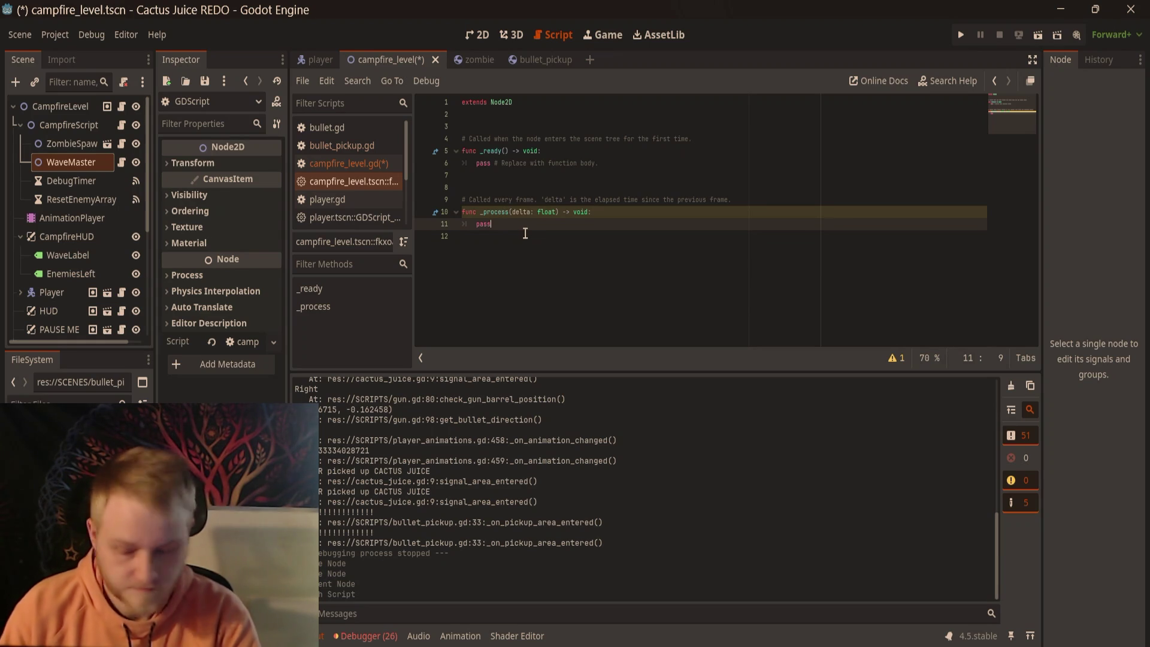
click(524, 130)
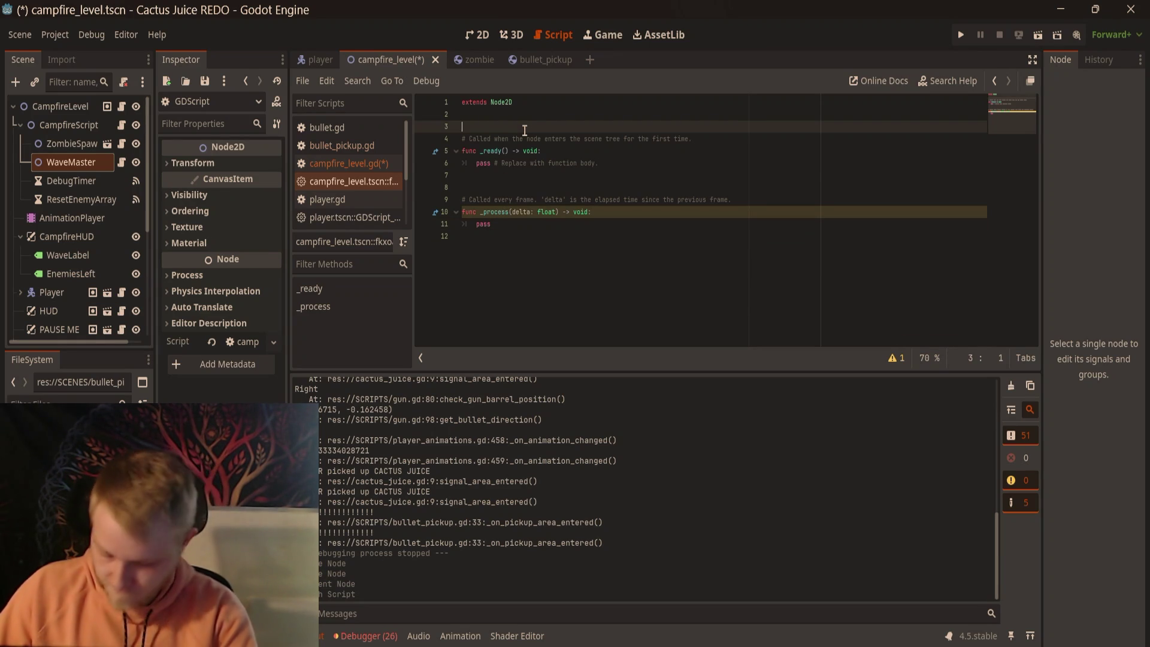
text(@export v)
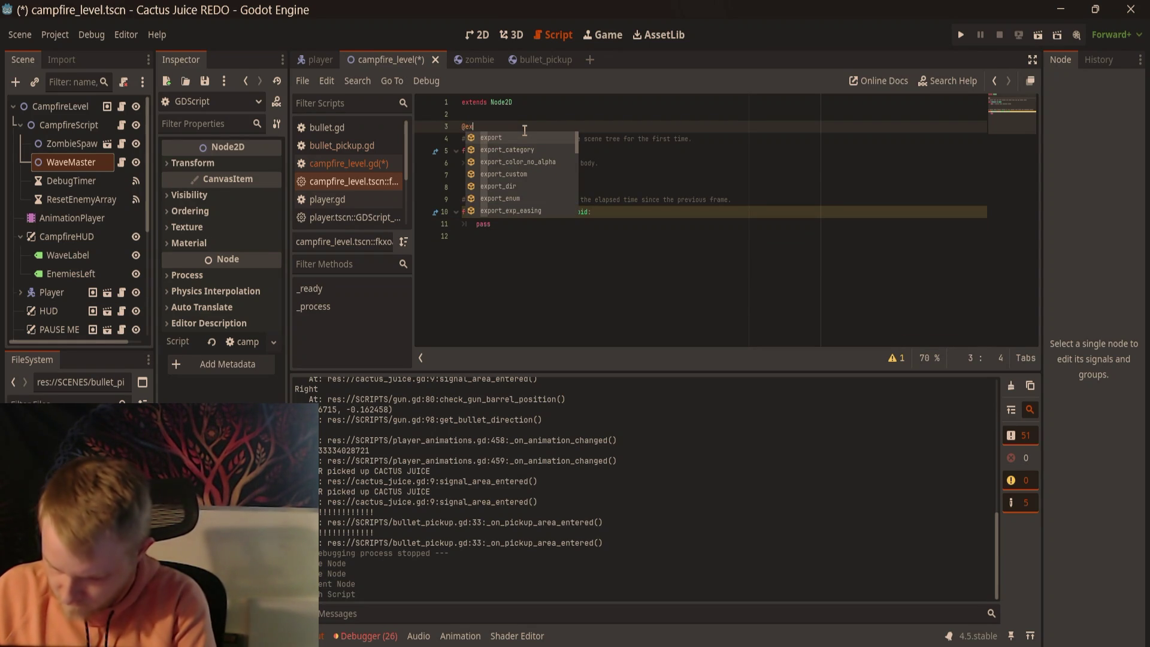
text(ar wave)
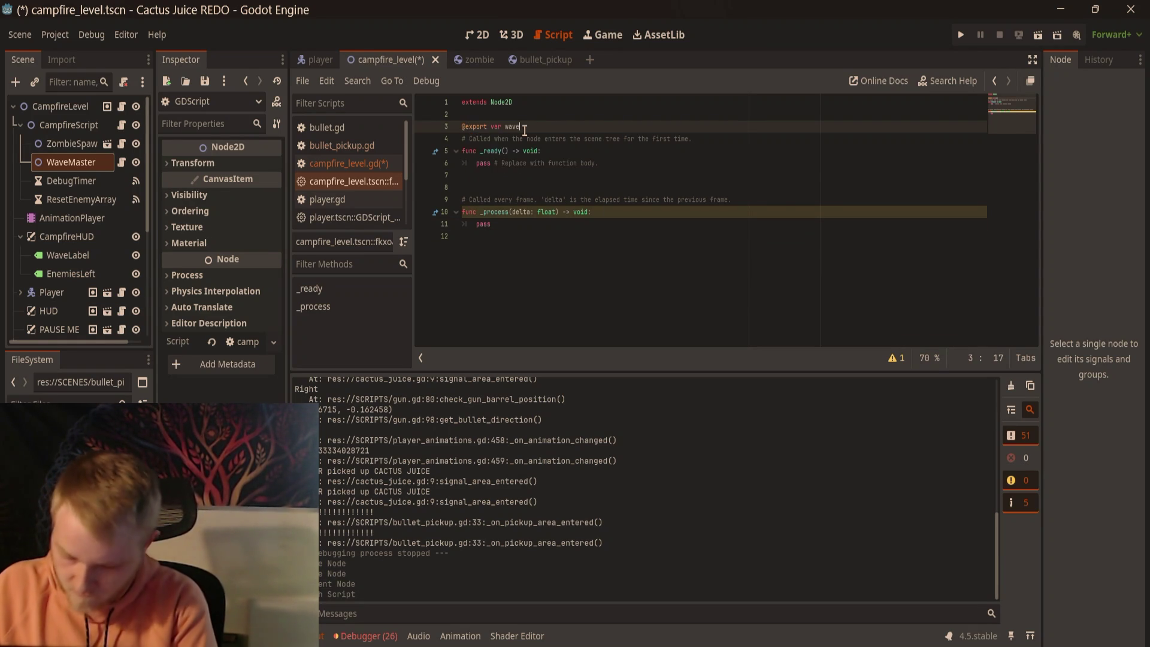
text(: in)
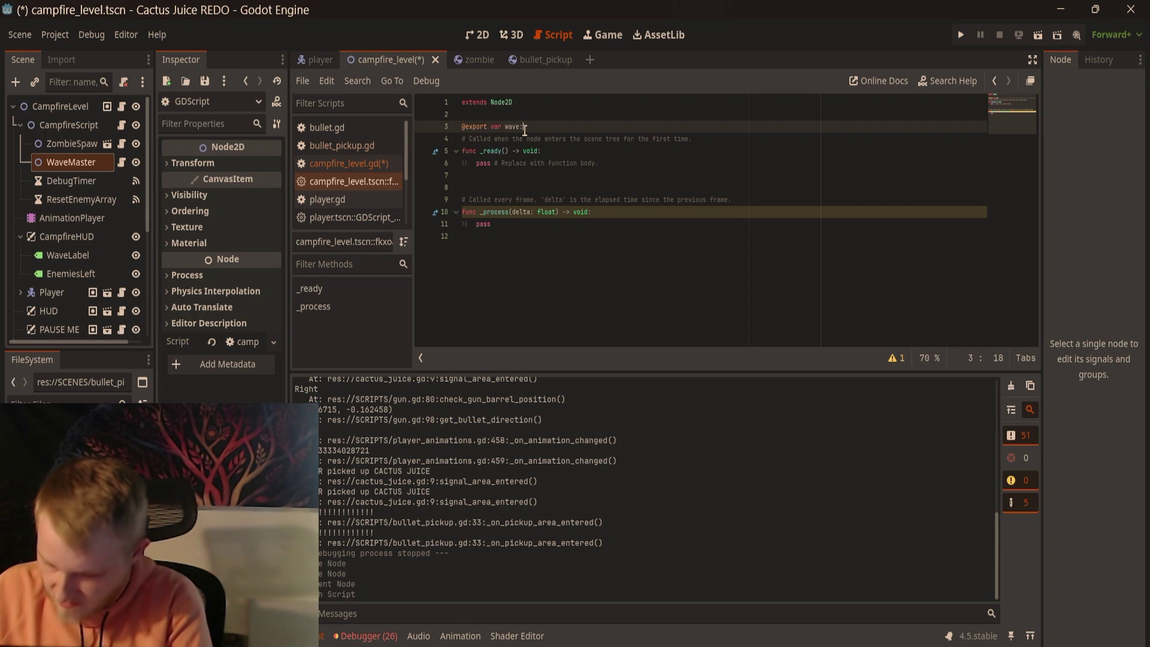
text(t)
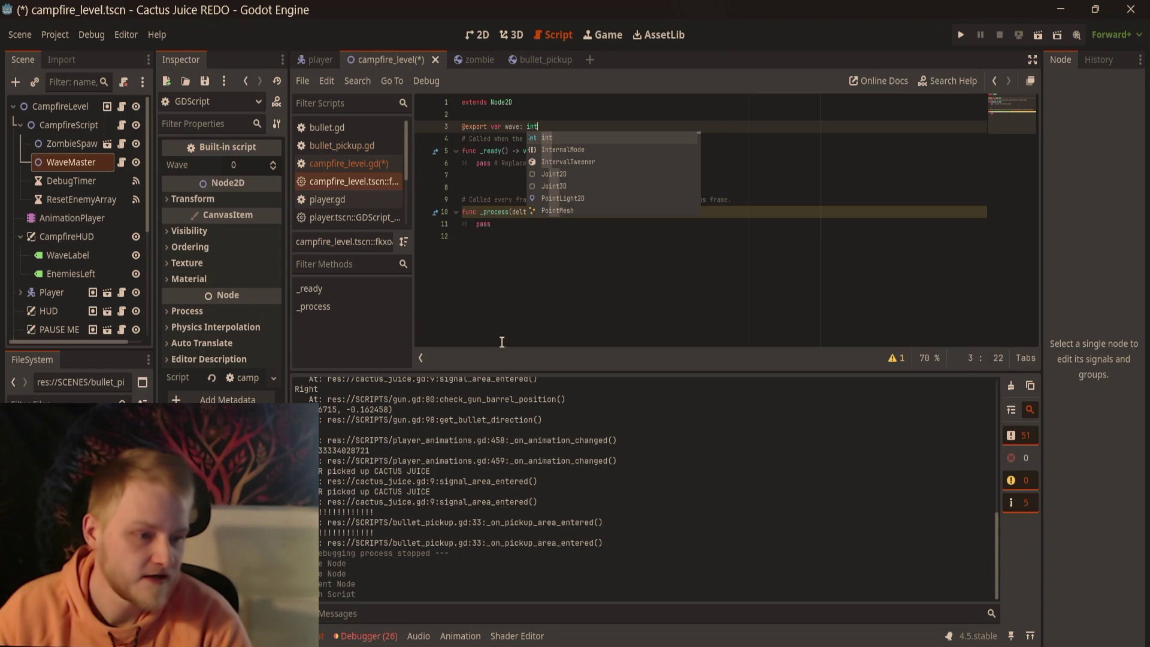
key(Return)
key(Return)
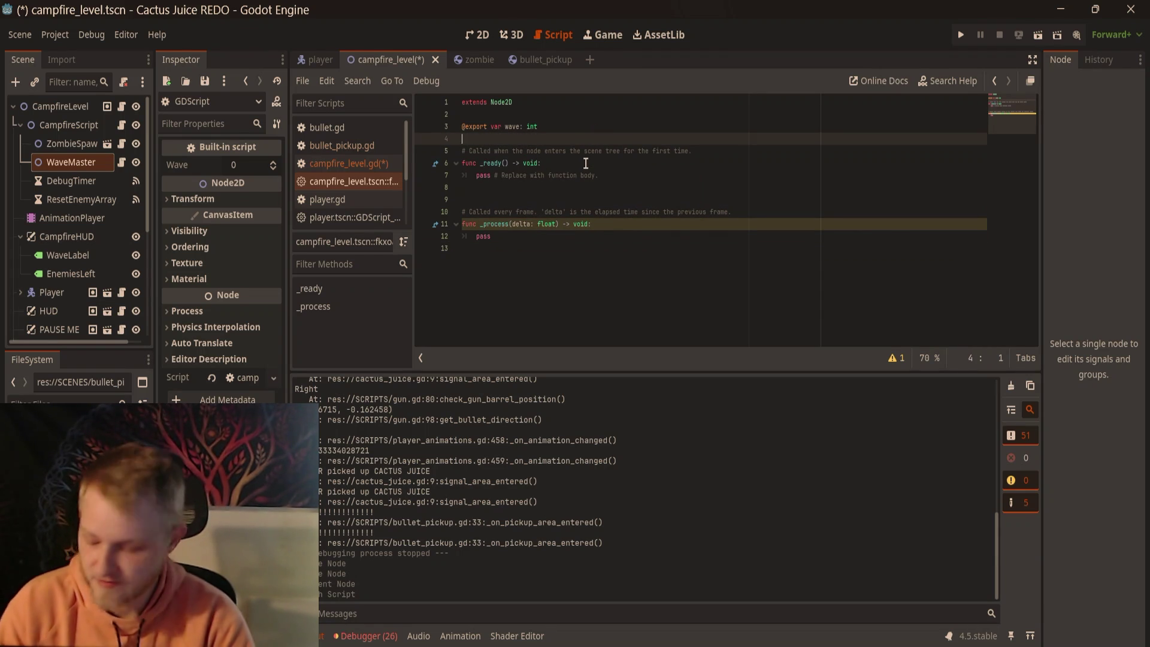
key(ctrl+s)
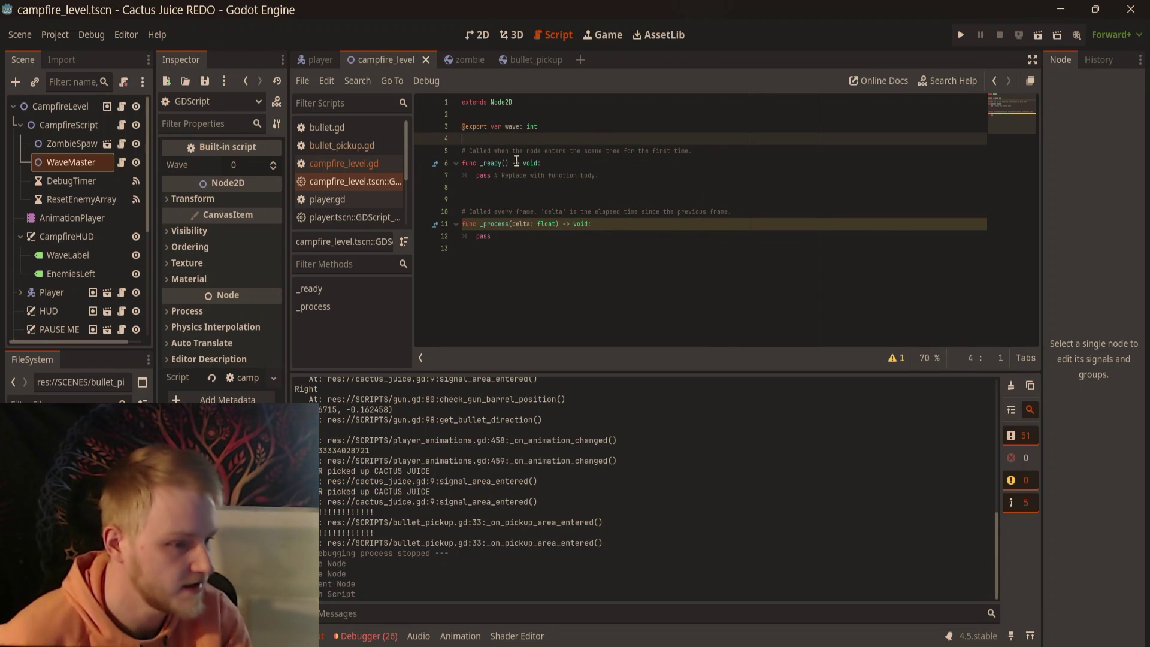
Step: Insert blank lines after lines 3 and 5, then reopen campfire_level.gd
click(720, 152)
key(Return)
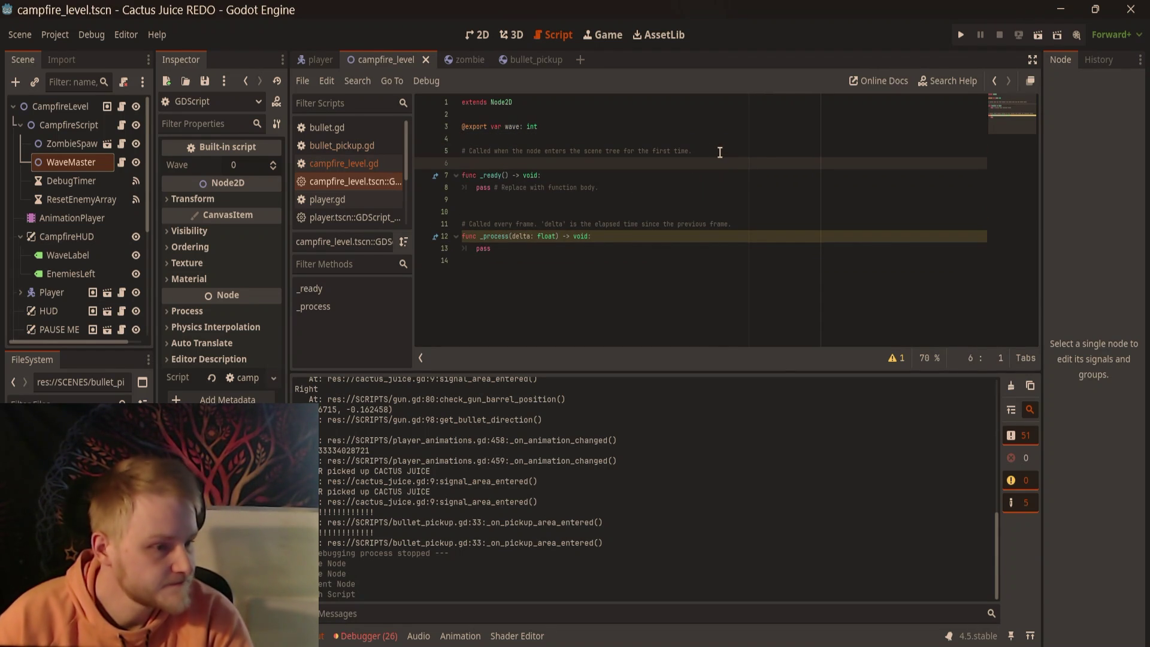
click(685, 130)
key(Return)
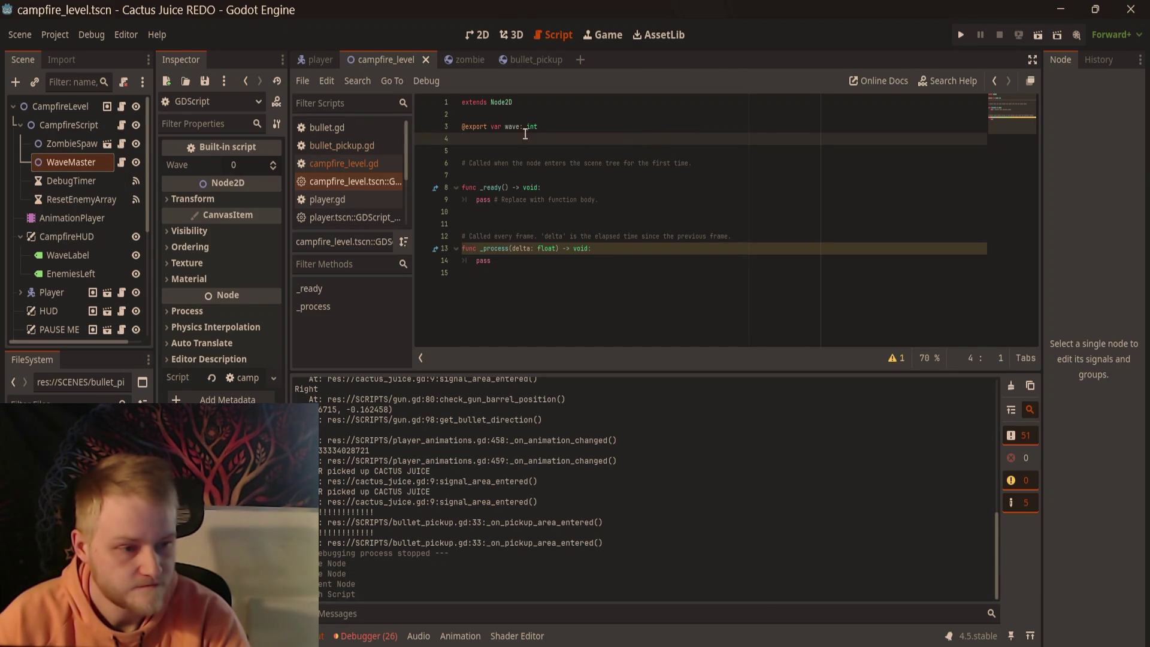
click(122, 124)
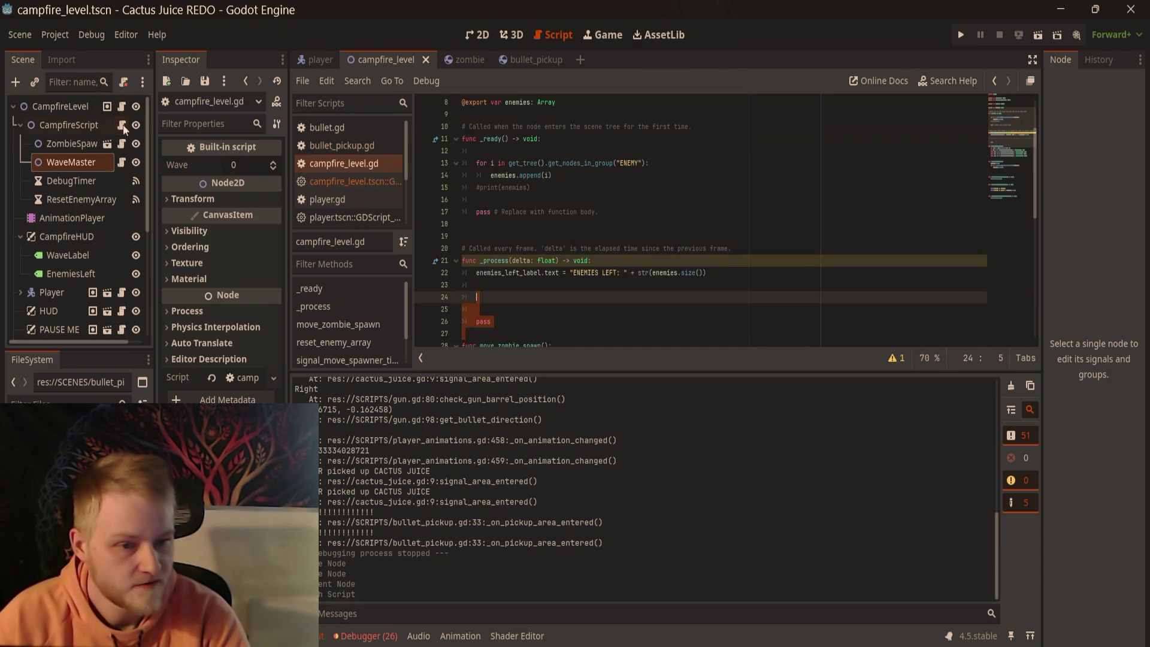
scroll(603, 207, up, 3)
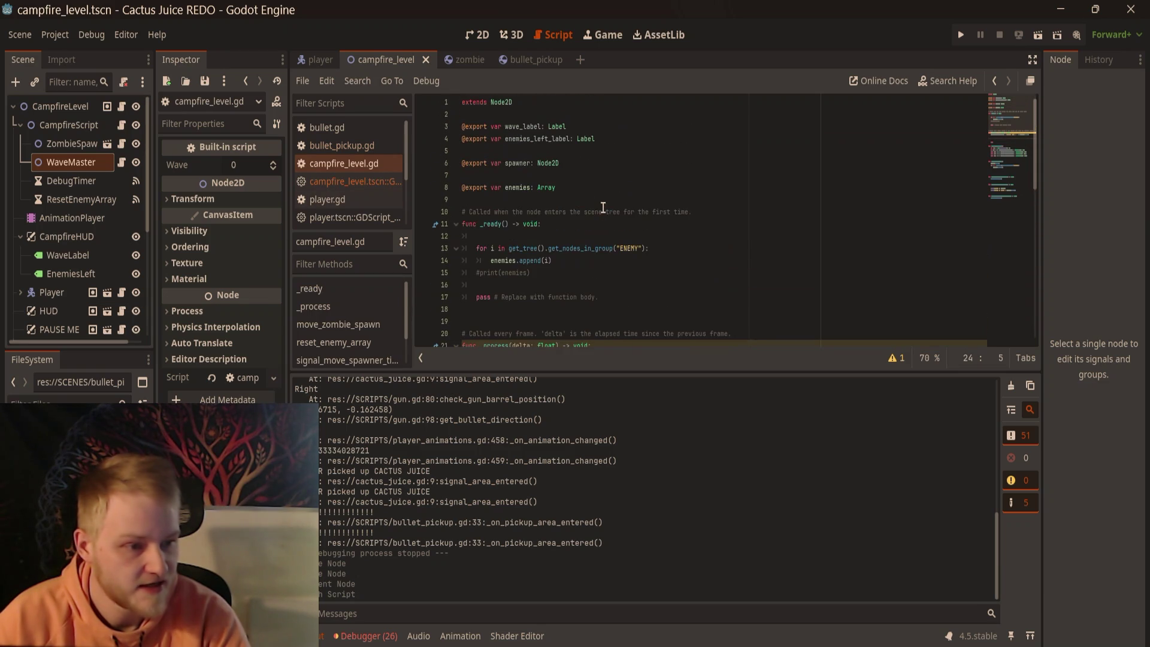
click(612, 140)
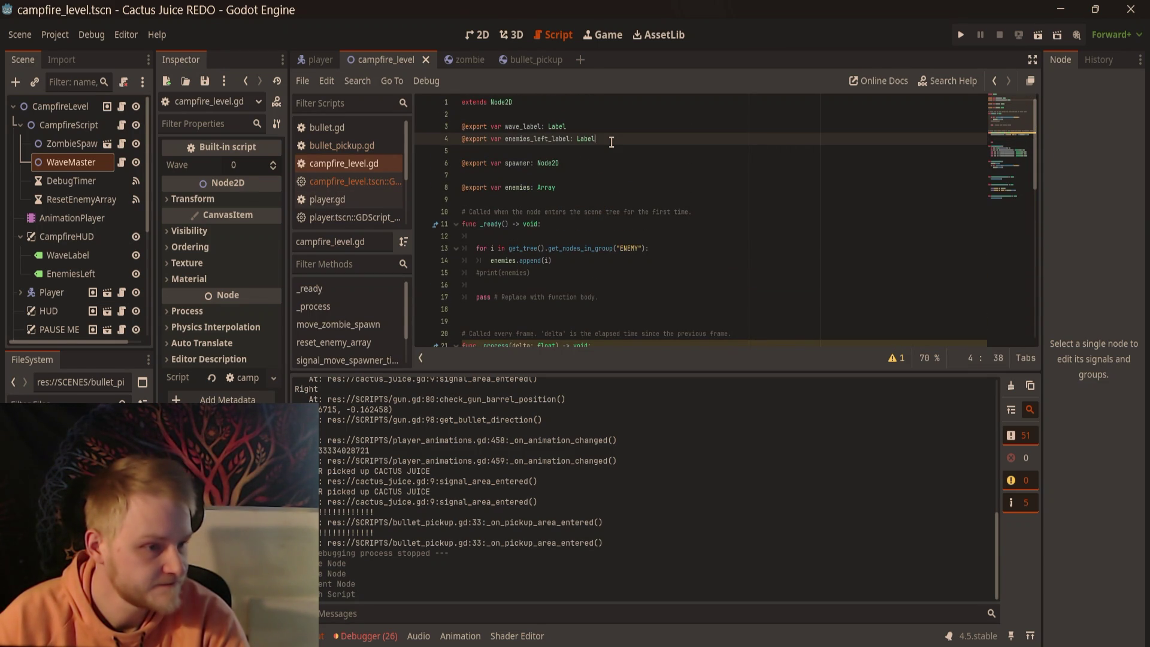
scroll(607, 141, down, 5)
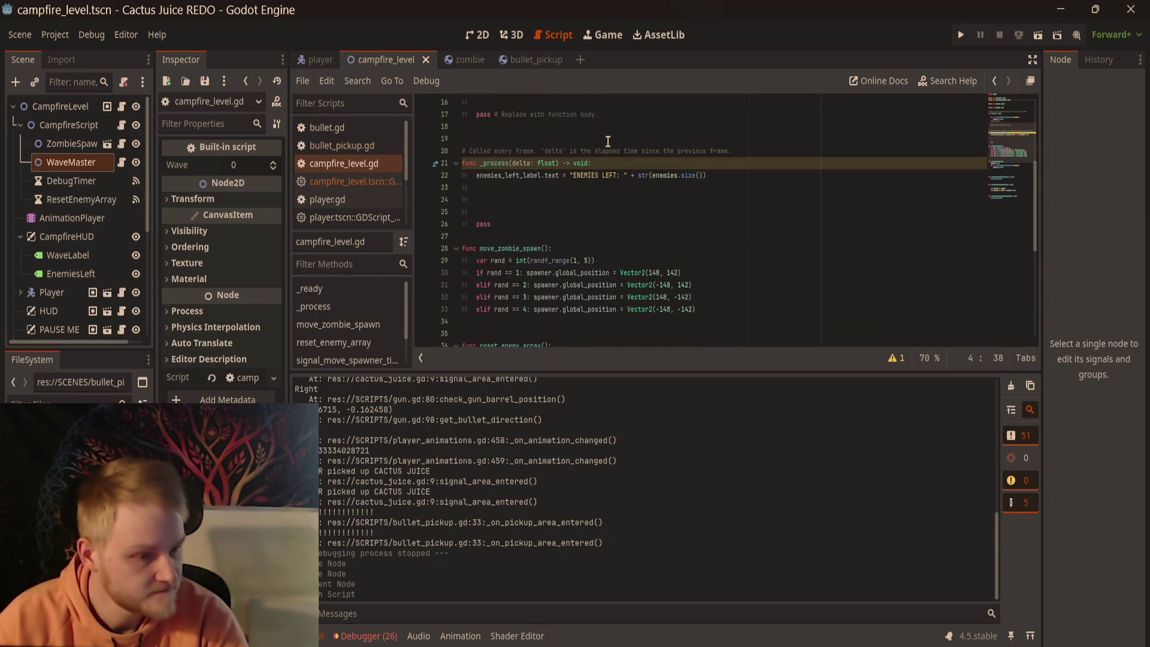
scroll(608, 142, up, 5)
key(Return)
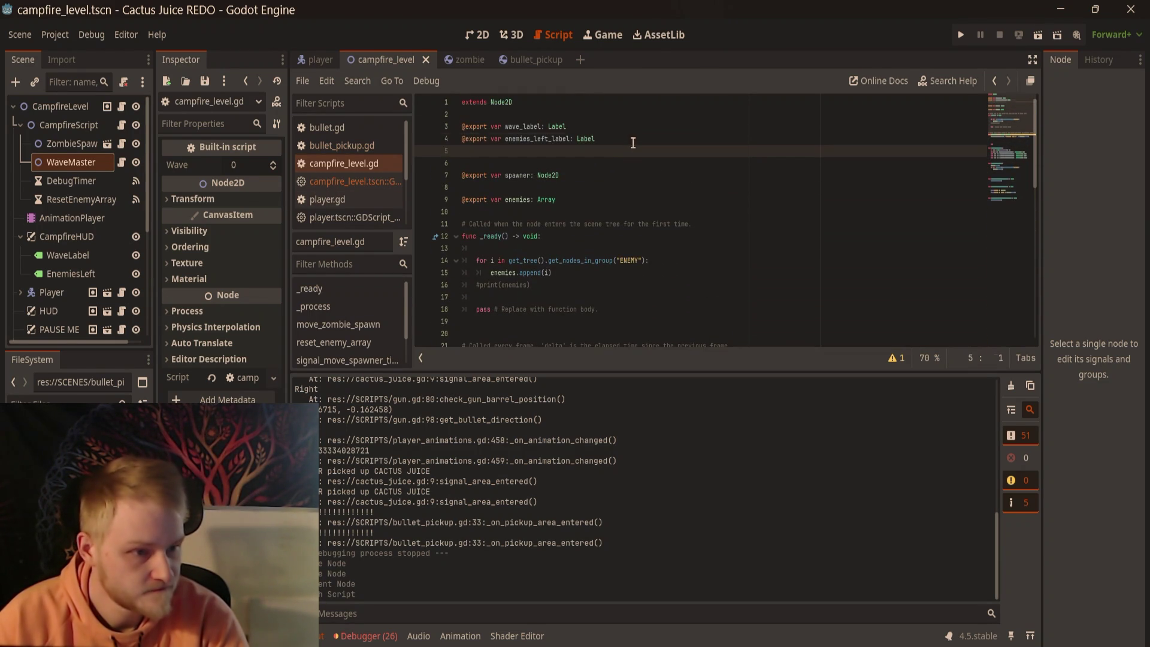
click(644, 158)
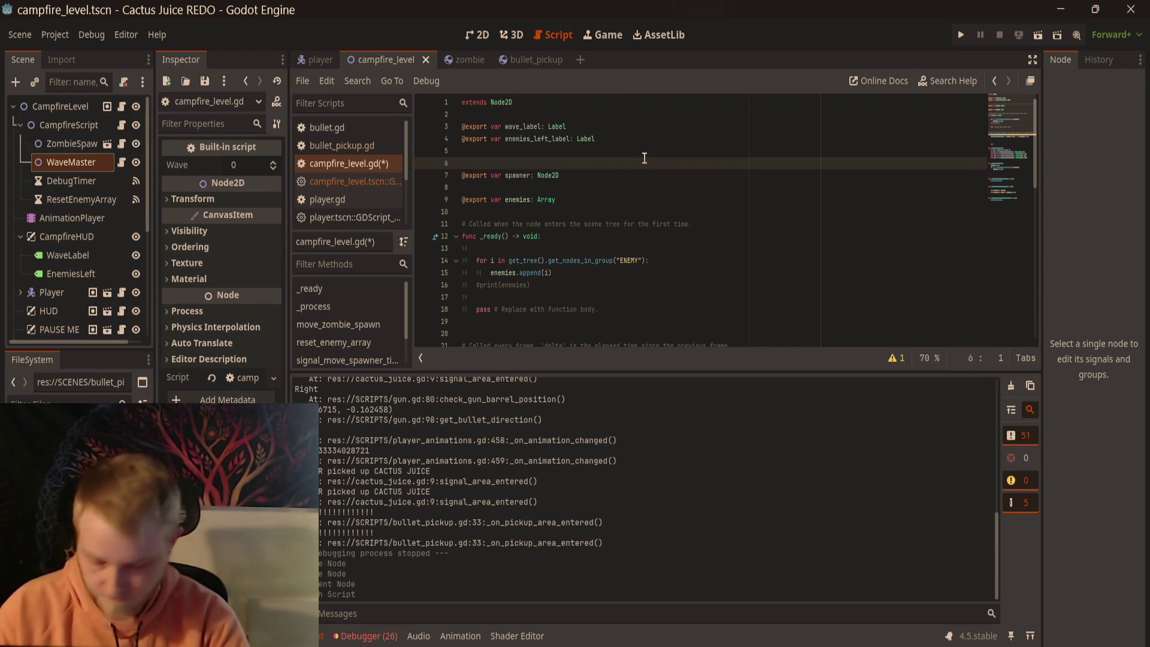
text(@e)
text(t var wave_mas)
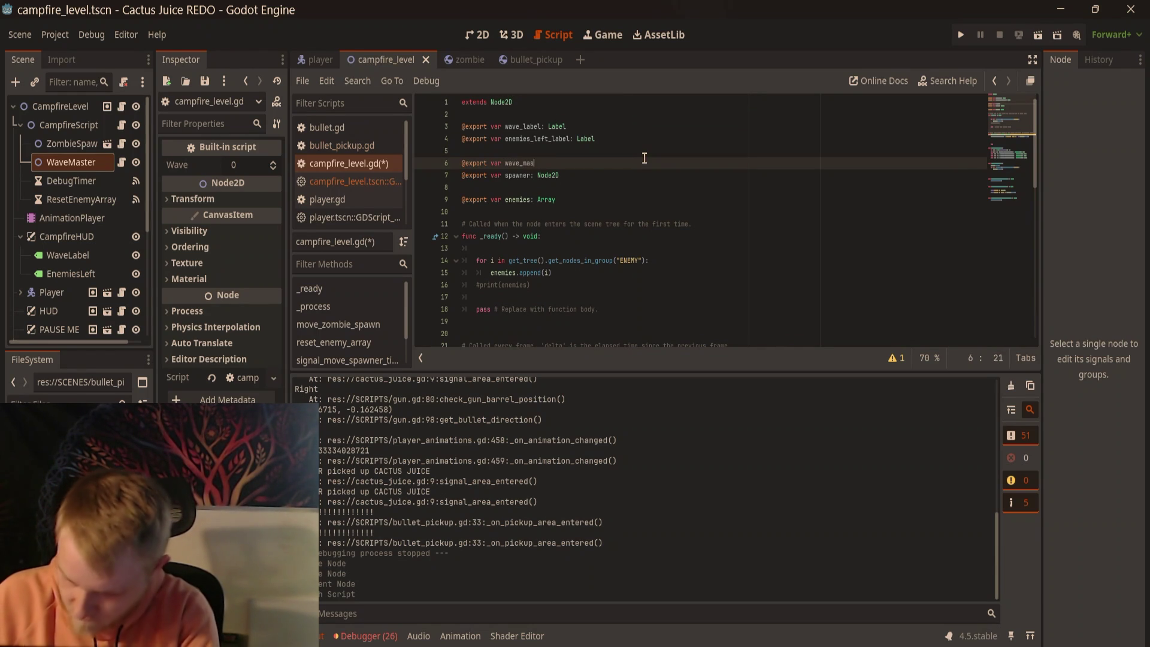
text(ter:)
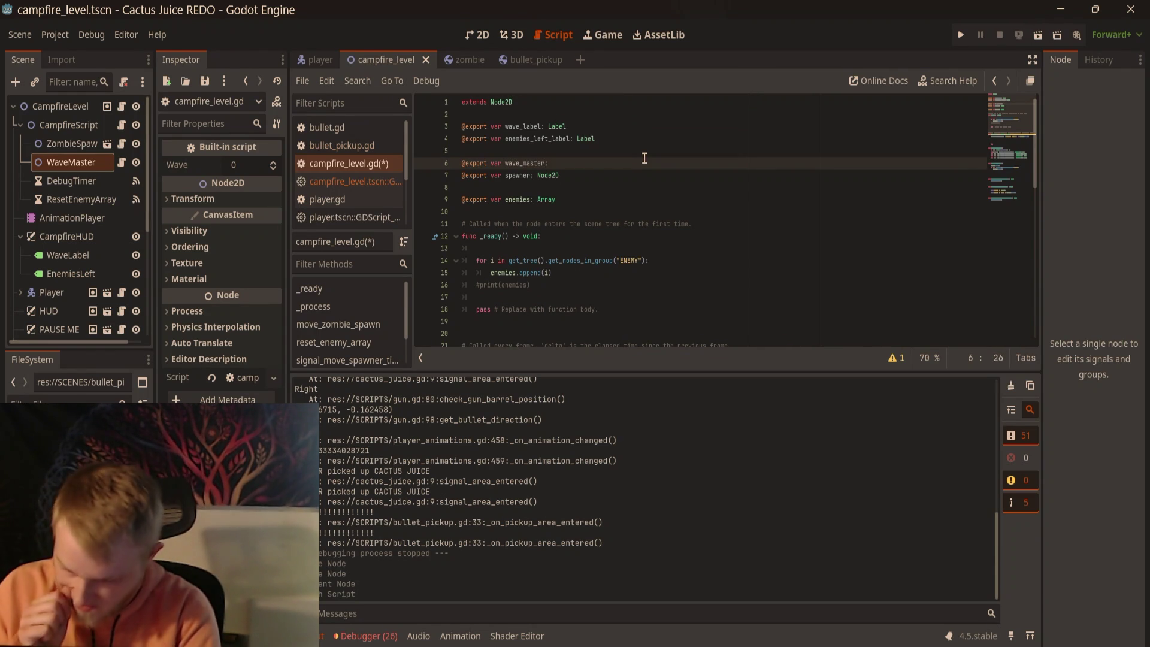
text(e2D)
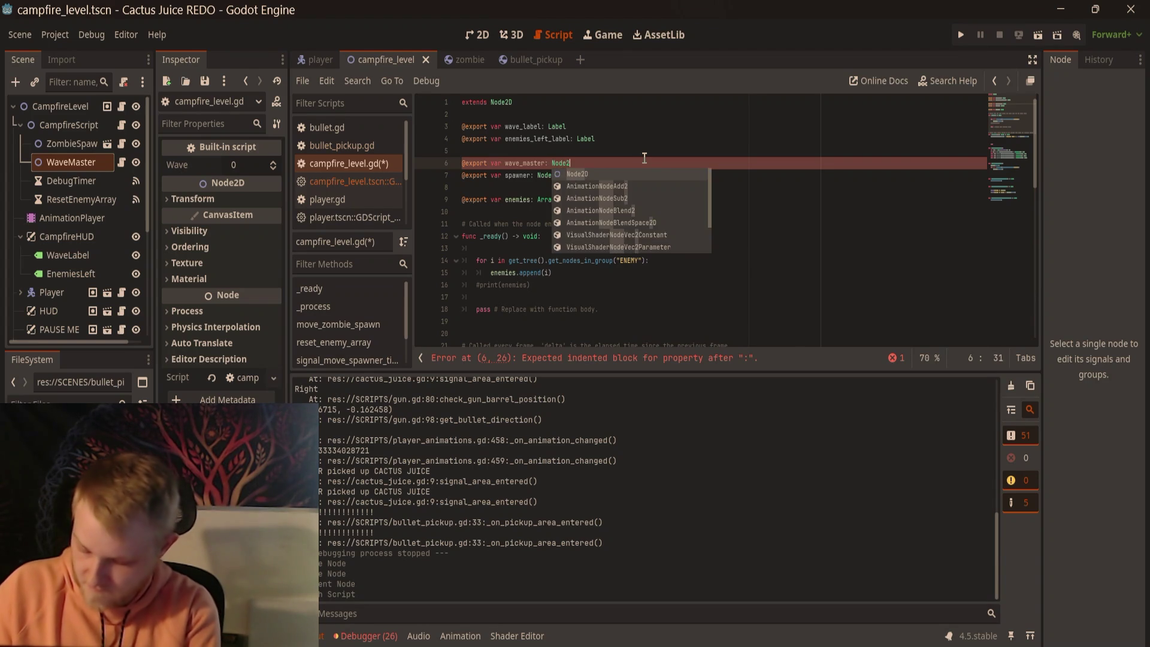
key(Escape)
key(ctrl+s)
click(114, 161)
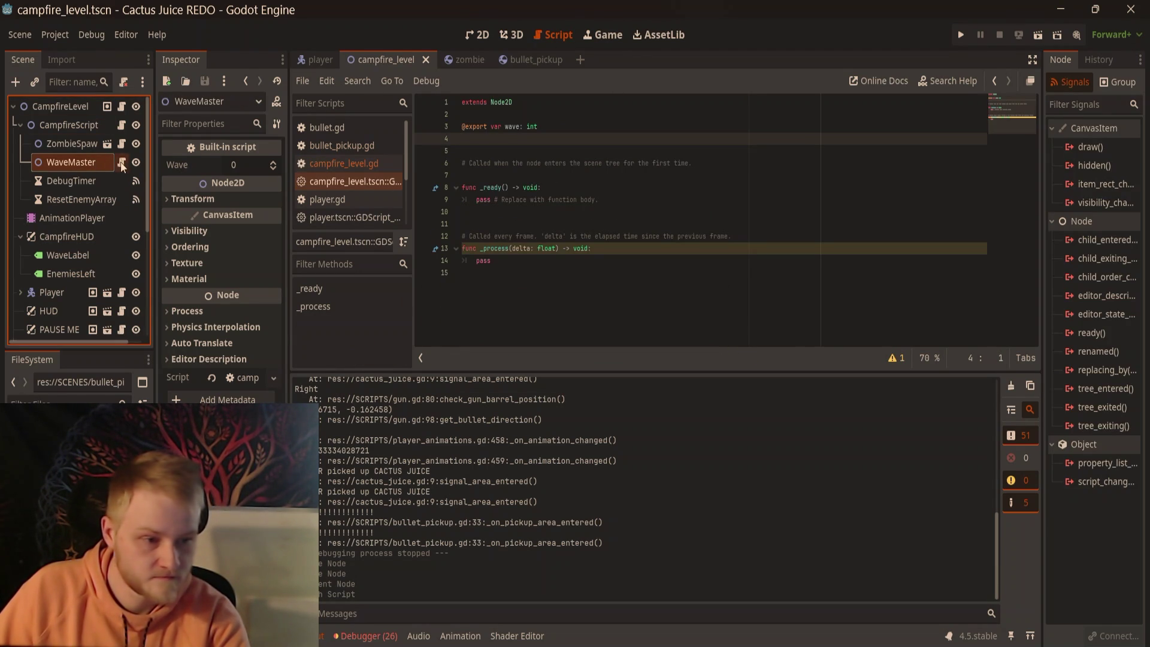
Step: Declare a new func wave_1(): at the end of WaveMaster's script, below _process
click(674, 291)
click(756, 211)
click(669, 268)
click(665, 260)
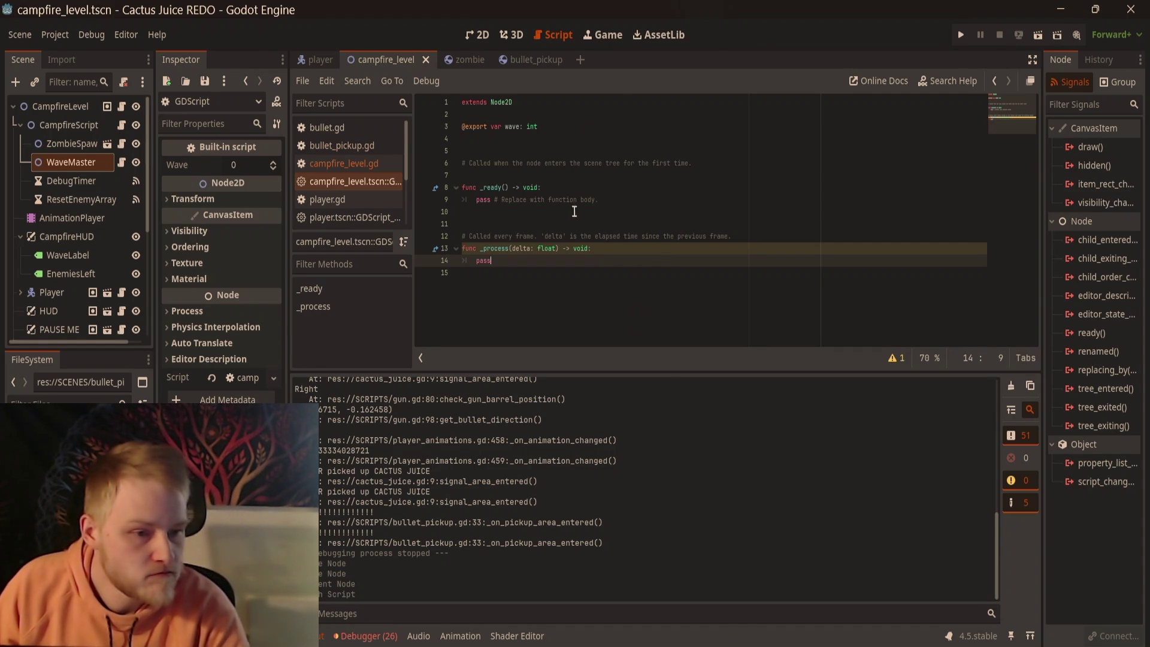
click(517, 153)
click(518, 141)
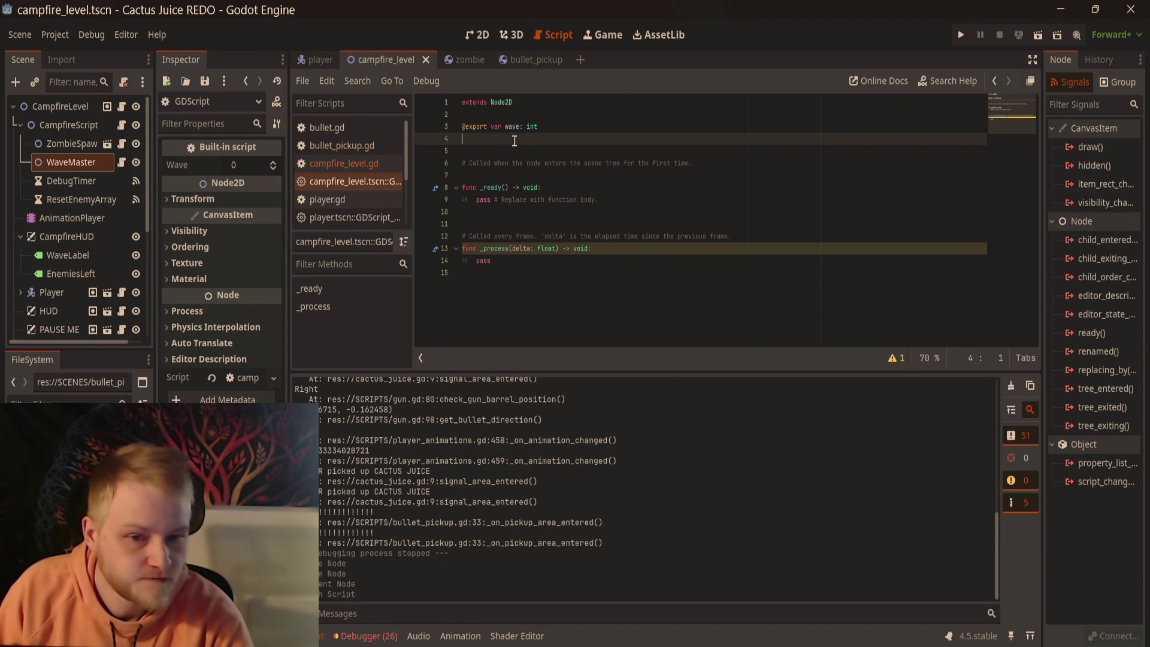
click(584, 287)
key(Return)
text(func w)
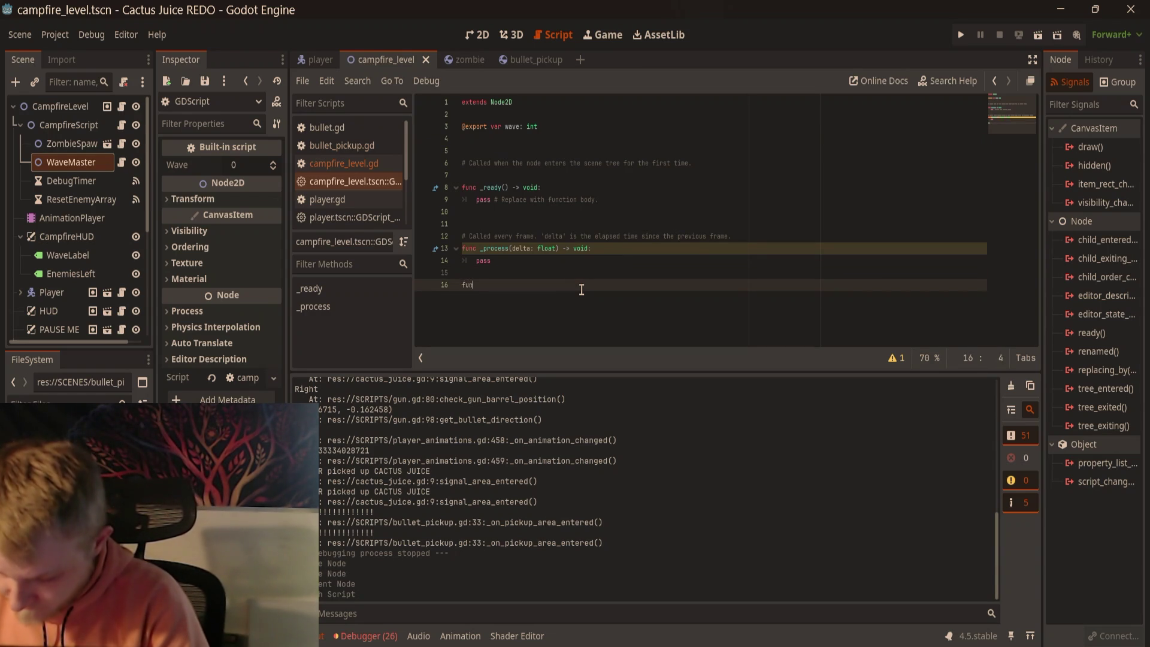
text(ave_1())
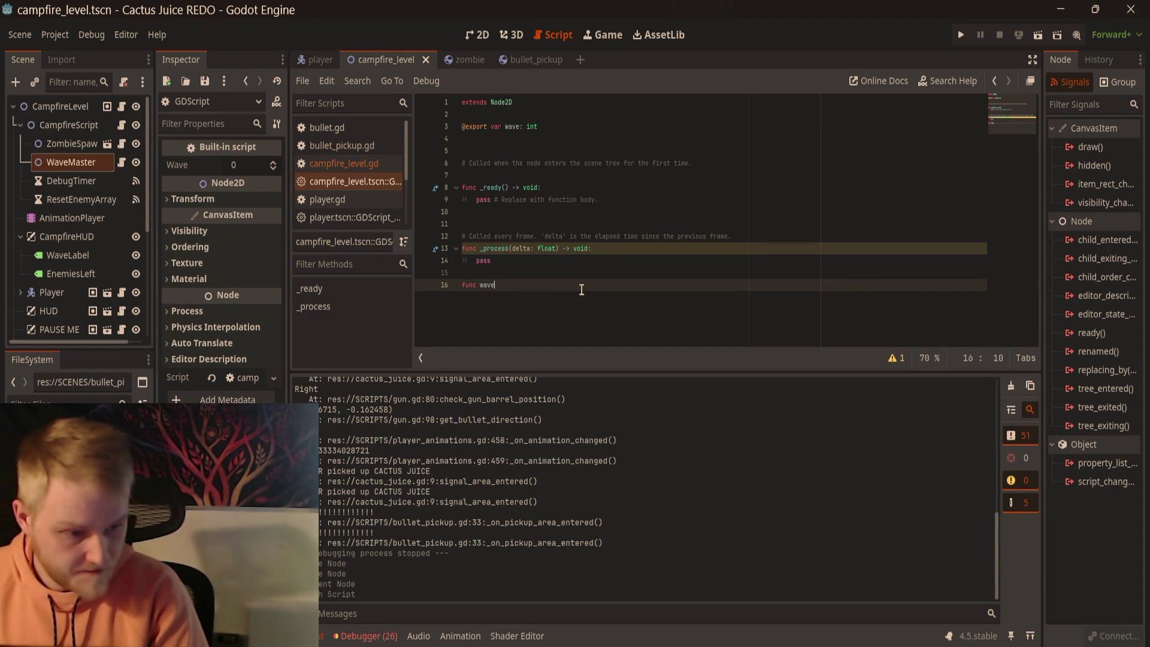
text(:)
key(Return)
key(Return)
key(Return)
key(Up)
key(Up)
key(Up)
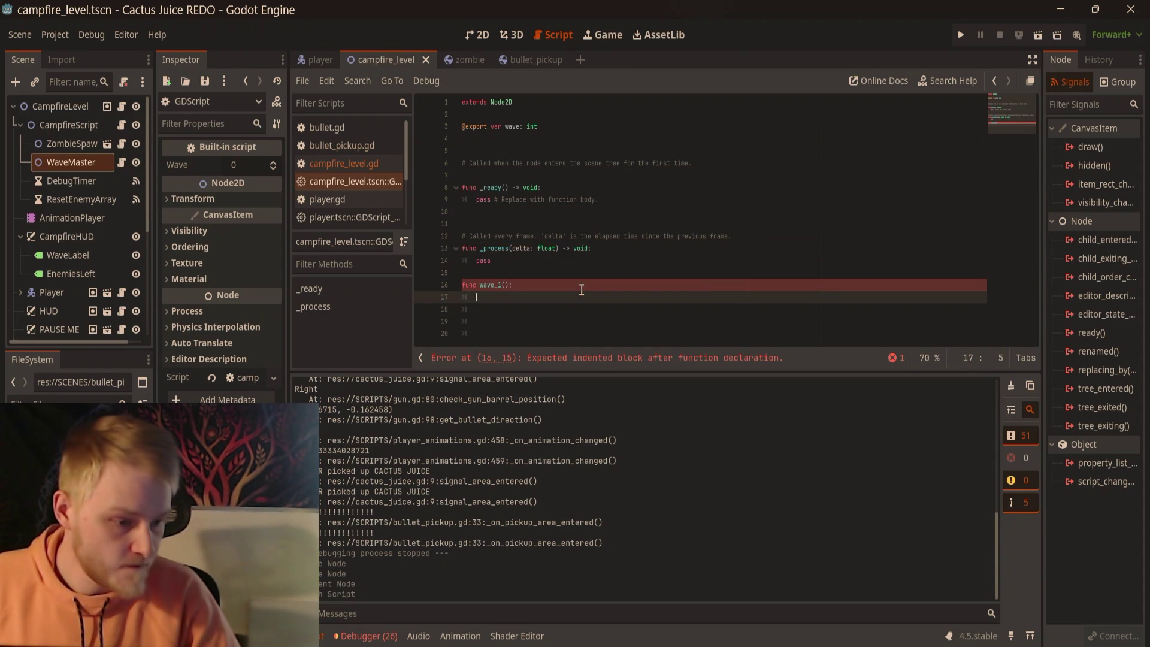
key(Down)
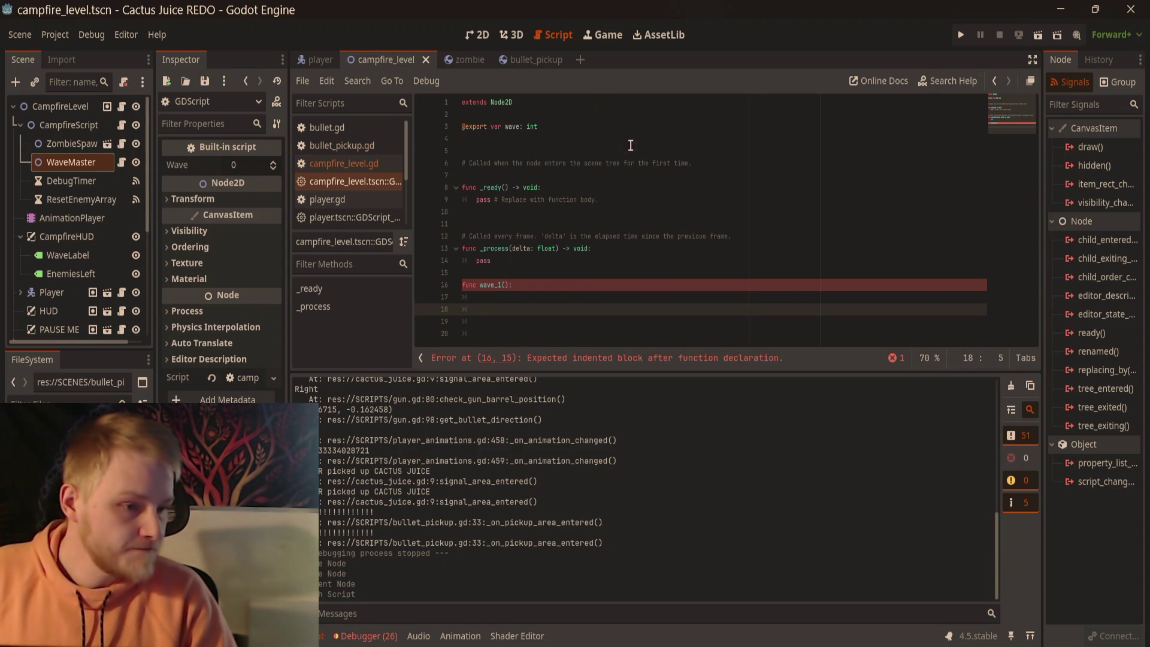
click(646, 138)
text(@exp)
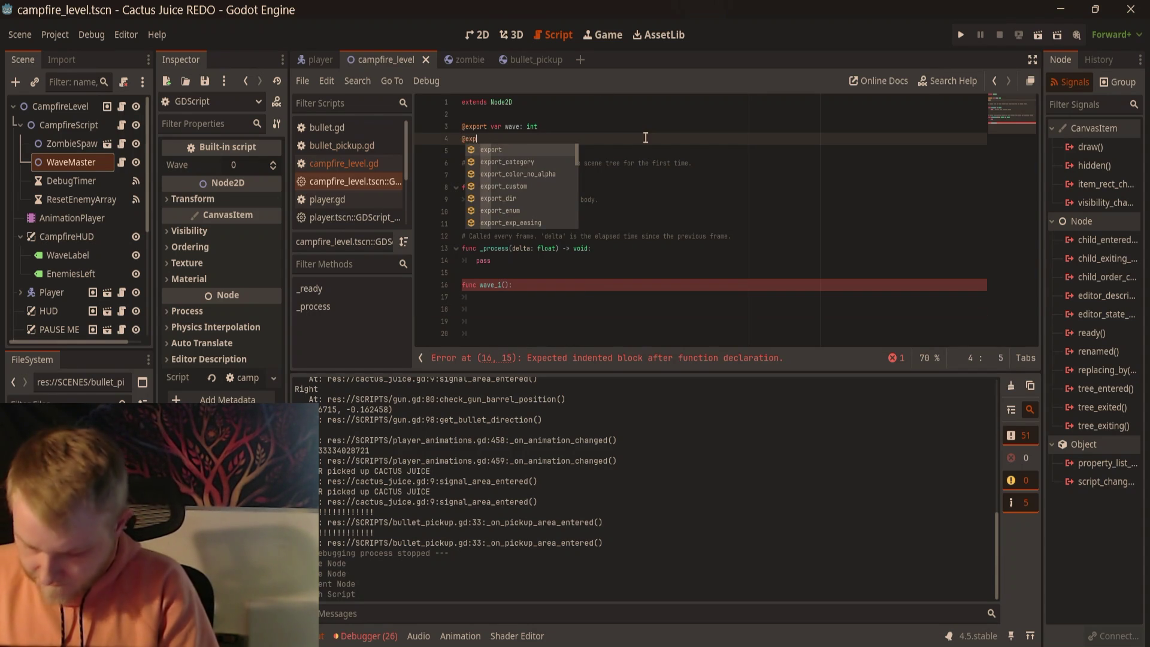
key(BackSpace)
key(BackSpace)
key(BackSpace)
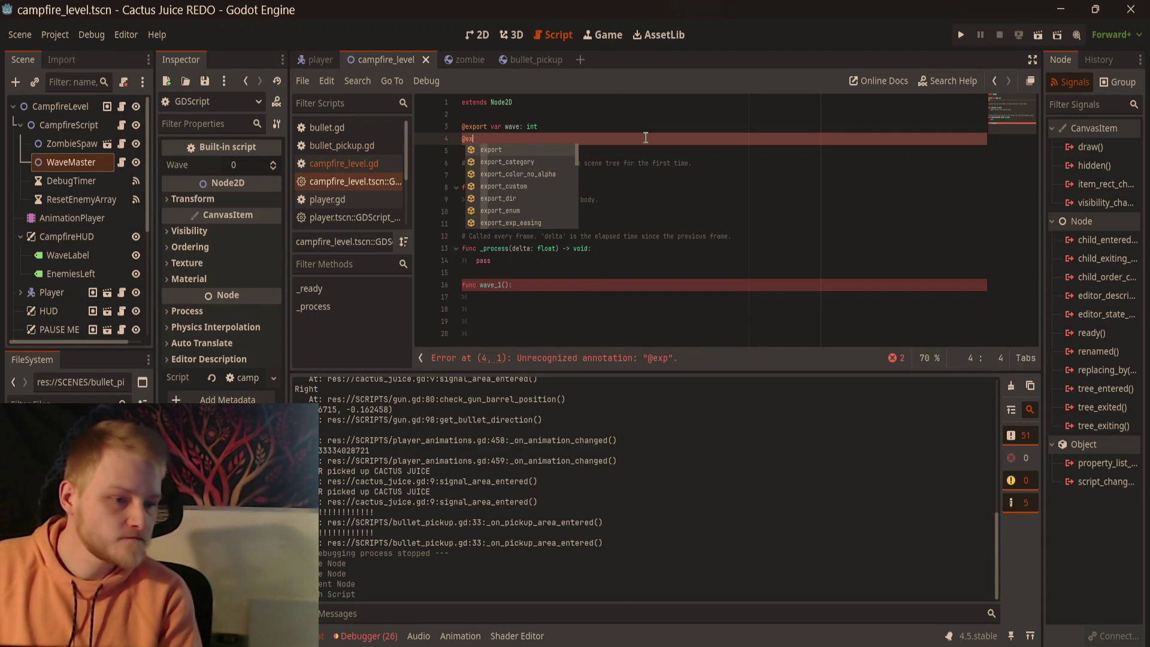
click(656, 123)
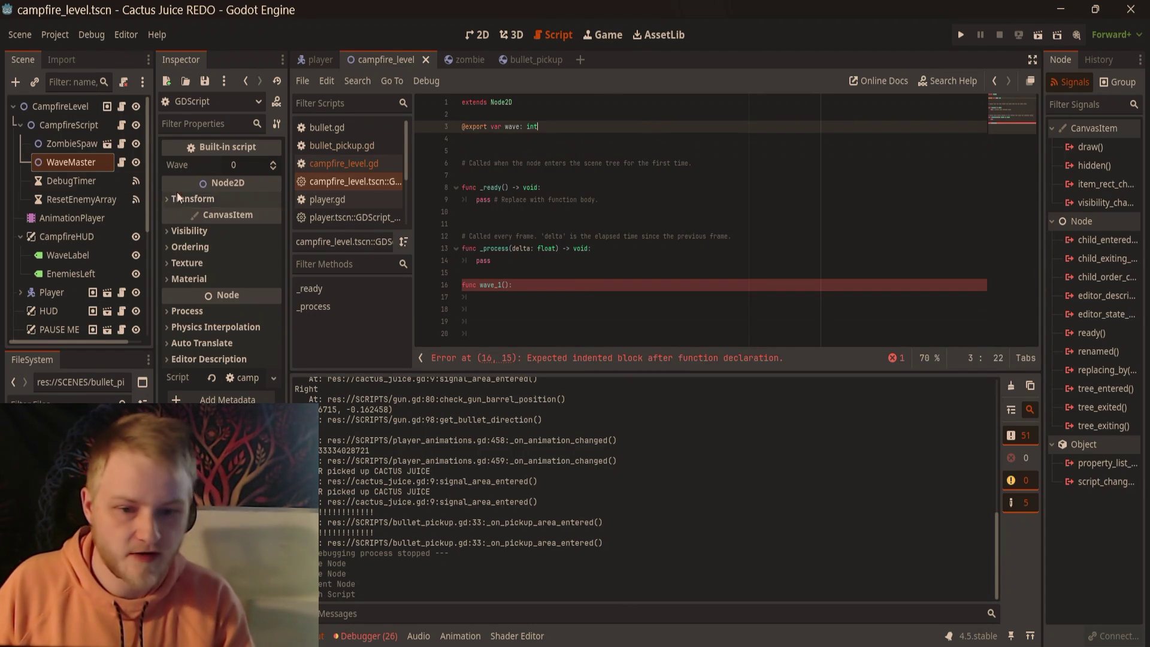
Step: Delete the ZombieSpawner node from the campfire scene
click(63, 142)
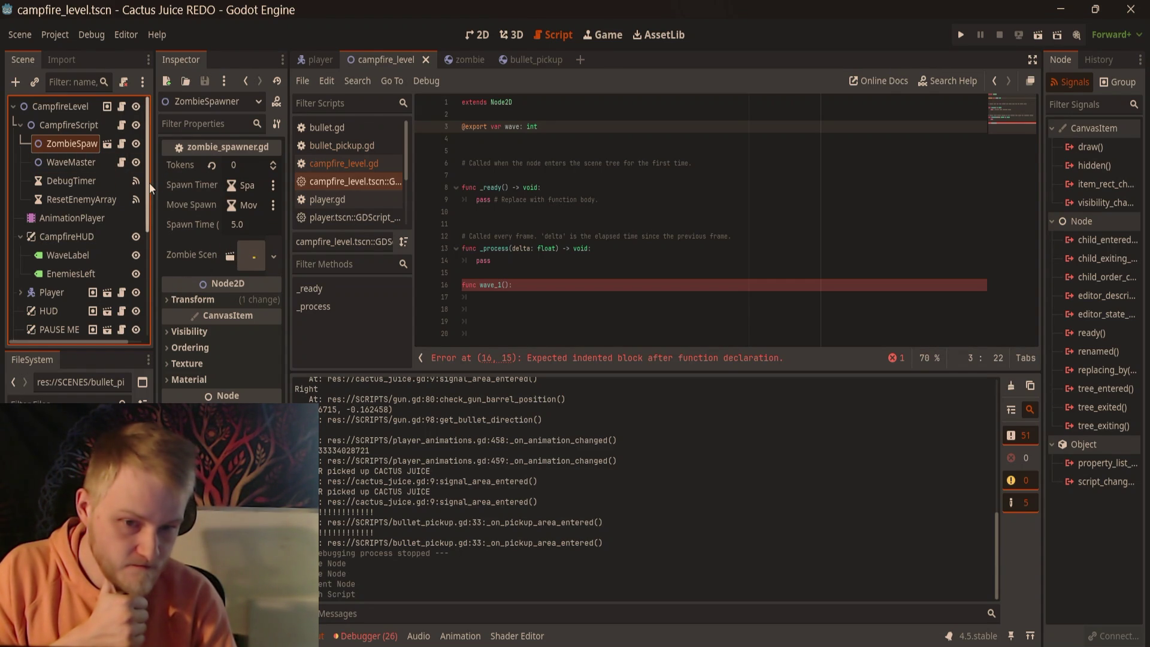
right_click(82, 143)
key(Delete)
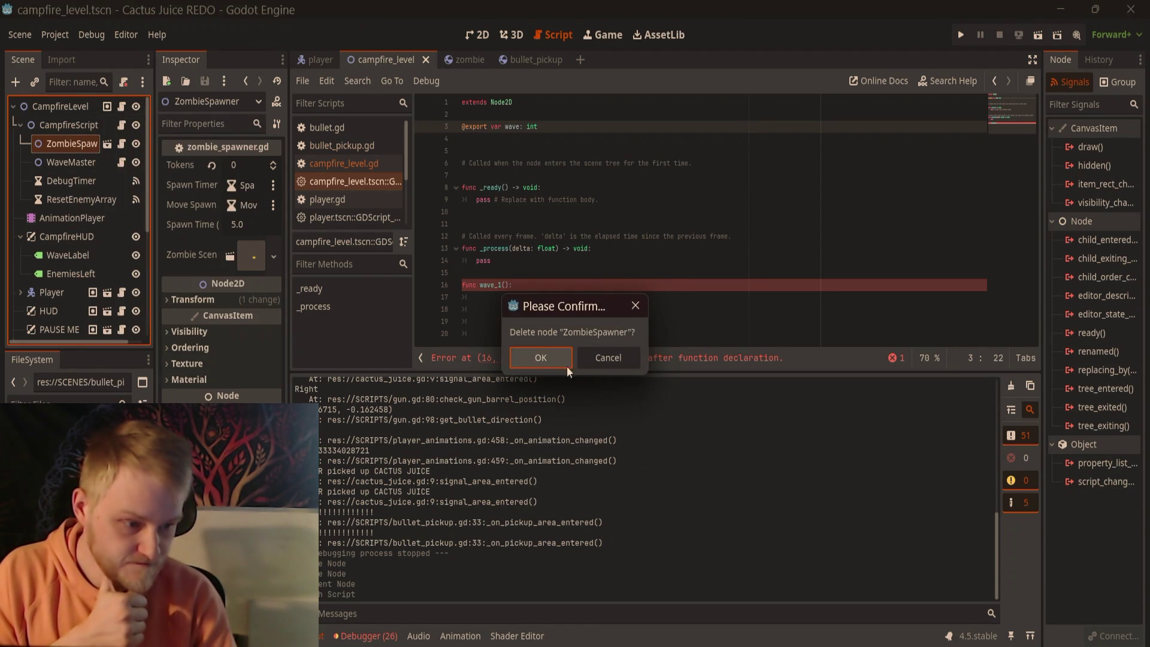
click(558, 362)
click(53, 144)
click(684, 213)
click(662, 162)
click(661, 150)
click(661, 140)
text(@export va)
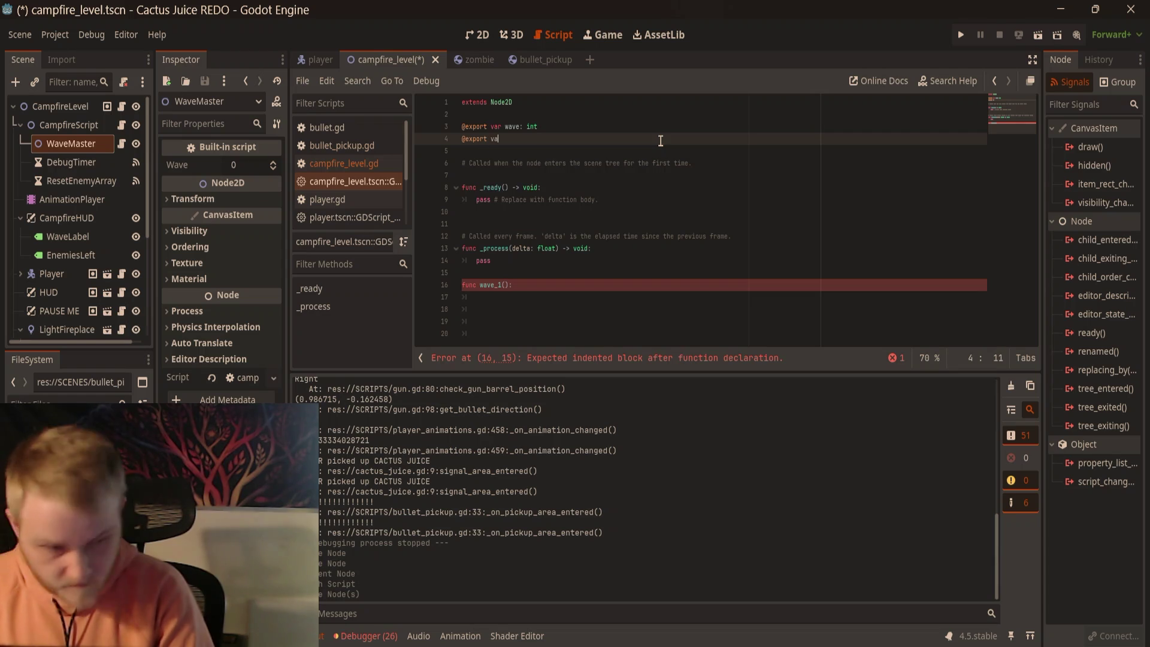
text(r zombie_scene_)
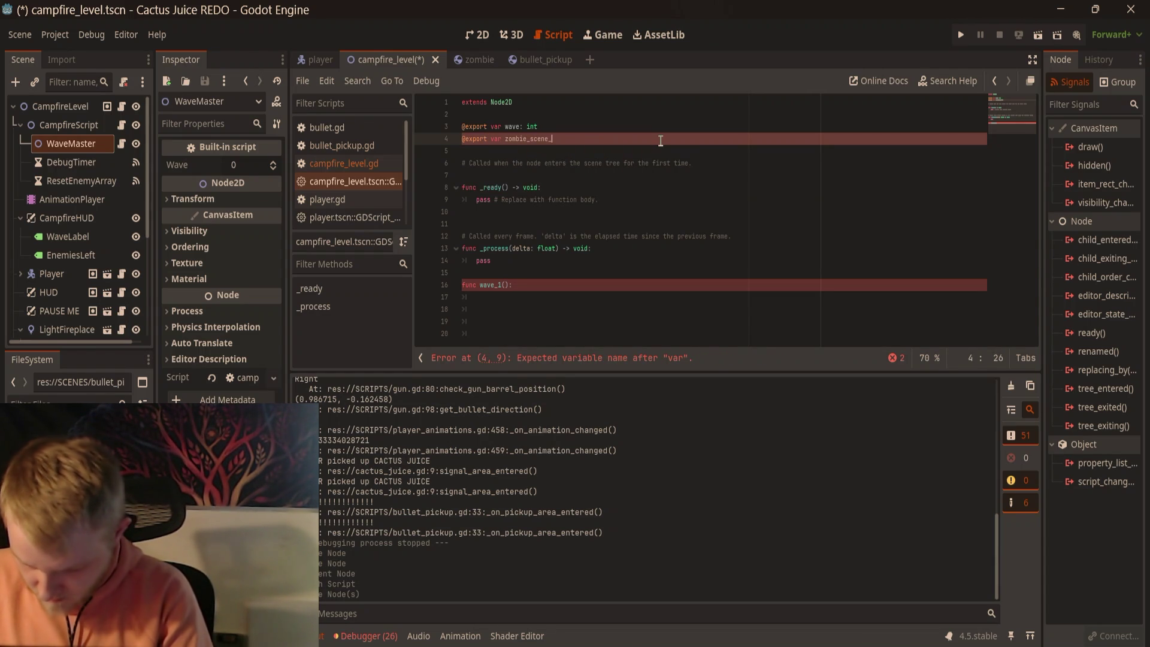
Step: Complete the zombie_scene export and add a zombie_scene.instantiate() line in wave_1
key(BackSpace)
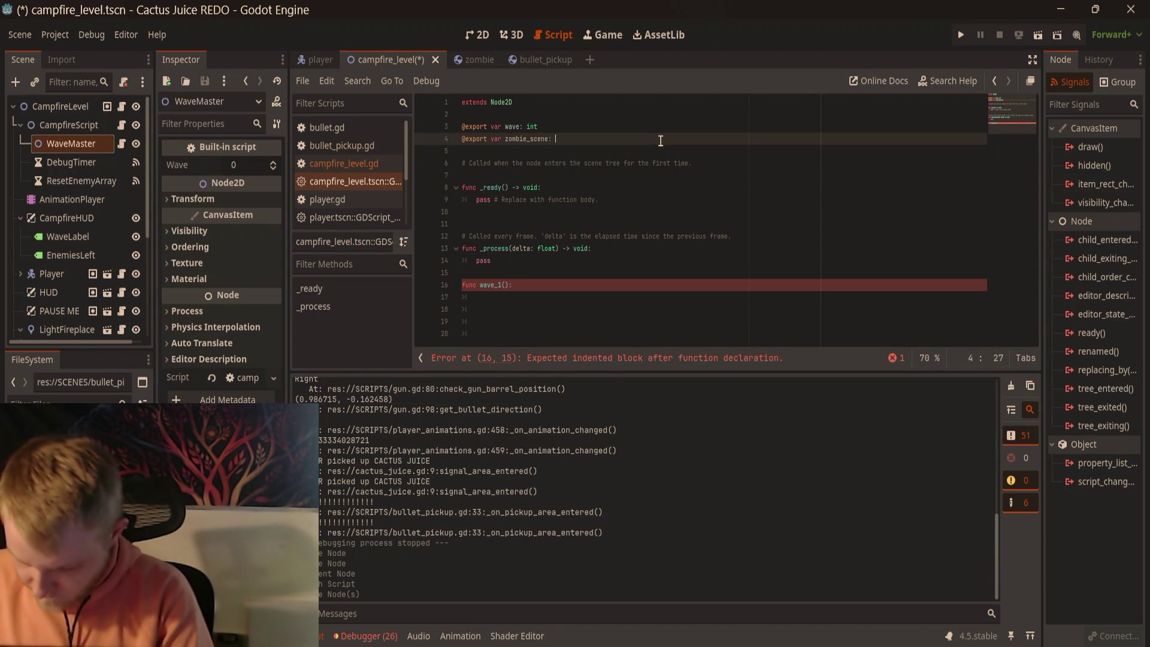
text(Scene)
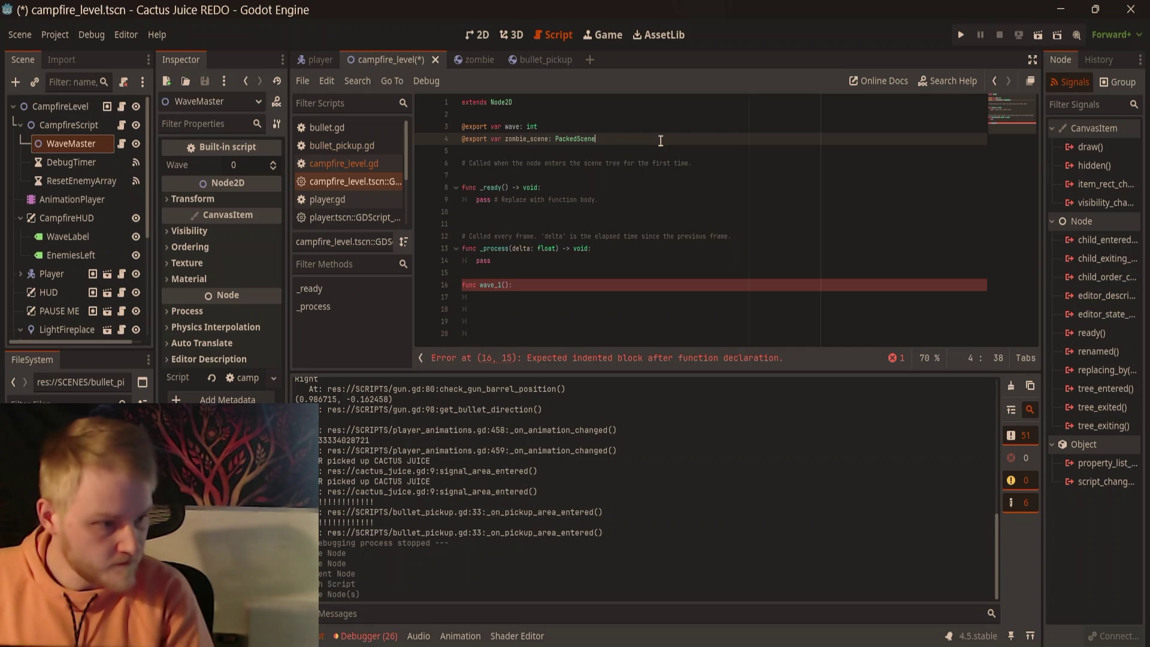
click(513, 309)
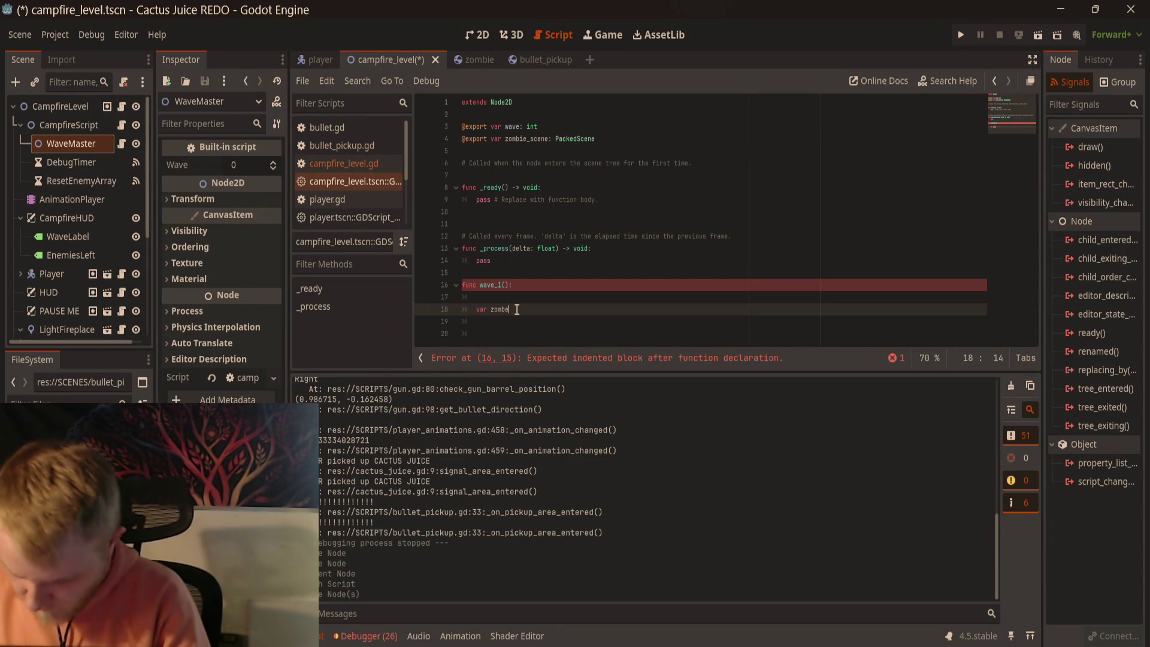
text(e =)
text( zom)
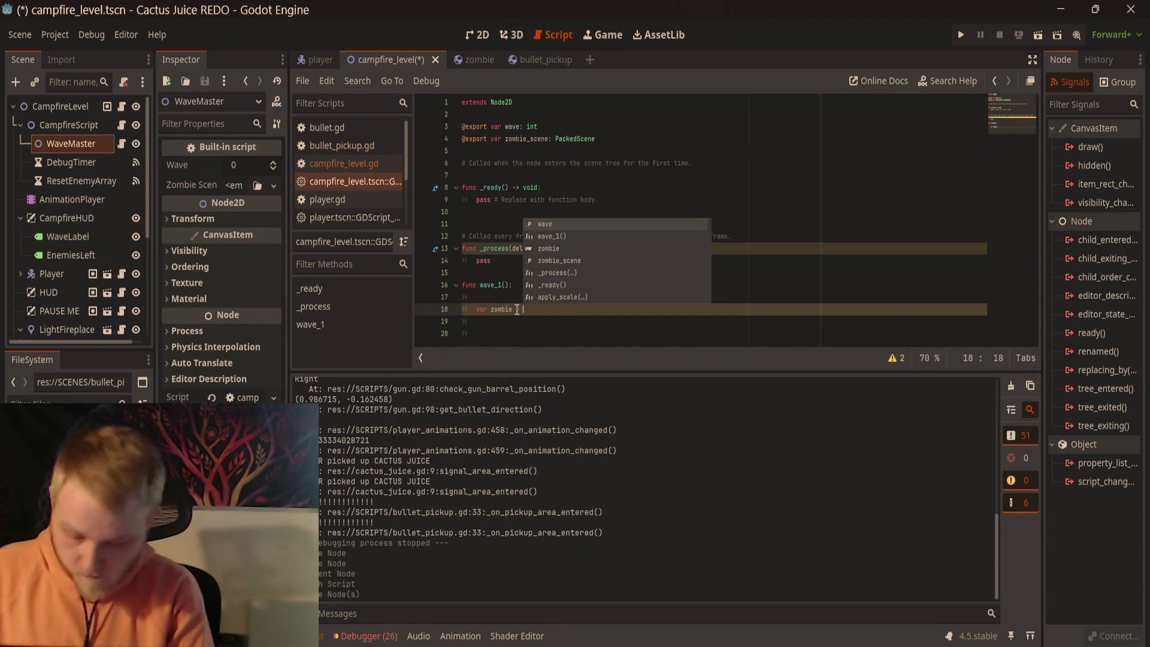
text(bie_s)
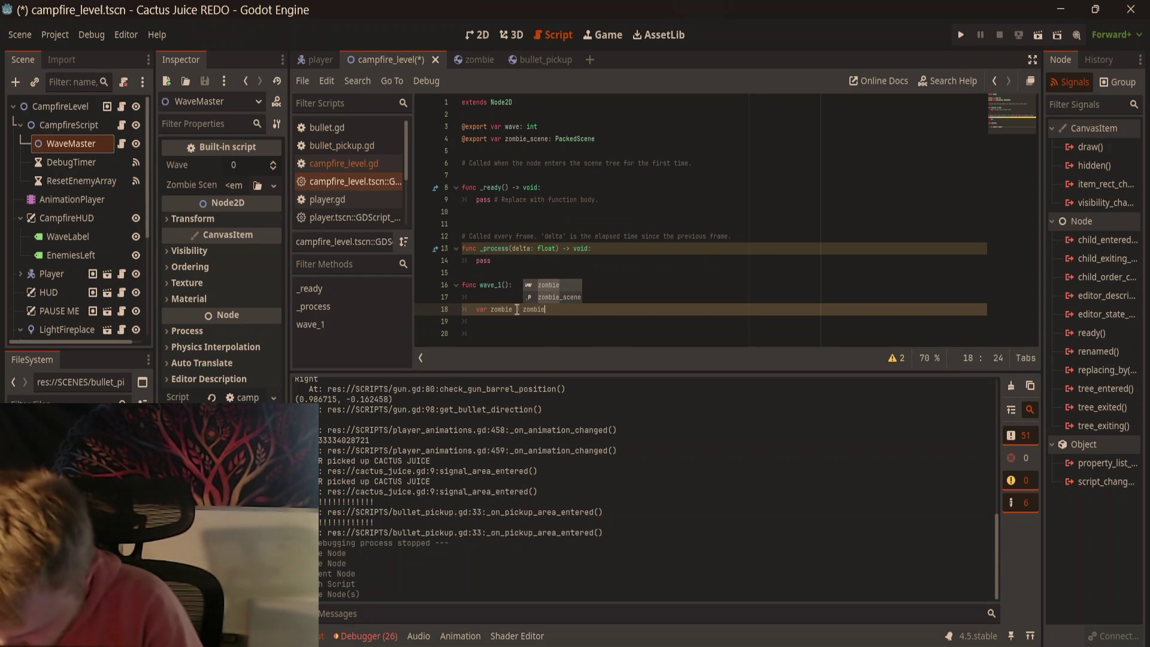
text(cene)
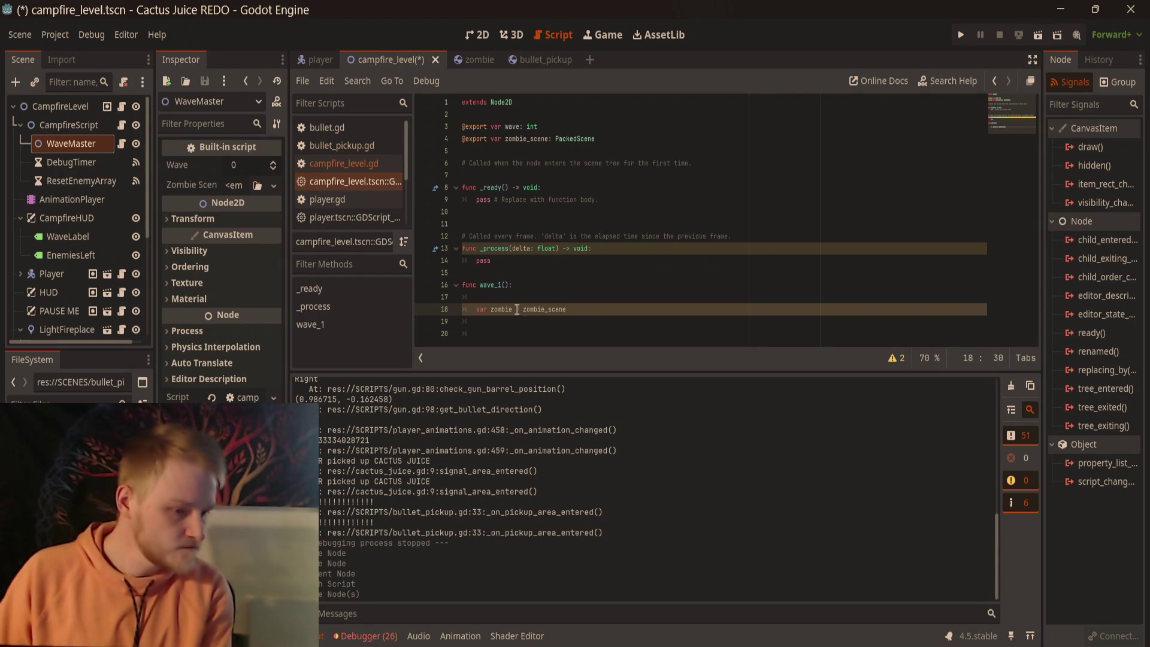
text(.inst)
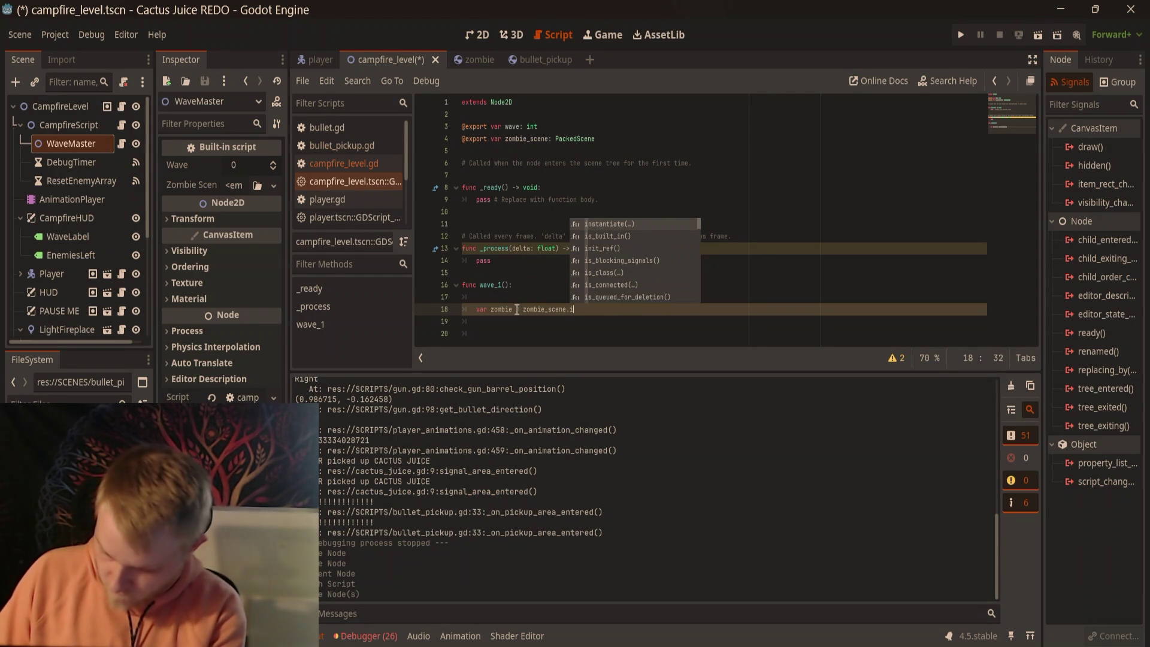
text(anti)
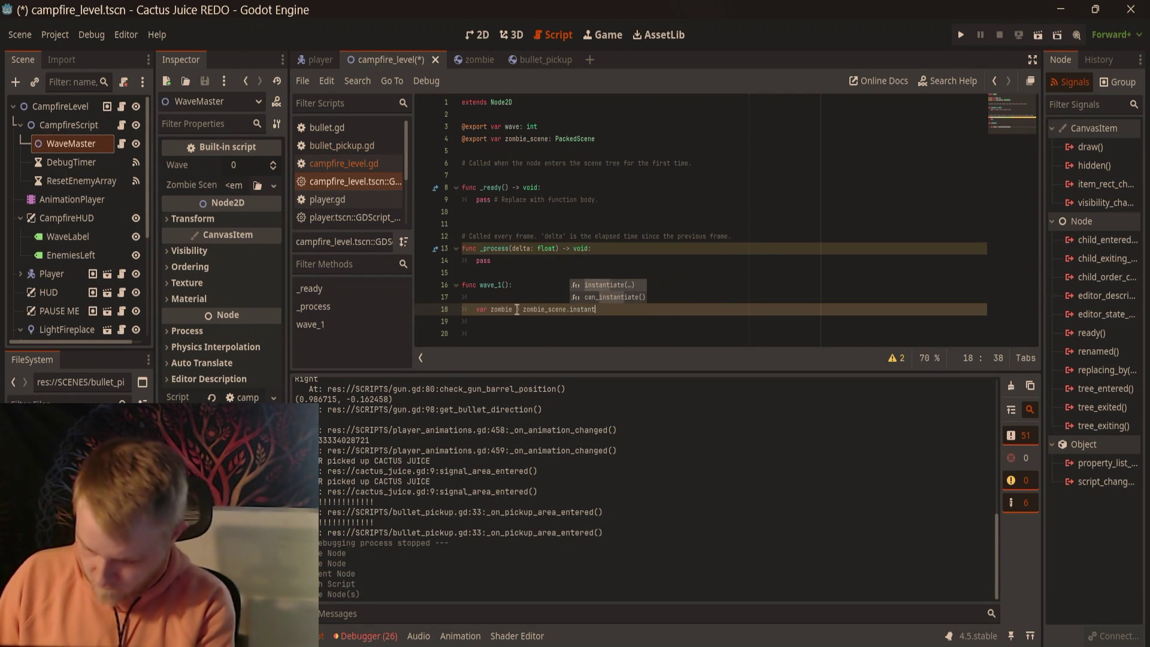
key(Return)
key(Return)
key(Return)
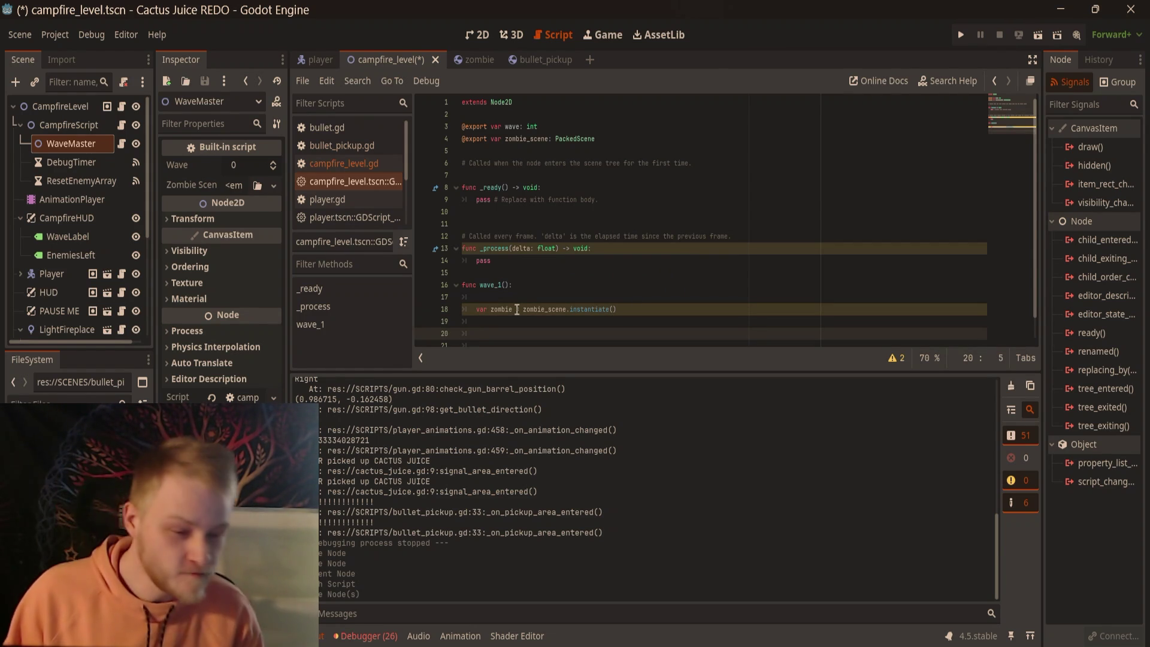
key(Return)
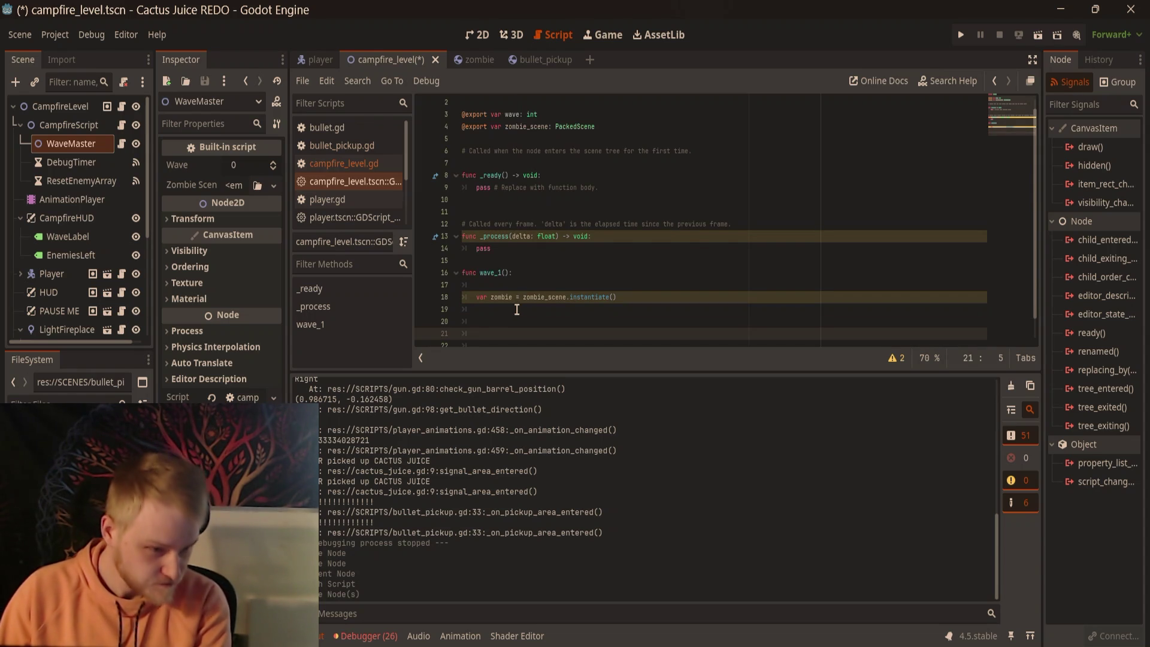
Step: Set the zombie's global_position to Vector2(0, -100) in wave_1
click(689, 273)
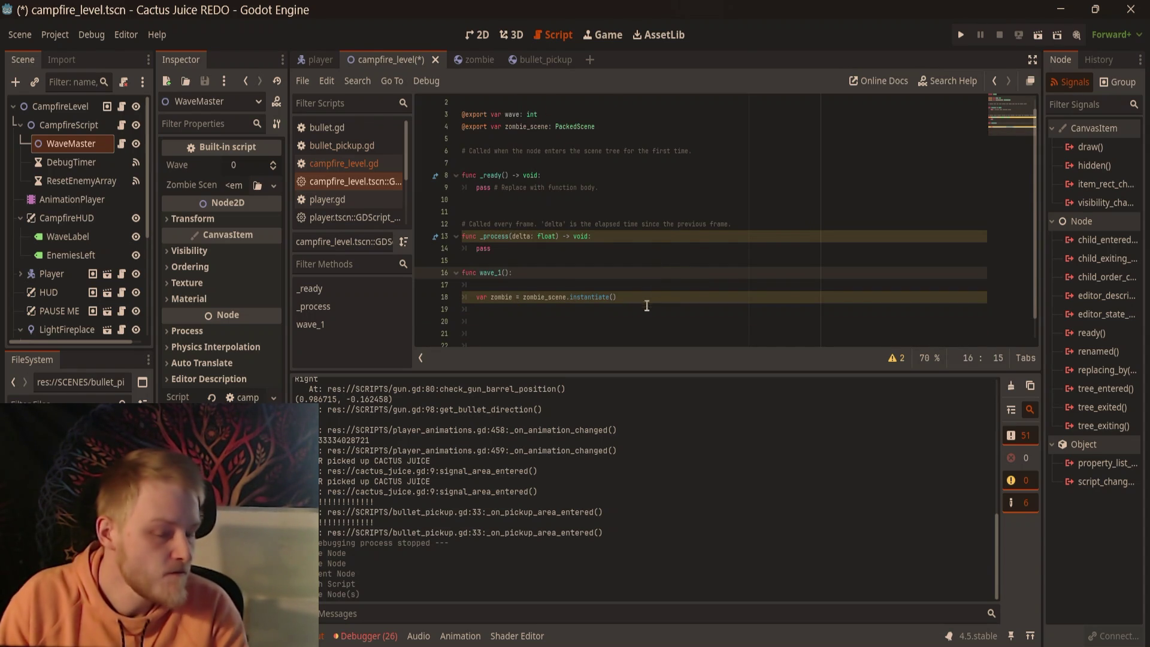
click(633, 323)
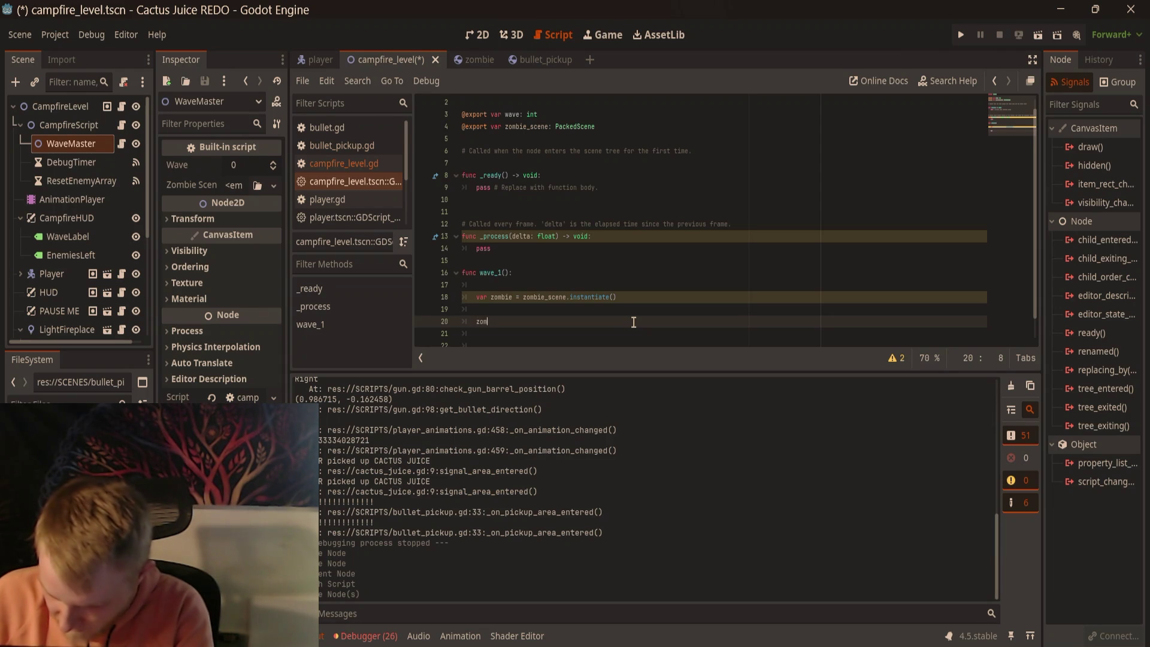
text(bie.)
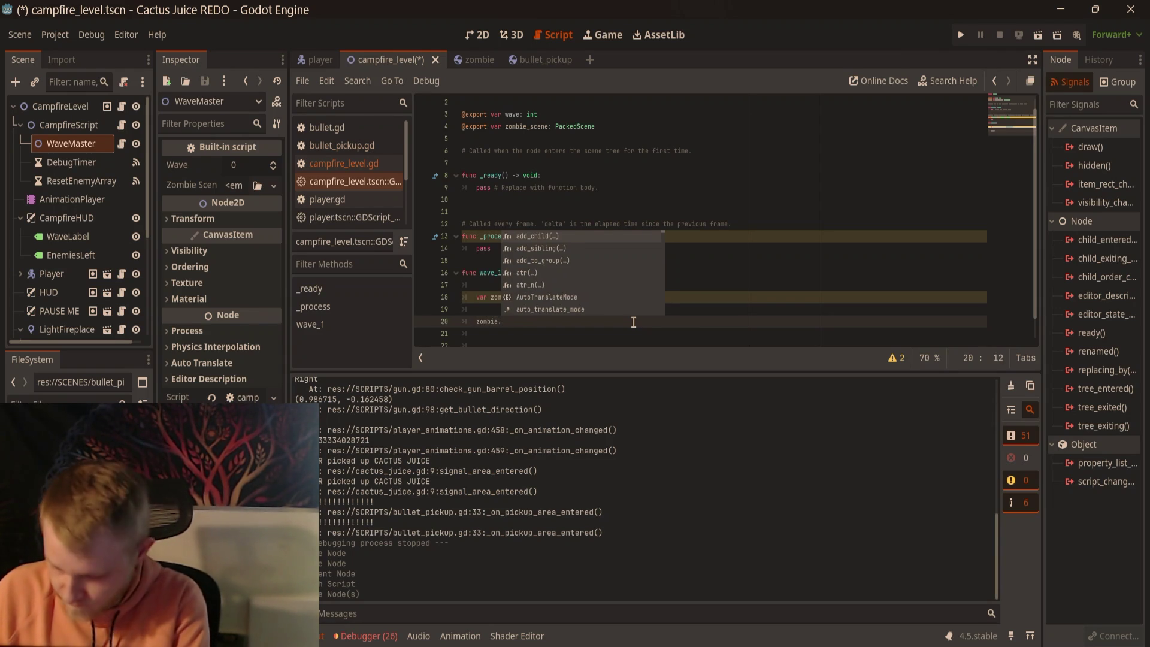
text(glo)
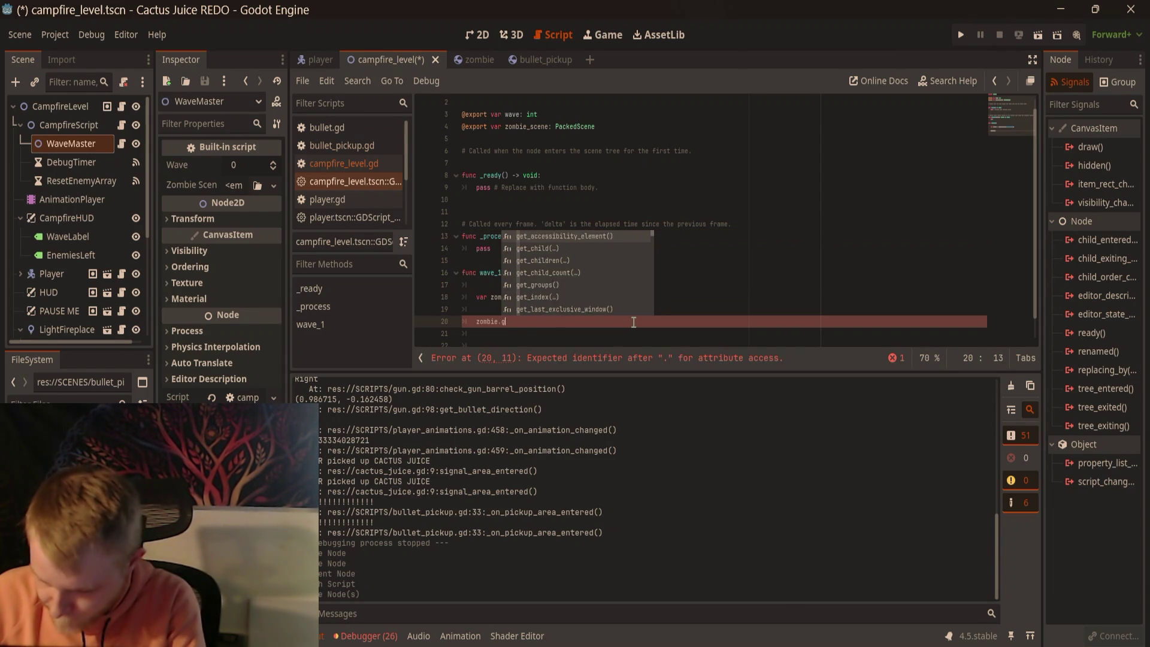
text(bal_)
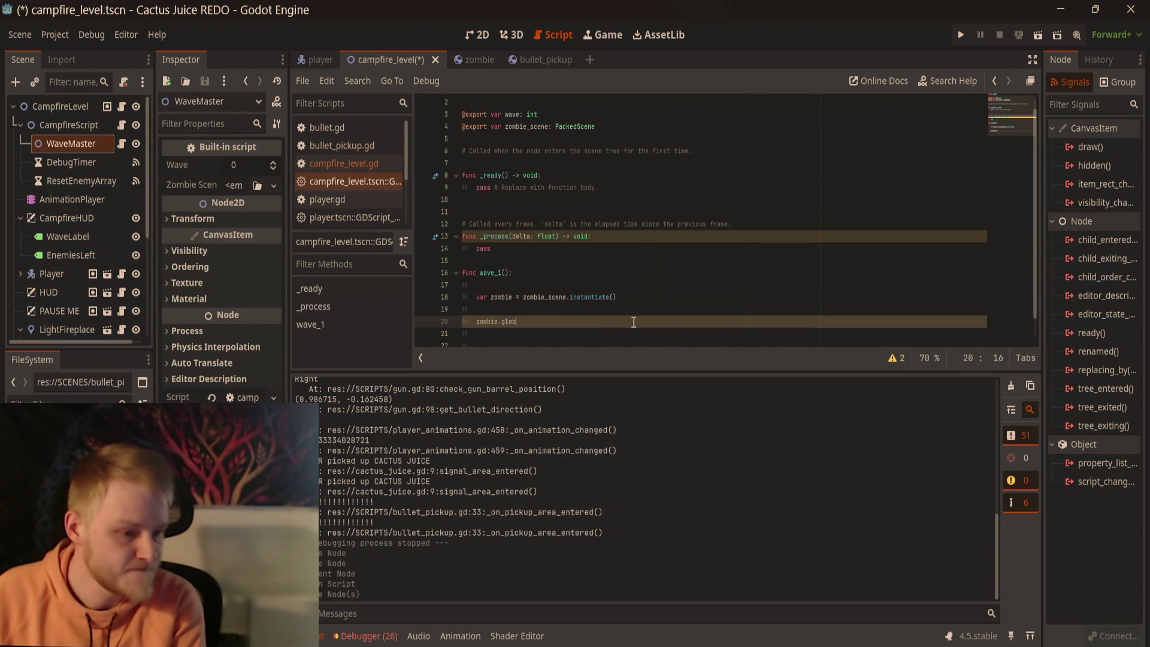
text(position = )
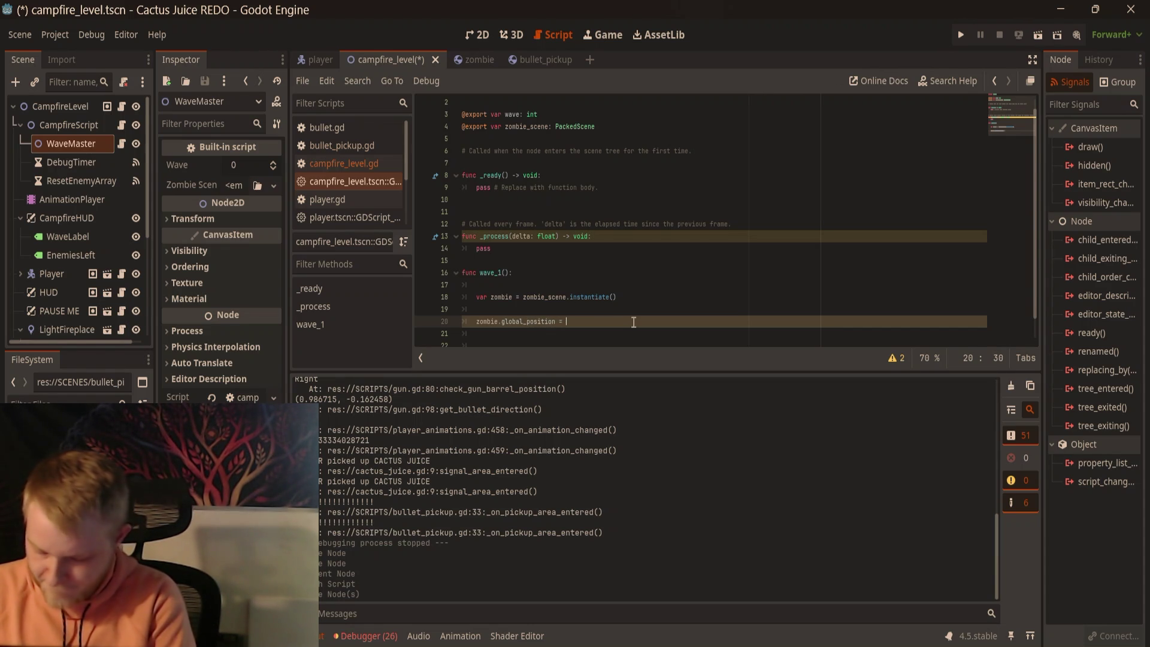
text(Ve)
text(c)
text(2(0)
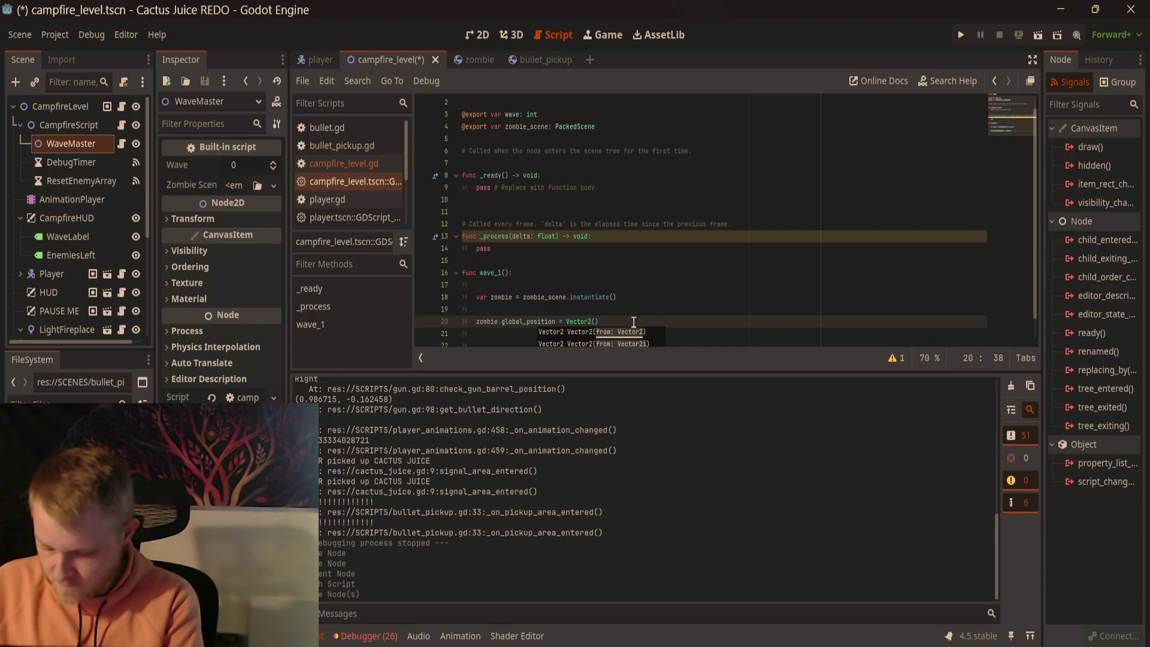
text(, -100)
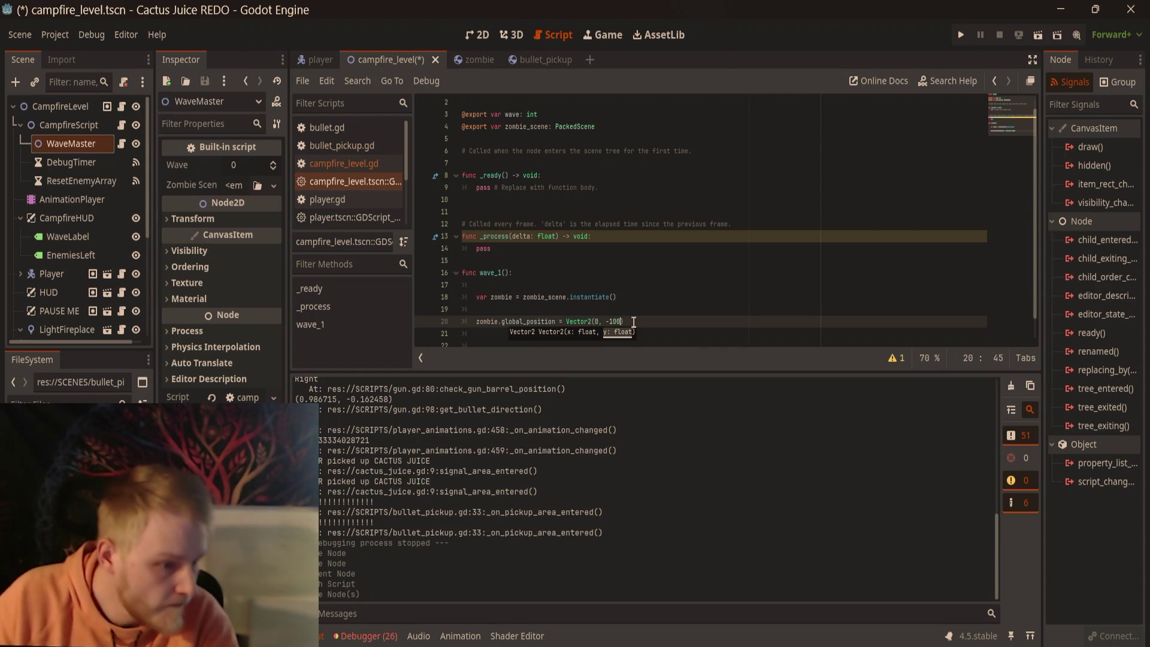
click(635, 309)
Step: Replace pass in _ready with wave = 1, remove the extra blank line, and save
click(652, 191)
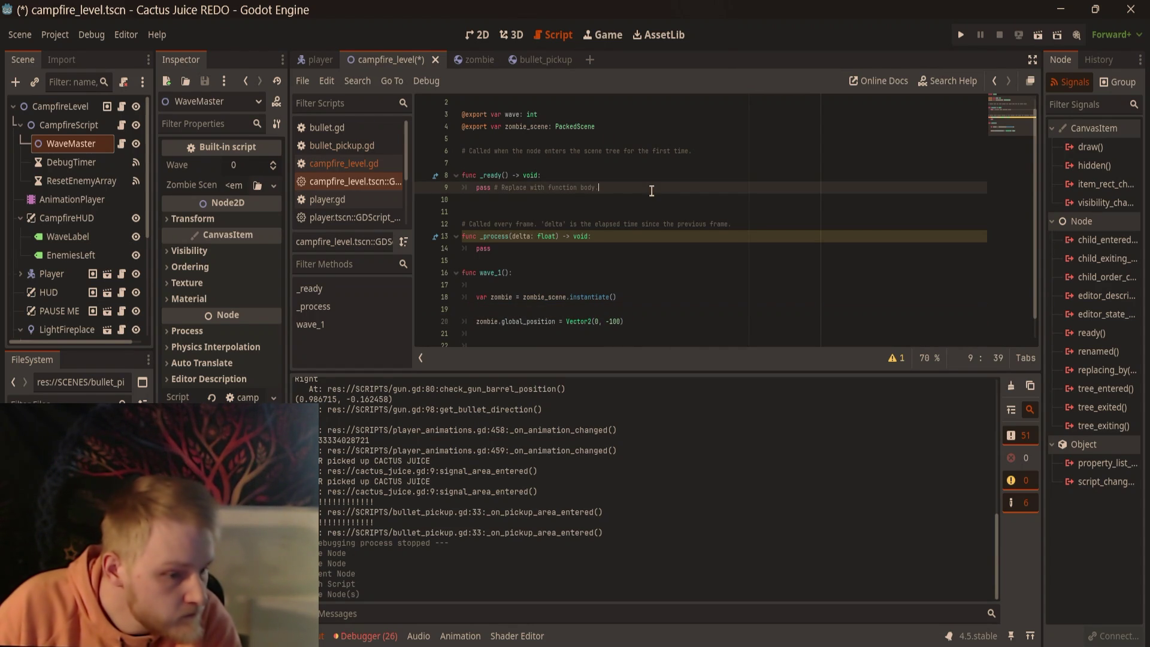
key(BackSpace)
key(BackSpace)
key(BackSpace)
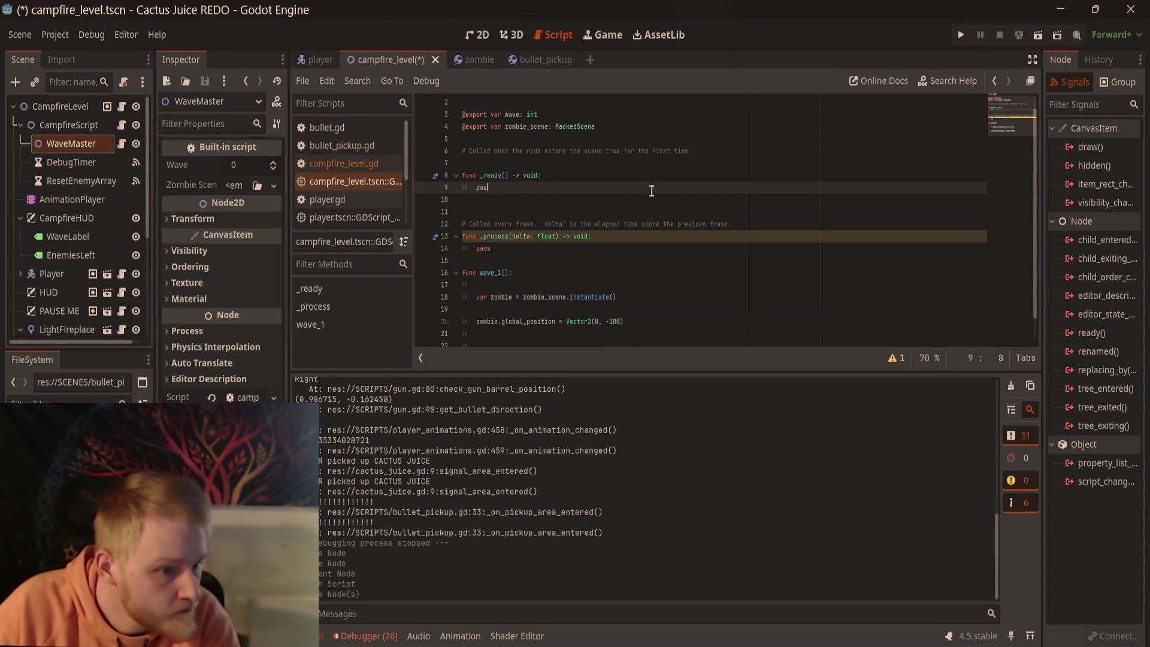
text(ave = )
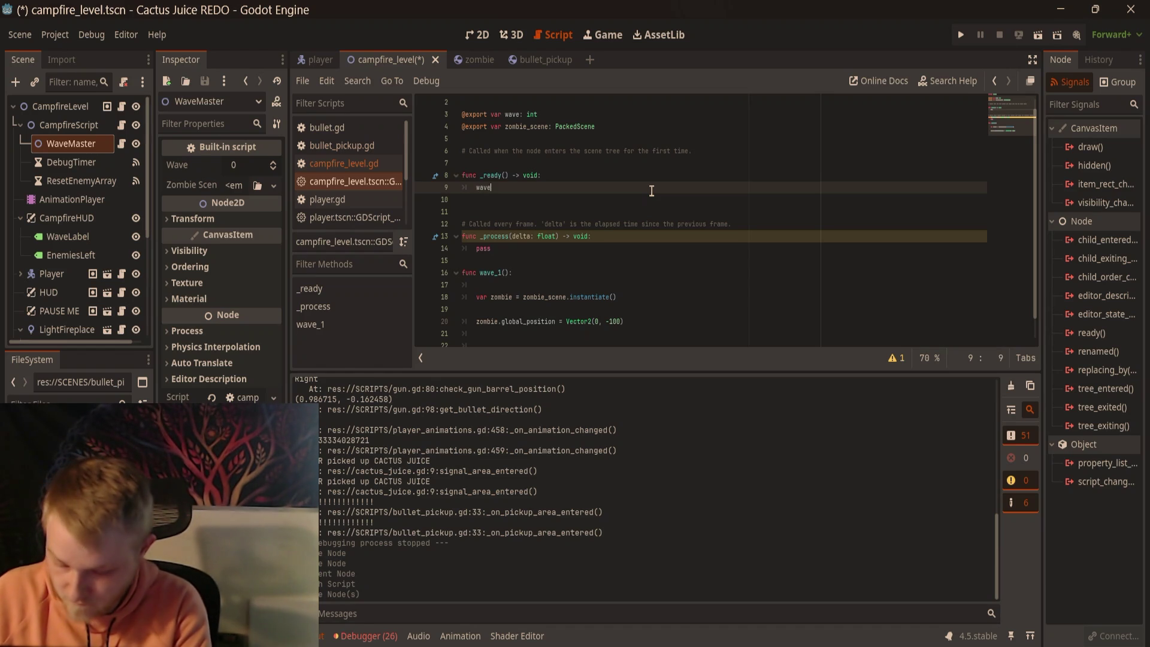
text(1)
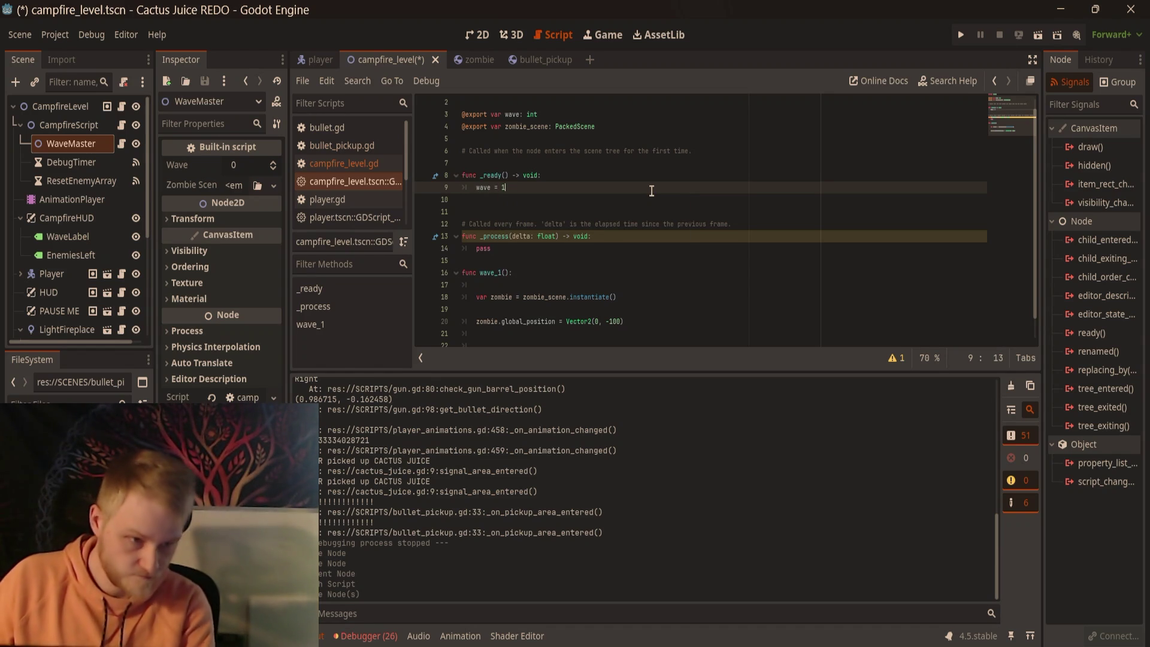
click(735, 283)
click(727, 294)
key(Delete)
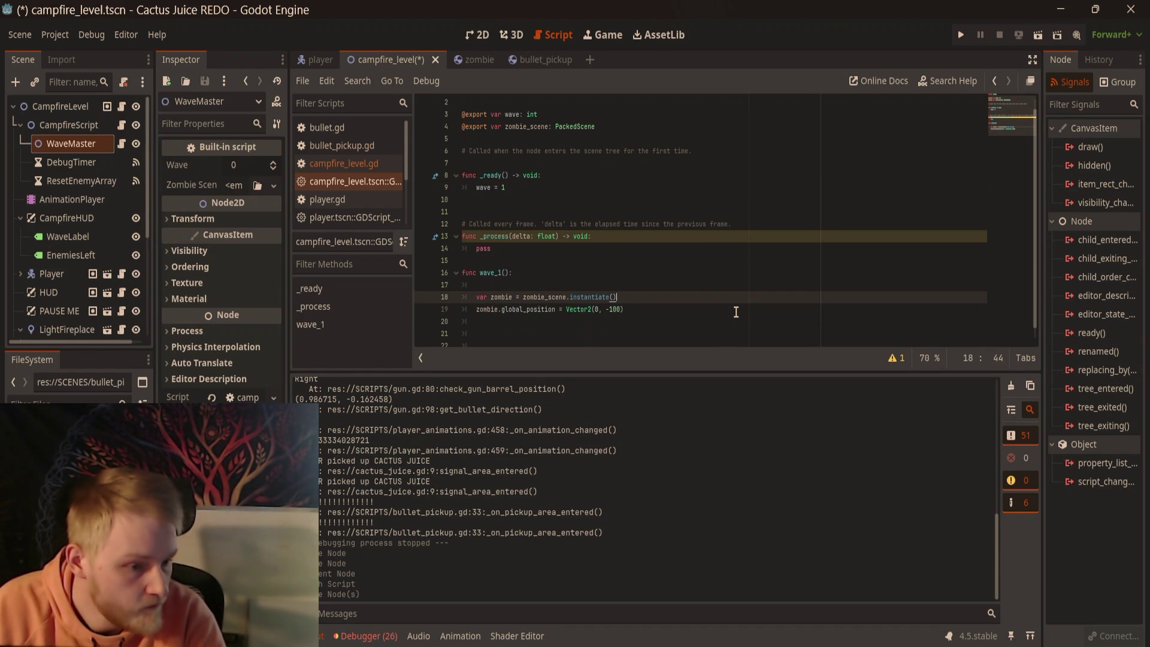
key(Down)
key(Down)
scroll(768, 279, down, 1)
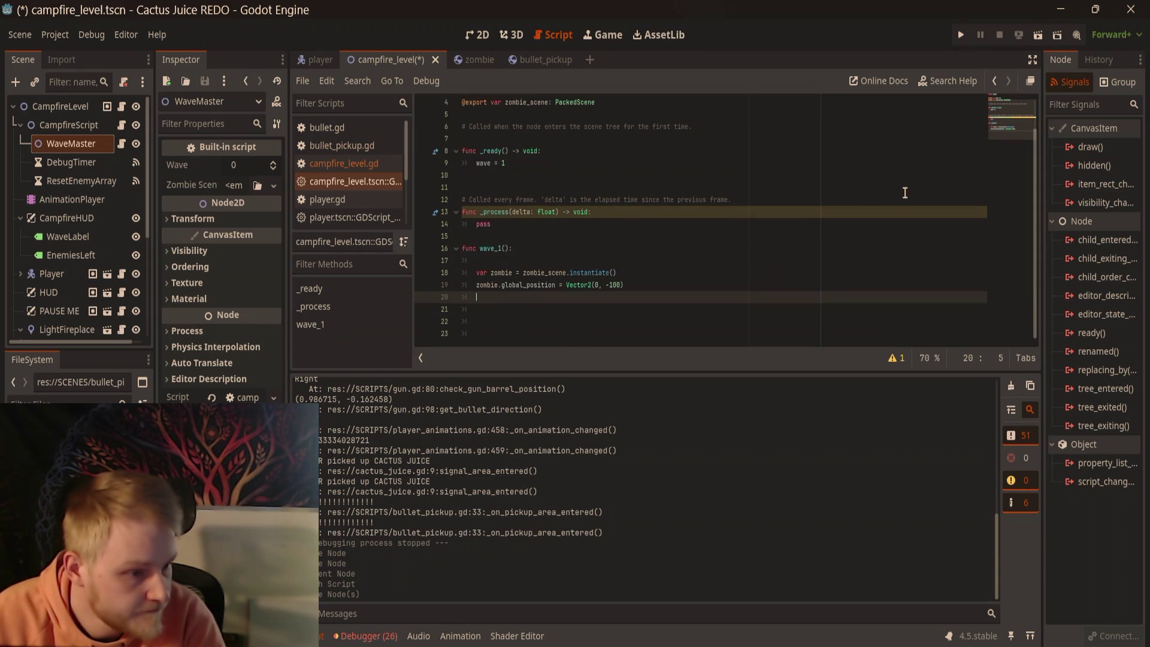
click(784, 239)
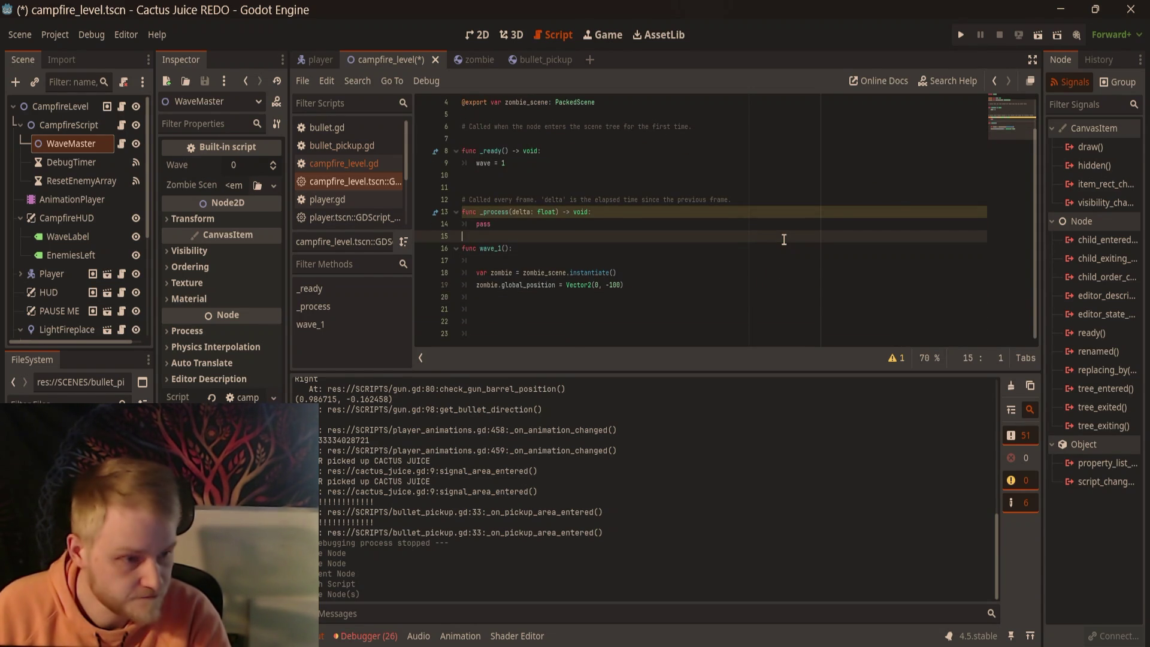
key(ctrl+s)
Step: Delete stray text on line 20 and add a blank line after the zombie_scene export
click(765, 275)
click(699, 298)
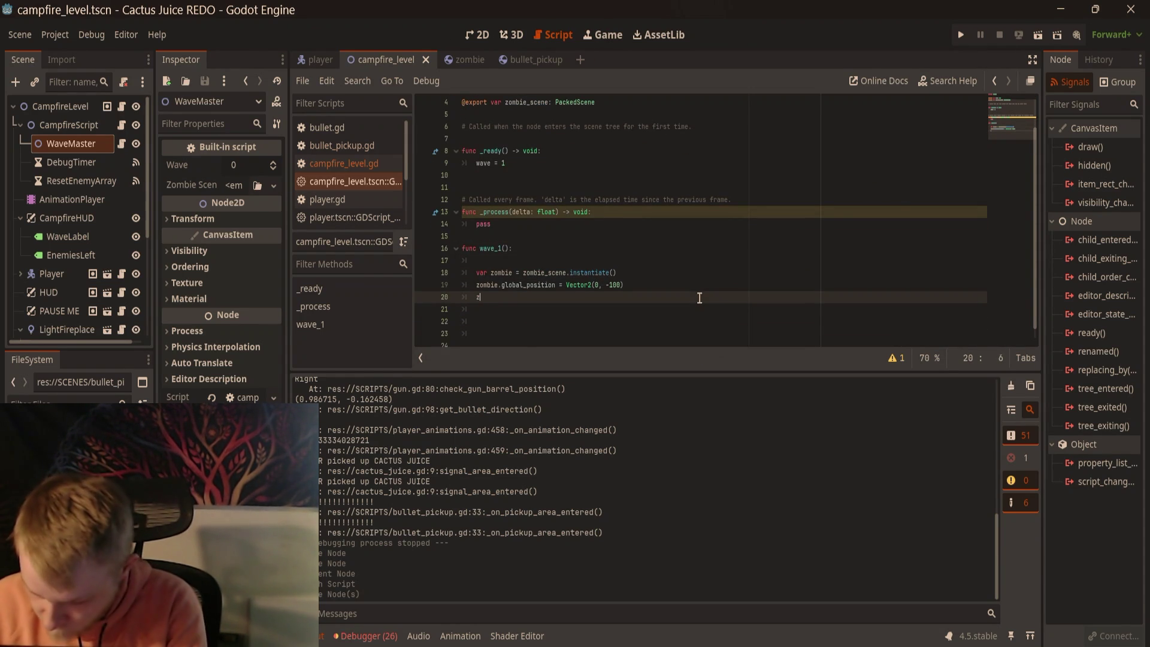
key(BackSpace)
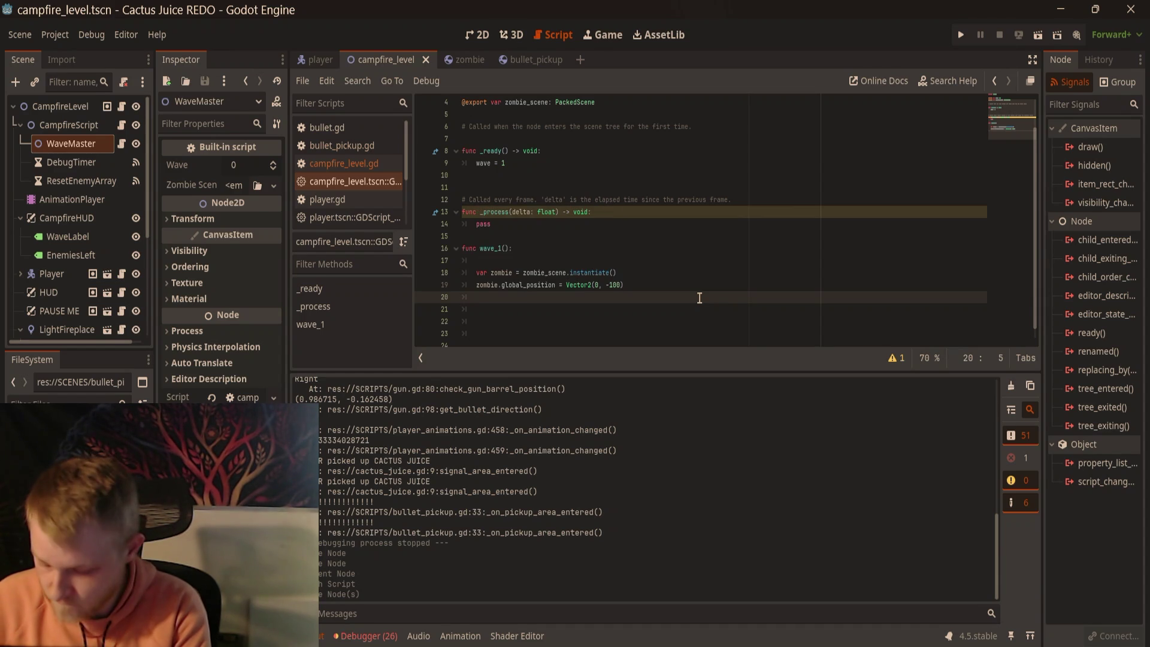
key(BackSpace)
key(BackSpace)
key(BackSpace)
scroll(699, 298, up, 1)
click(685, 138)
key(Return)
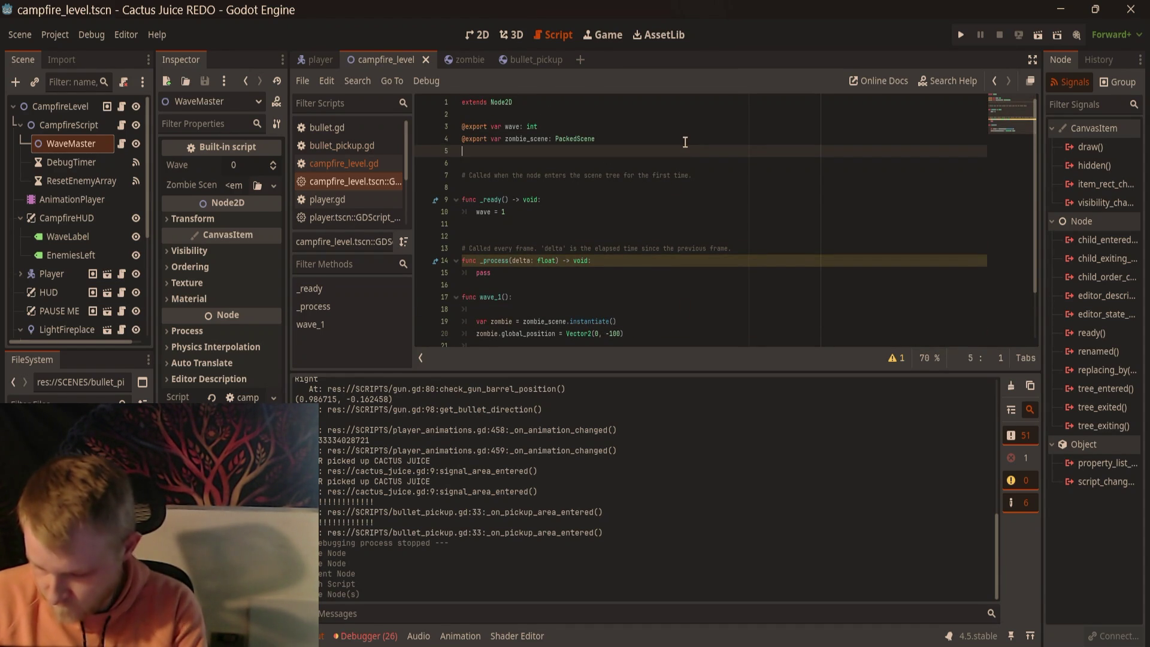
text(game)
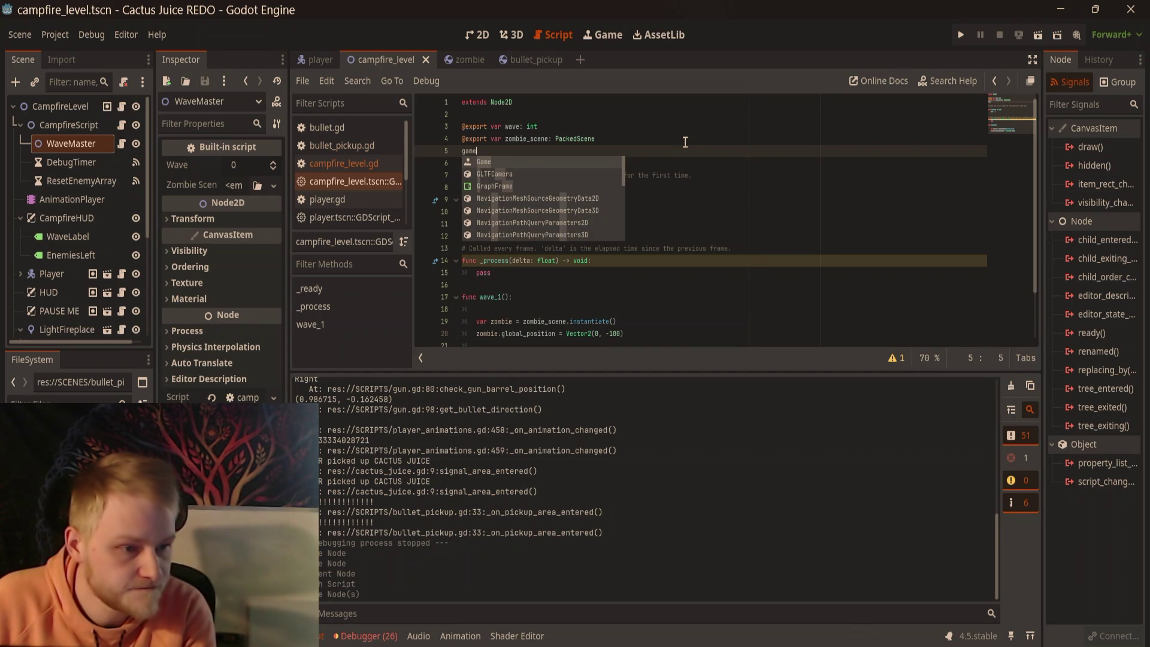
key(BackSpace)
key(BackSpace)
key(BackSpace)
key(Return)
text(@)
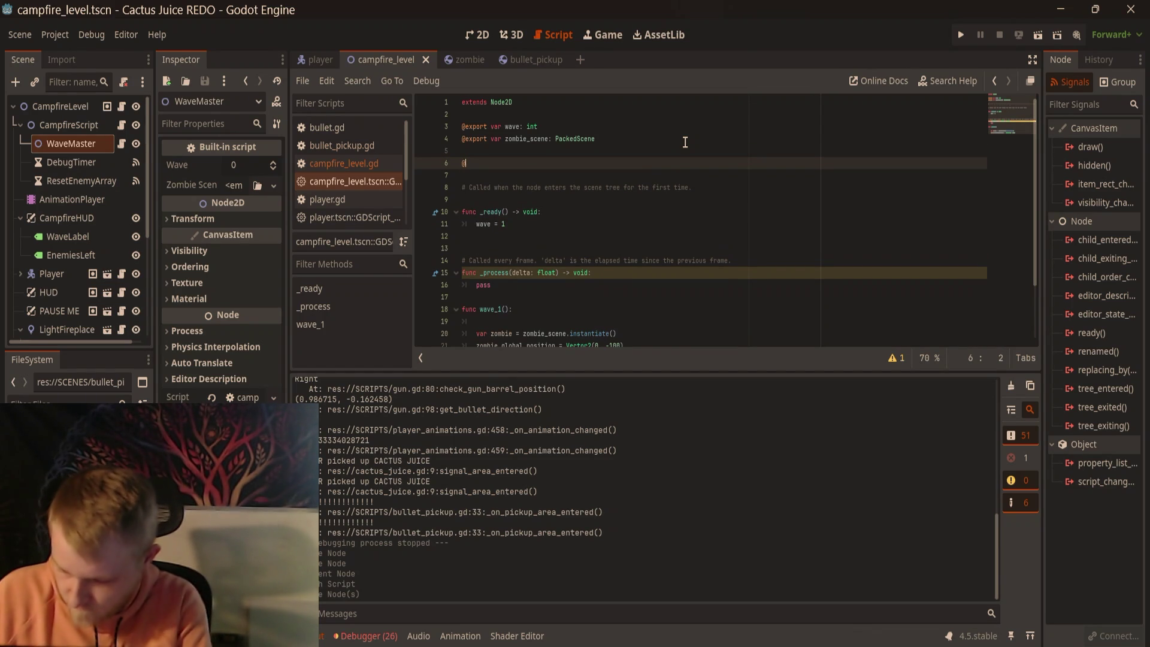
text(onready )
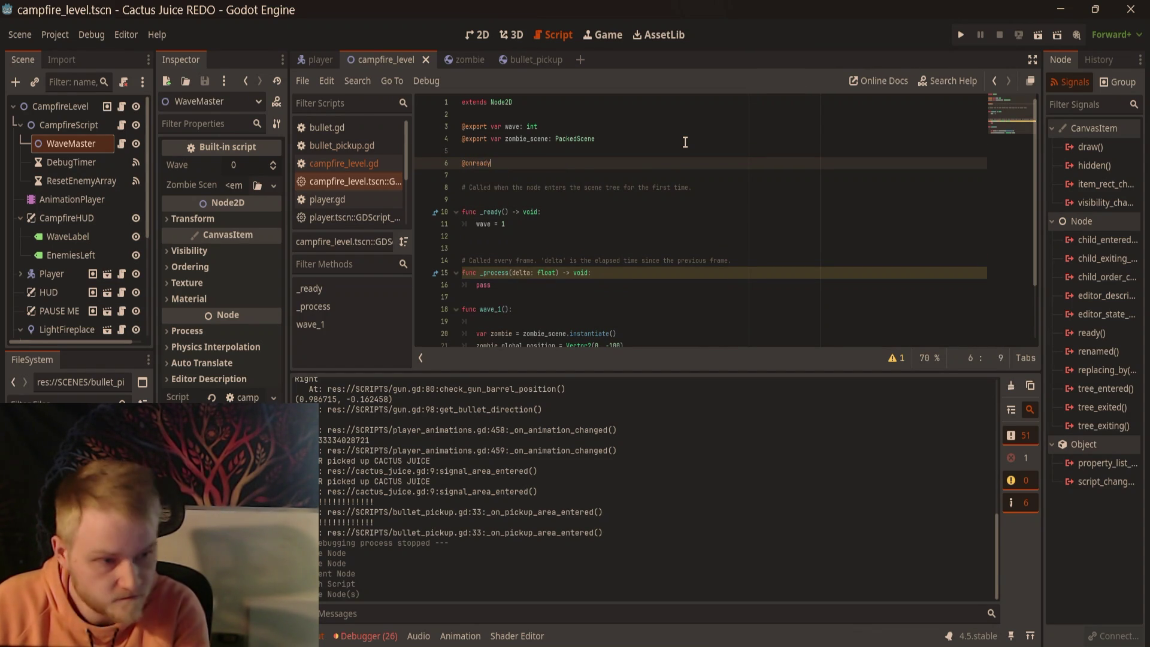
text(var game = get)
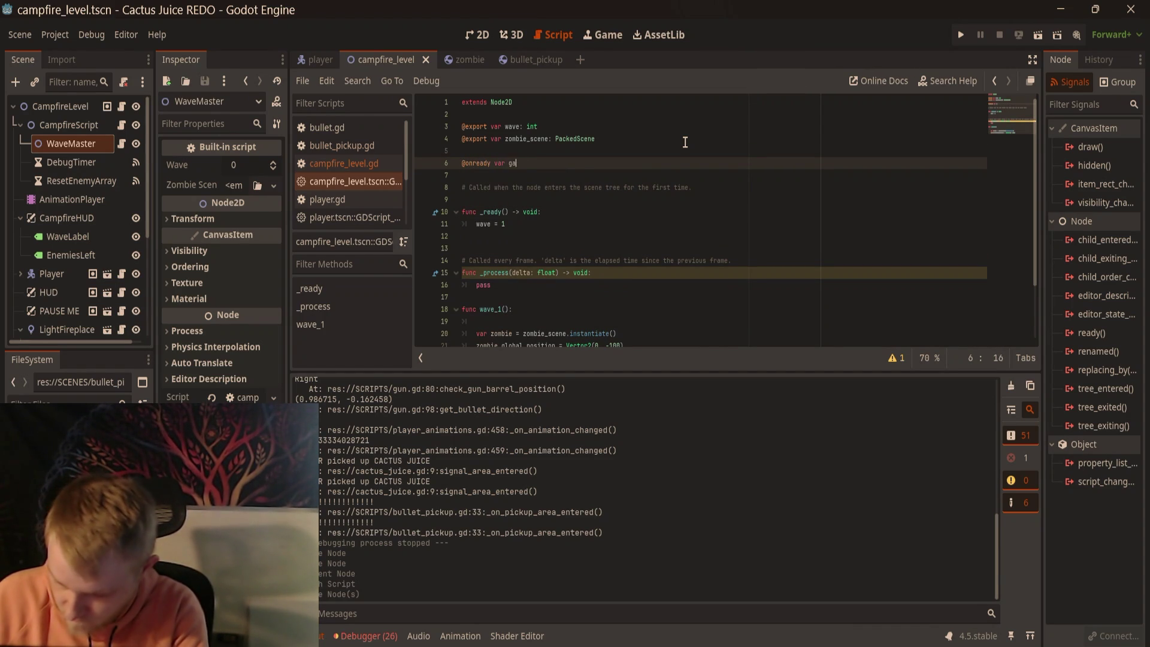
text(_)
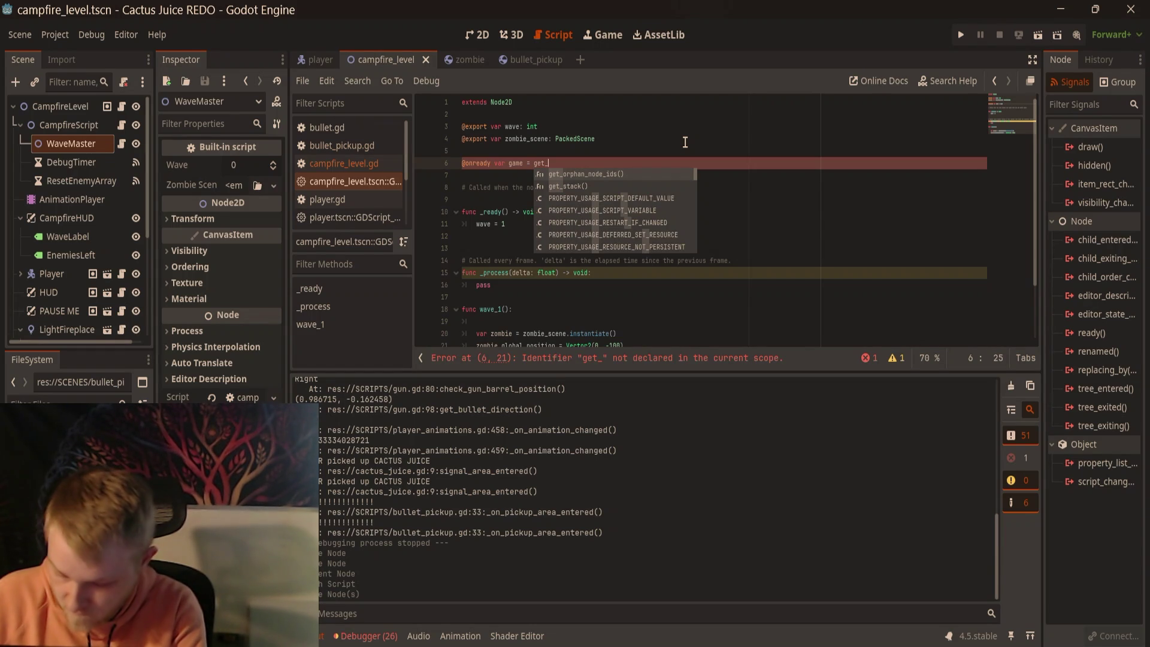
text(tree().get)
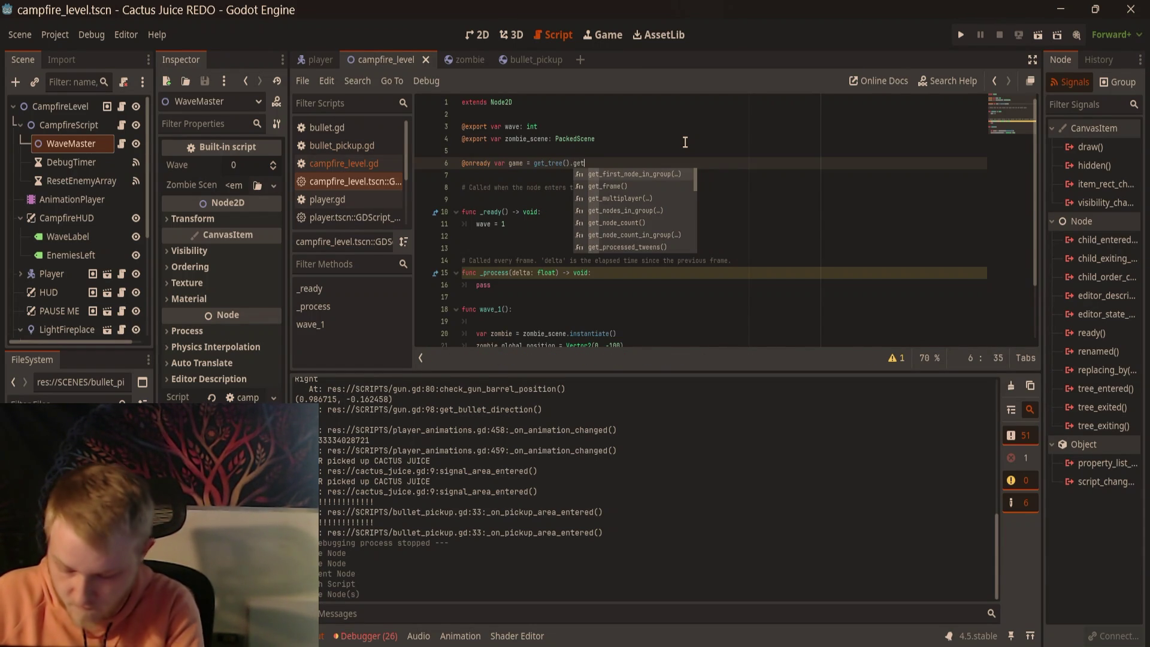
text(_fi)
key(Return)
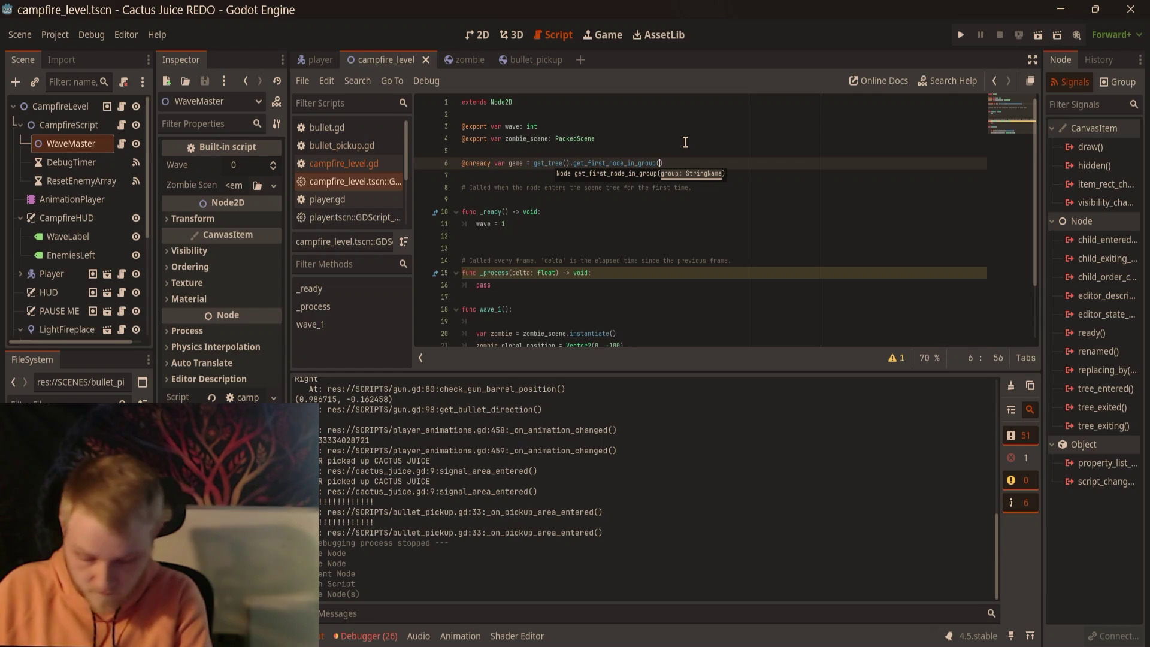
text("GAME)
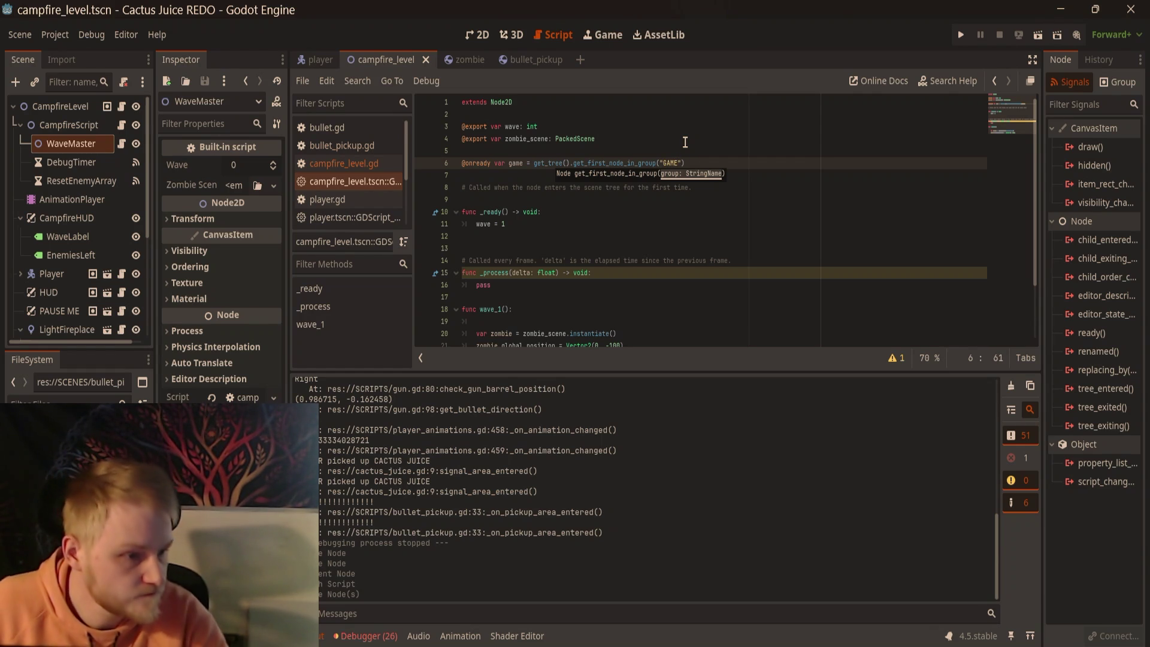
click(765, 152)
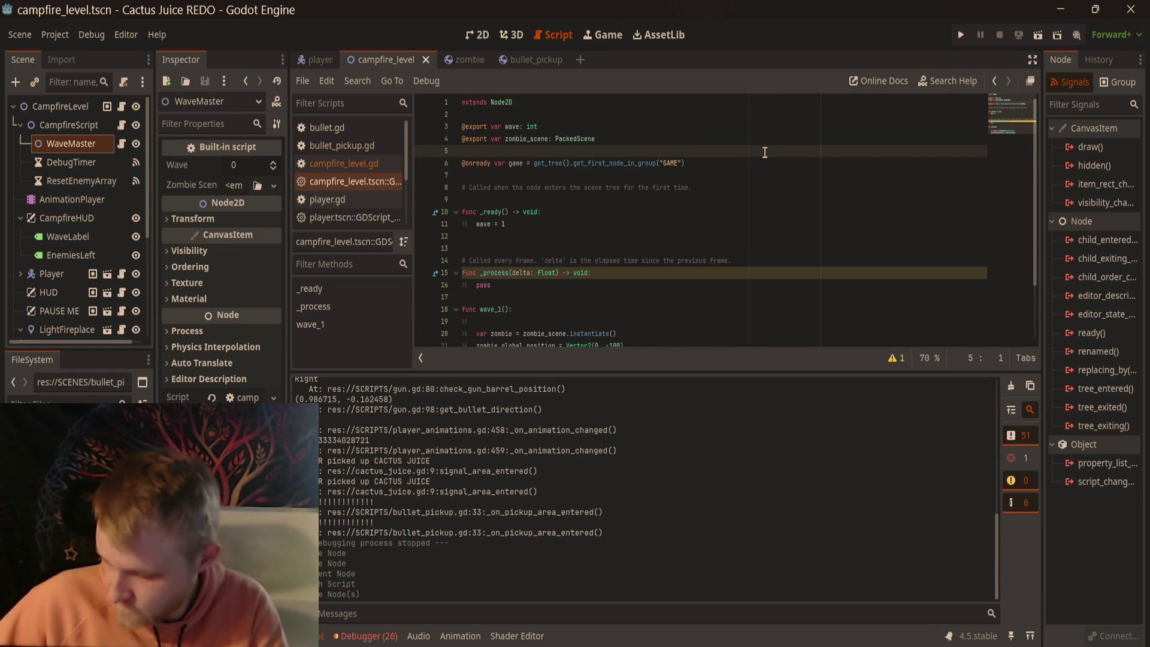
Step: Add game.add_child(zombie) at the end of wave_1
scroll(676, 254, down, 2)
click(648, 288)
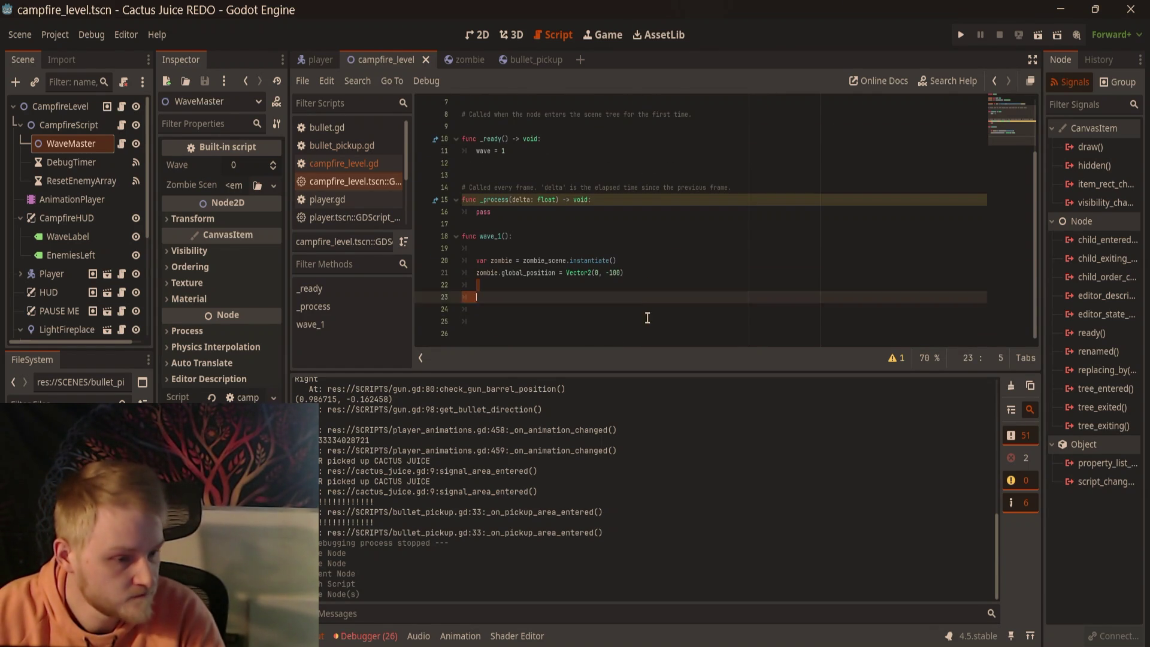
text(ame.add_)
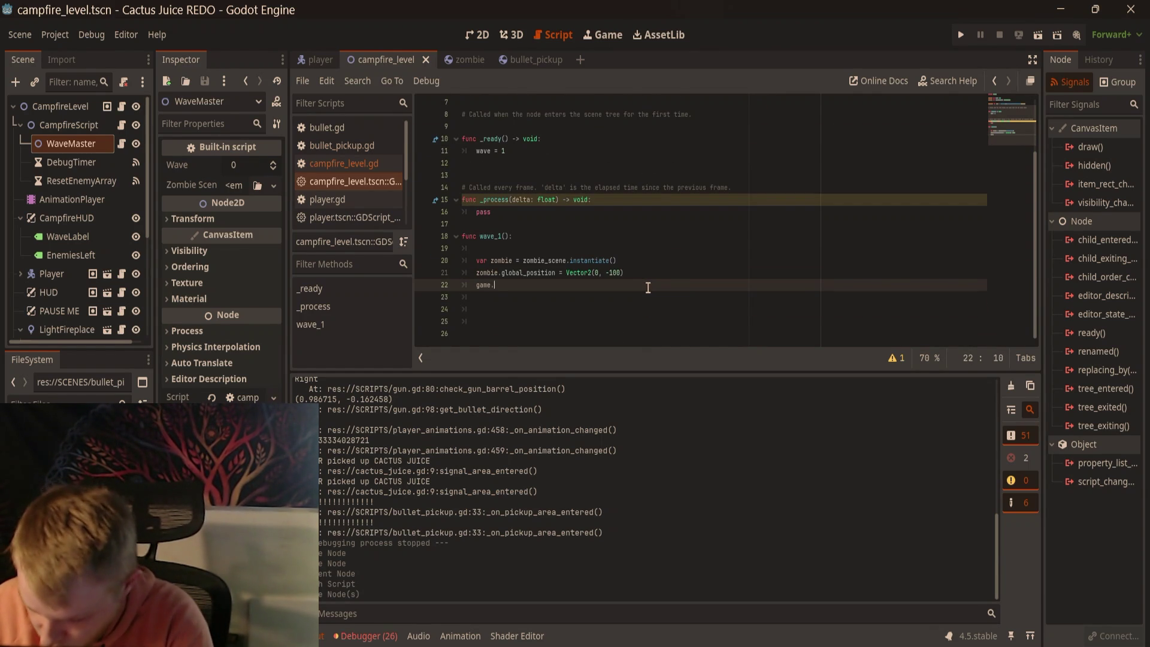
text(chil)
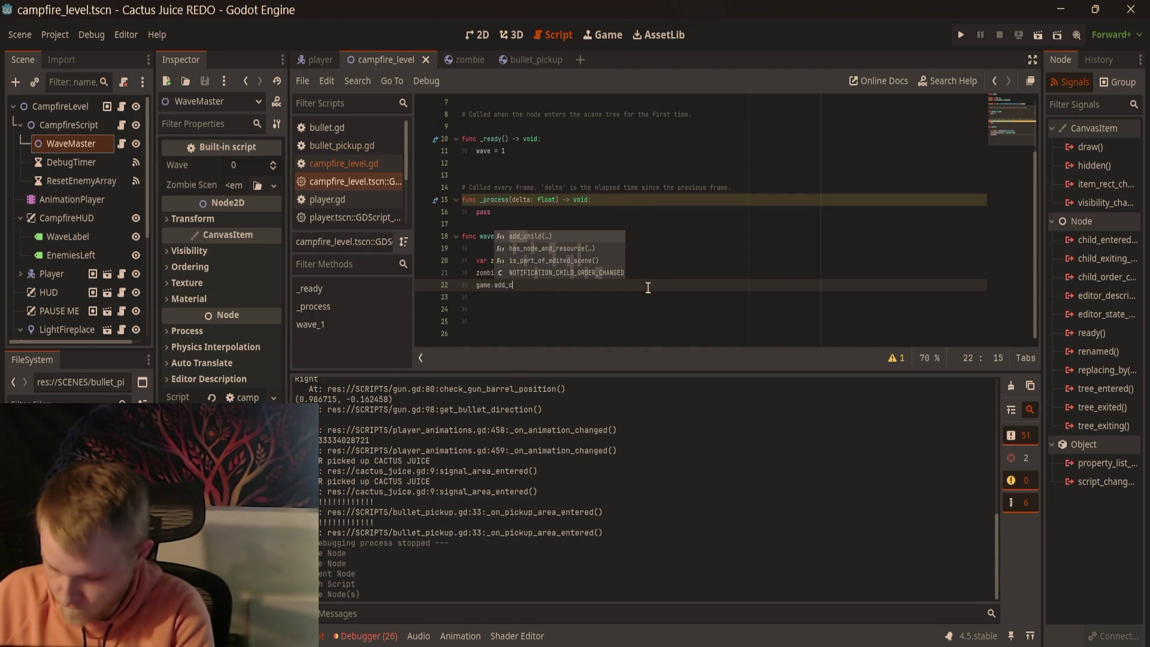
text(d(zom)
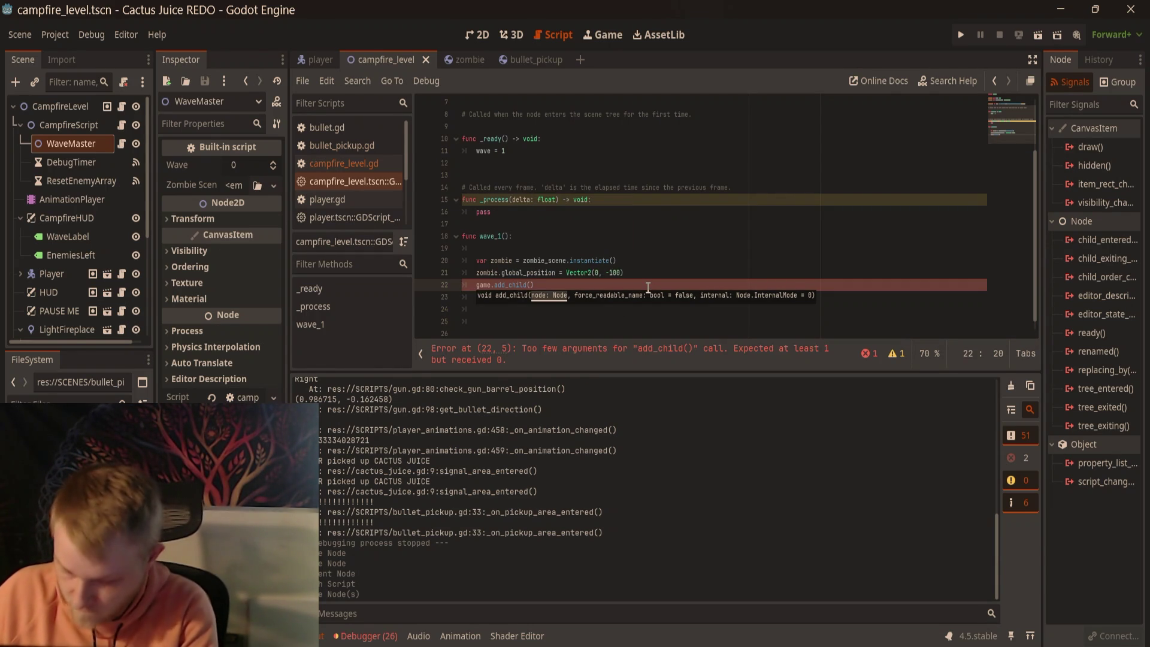
text(bie)
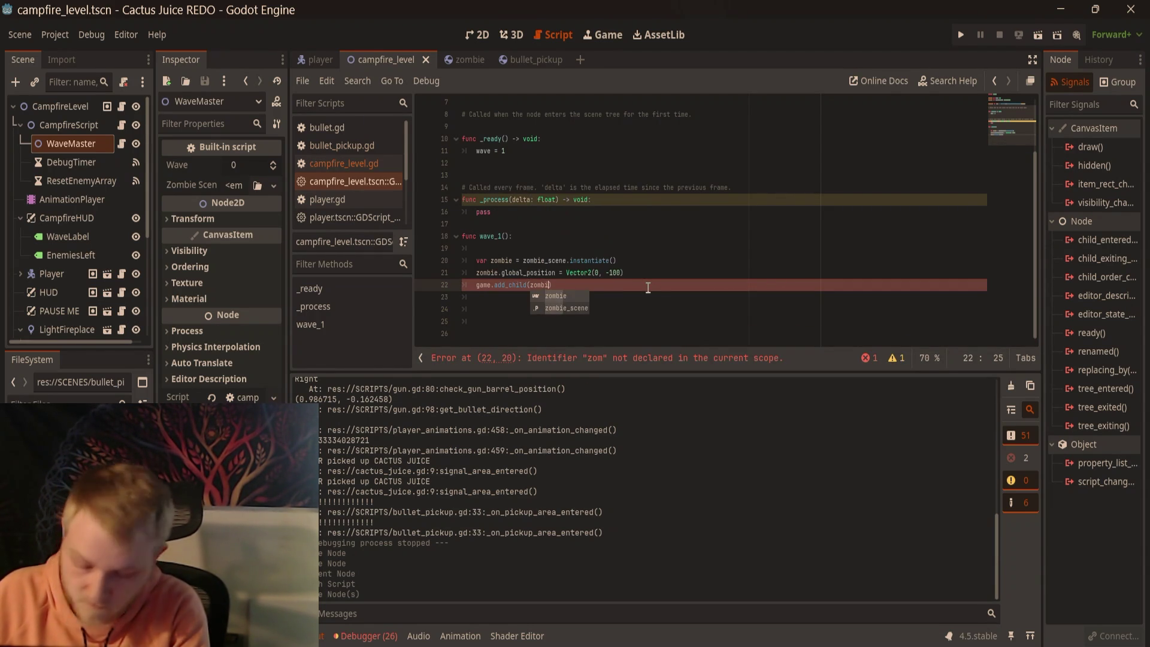
text())
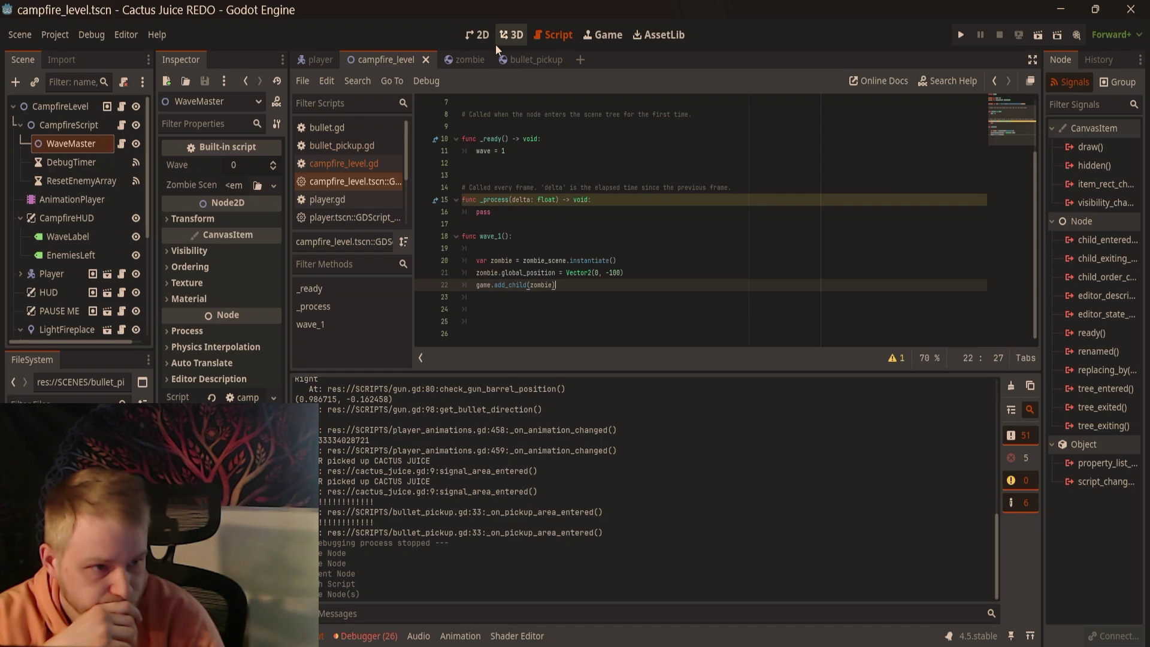
click(478, 36)
Step: Delete the Zombie, Zombie2 and Zombie3 nodes from the Scene tree, then run the scene
scroll(60, 227, down, 5)
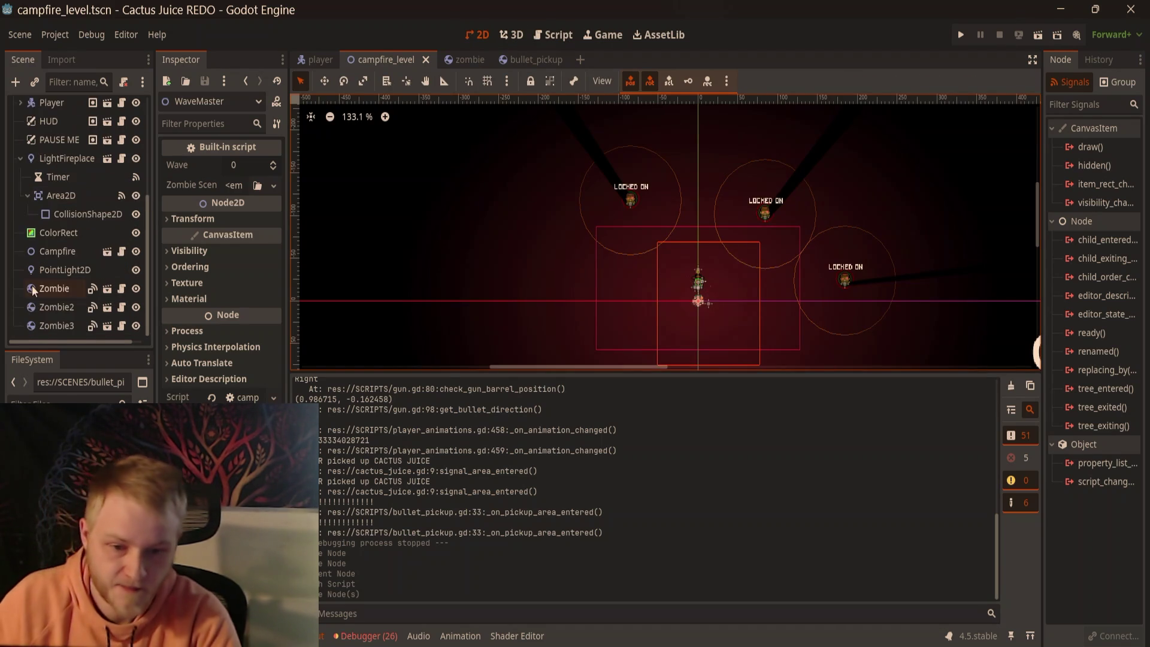
click(53, 288)
shift+click(36, 321)
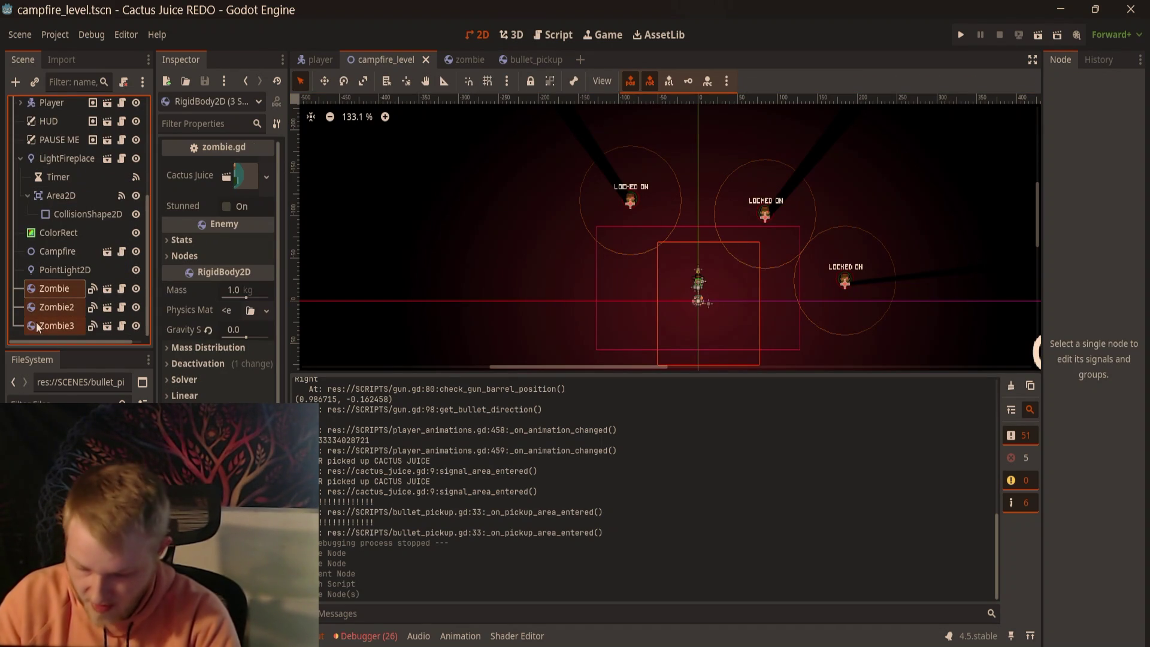
key(Delete)
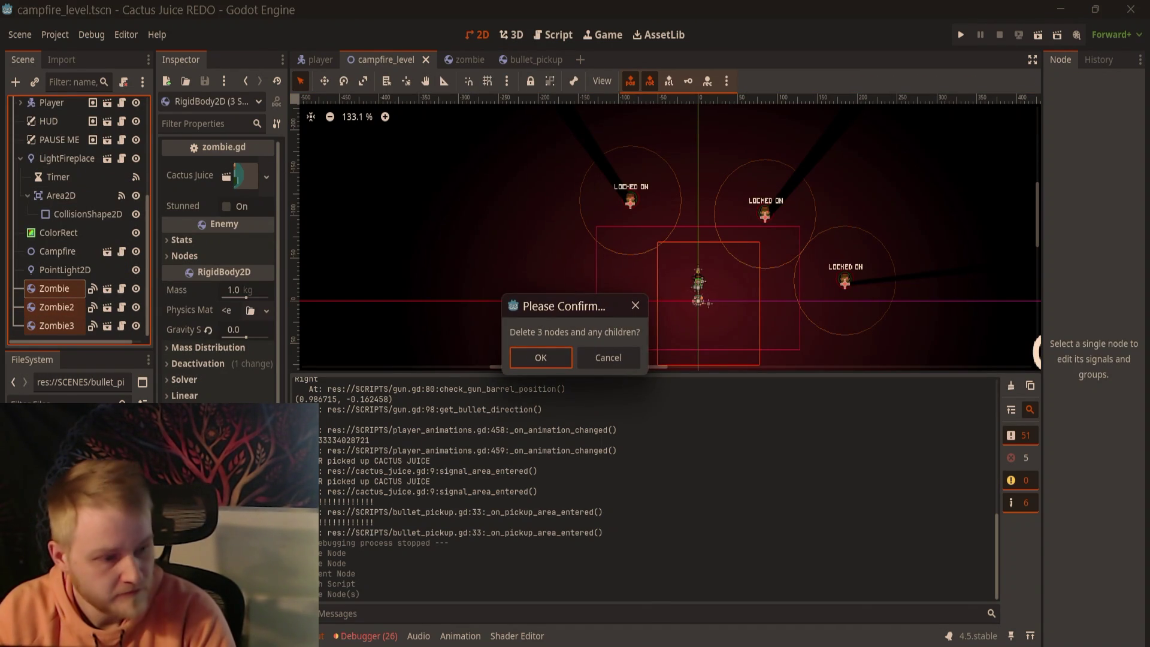
click(539, 356)
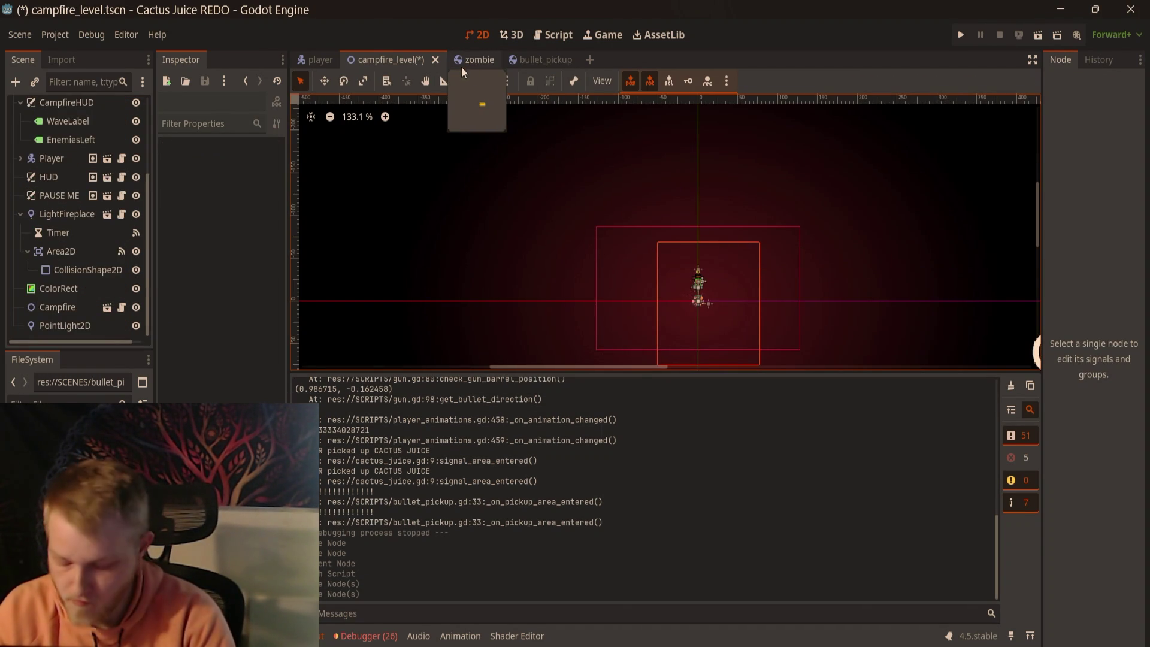
key(F6)
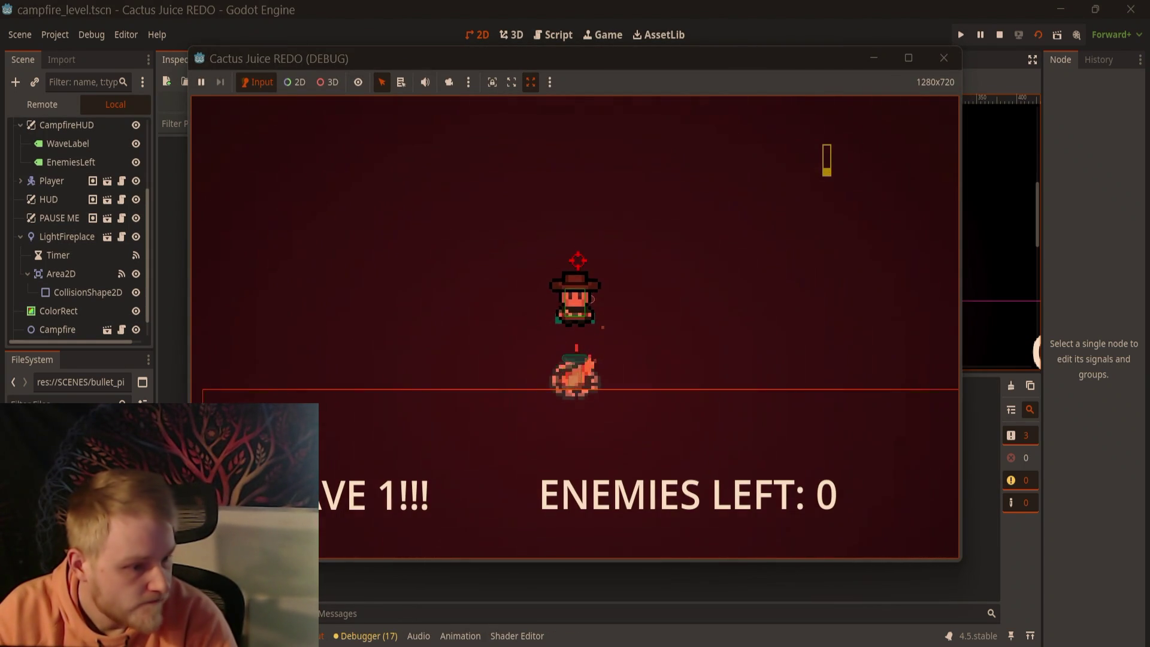
Step: Walk the player around in the test run and inspect CampfireLevel in the Remote scene tree
key(w)
key(a)
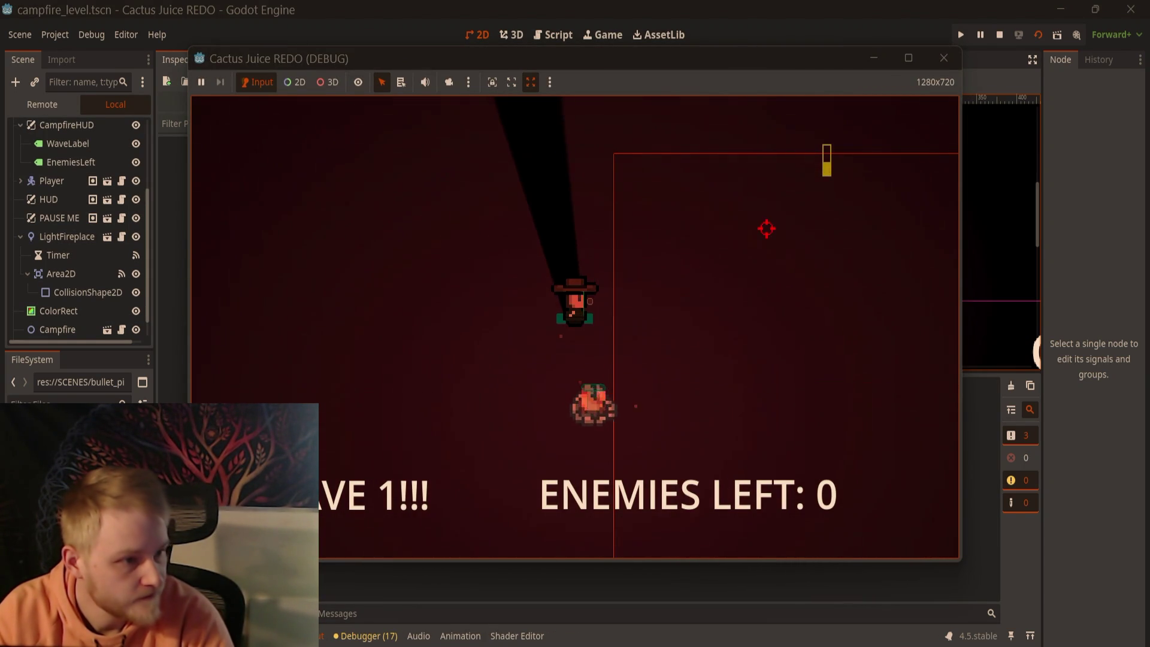
key(w)
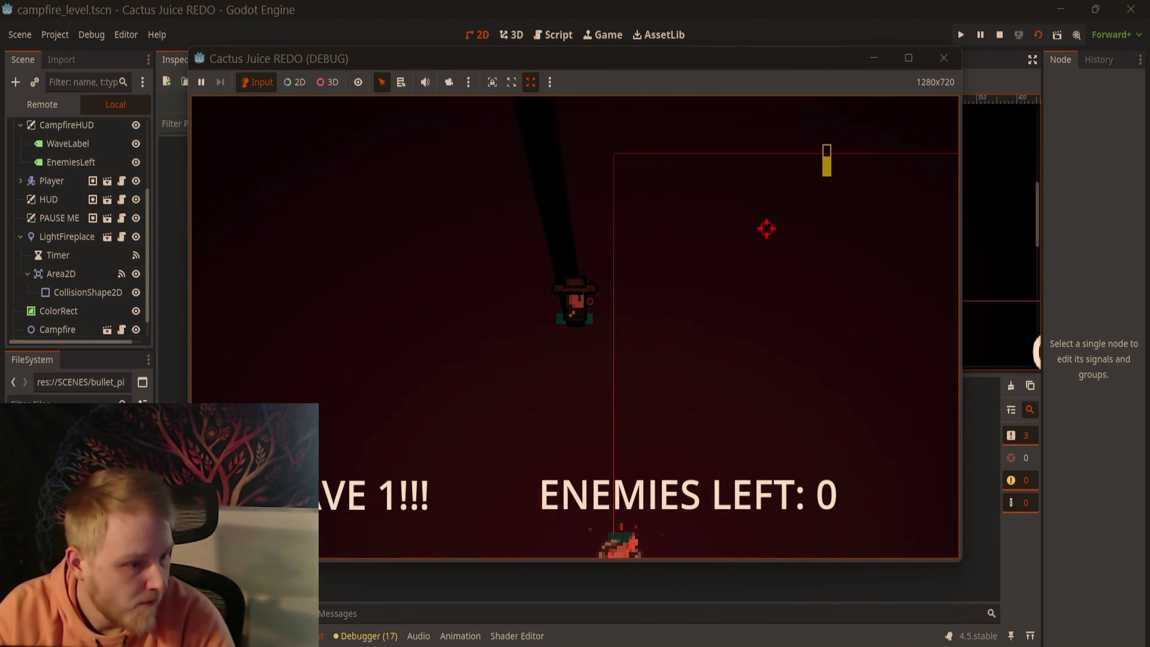
click(56, 104)
click(23, 168)
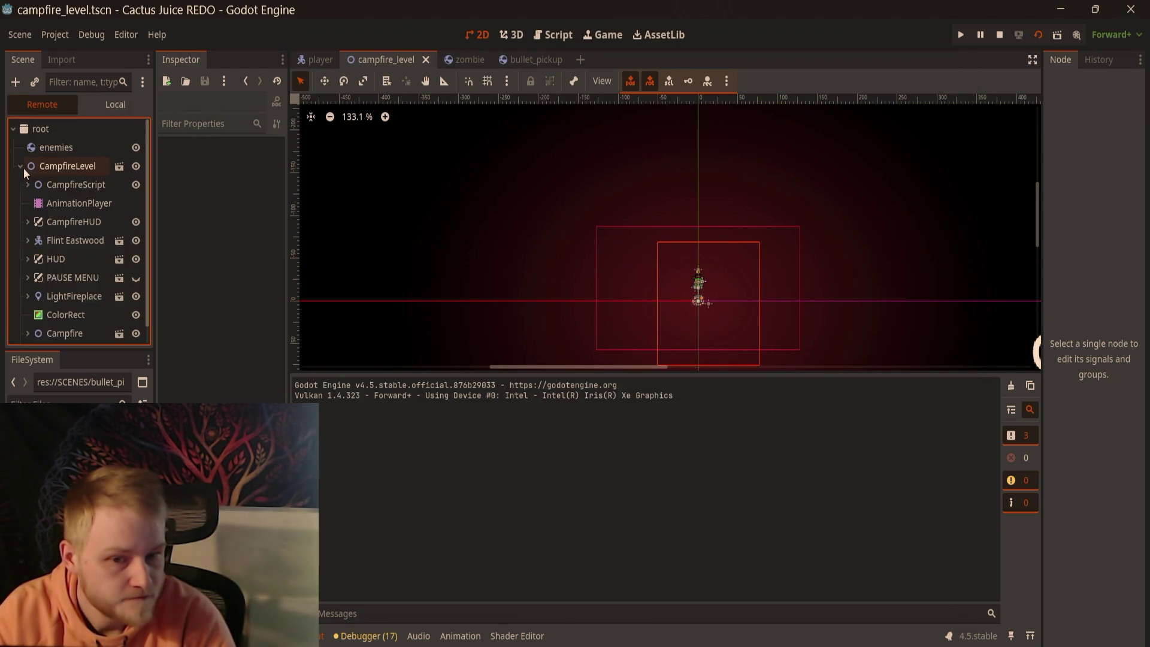
scroll(73, 230, down, 1)
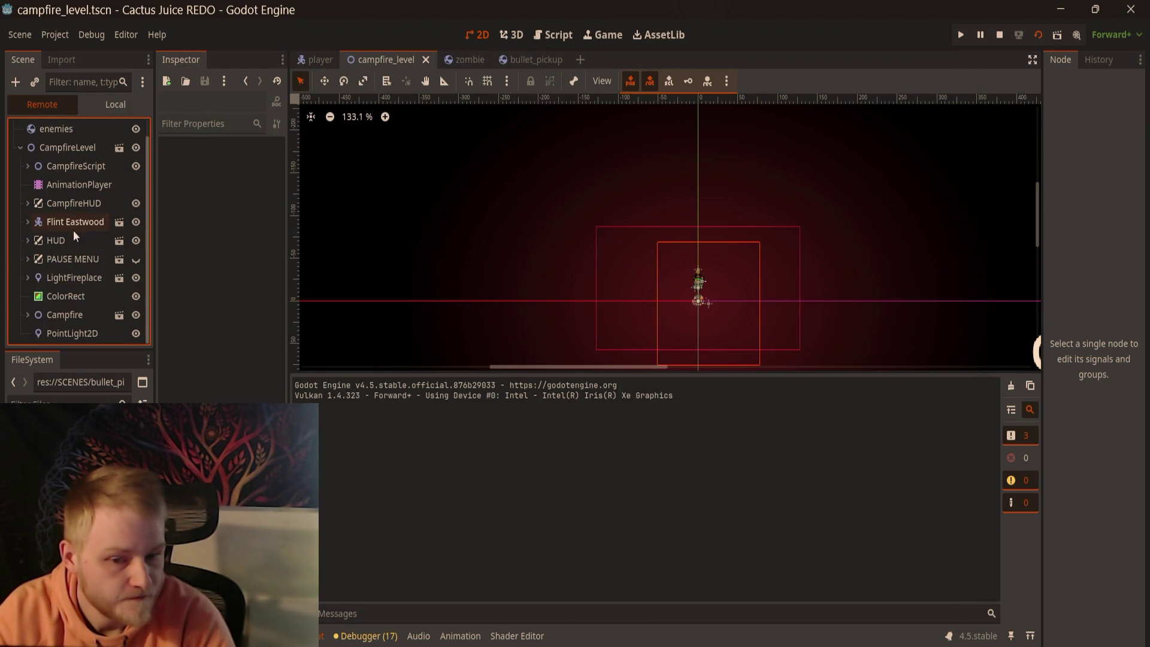
click(20, 149)
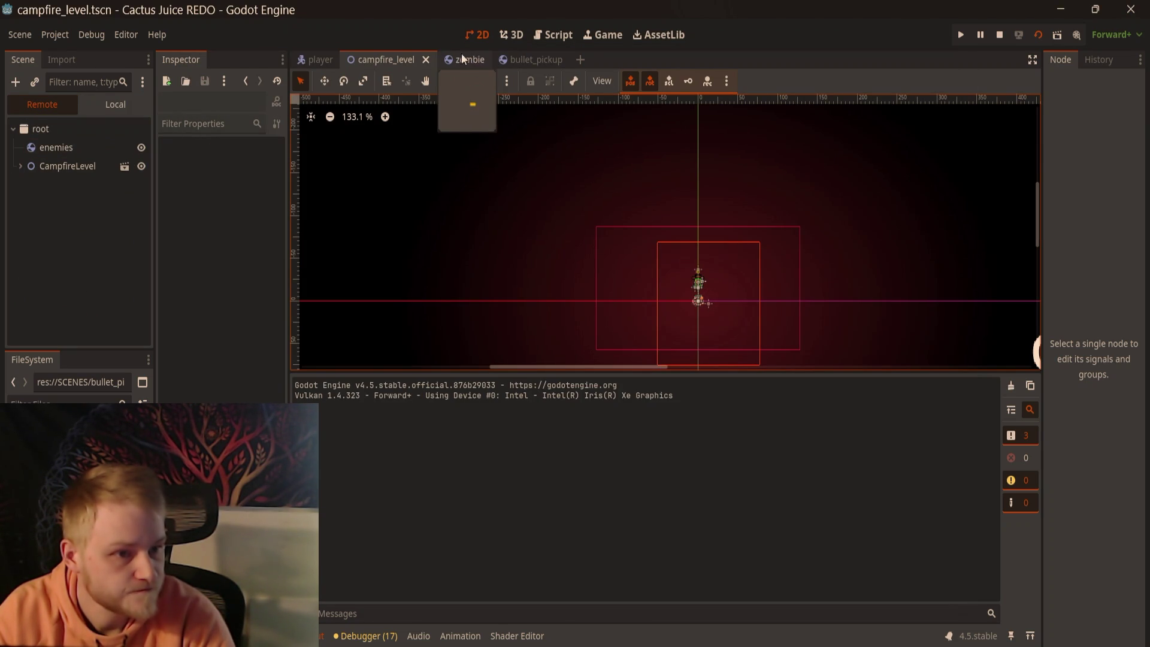
click(542, 35)
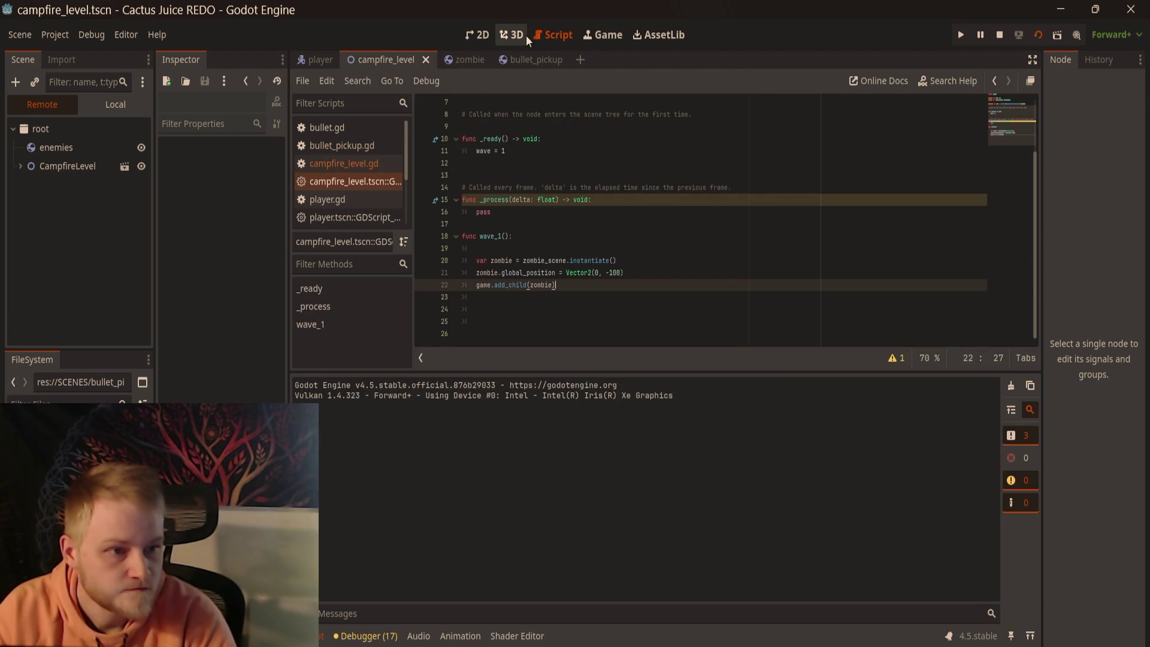
Step: Stop the game and add a wave_1() call below wave = 1 in _ready
click(1001, 34)
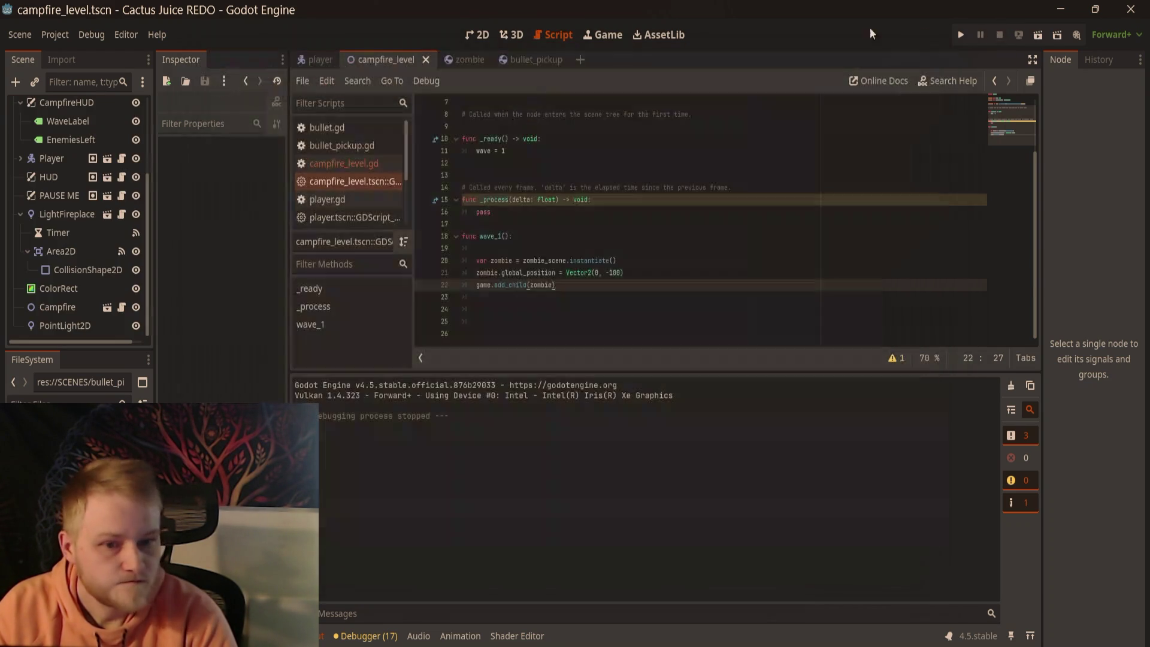
scroll(105, 208, up, 5)
click(121, 144)
click(575, 166)
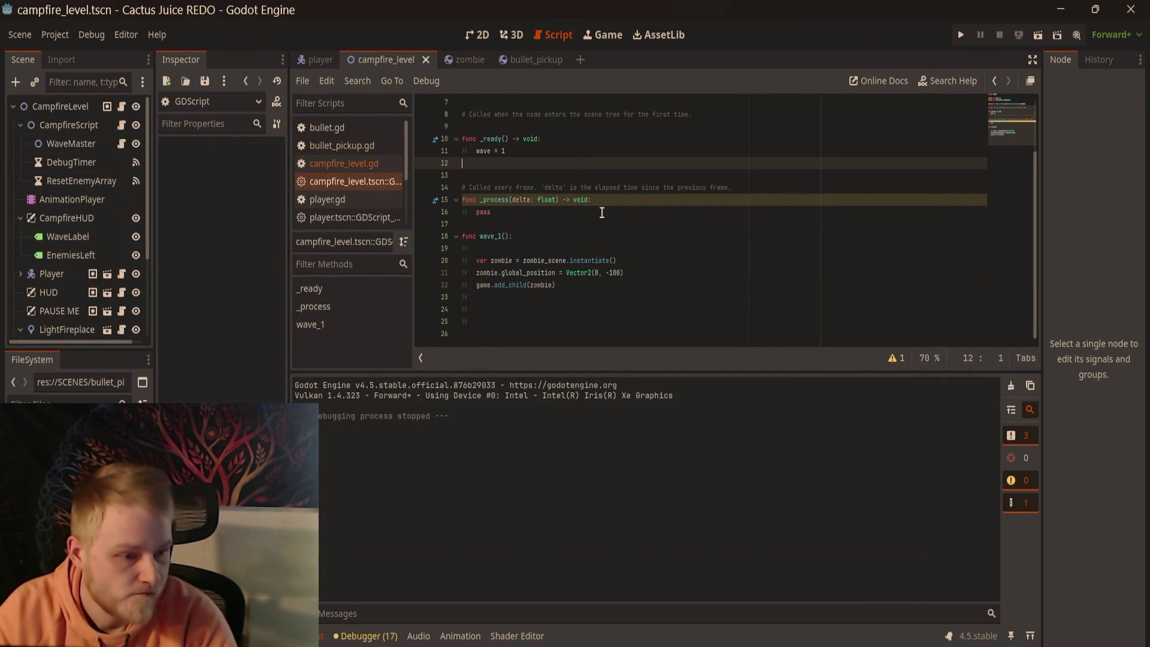
click(557, 177)
click(585, 161)
click(592, 150)
key(Return)
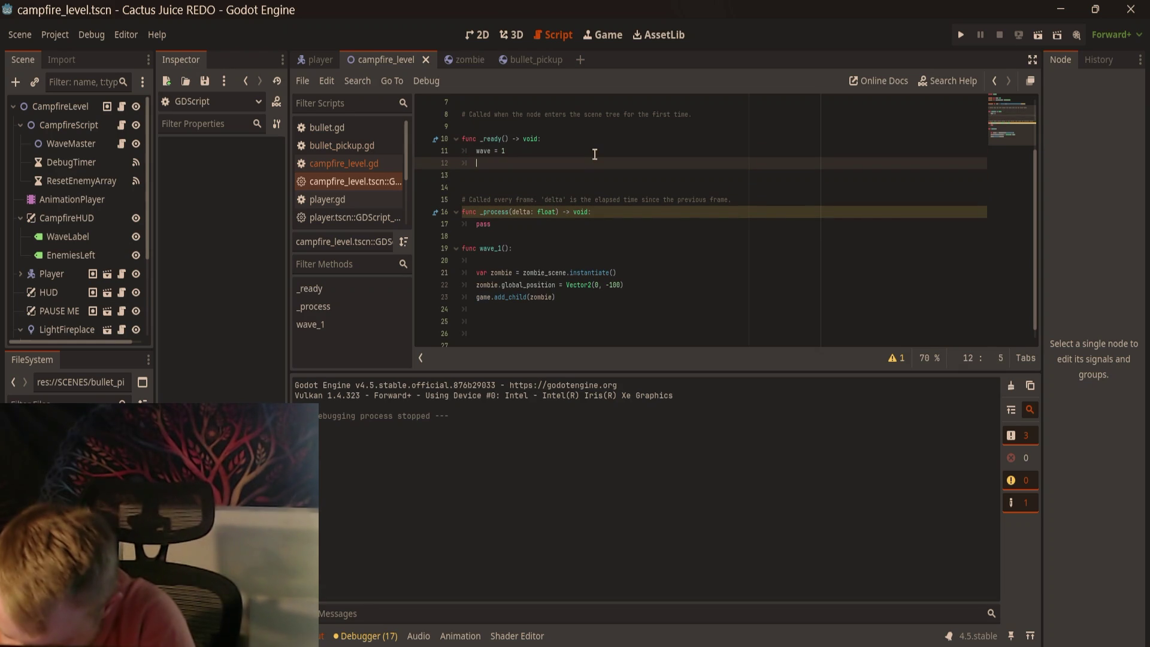
text(_1)
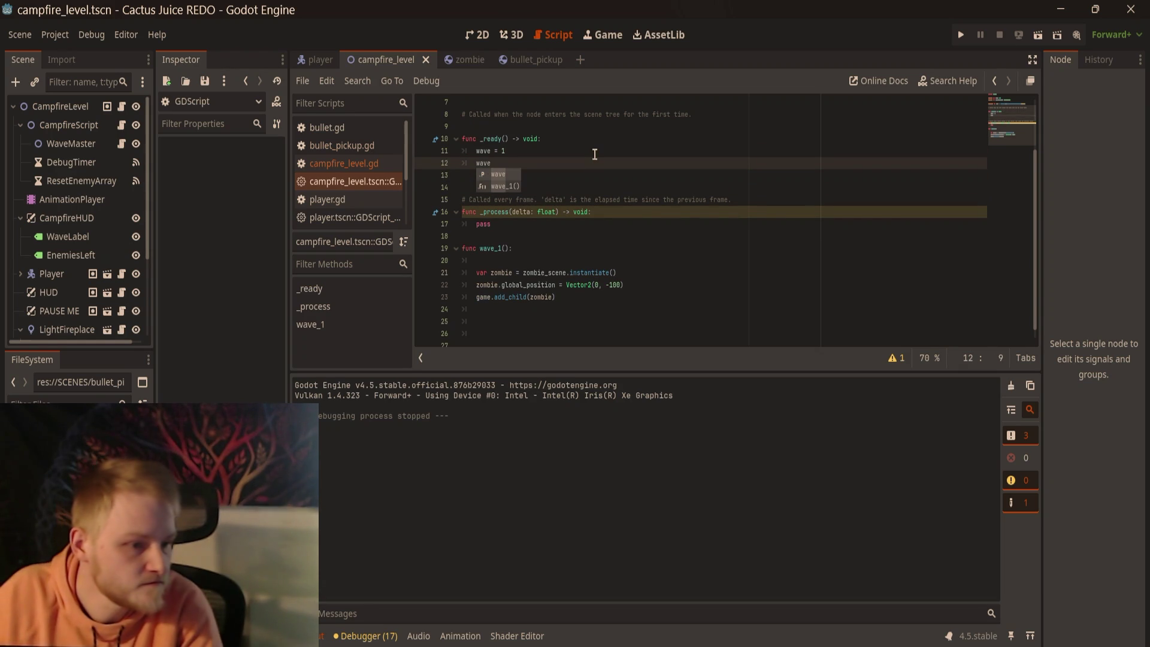
key(Return)
click(595, 154)
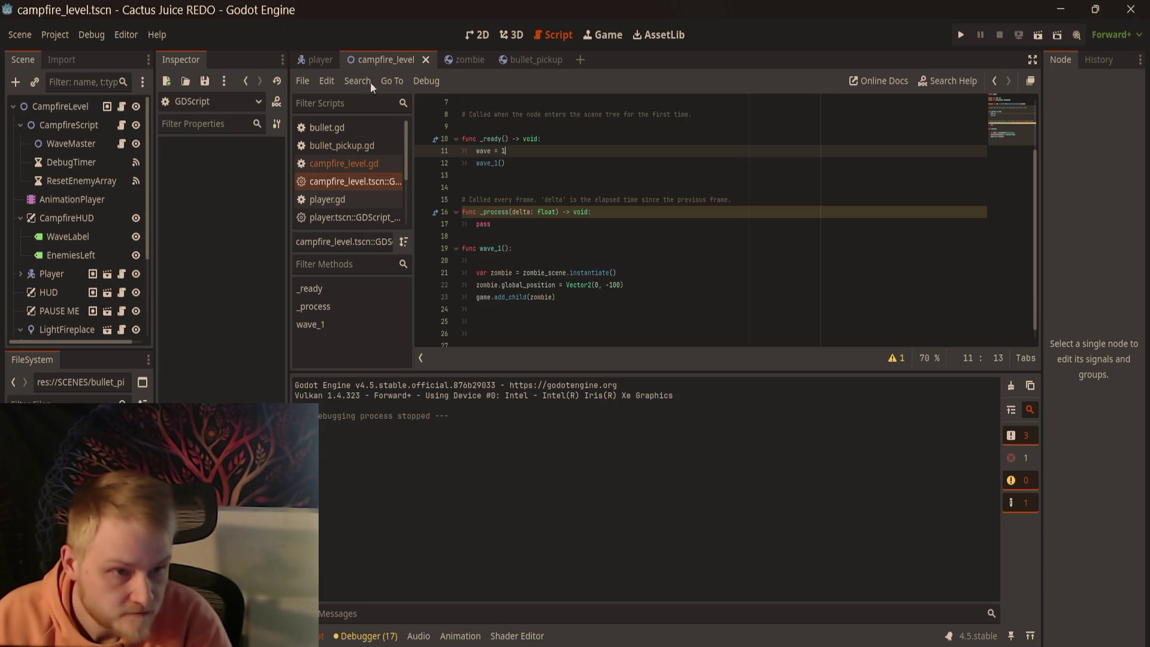
Step: Test-run the scene, check the null zombie_scene error on the instantiate line, and end debugging
key(F5)
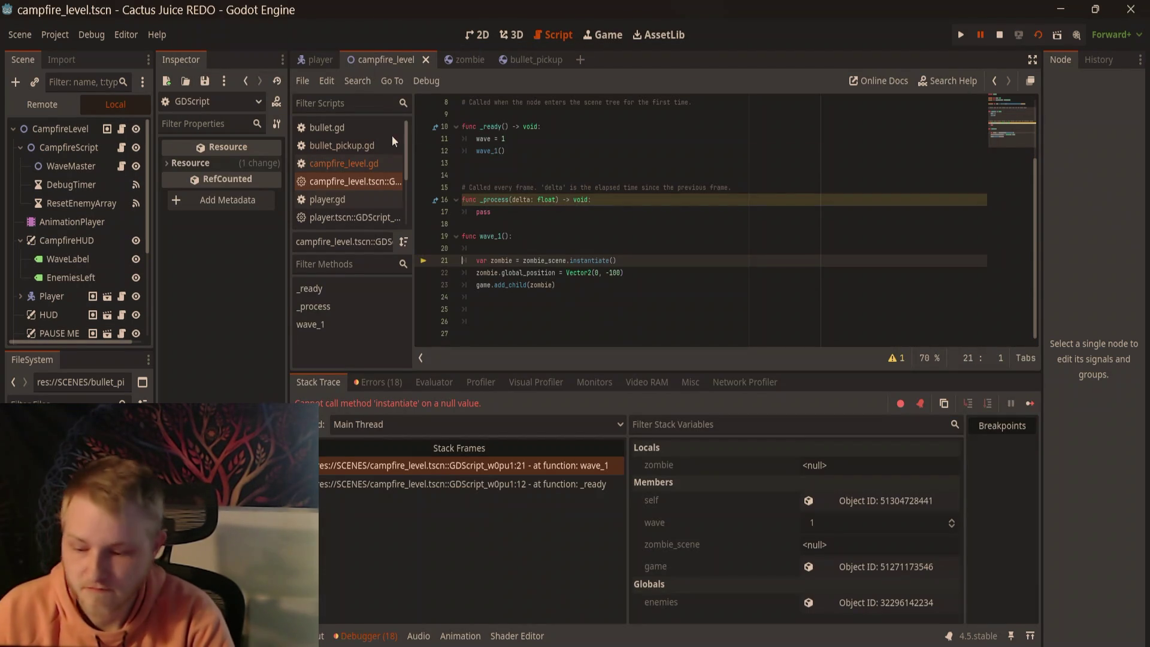
click(612, 290)
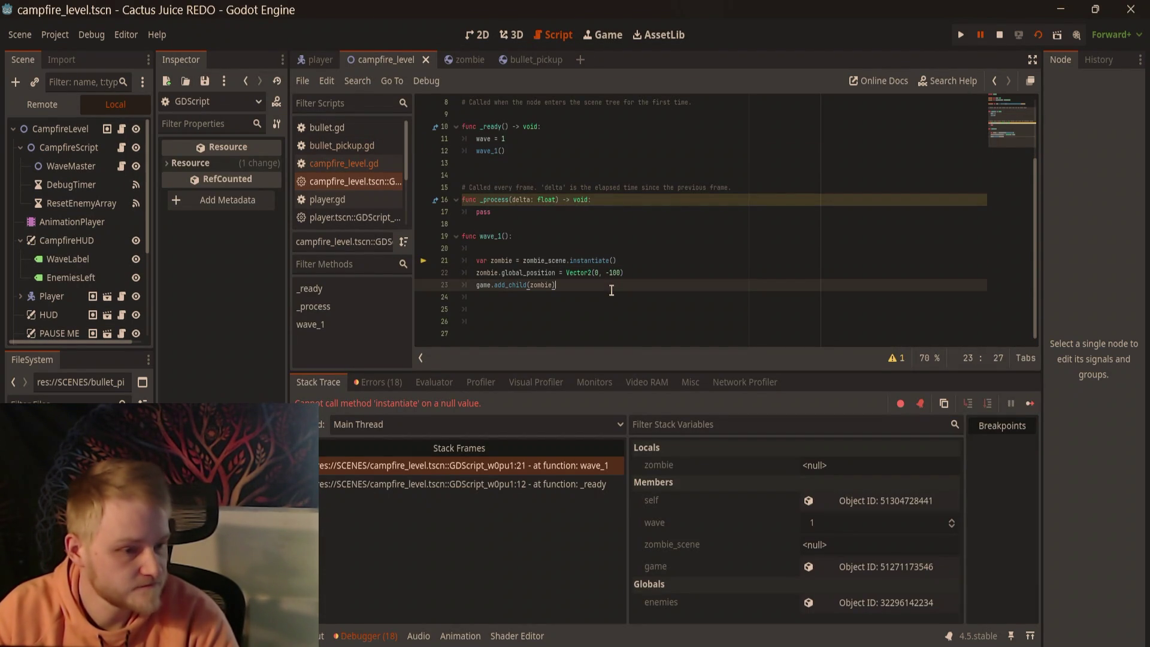
click(624, 258)
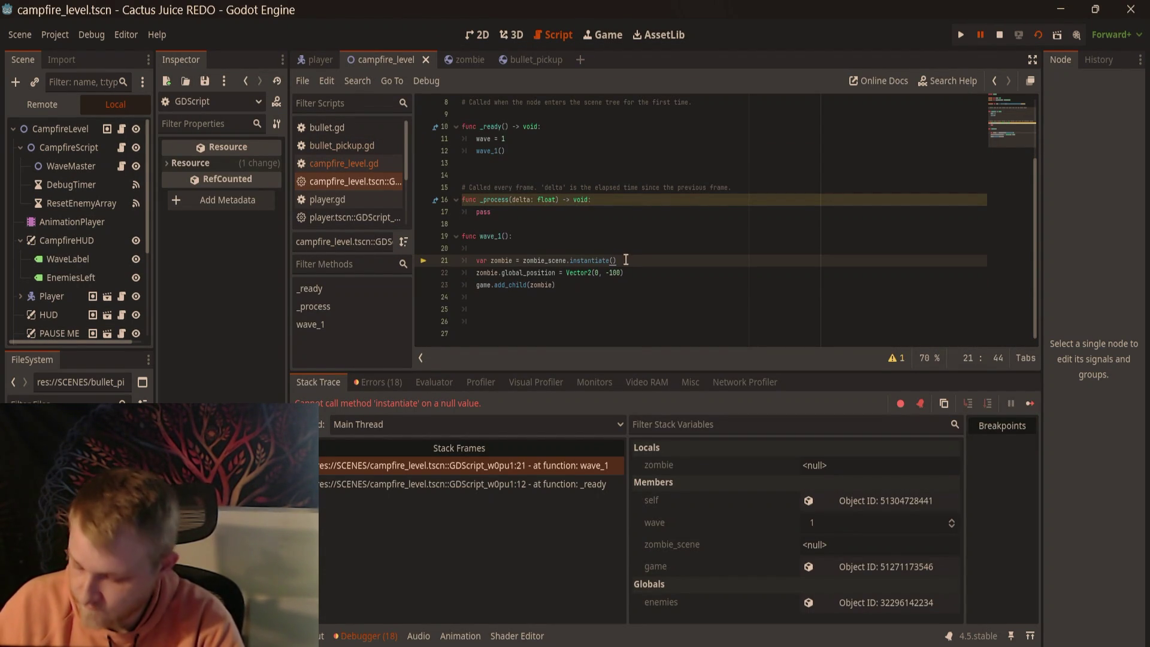
key(F8)
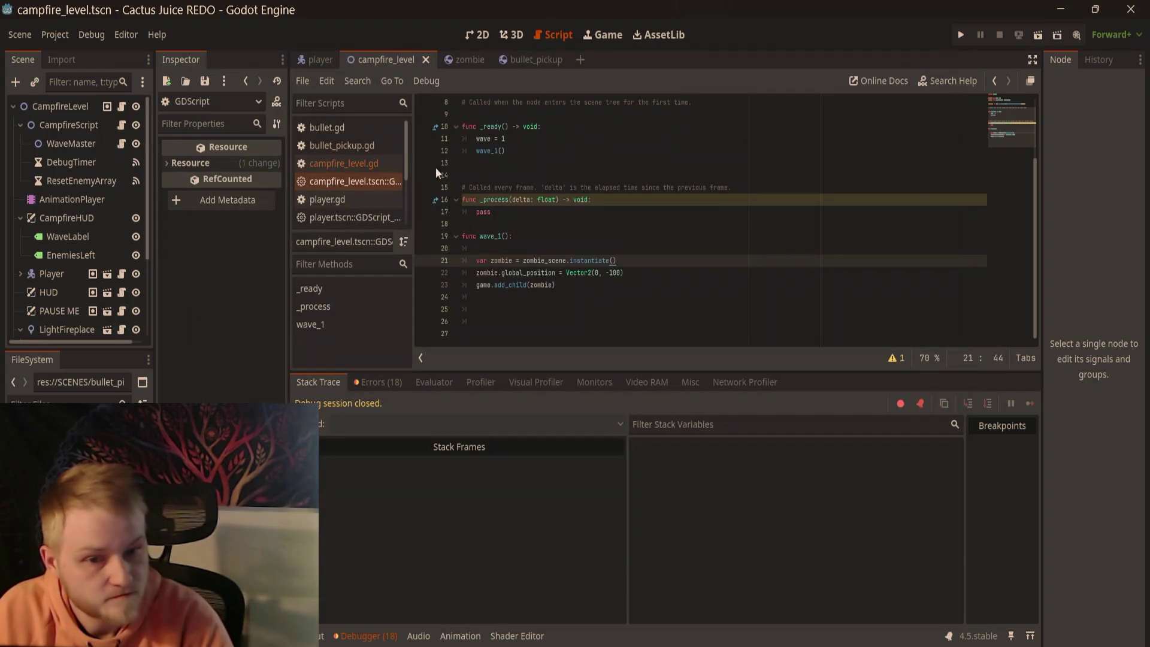
Step: Assign zombie.tscn as WaveMaster's Zombie Scene, test-run the scene, then close the game window
click(69, 142)
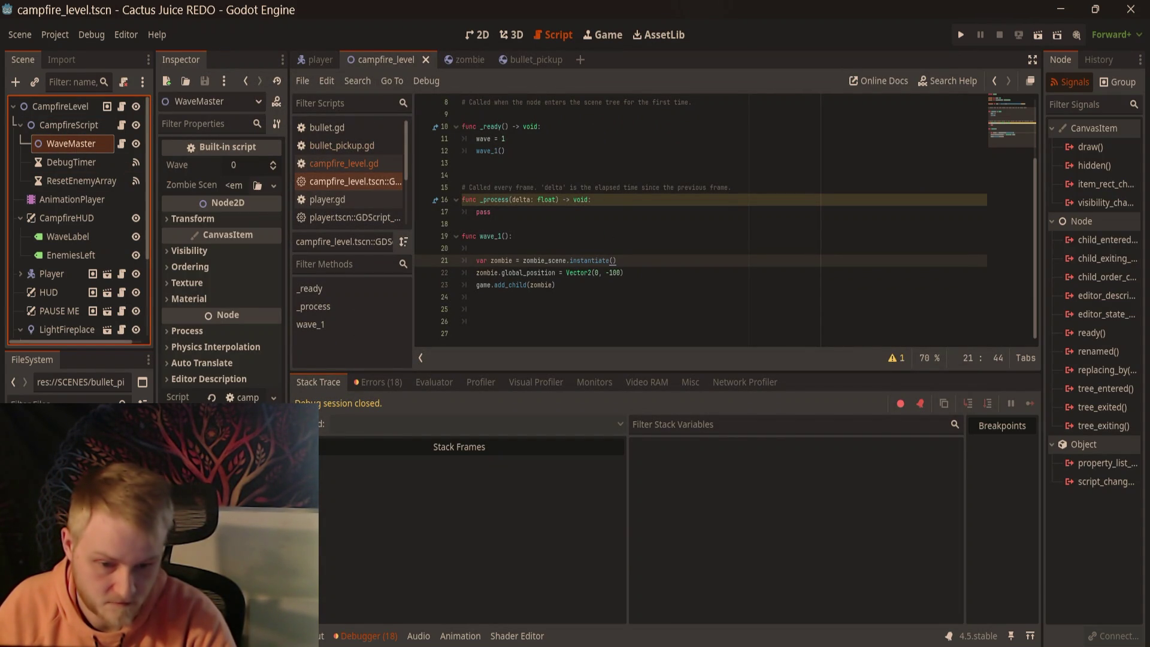
mouse_move(54, 419)
mouse_down()
mouse_move(288, 214)
mouse_move(239, 193)
mouse_up()
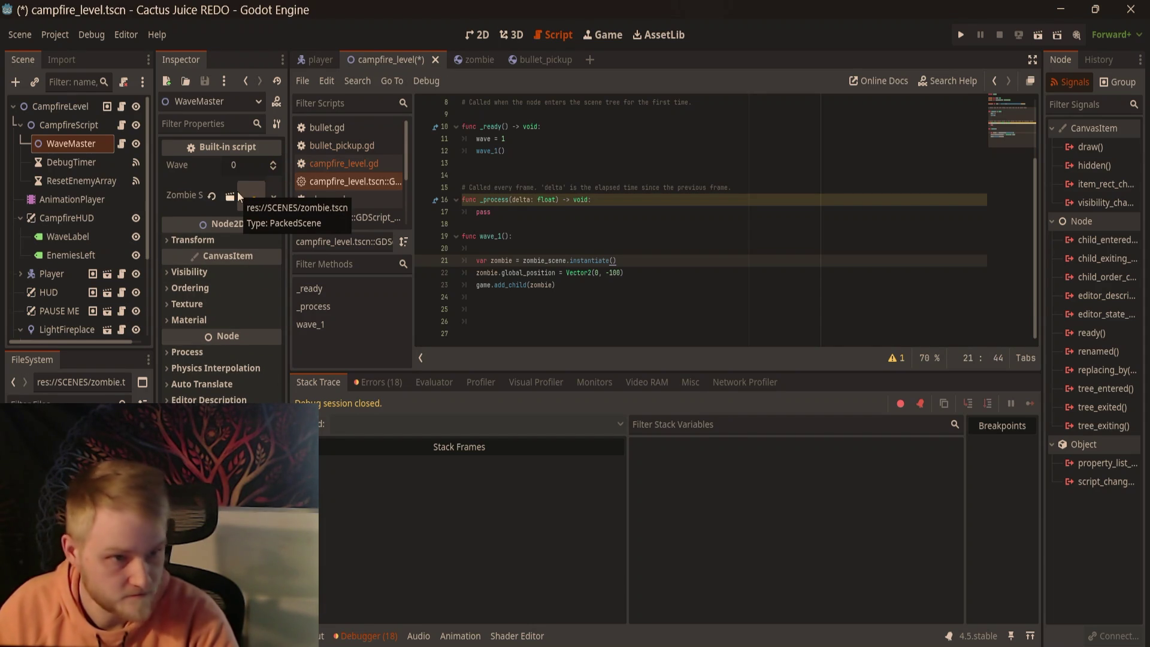
key(F6)
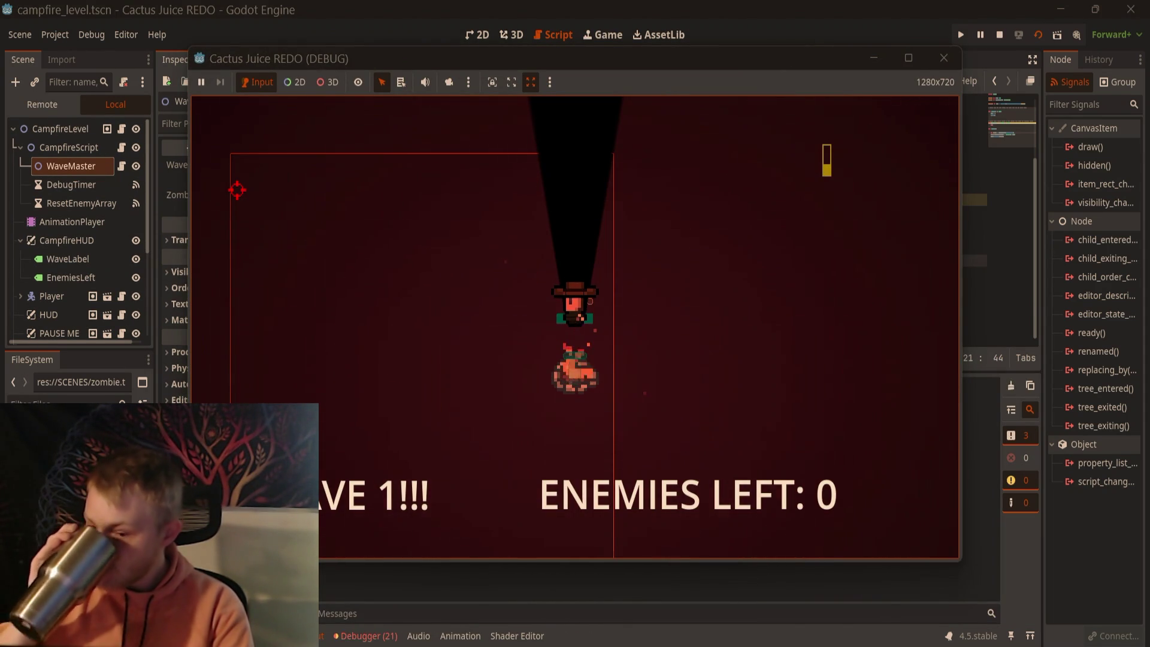
click(940, 58)
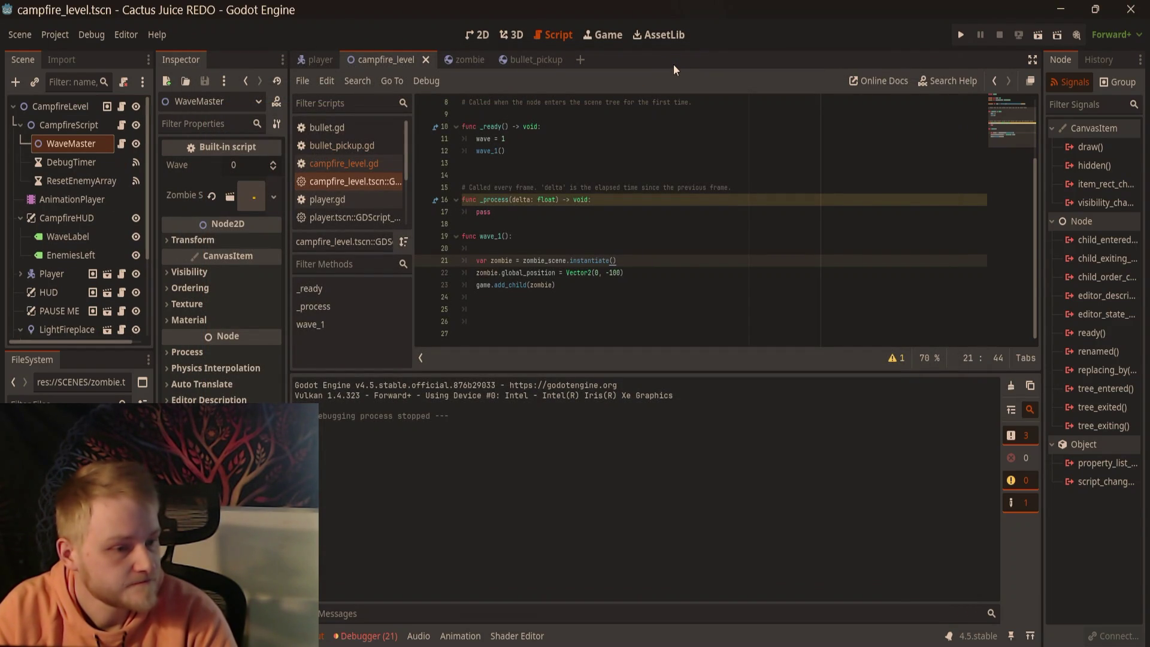
scroll(450, 205, up, 3)
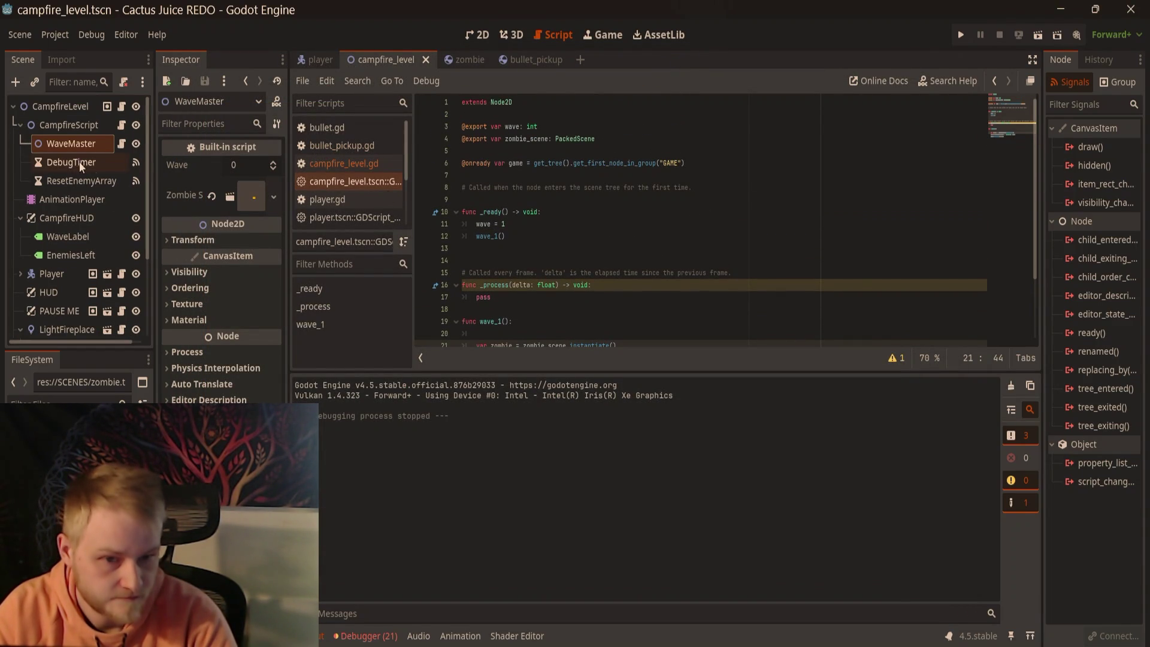
Step: Add print_debug("1 Zombie Spawned") after add_child(zombie) in wave_1
scroll(701, 248, down, 1)
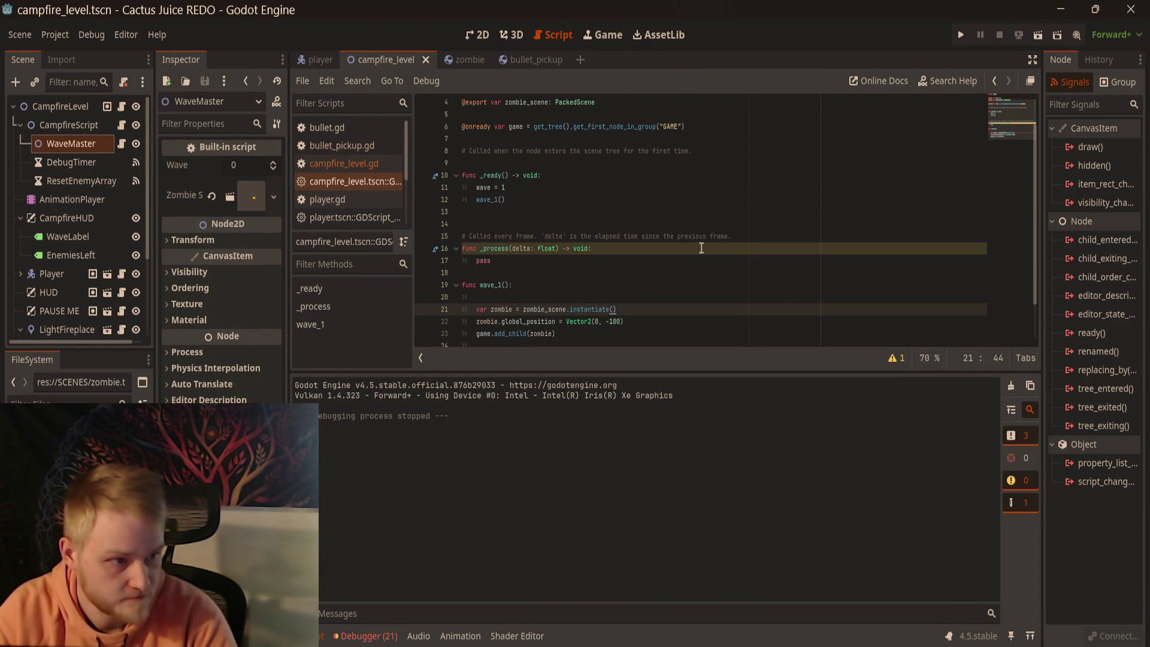
scroll(701, 248, down, 1)
click(592, 321)
click(593, 312)
text(print)print_de)
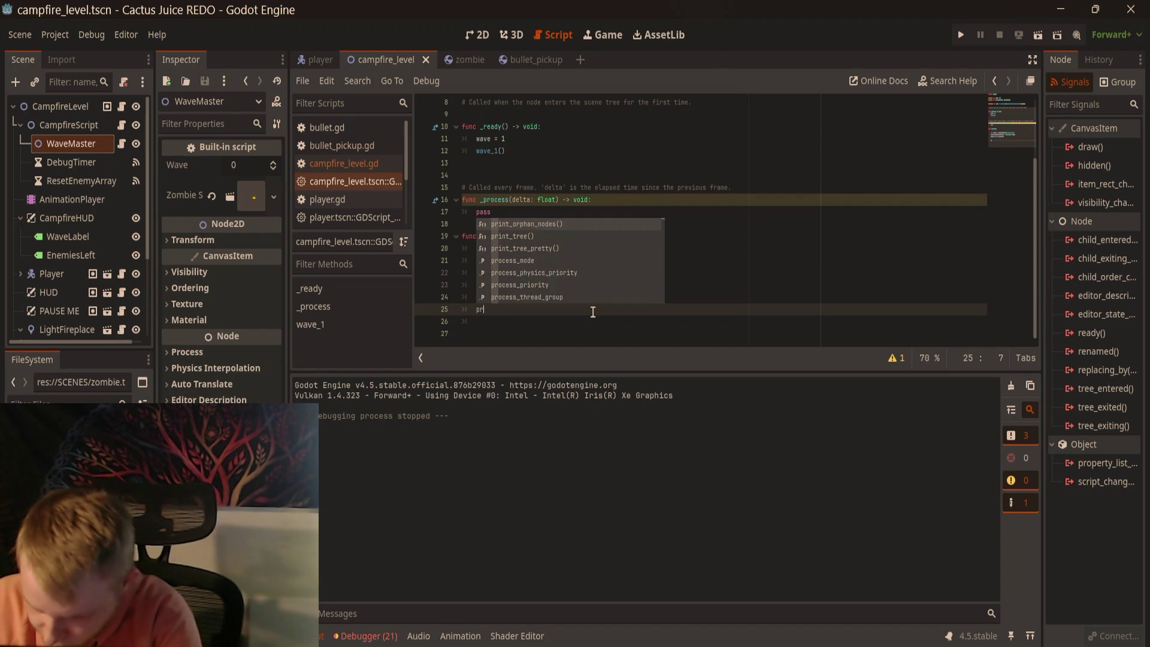
text(bug)
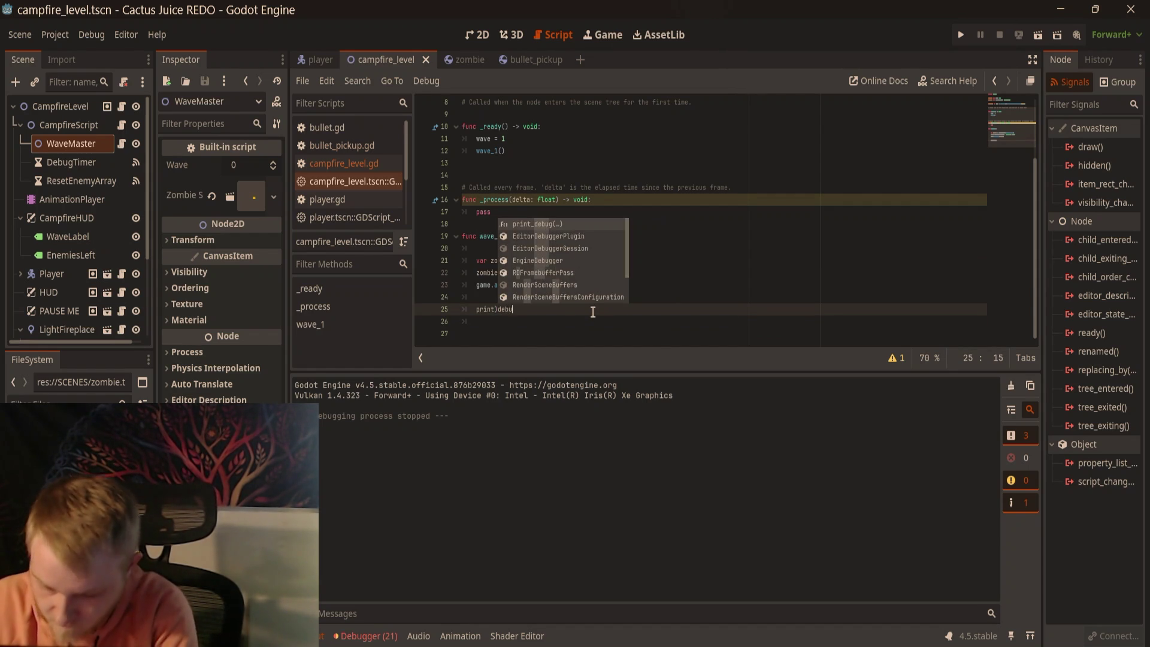
key(Return)
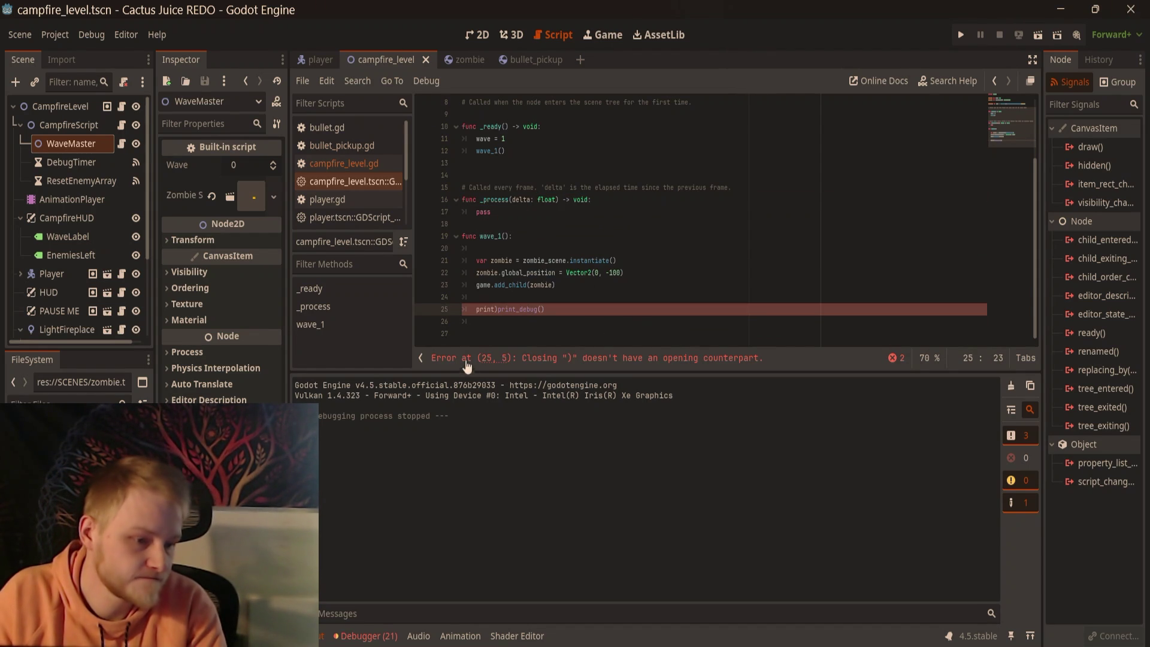
click(498, 309)
key(BackSpace)
key(BackSpace)
key(BackSpace)
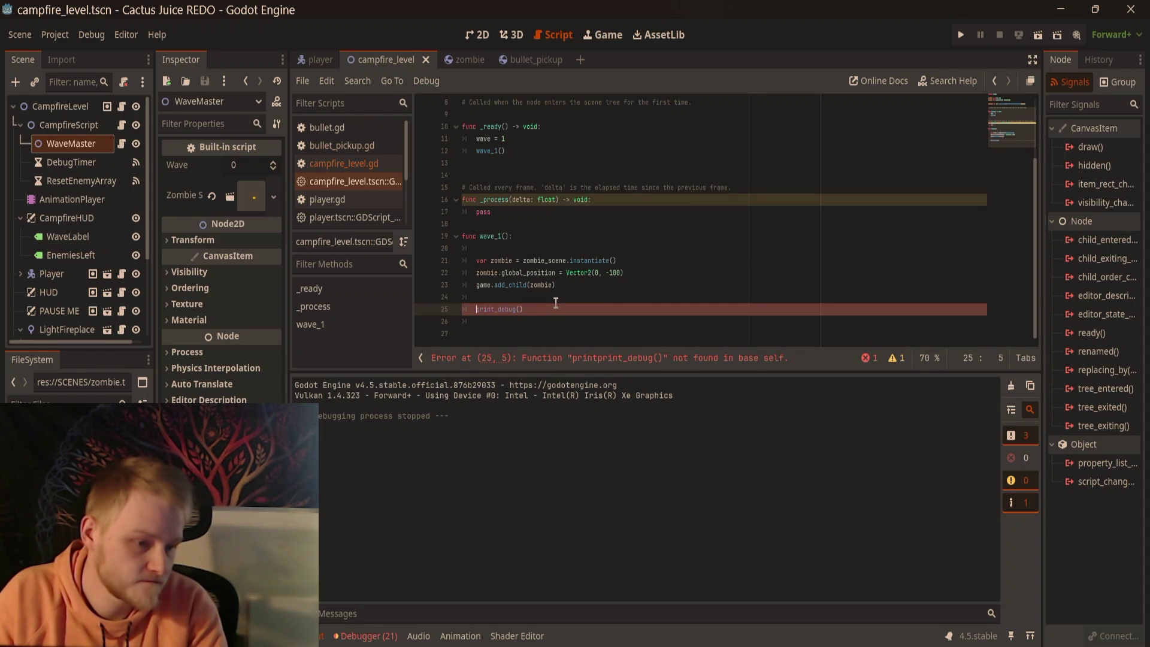
click(539, 312)
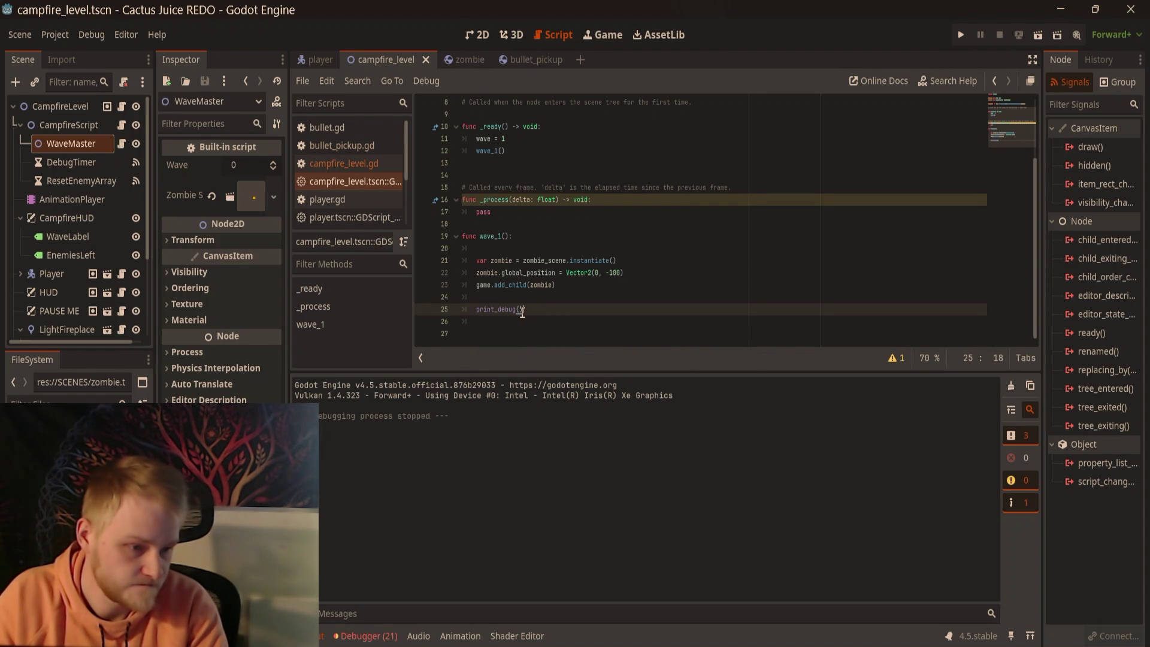
click(520, 312)
text("1 Zombie Spawned)
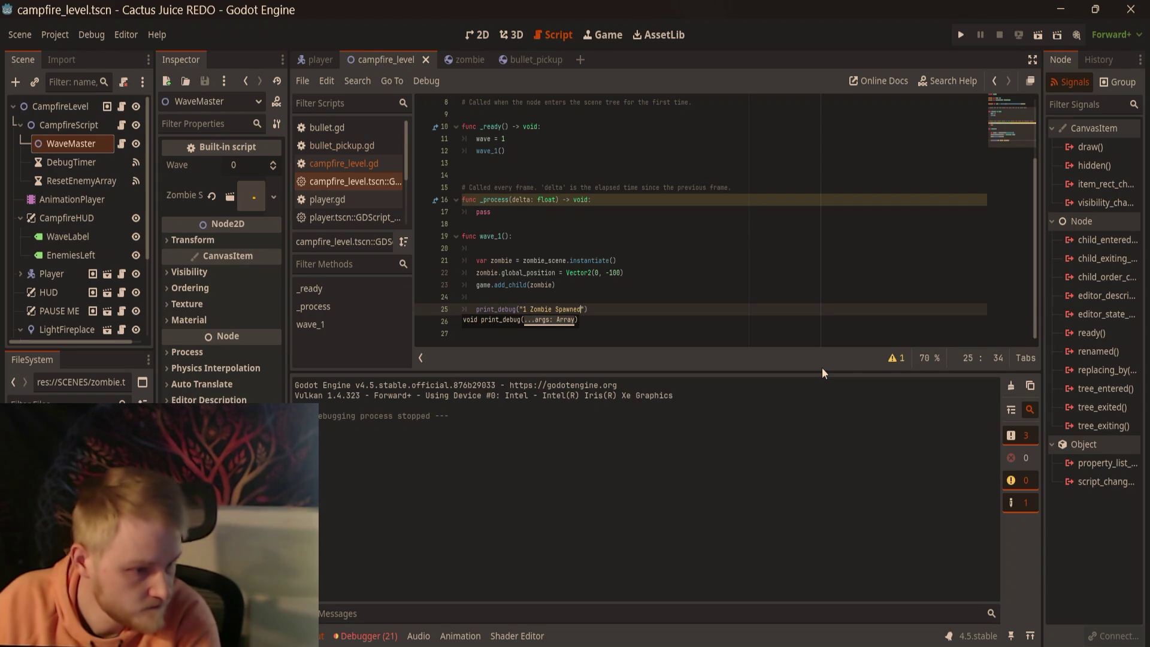
Step: Duplicate the debug print above it with the message "WAVE 1", then run the scene
click(556, 292)
key(Return)
drag(619, 323, 476, 323)
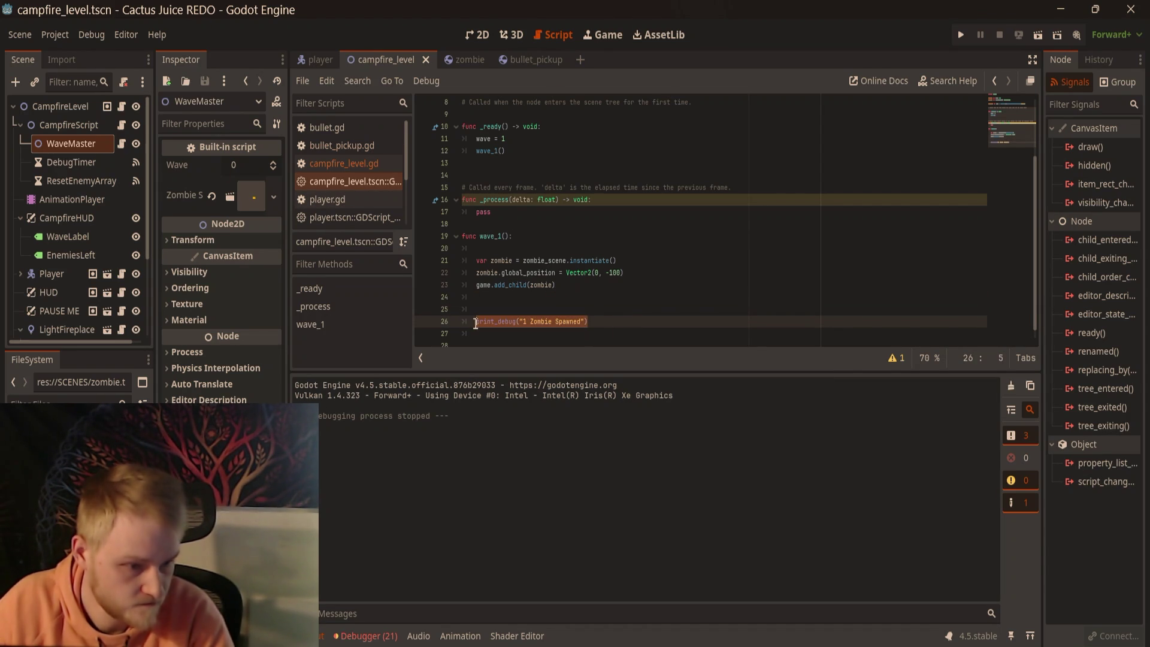
key(ctrl+c)
click(523, 313)
key(ctrl+v)
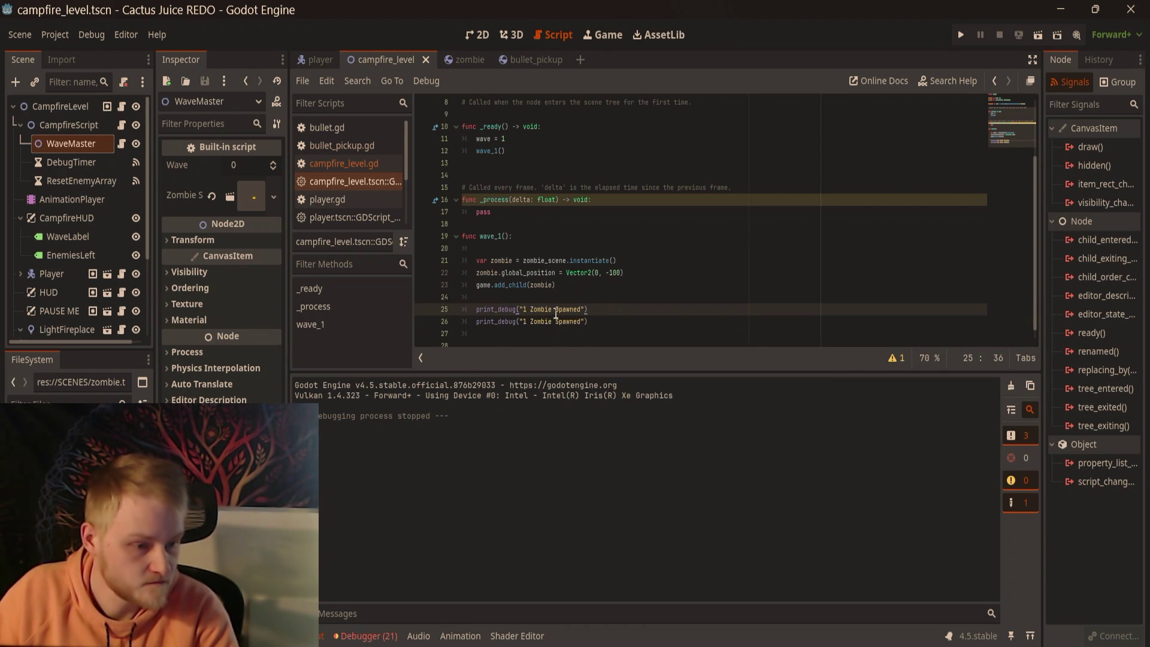
mouse_move(580, 310)
mouse_down()
mouse_move(507, 311)
mouse_move(524, 311)
mouse_up()
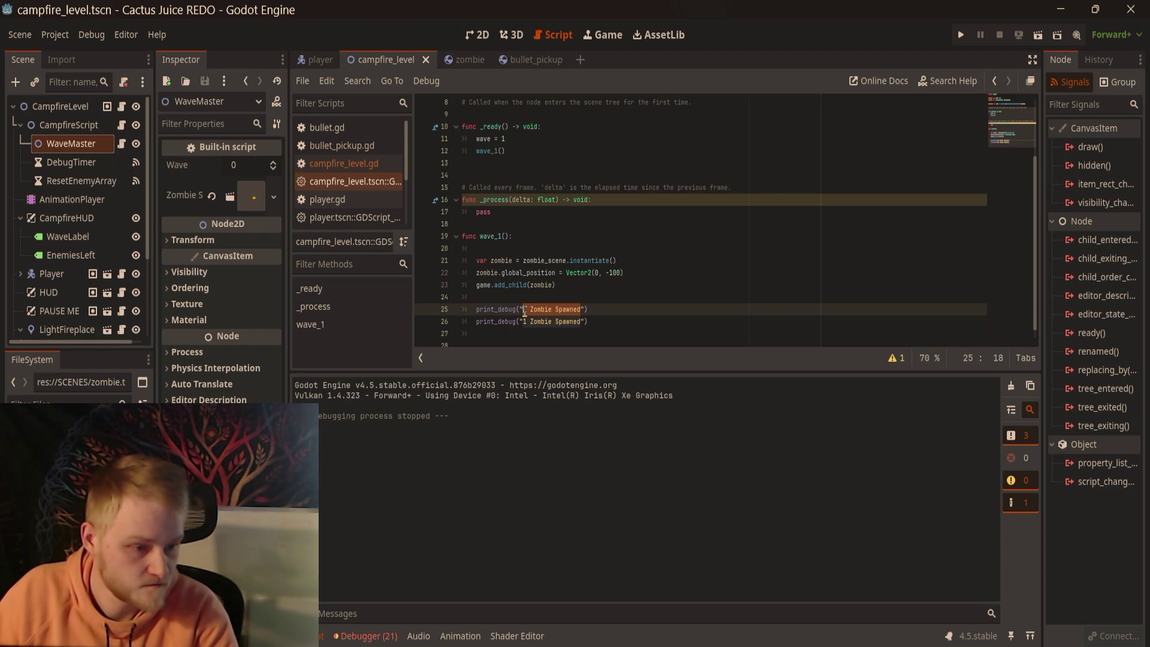
text(WAVEE !)
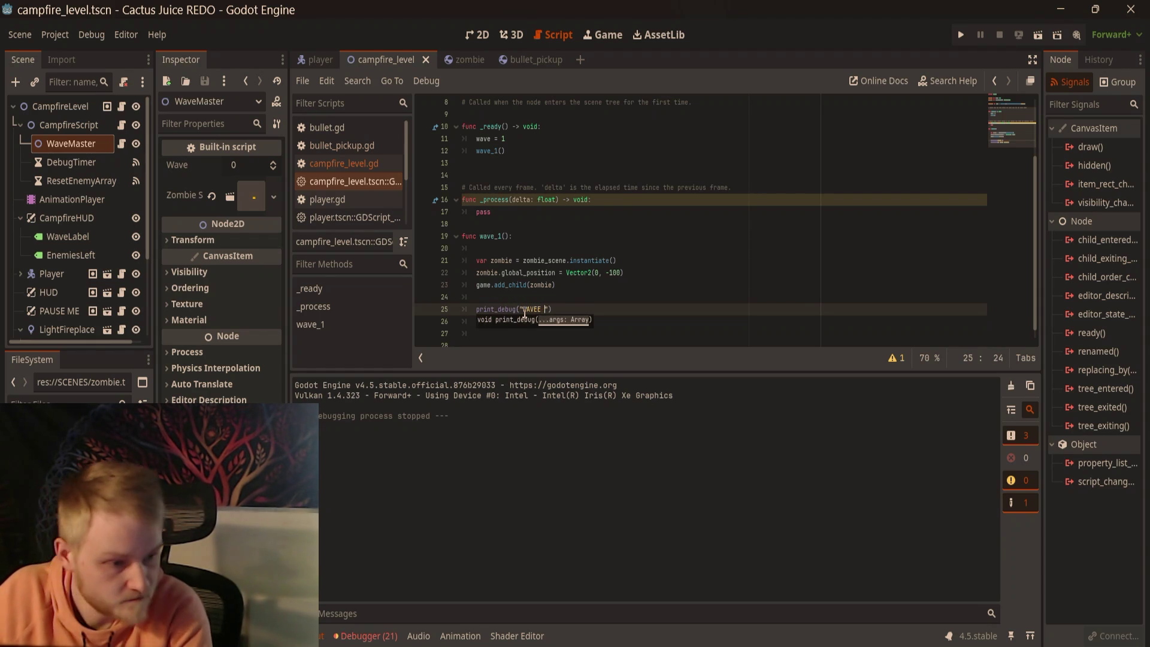
click(546, 309)
key(Delete)
text(1)
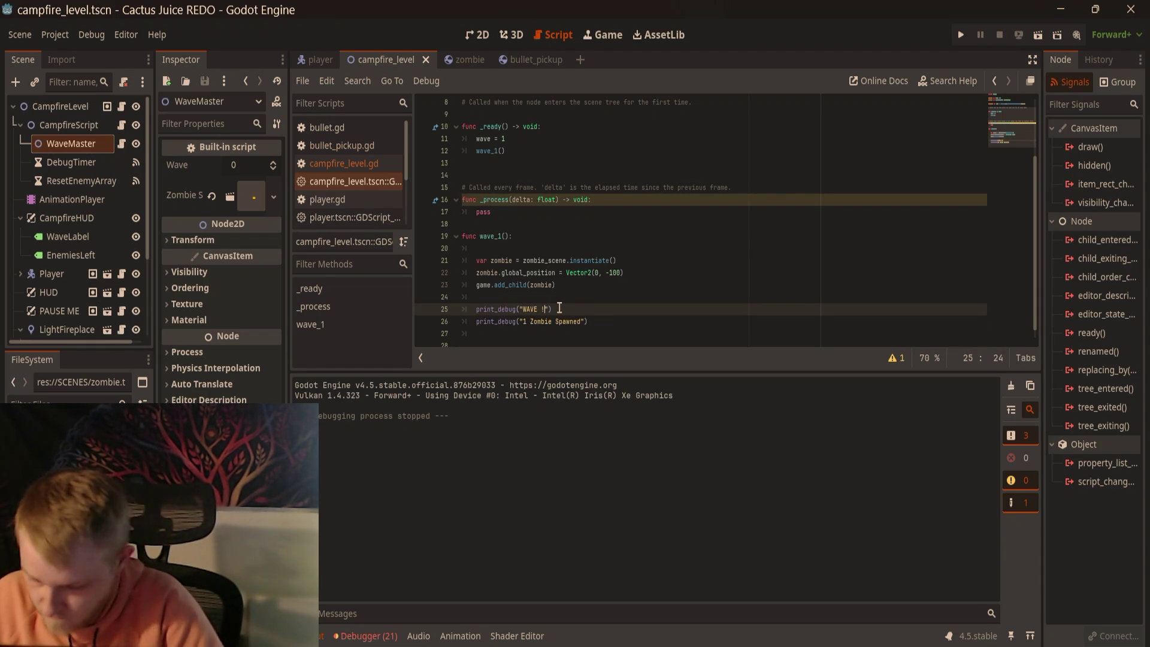
click(645, 270)
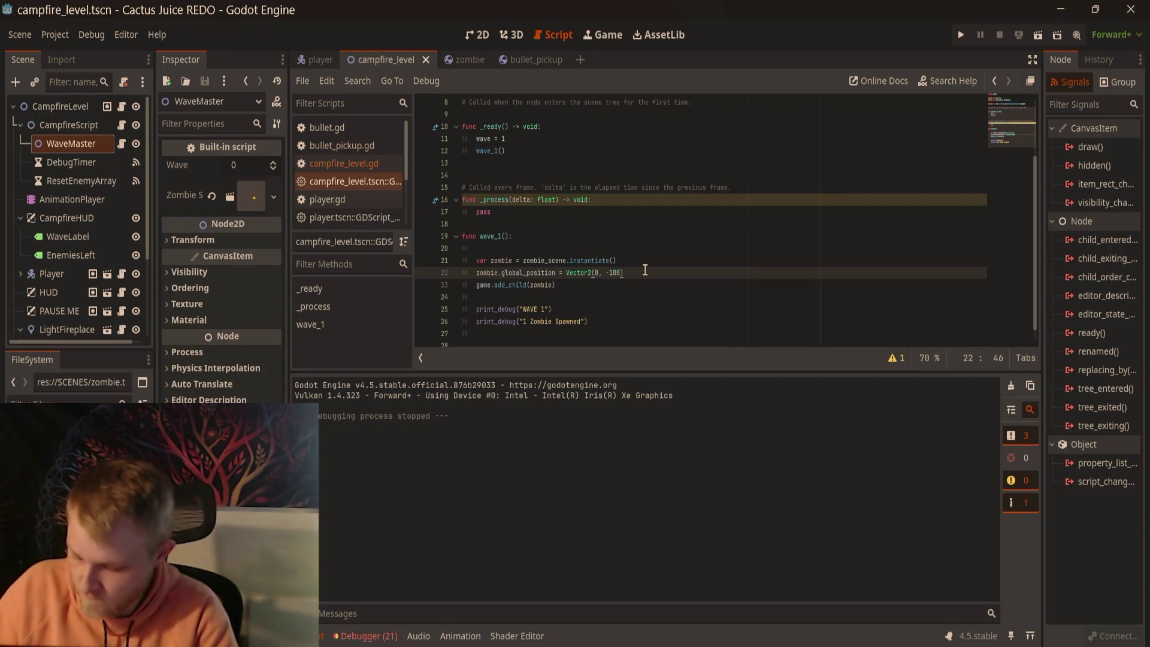
key(F6)
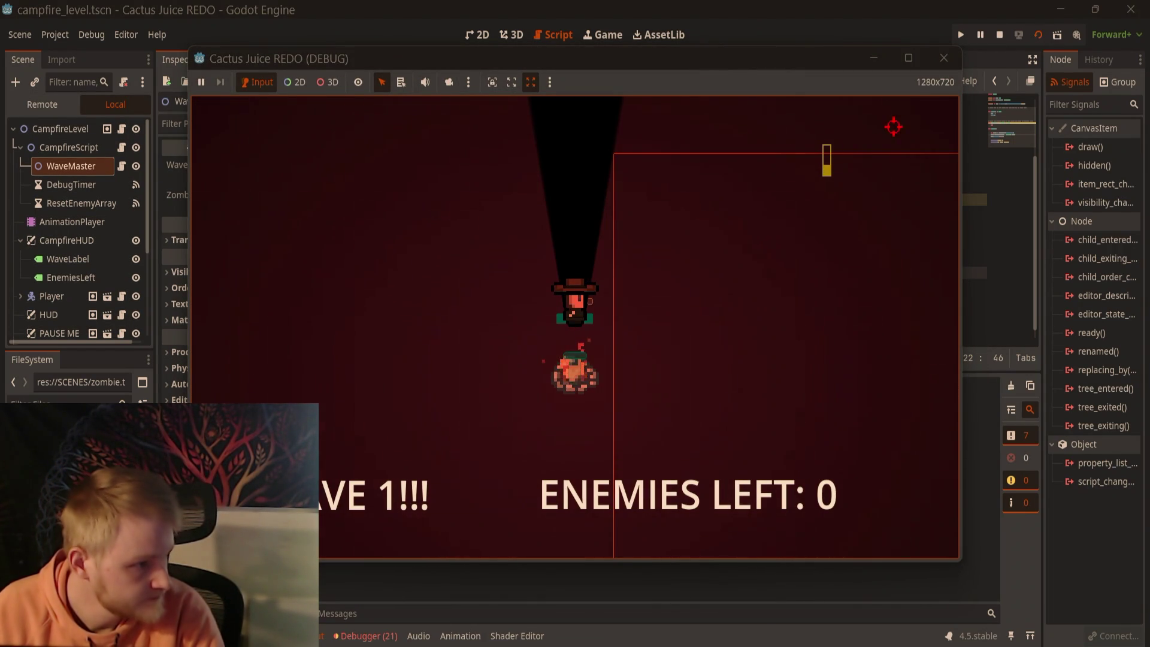
Step: Stop the running game and review the zombie position and add_child lines in wave_1
click(945, 58)
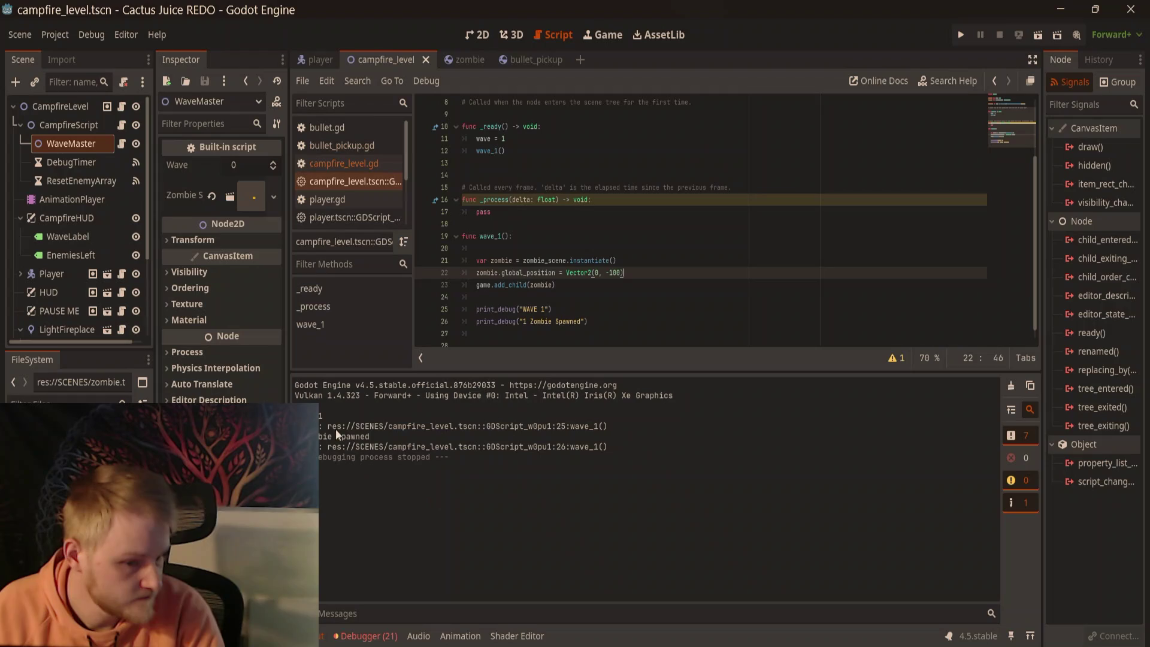
click(541, 260)
click(634, 248)
click(663, 275)
click(645, 287)
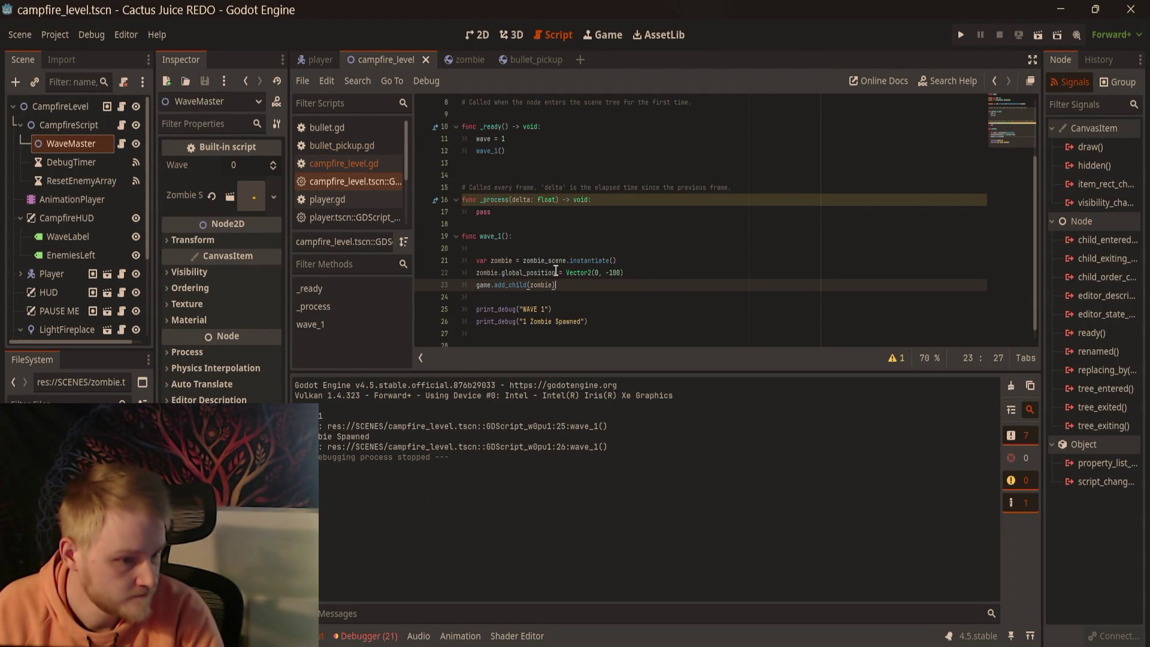
click(609, 296)
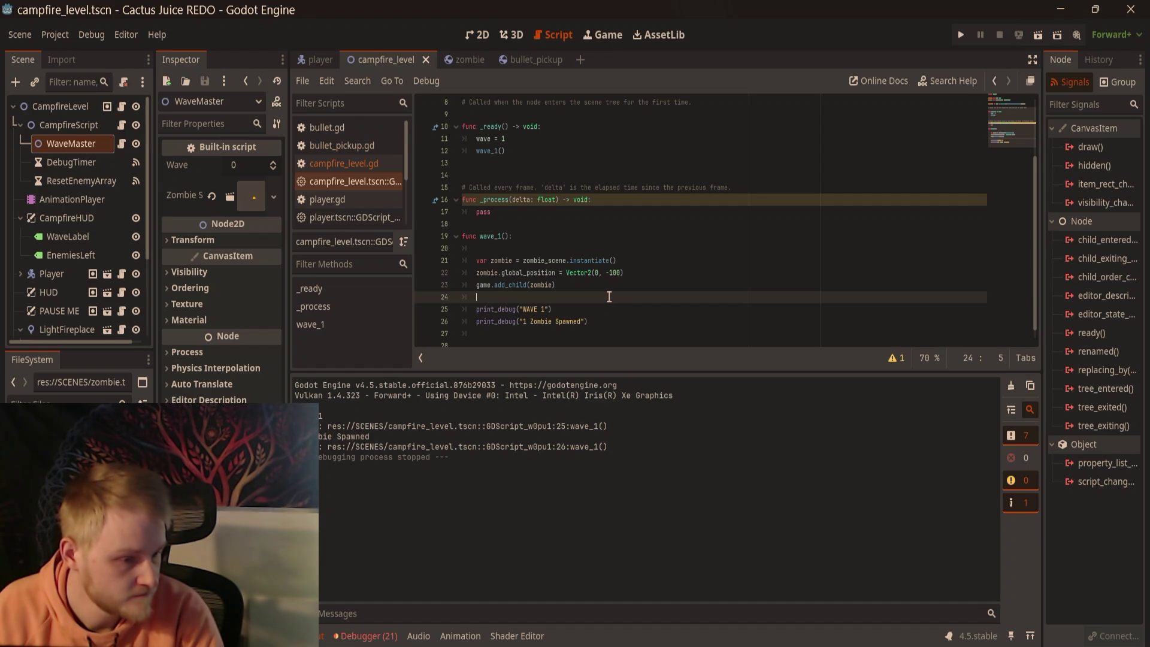
Step: Run the scene again and expand CampfireLevel and CampfireScript in the live Remote scene tree
key(F6)
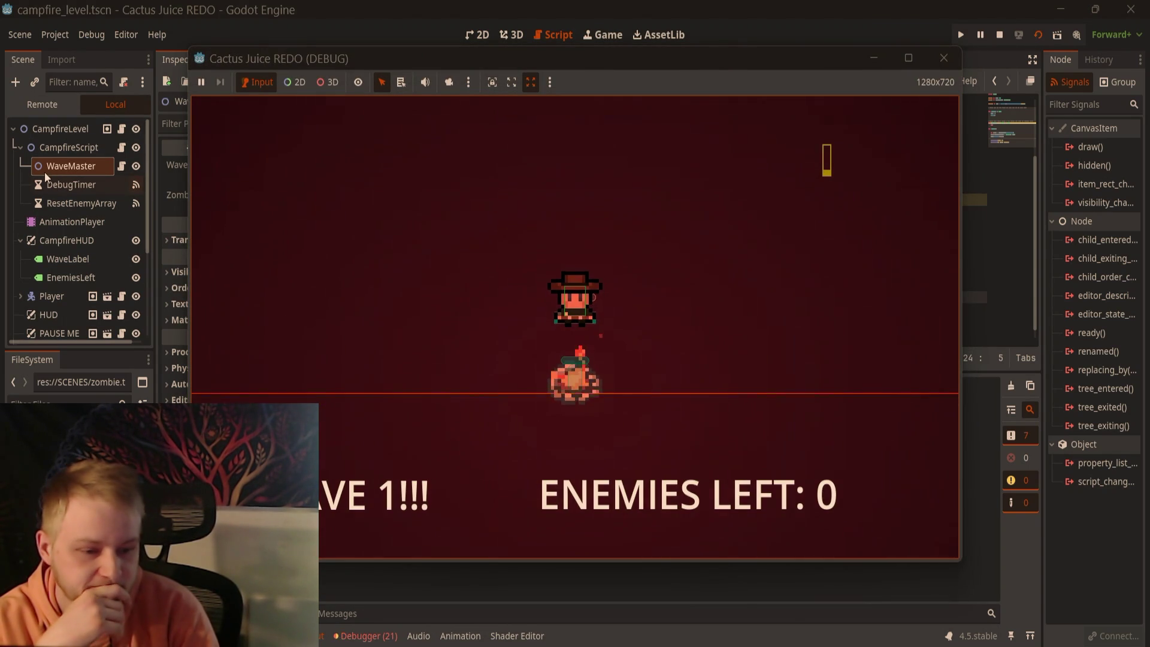
click(67, 102)
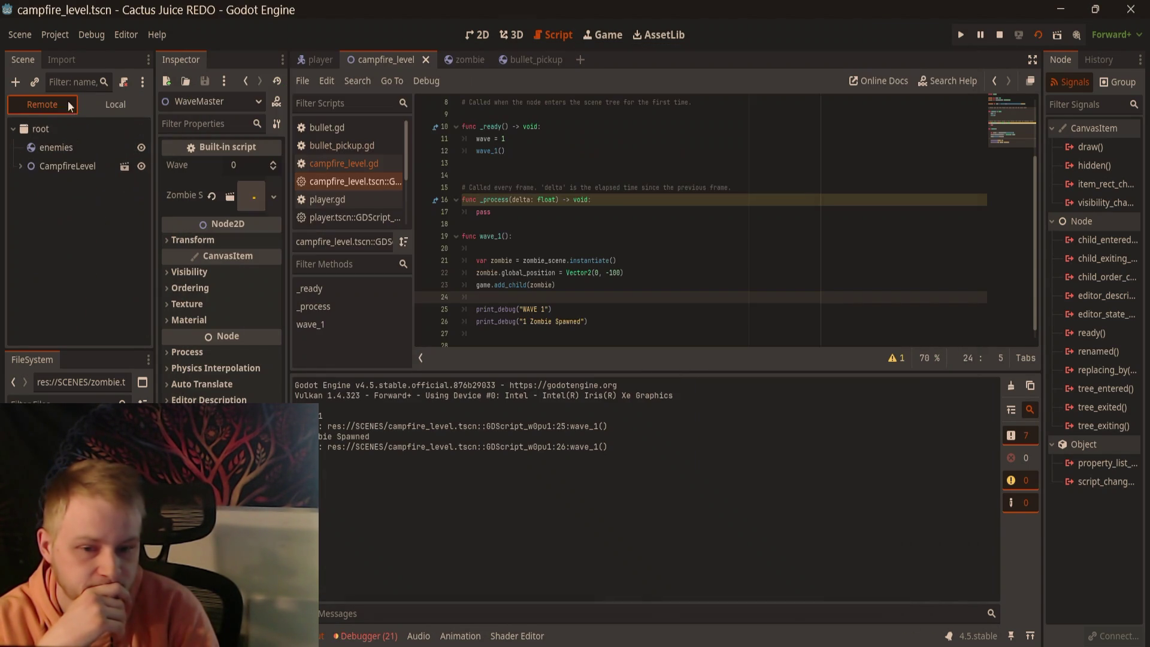
click(21, 166)
scroll(73, 308, down, 1)
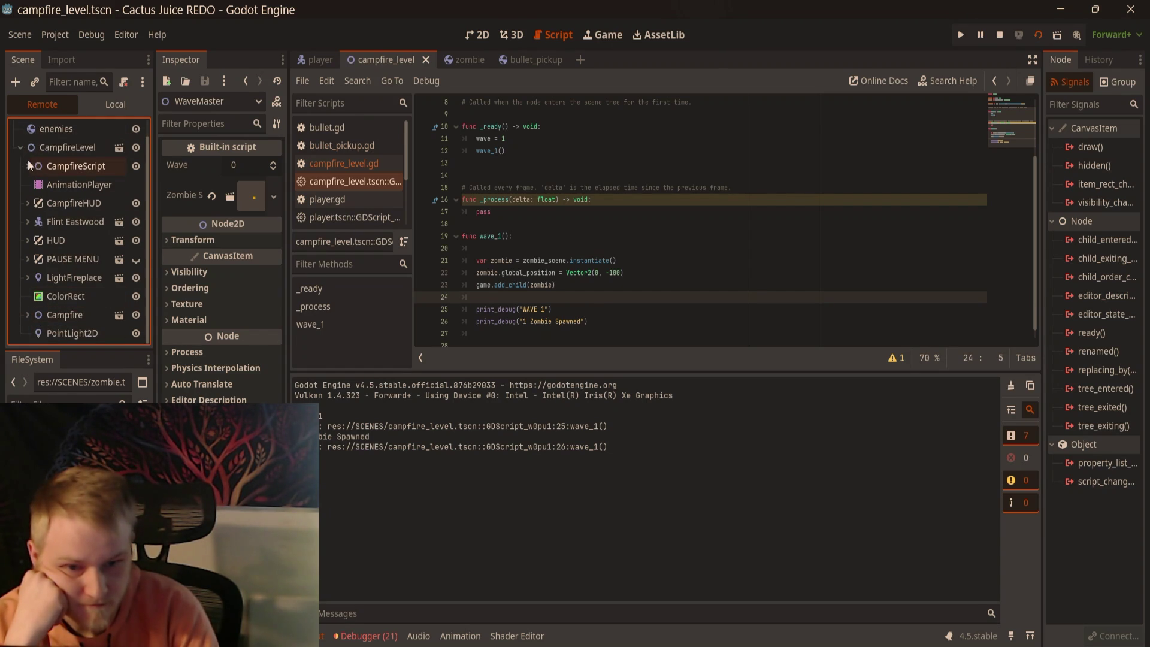
scroll(45, 252, up, 1)
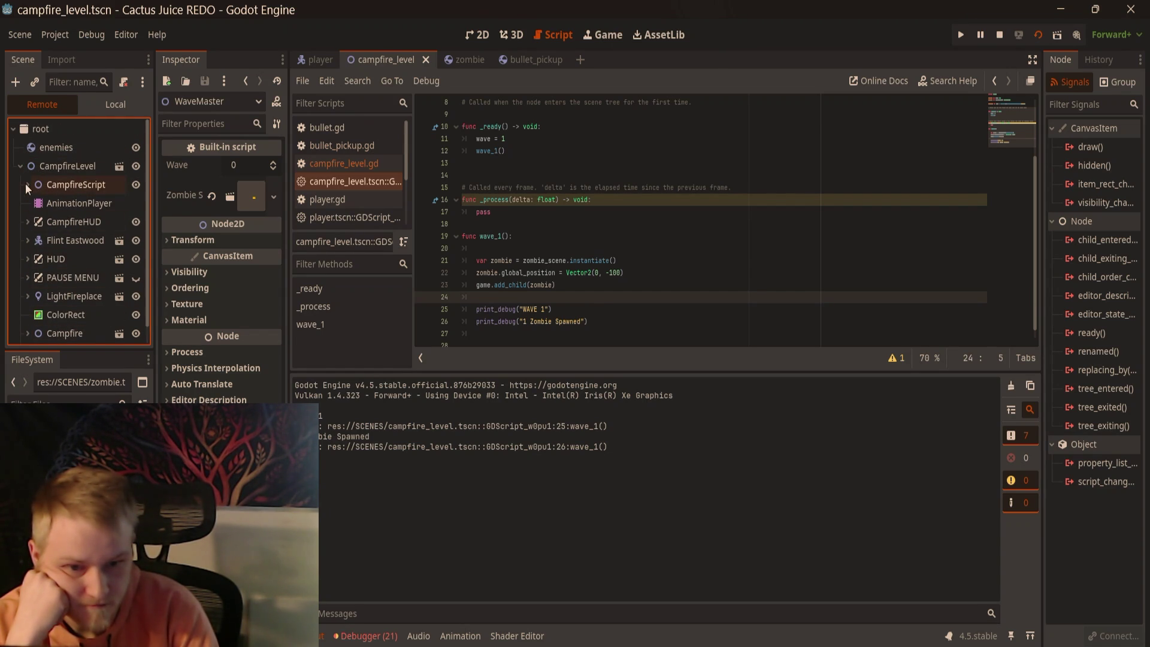
click(27, 184)
scroll(27, 213, down, 2)
scroll(27, 207, up, 2)
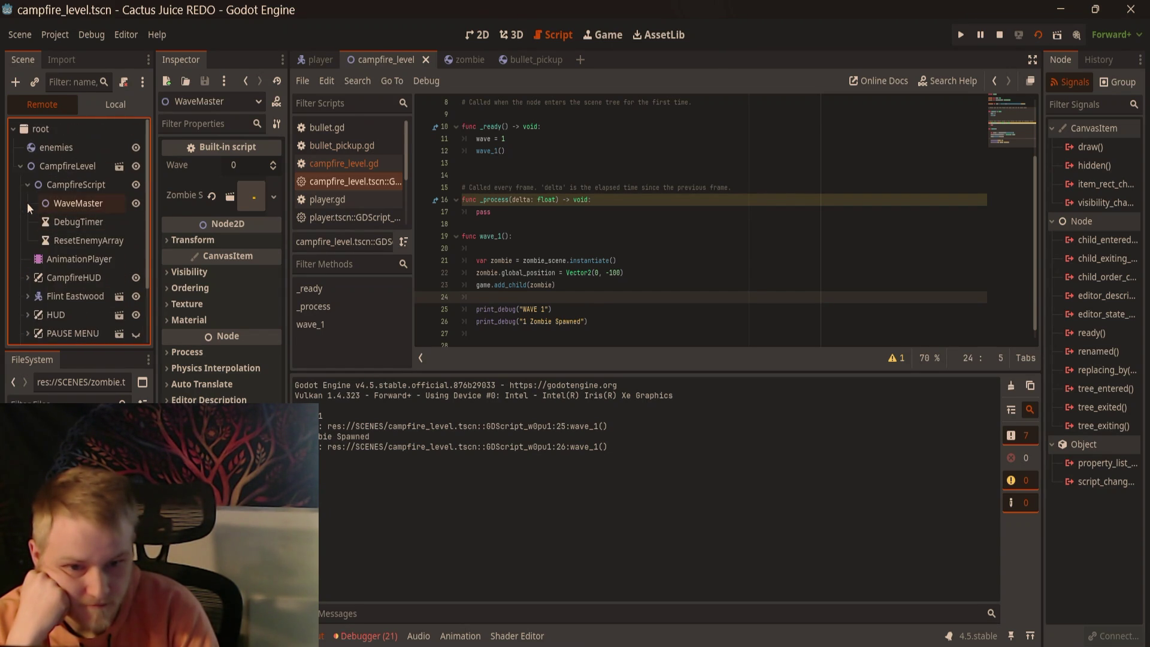
click(26, 186)
scroll(31, 235, down, 1)
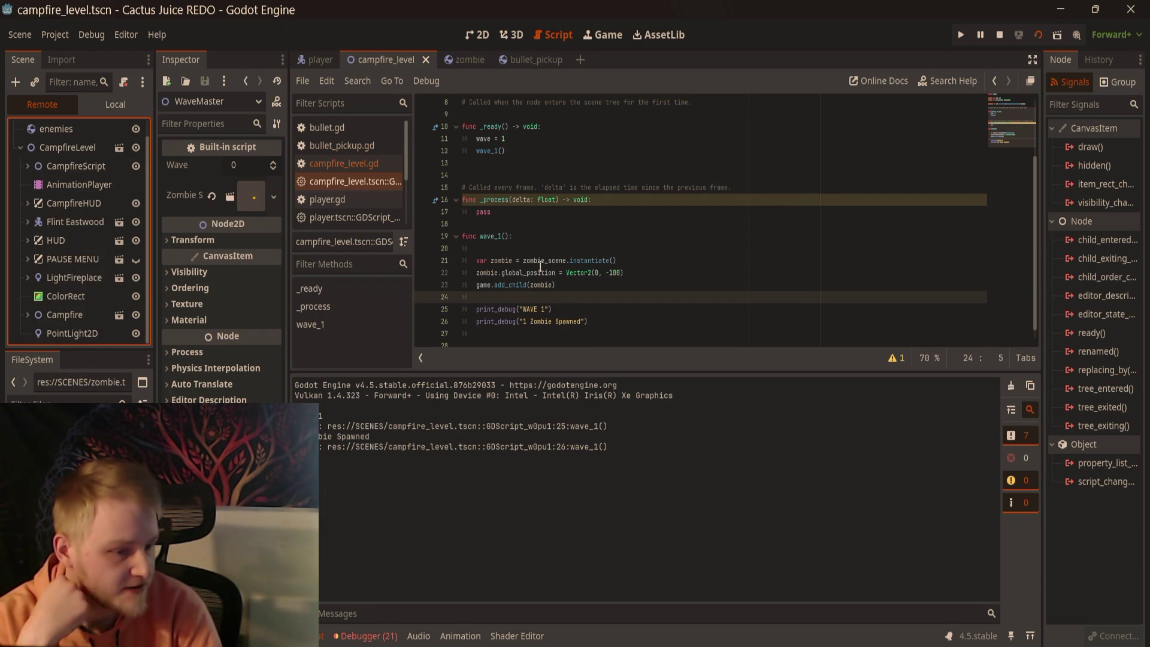
click(726, 238)
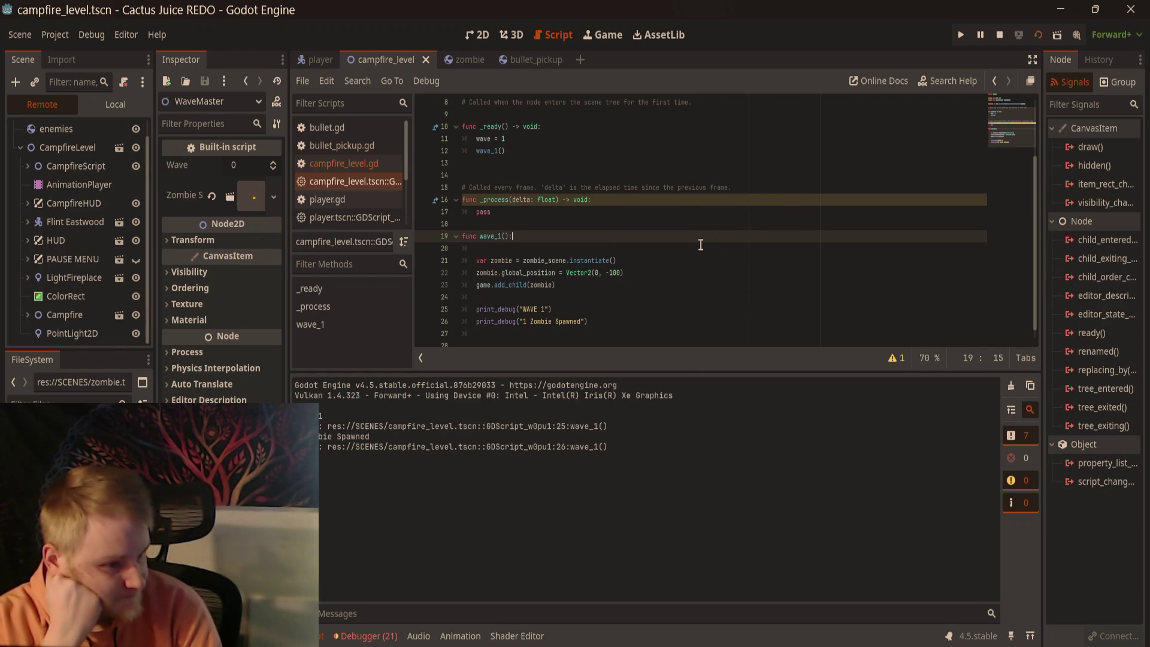
Step: Delete the zombie global_position assignment line from wave_1
click(670, 286)
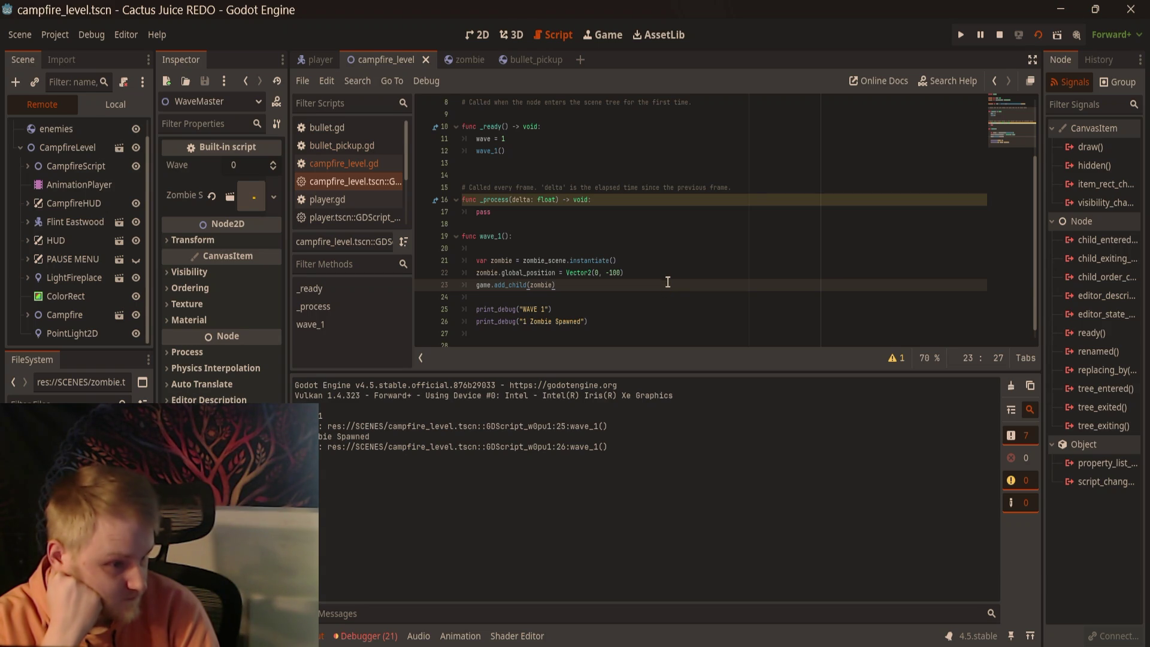
mouse_move(669, 272)
mouse_down()
mouse_move(456, 274)
mouse_move(477, 274)
mouse_up()
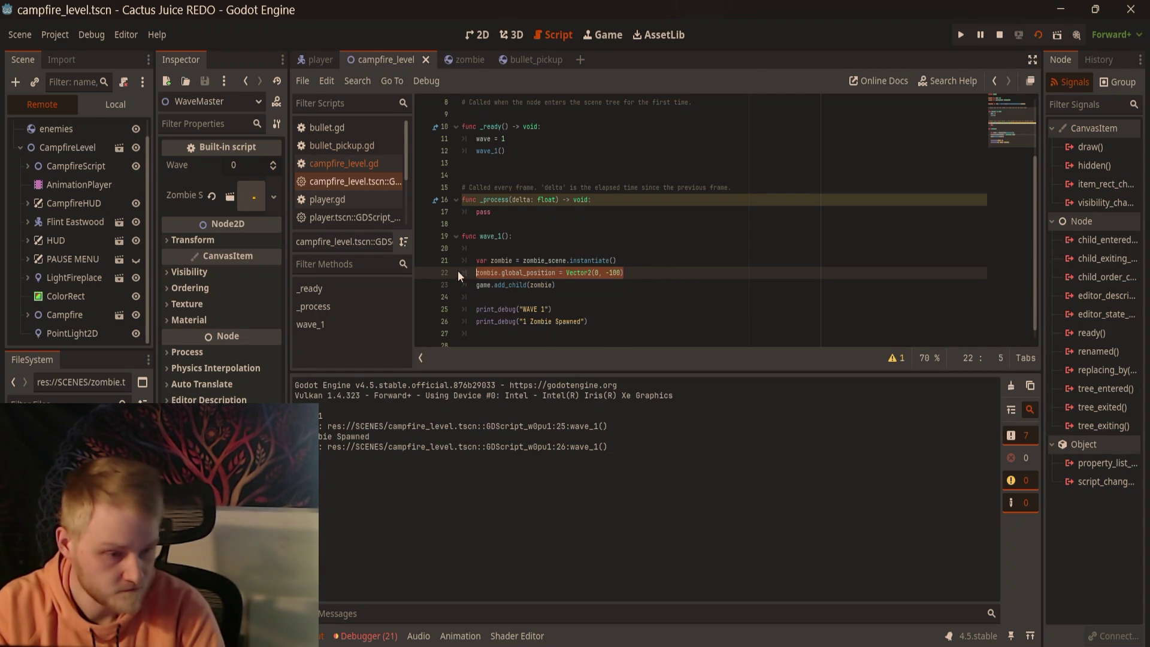
key(BackSpace)
click(659, 246)
scroll(633, 281, up, 2)
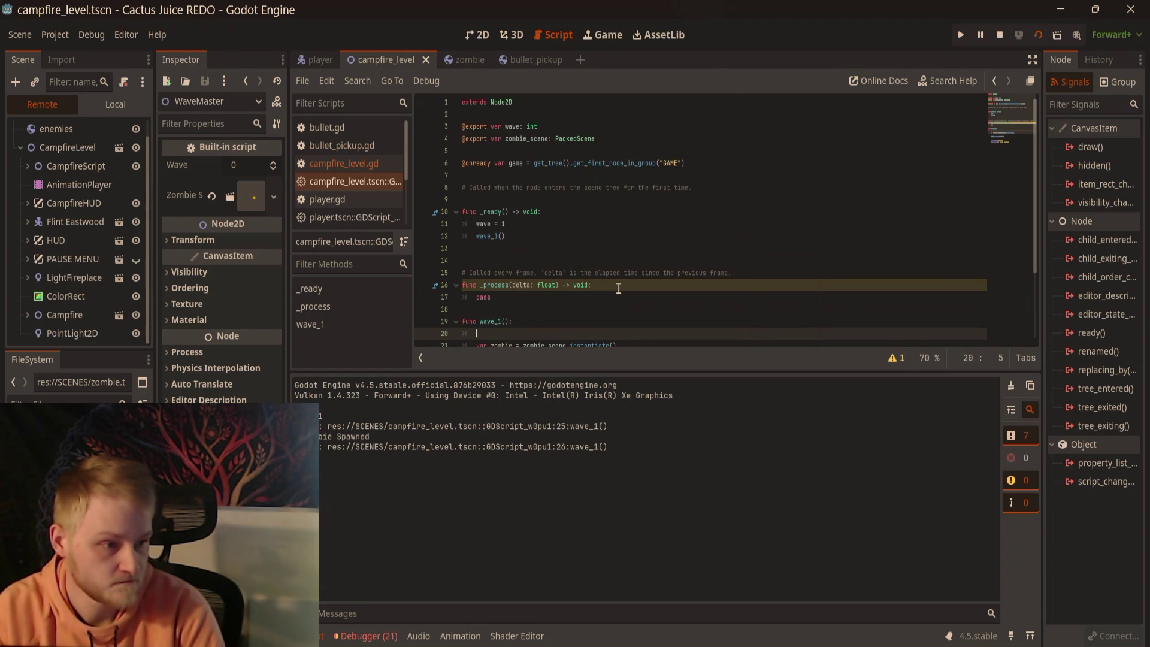
Step: Test-run the scene without the fixed spawn position, move the player, then stop it
key(F6)
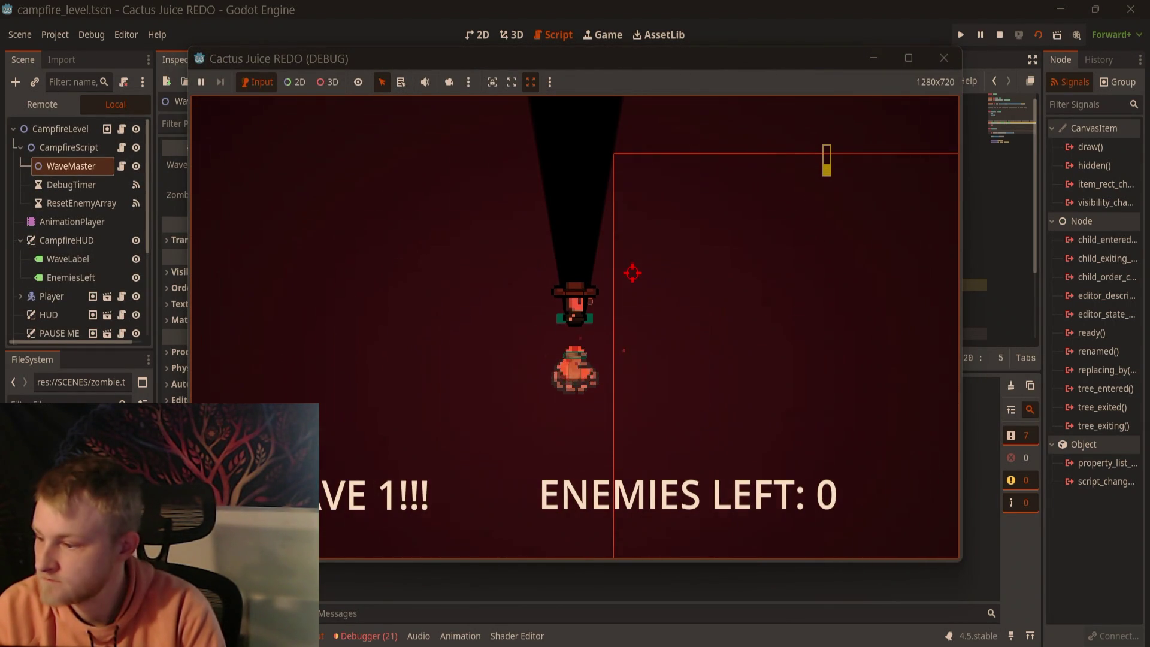
key(a)
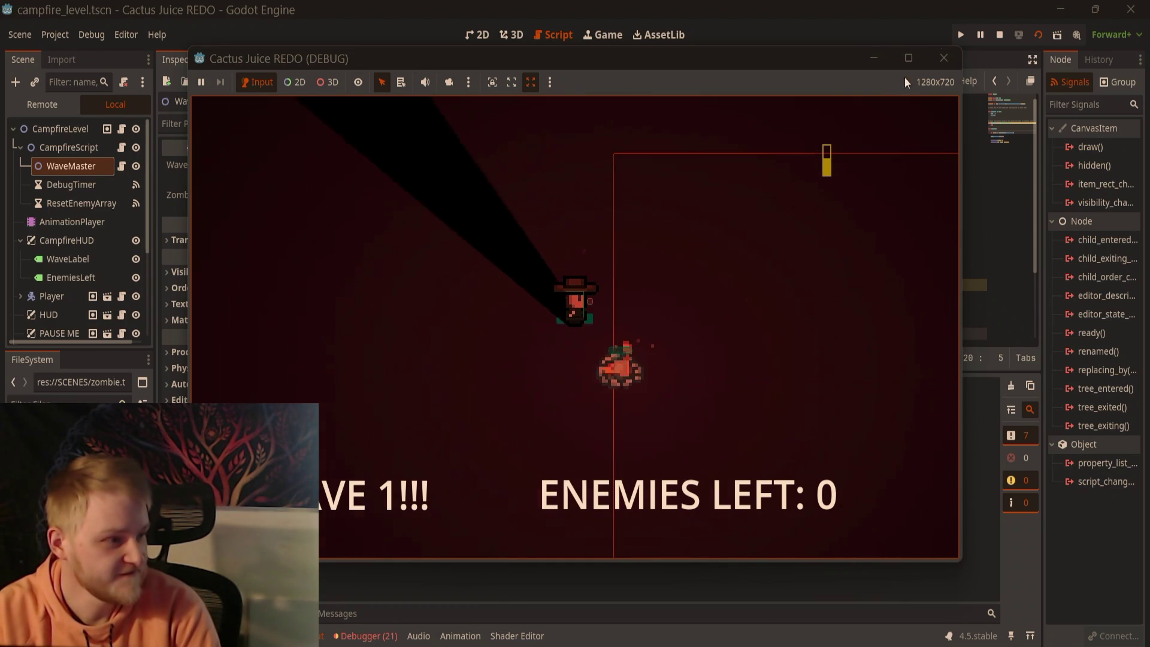
click(944, 59)
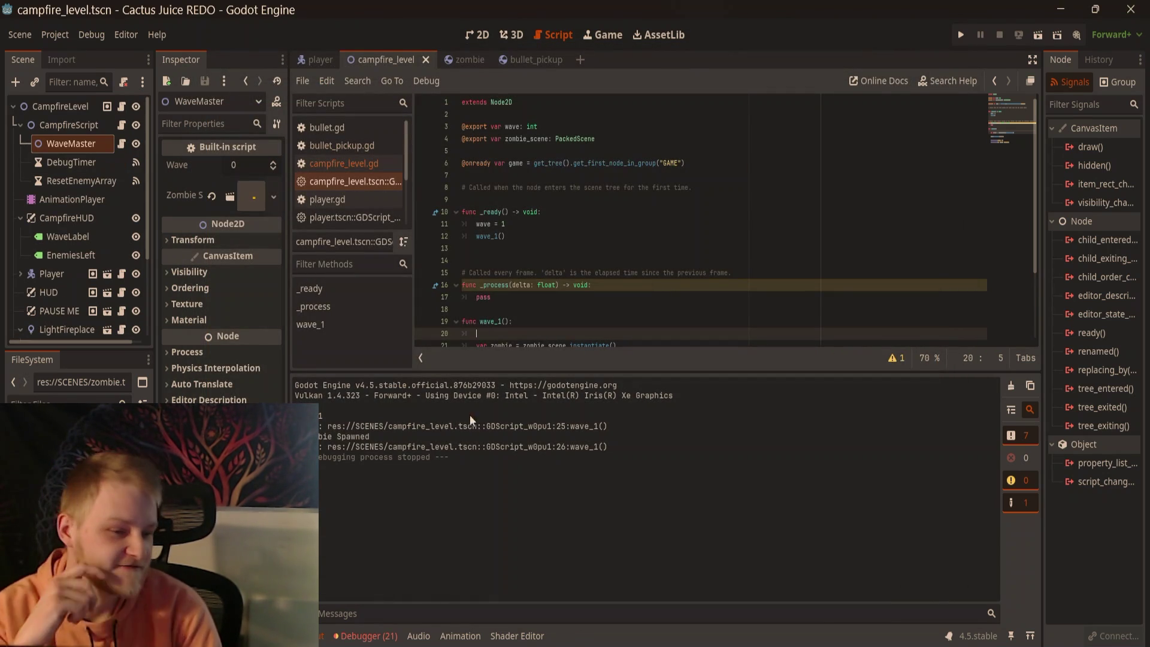
Step: Recheck the add_child and instantiate lines, then bring up player.gd
scroll(674, 282, down, 1)
click(669, 278)
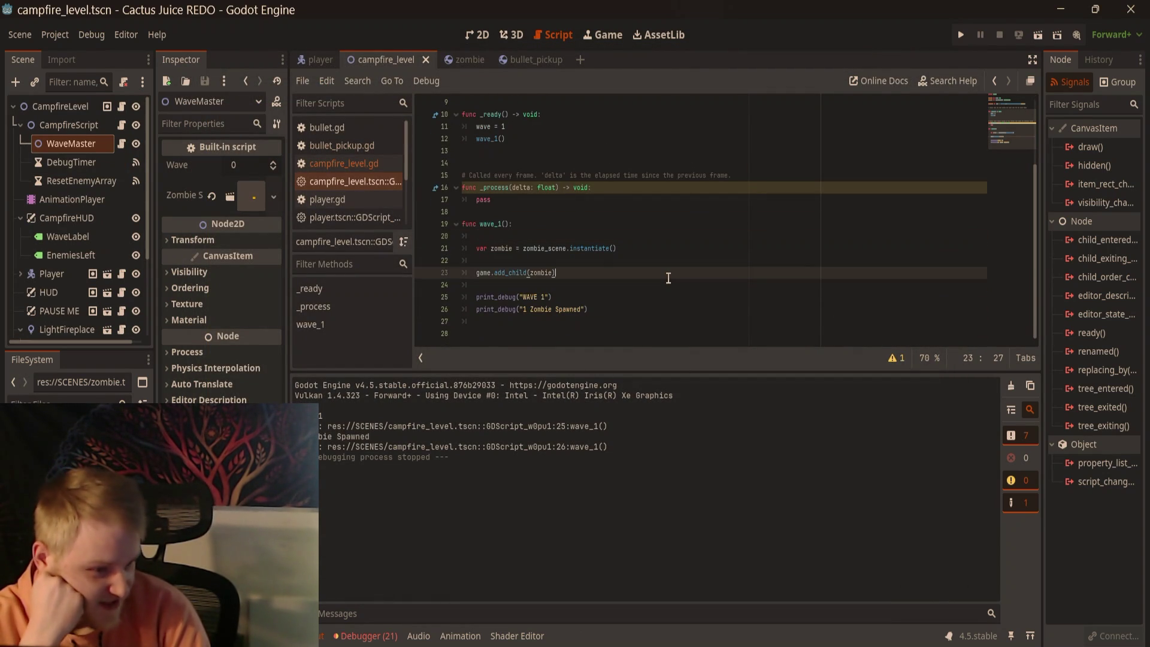
click(683, 251)
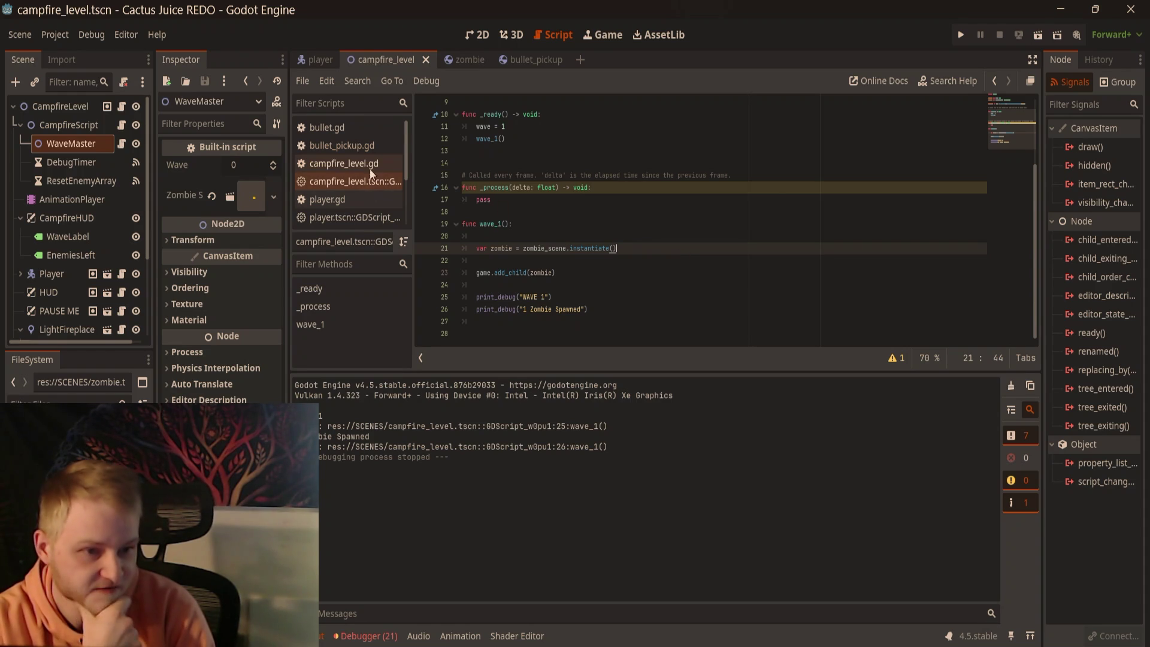
click(381, 198)
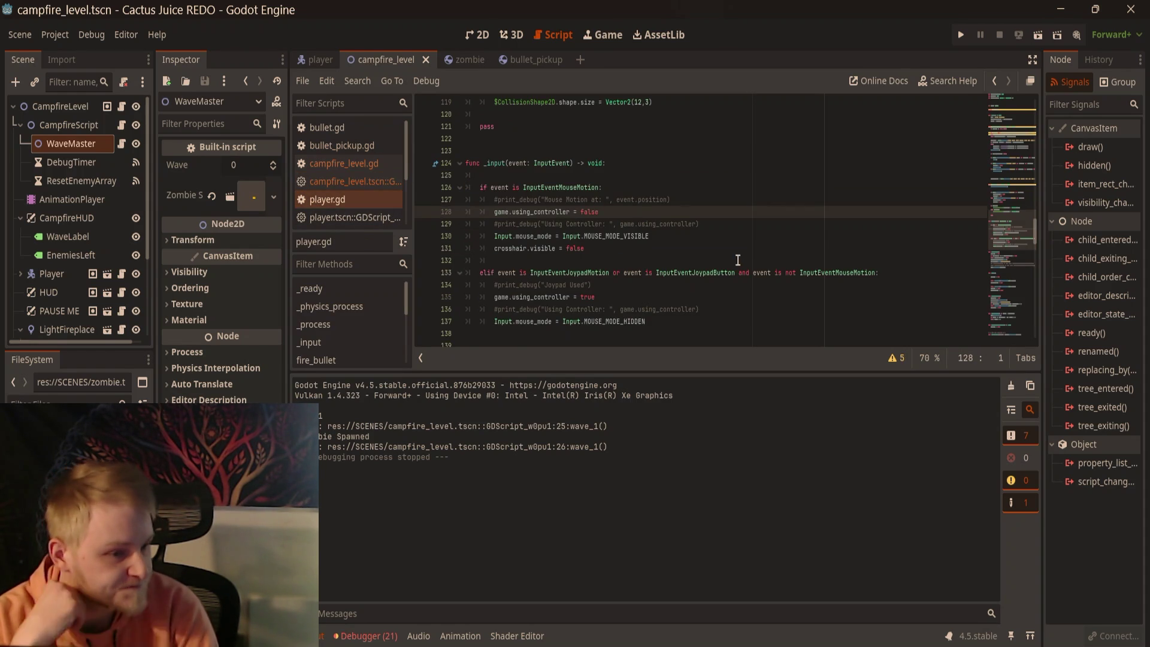
Step: Review player.gd and the Gun node's gun.gd fire_bullet code, then return to campfire_level
scroll(604, 254, down, 10)
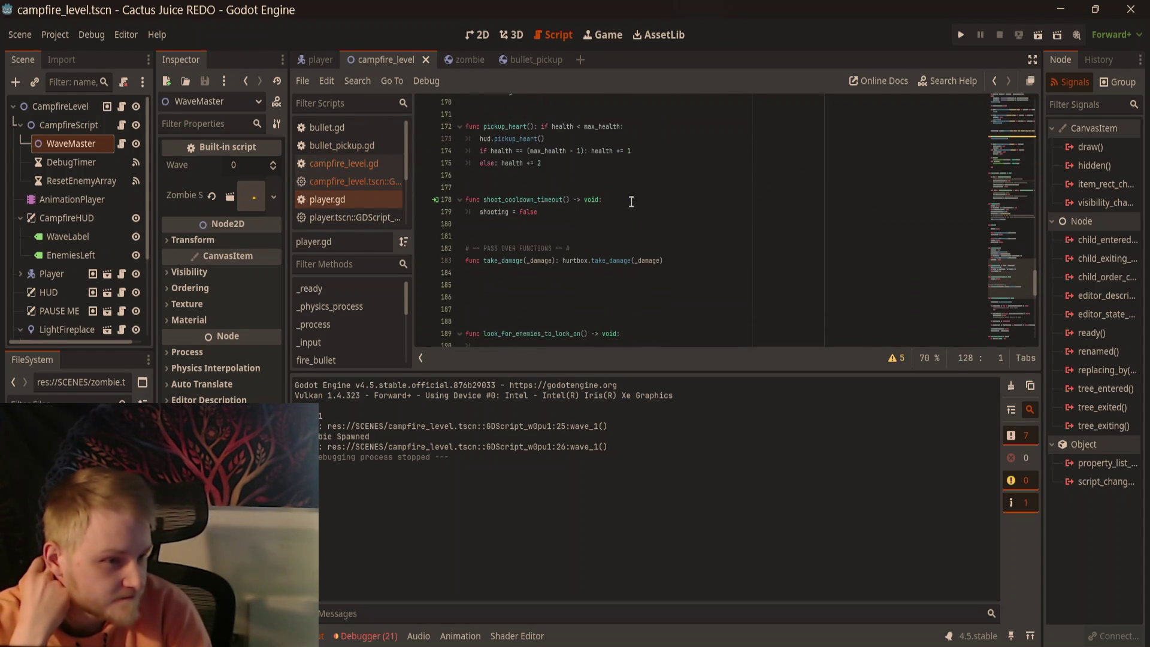
scroll(637, 202, up, 5)
scroll(636, 202, up, 5)
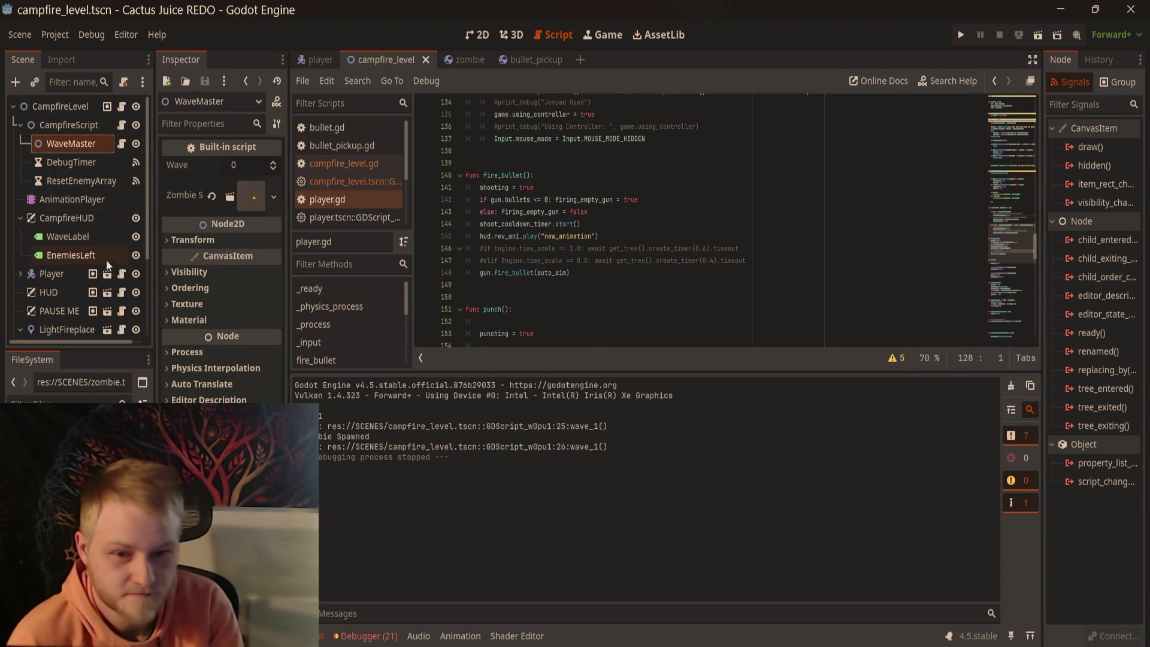
click(300, 61)
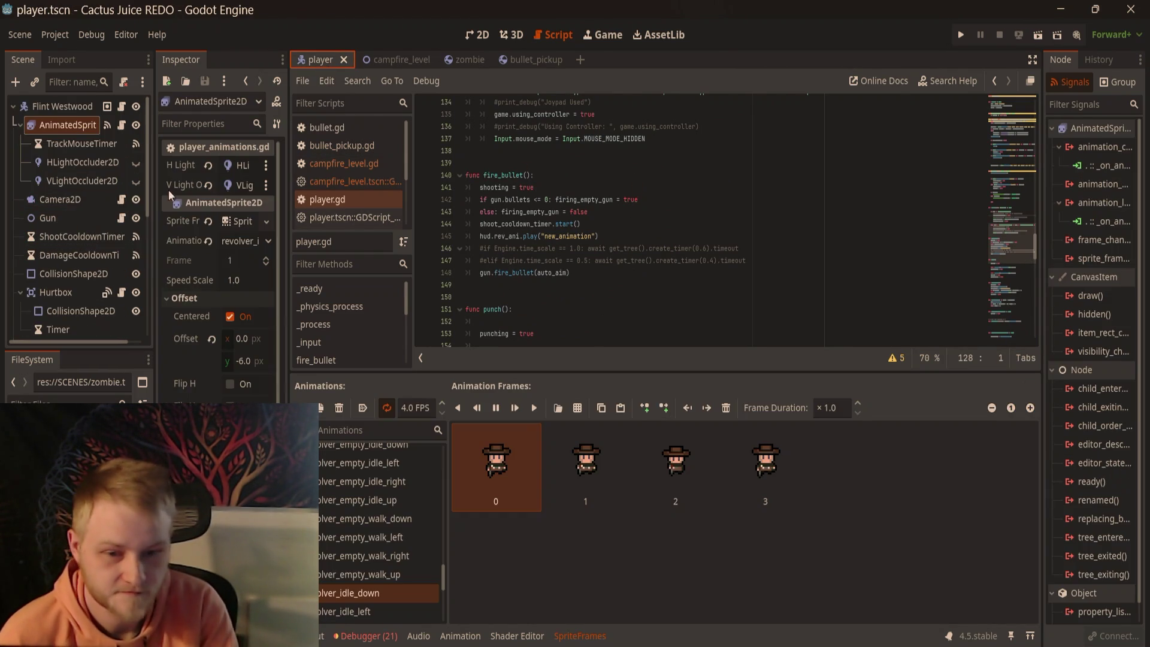
click(116, 223)
scroll(823, 234, down, 10)
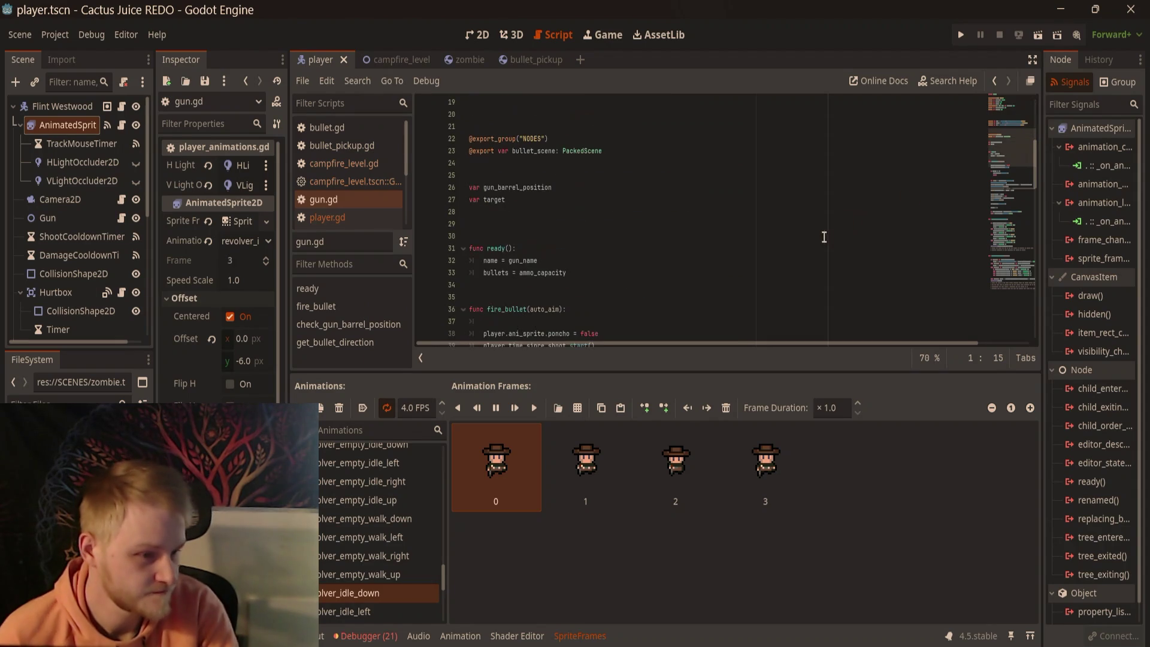
scroll(652, 218, up, 1)
scroll(659, 208, down, 3)
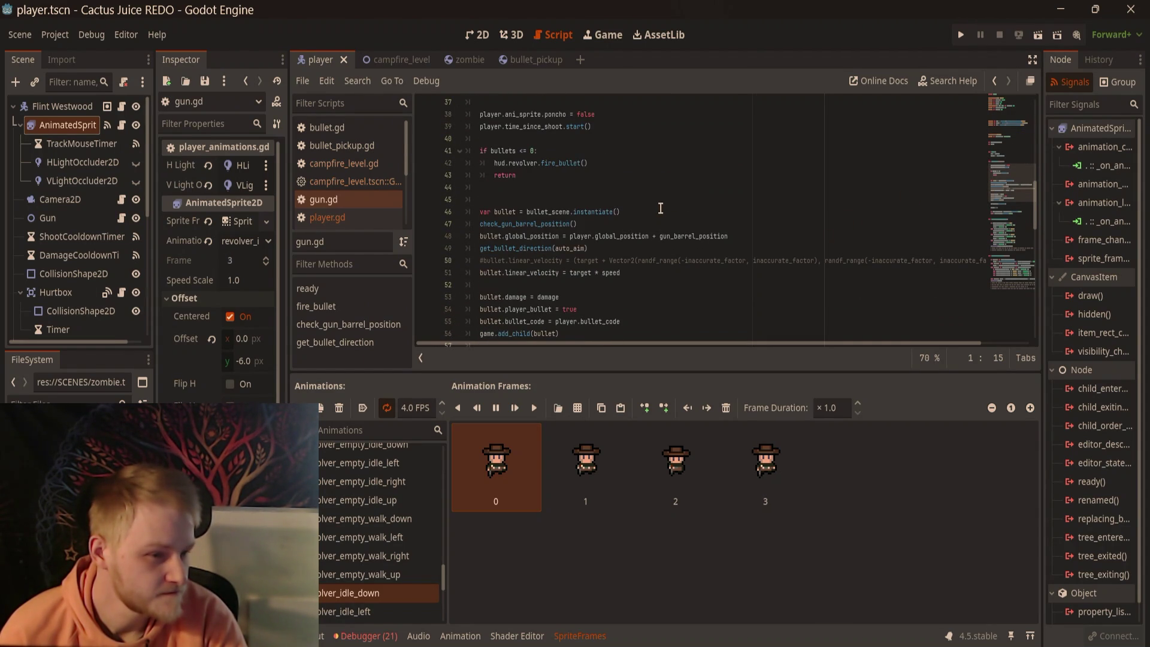
scroll(661, 208, down, 2)
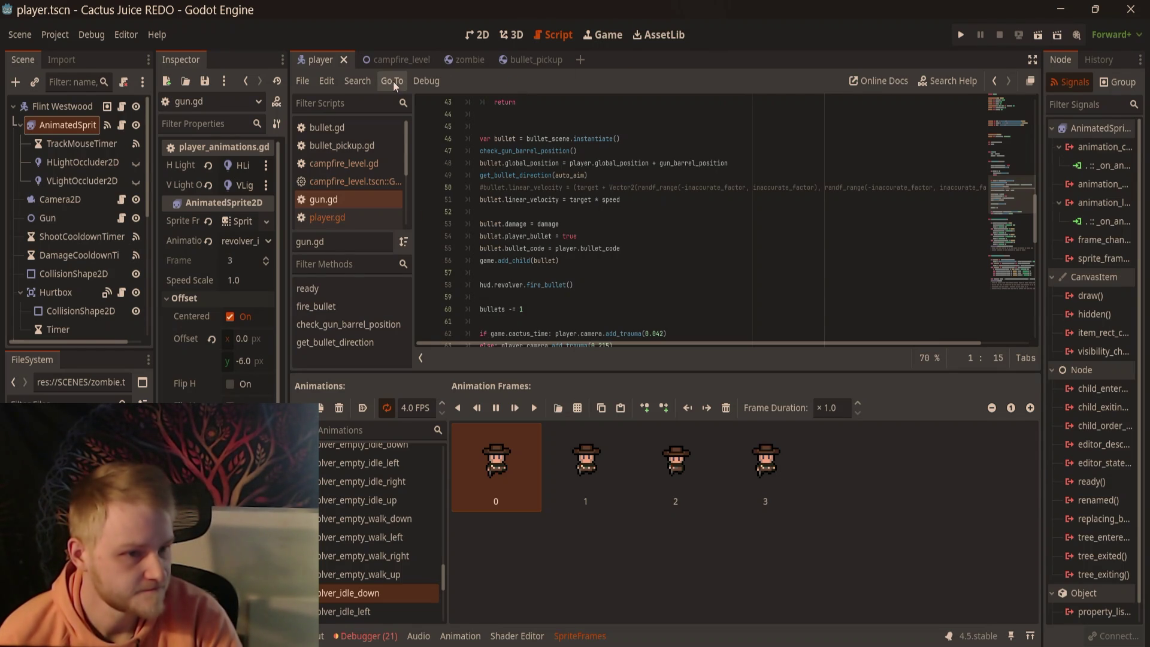
click(404, 61)
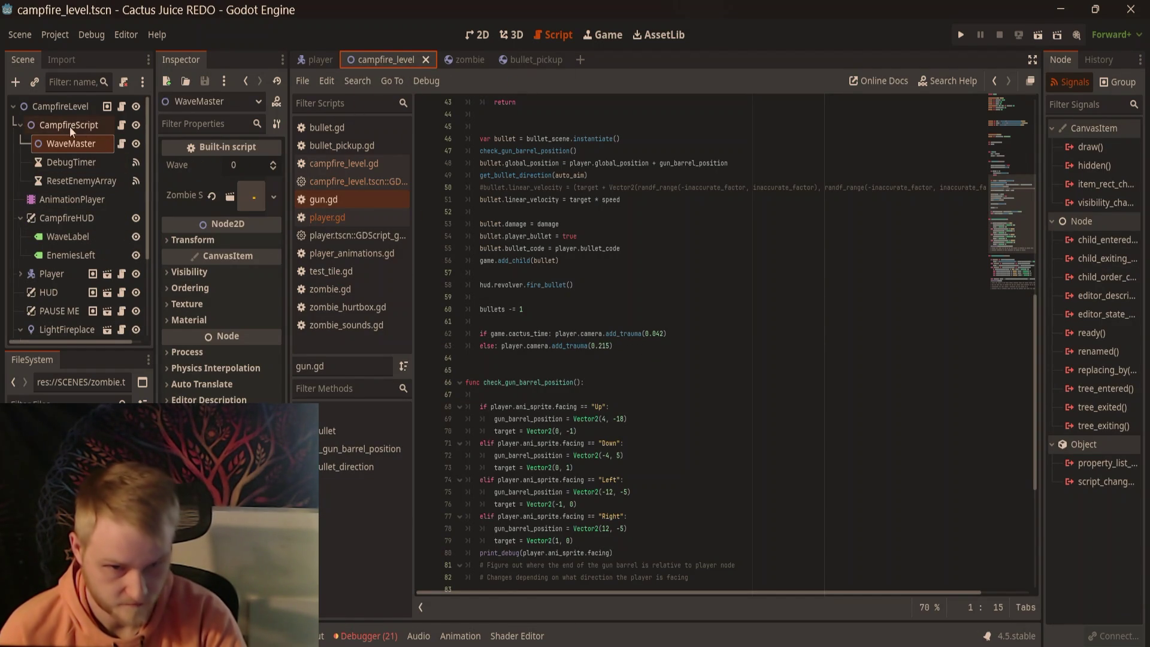
Step: Add zombie.global_position = Vector2(0, -50) above game.add_child(zombie), then save and run with F6
click(121, 145)
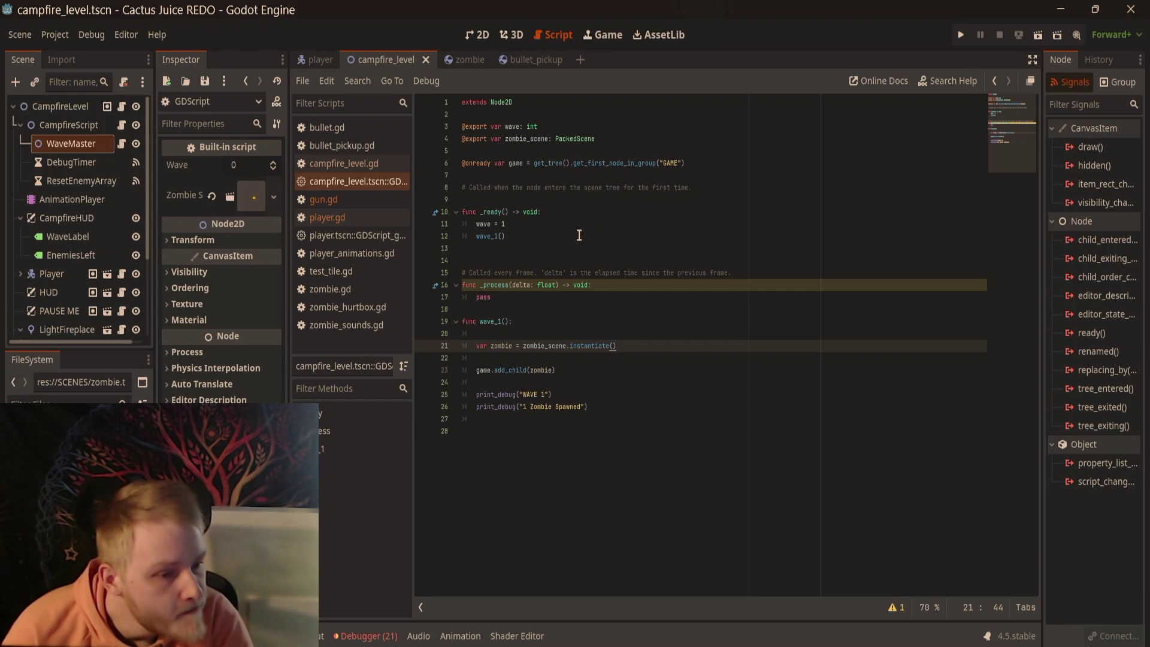
click(589, 362)
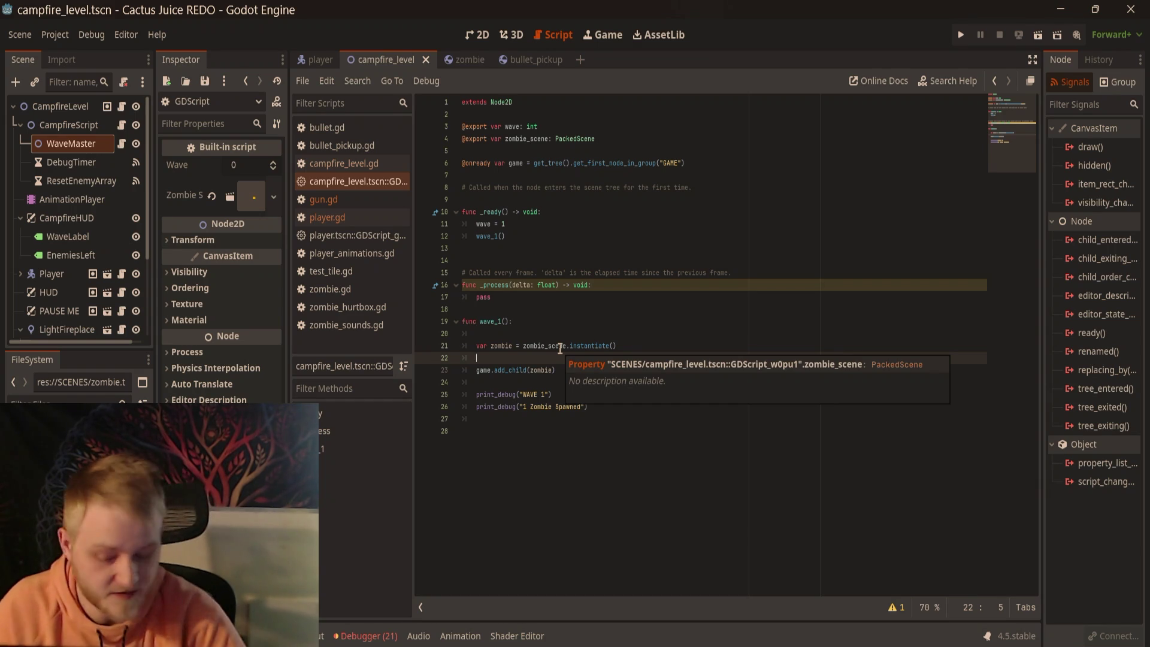
key(Return)
key(Return)
key(BackSpace)
key(BackSpace)
key(BackSpace)
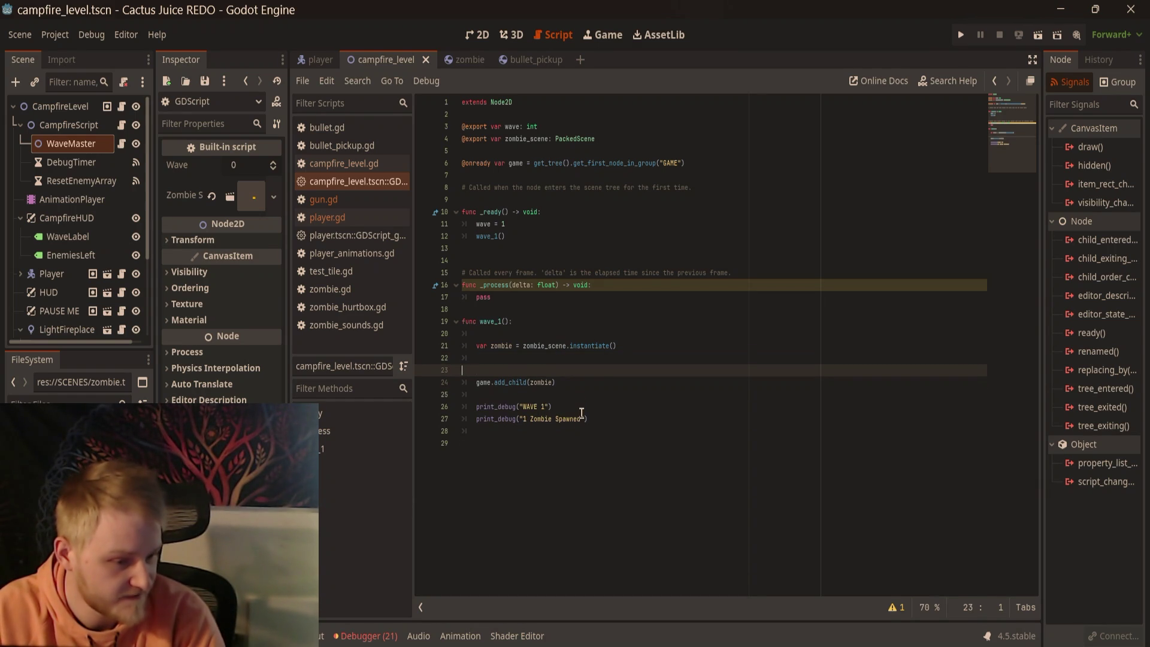
key(BackSpace)
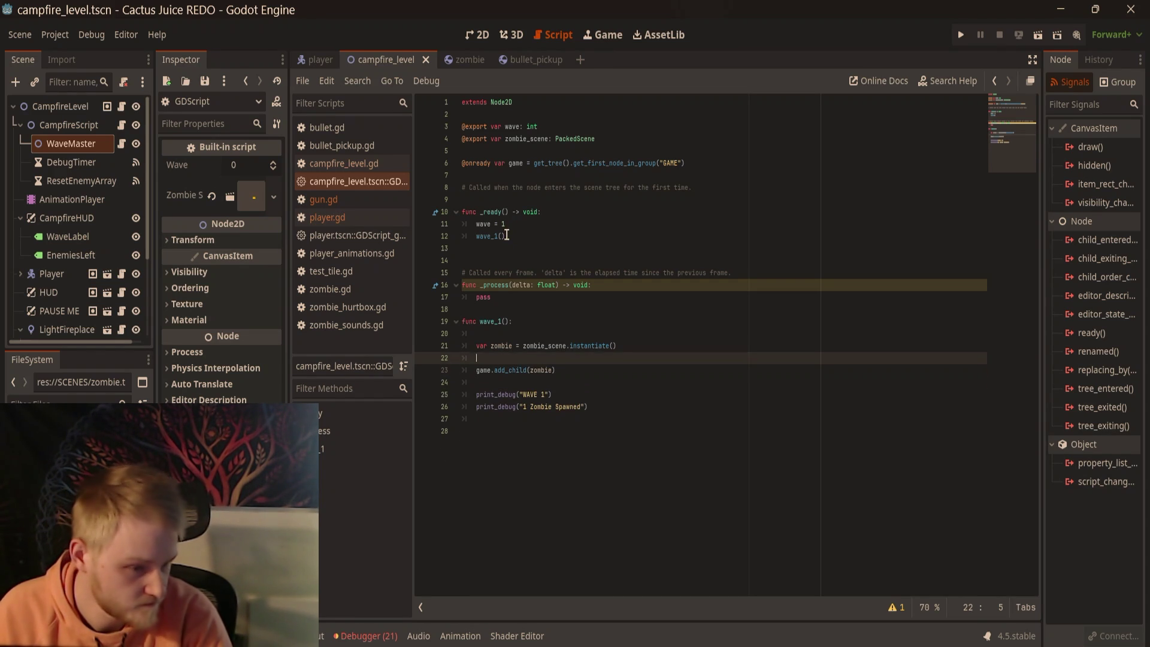
key(ctrl+z)
key(ctrl+z)
click(573, 383)
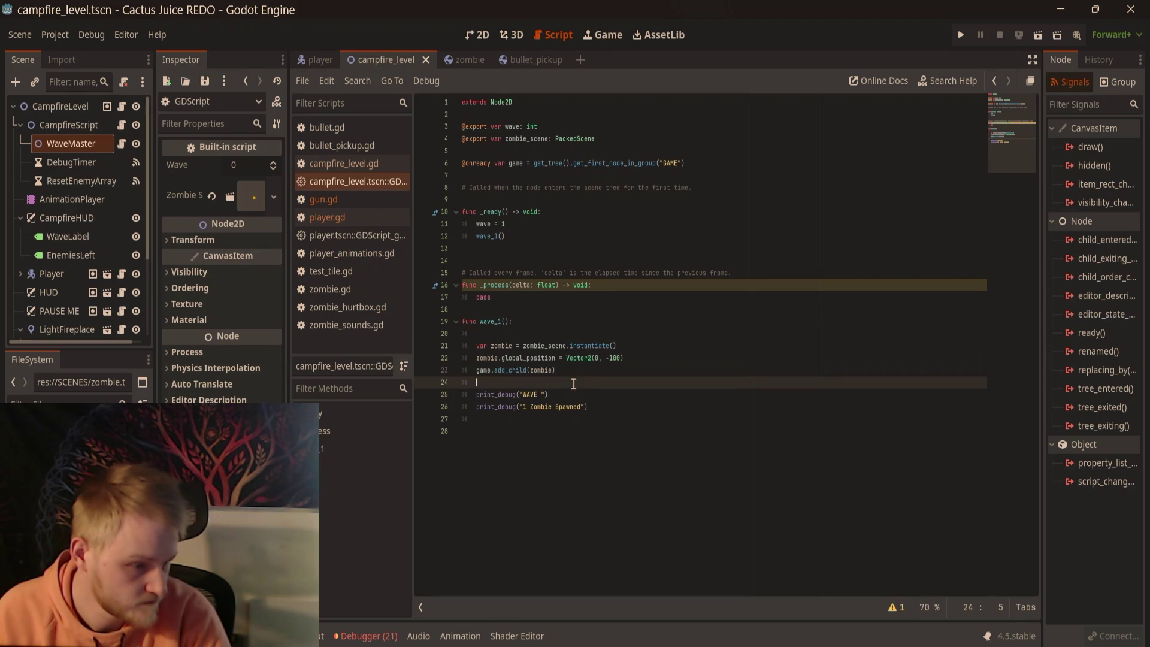
click(616, 359)
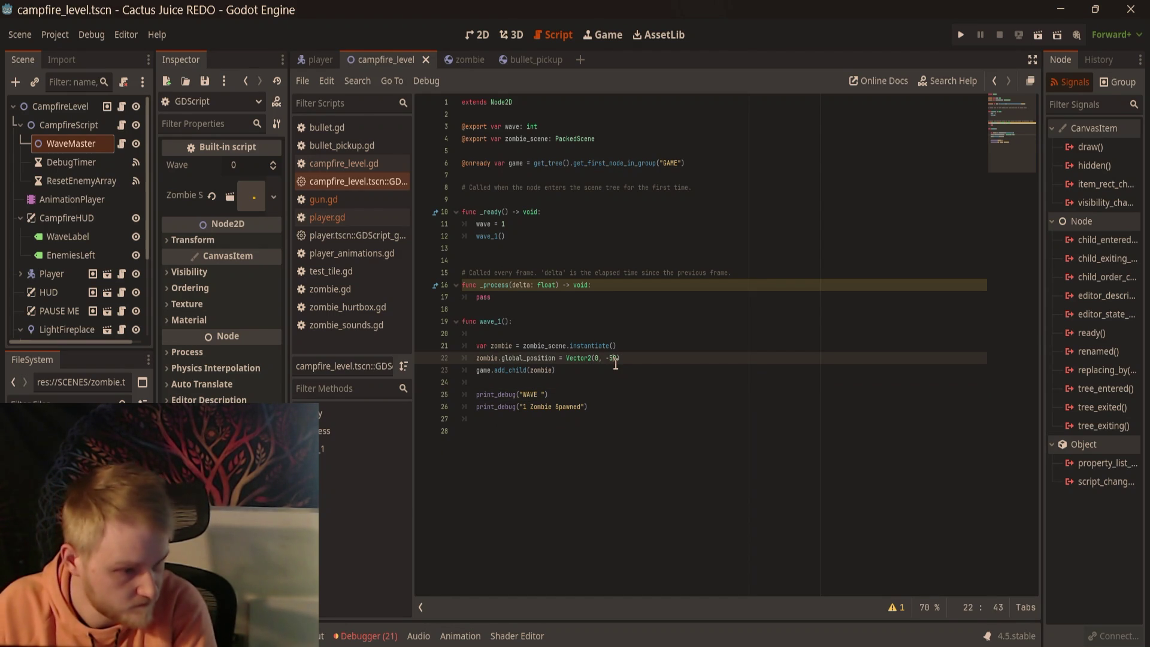
click(743, 288)
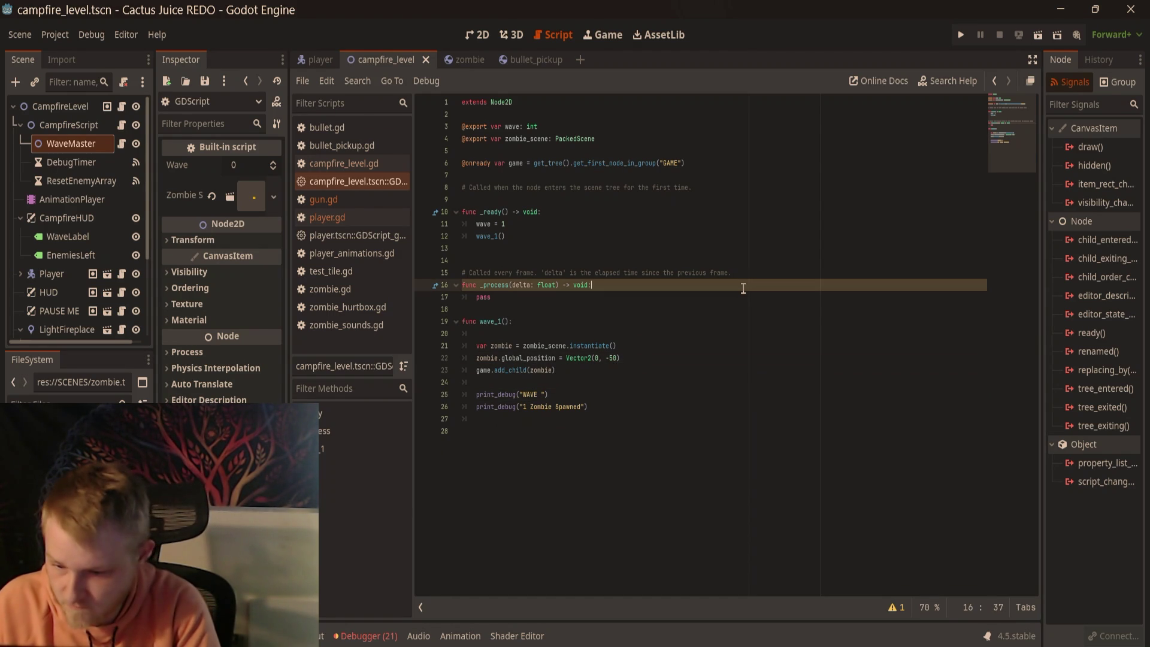
key(F6)
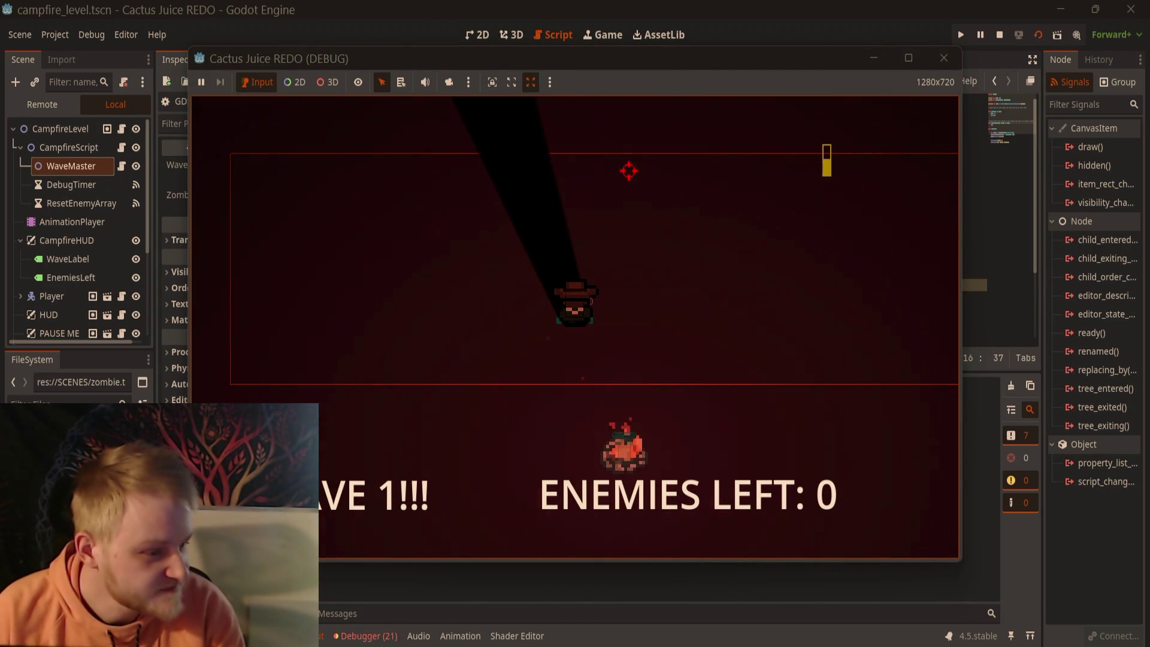
Step: Stop the test run once the zombie has spawned near the player
click(944, 58)
scroll(708, 232, down, 3)
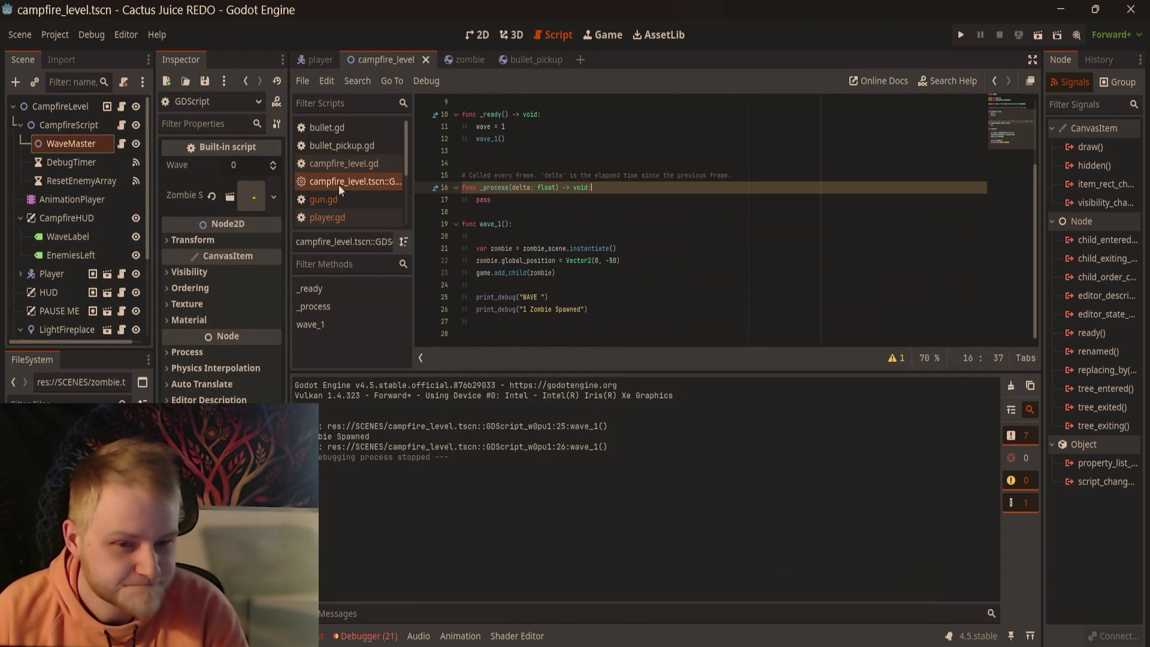
Step: Open campfire_level.gd, select the CampfireScript node, and scroll through its code
click(81, 147)
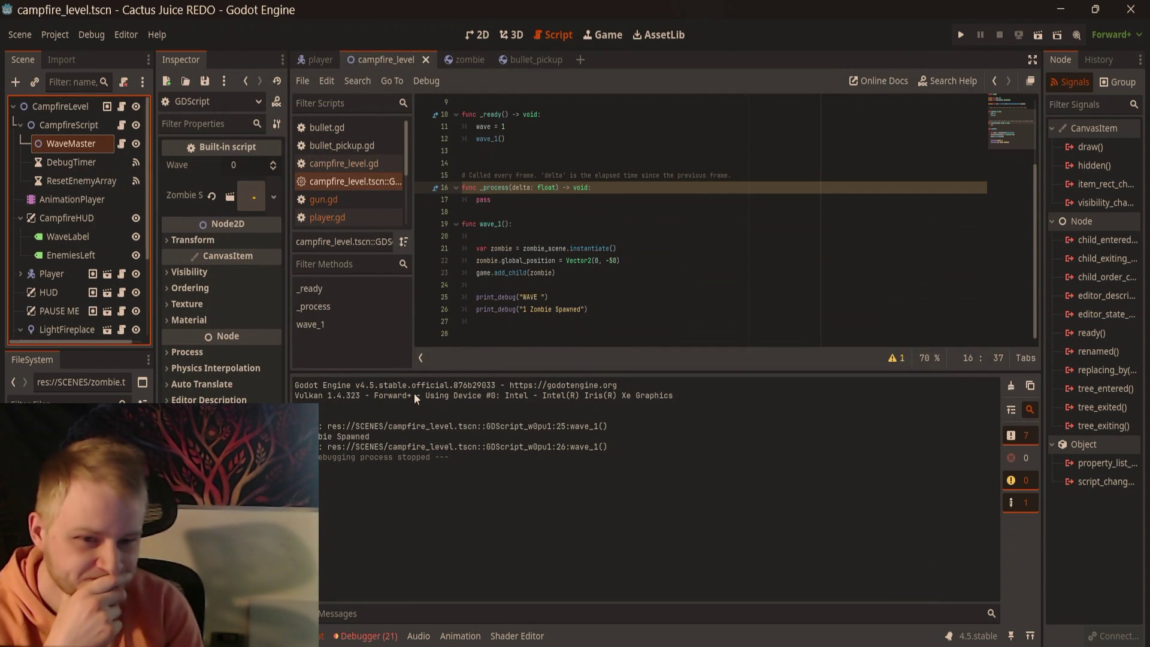
click(123, 128)
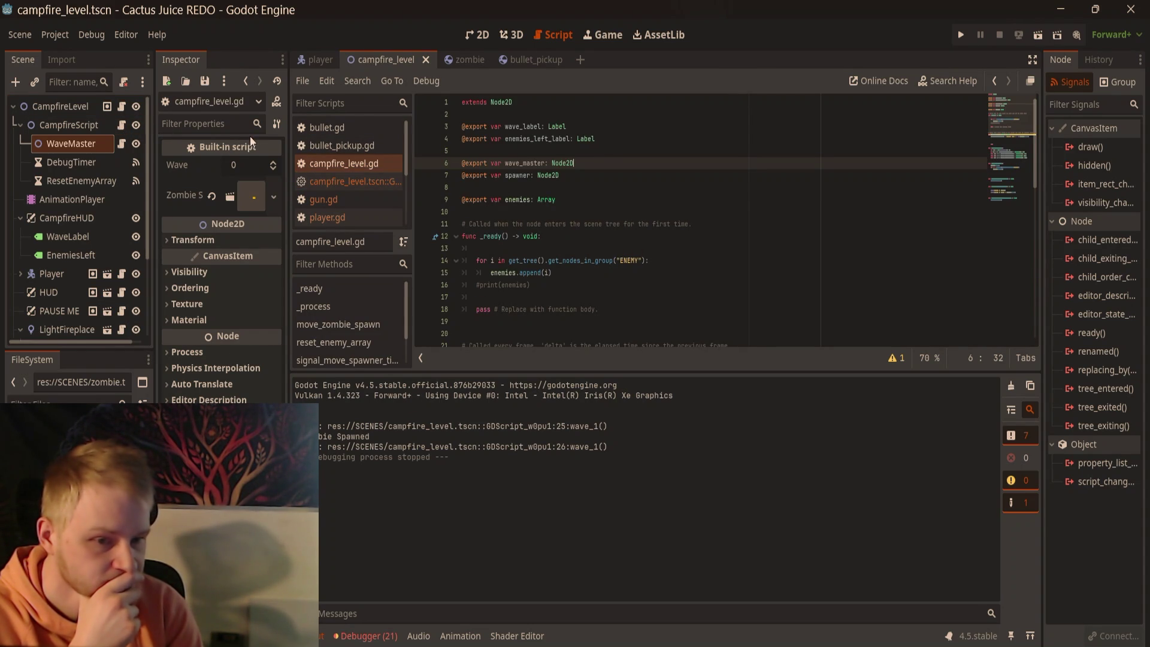
click(60, 127)
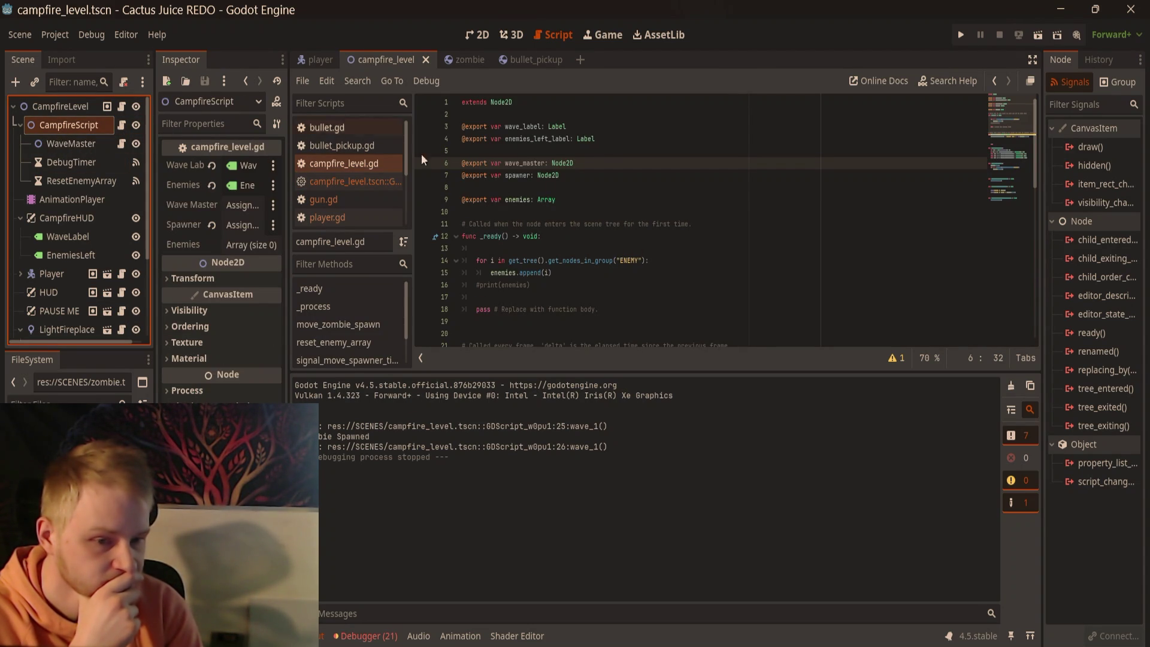
scroll(643, 183, down, 5)
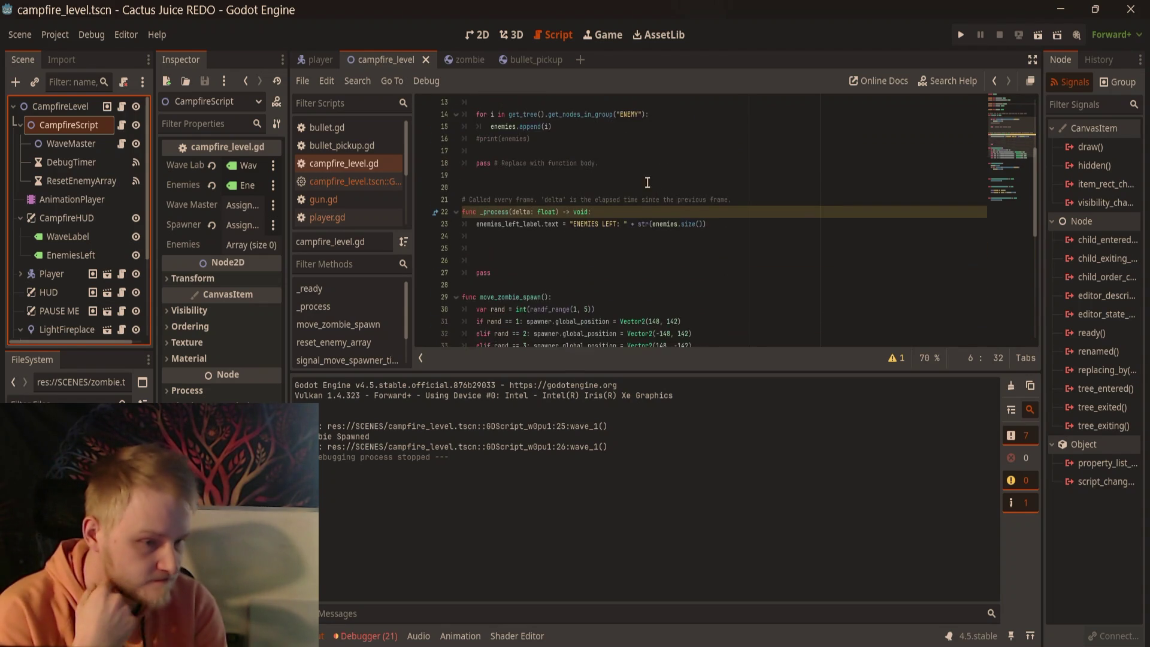
scroll(647, 181, down, 1)
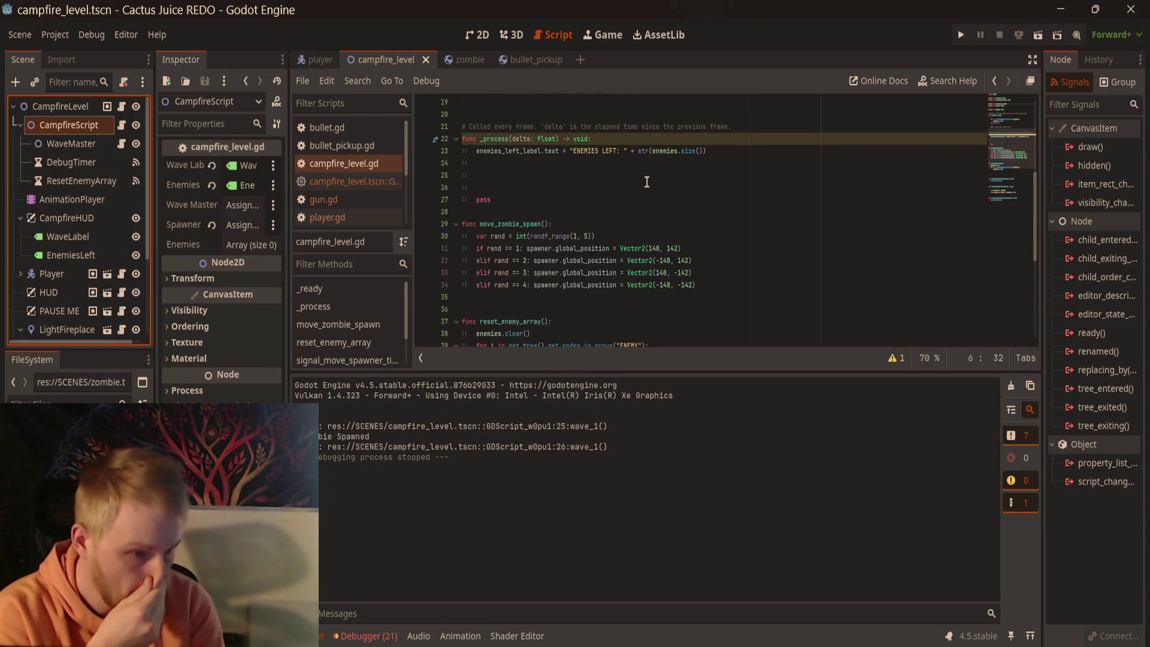
scroll(647, 182, down, 3)
scroll(678, 226, down, 2)
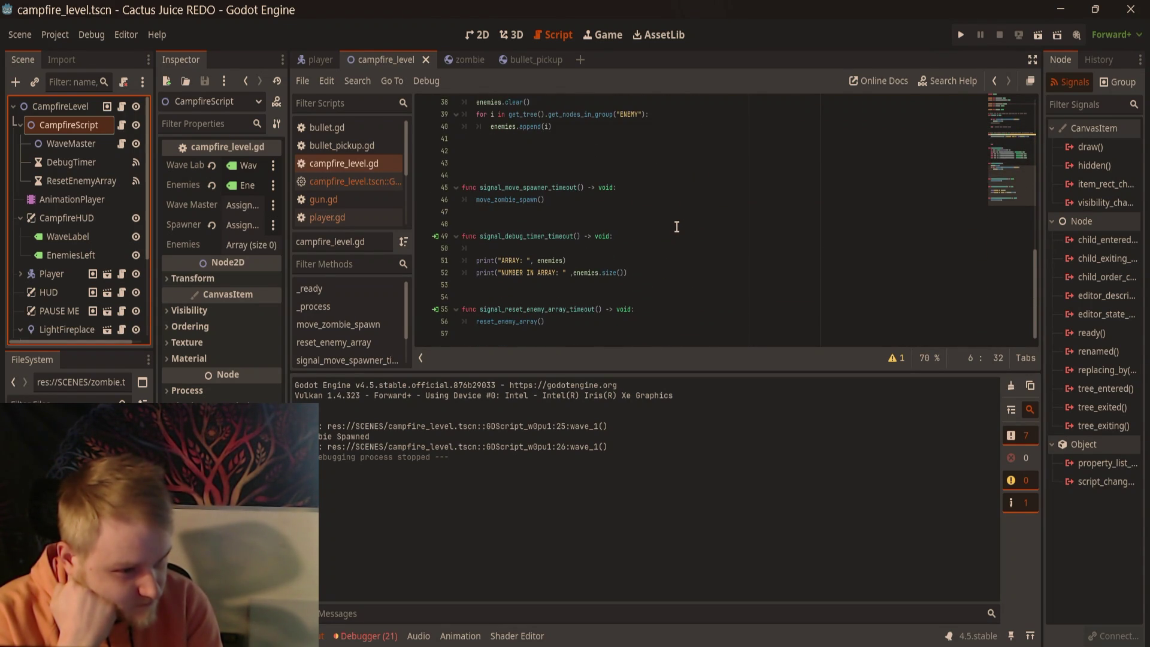
scroll(677, 227, up, 10)
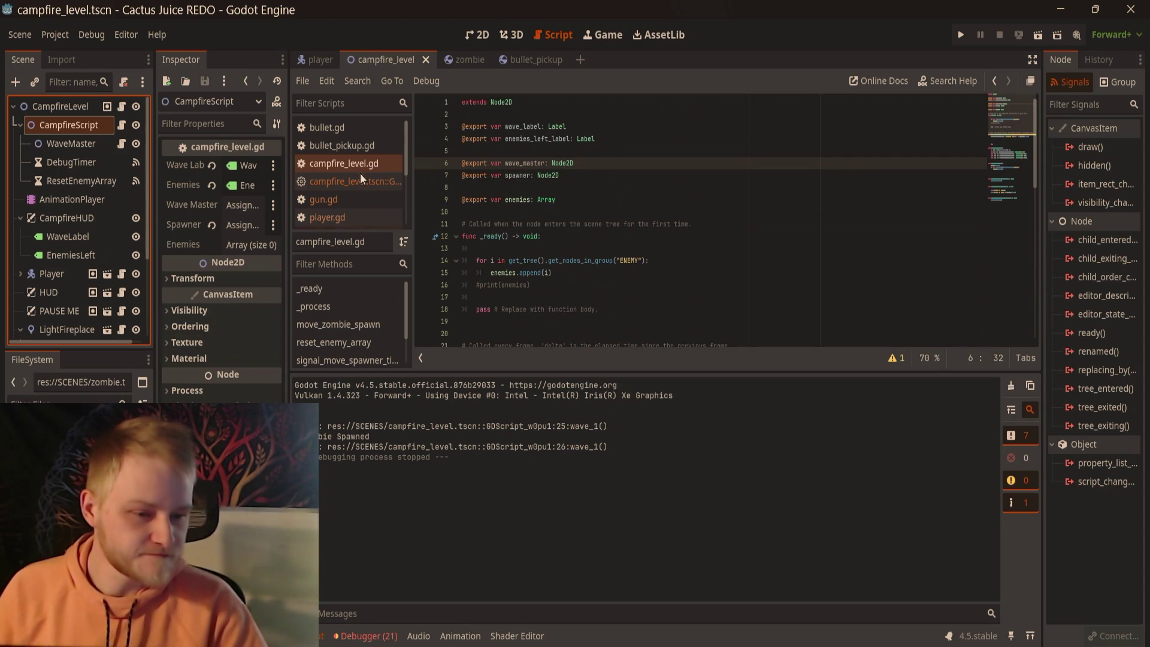
Step: Browse bullet_pickup.gd, player_animations.gd, zombie_hurtbox.gd, zombie_sounds.gd, zombie.gd and test_tile.gd
click(349, 146)
scroll(363, 157, down, 3)
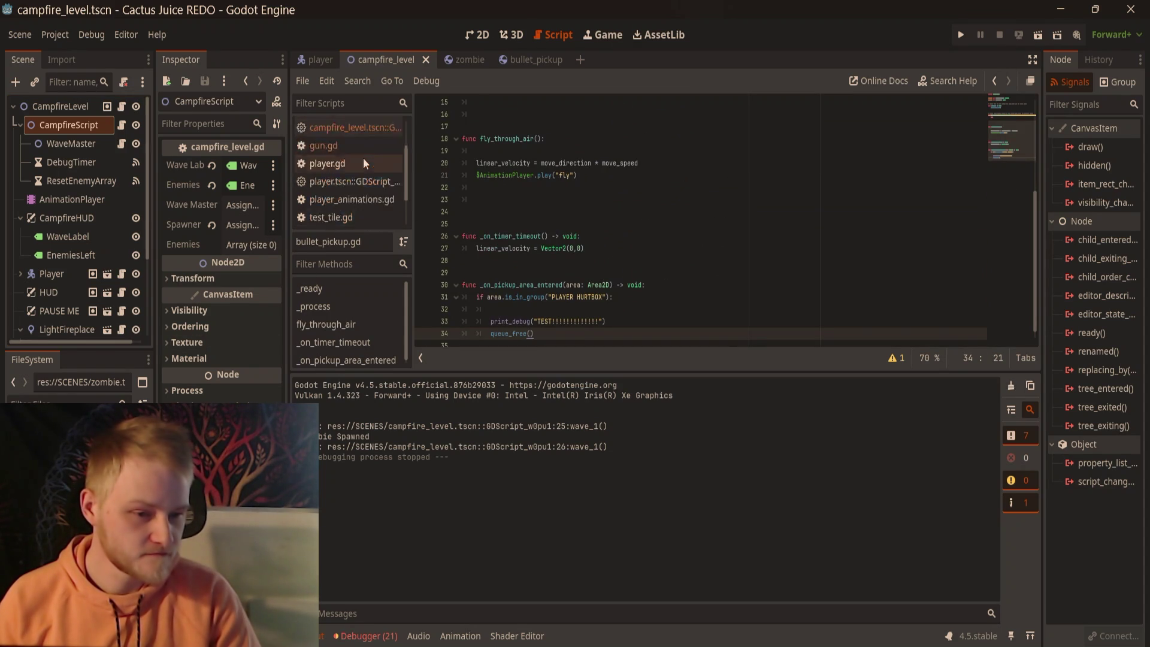
scroll(365, 161, down, 2)
click(367, 162)
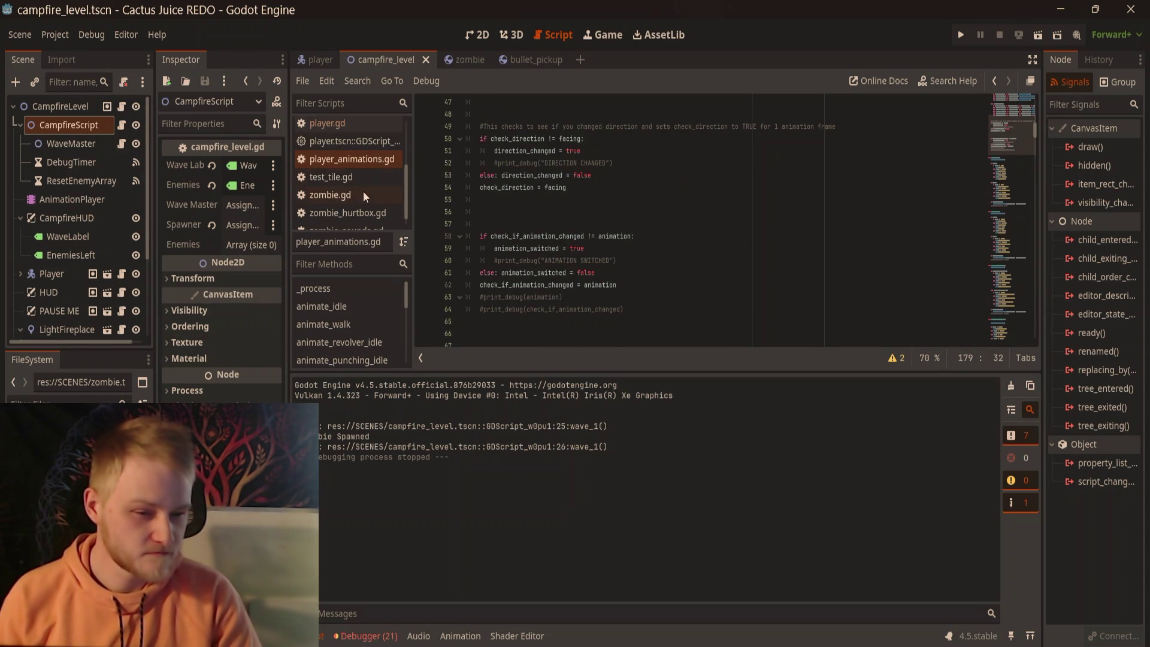
scroll(363, 191, down, 1)
click(363, 201)
click(363, 217)
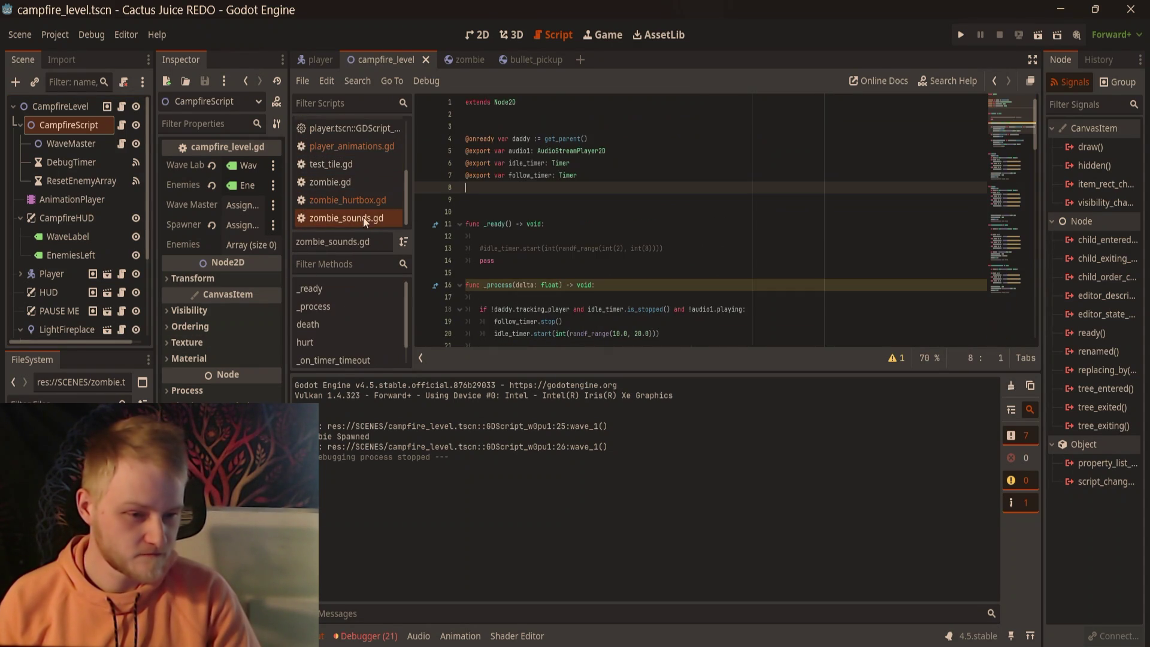
click(370, 182)
click(373, 168)
scroll(358, 204, up, 4)
Step: Switch back to the campfire_level scene and open its built-in script
click(509, 63)
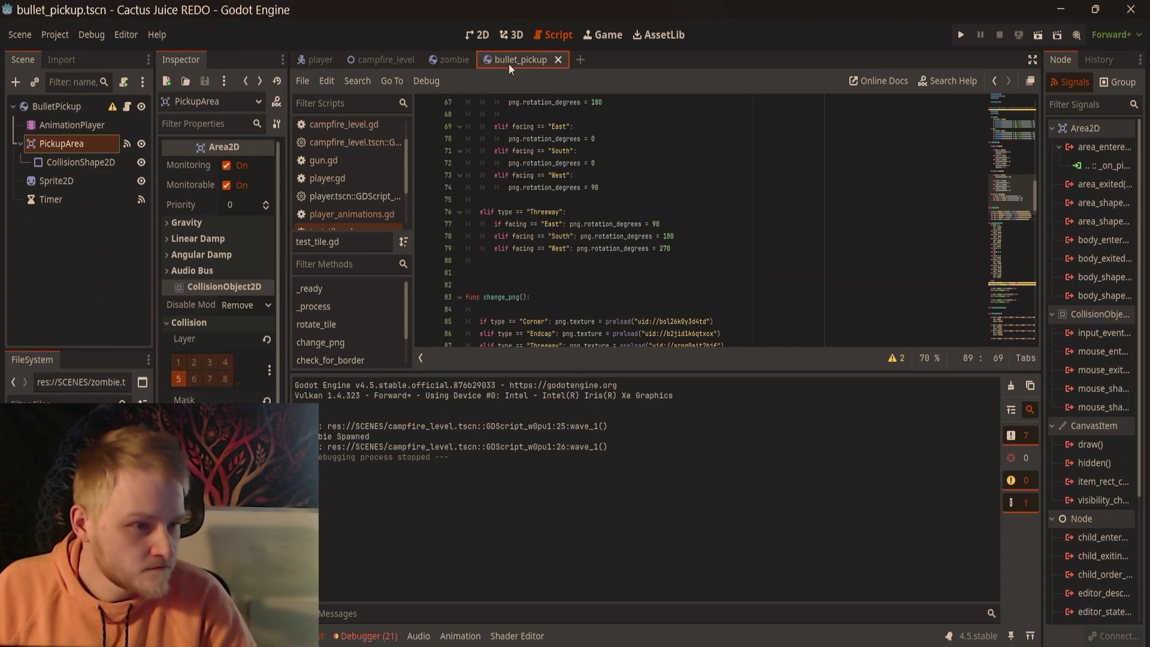
click(472, 39)
click(550, 38)
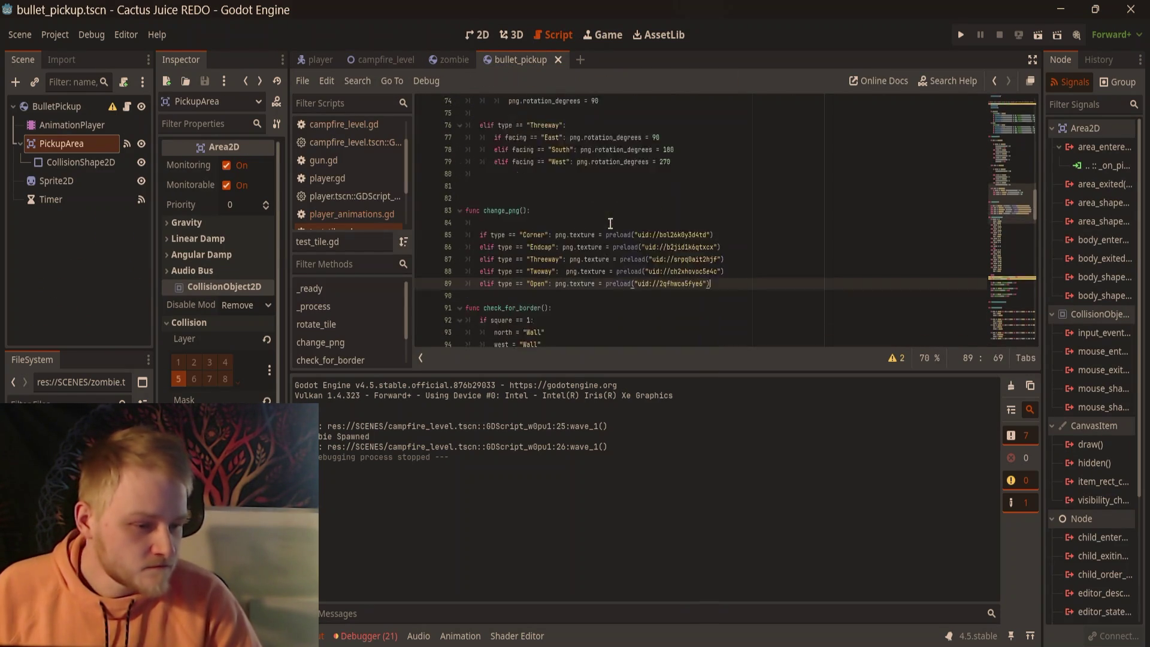
scroll(610, 224, down, 3)
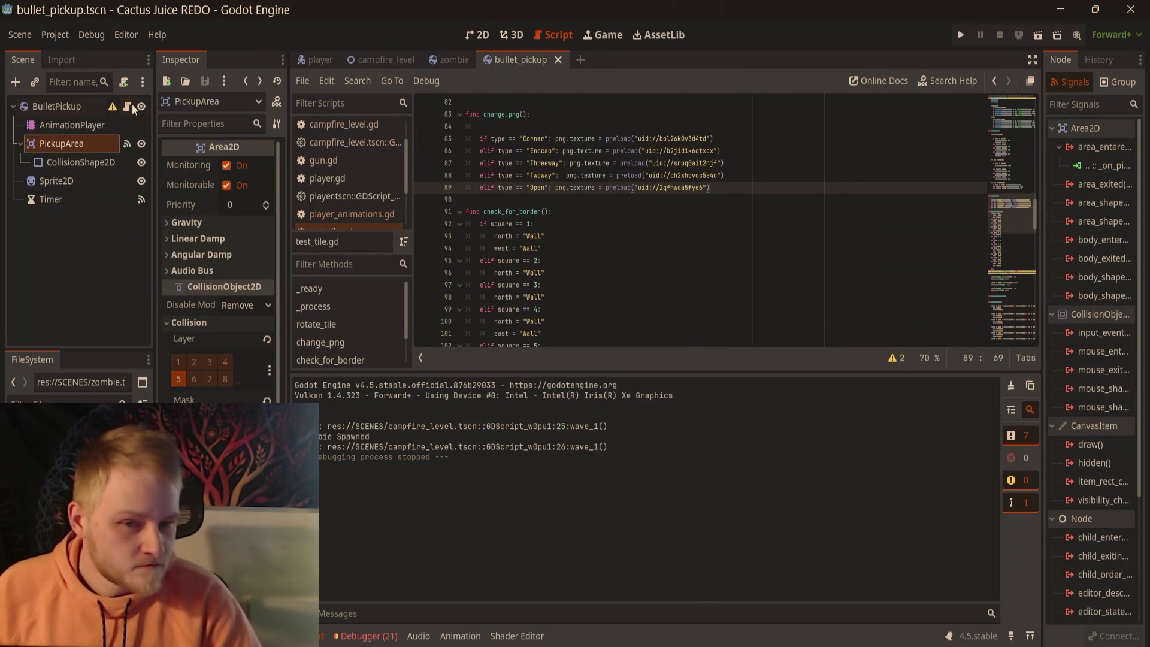
click(385, 60)
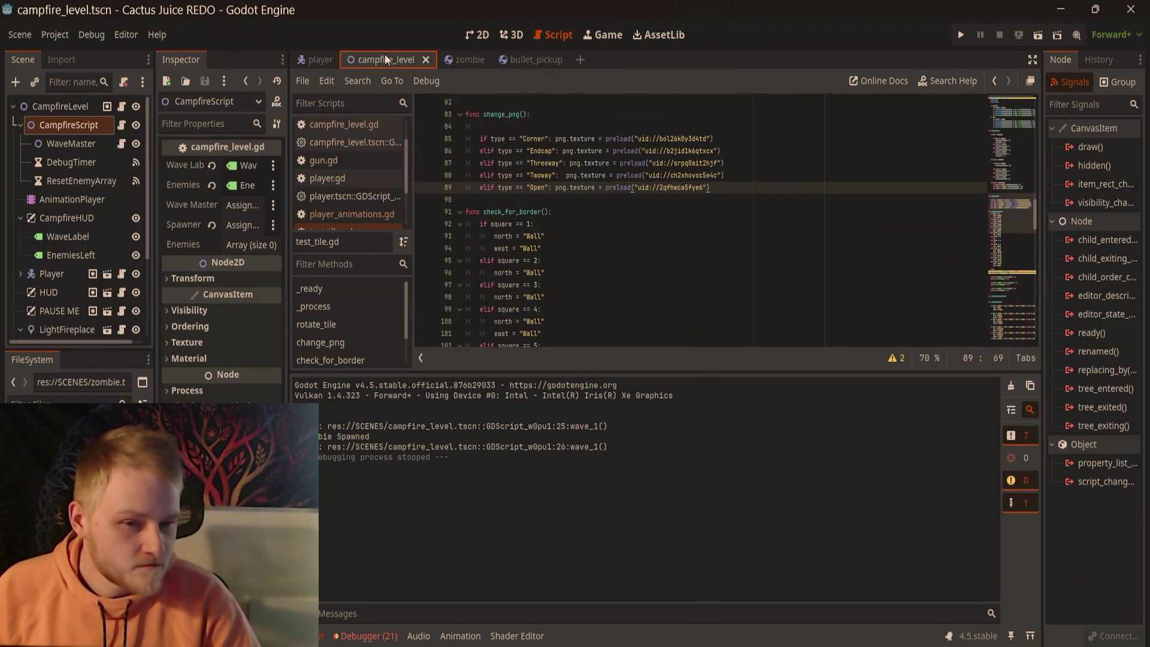
click(122, 144)
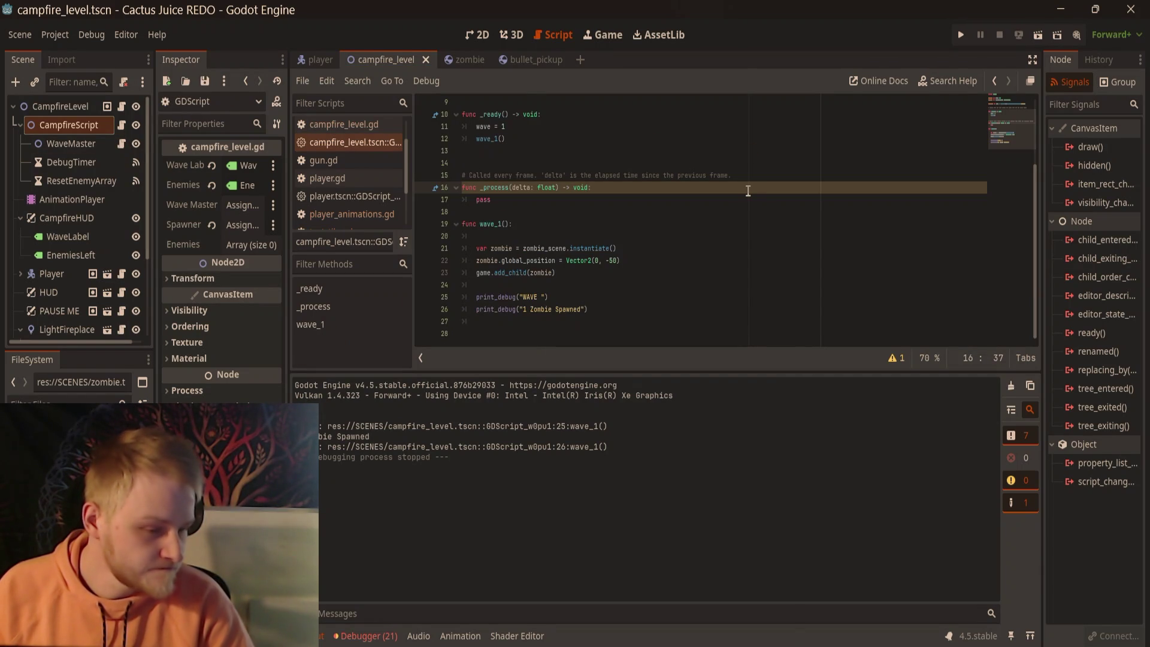
click(63, 144)
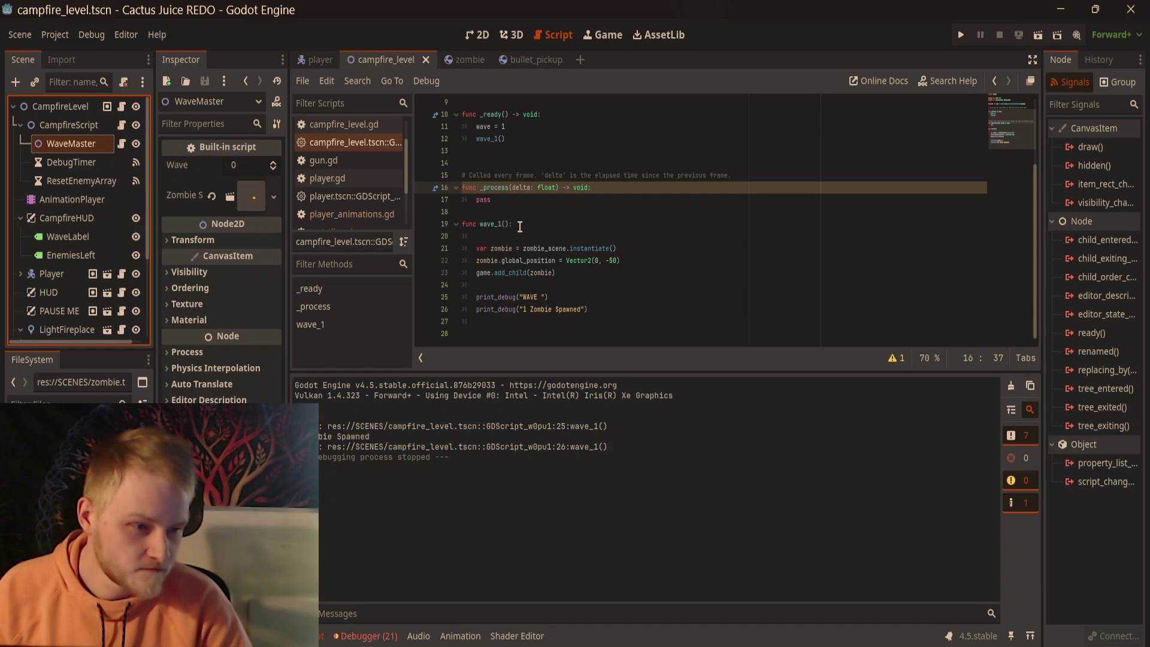
click(561, 260)
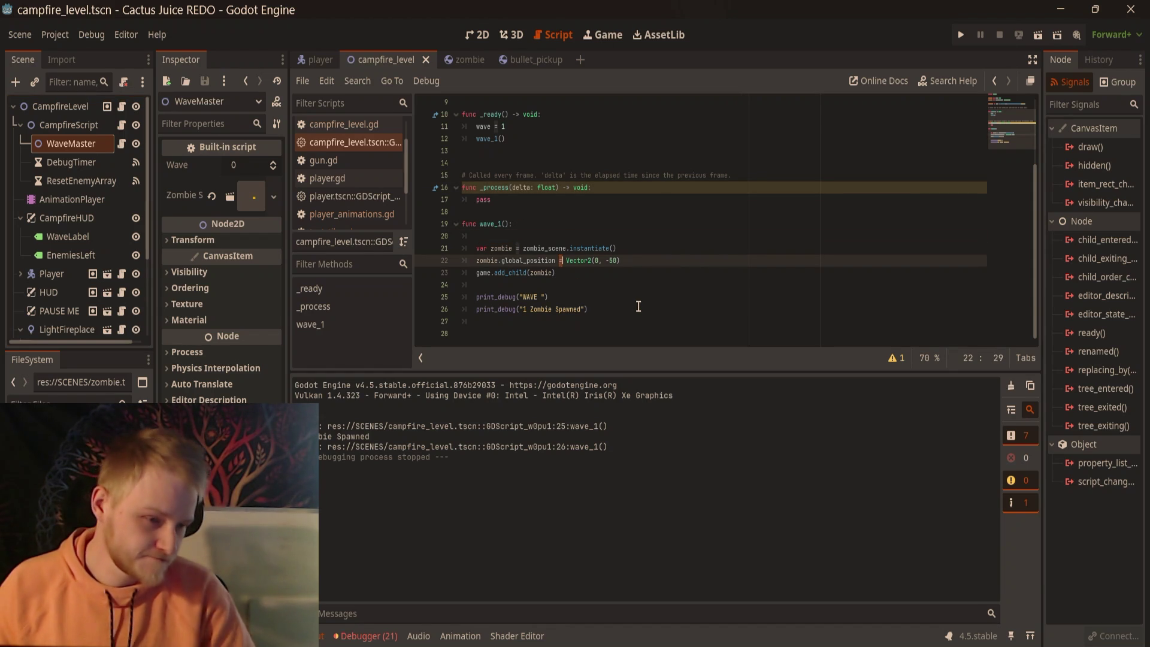
key(Down)
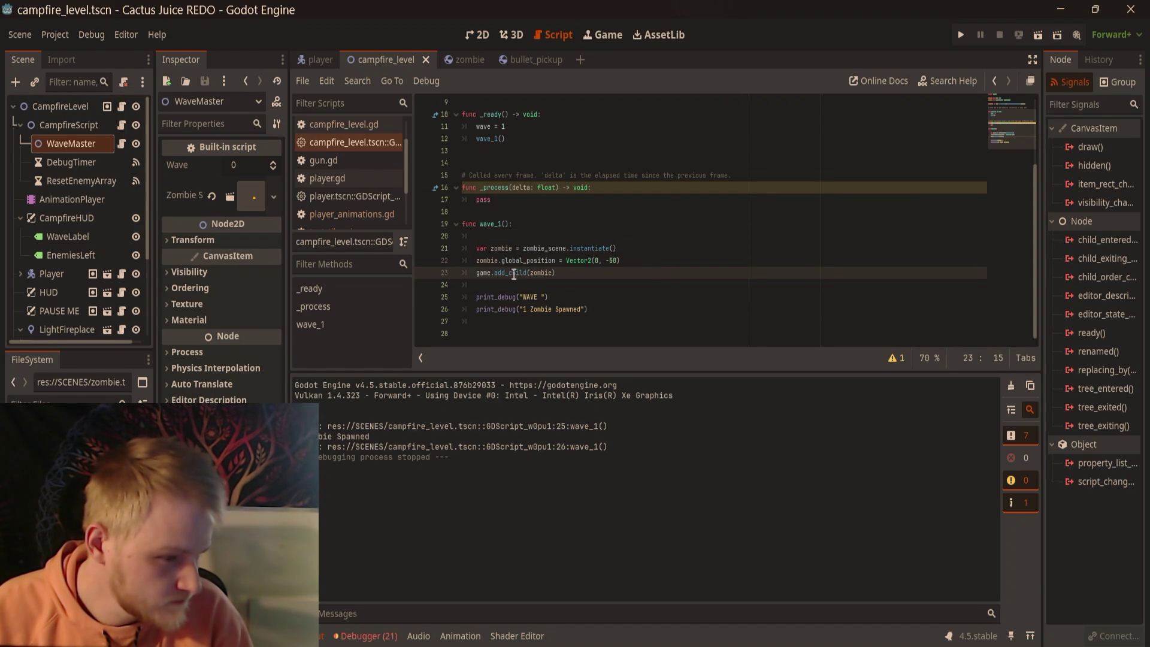
click(613, 232)
text(await)
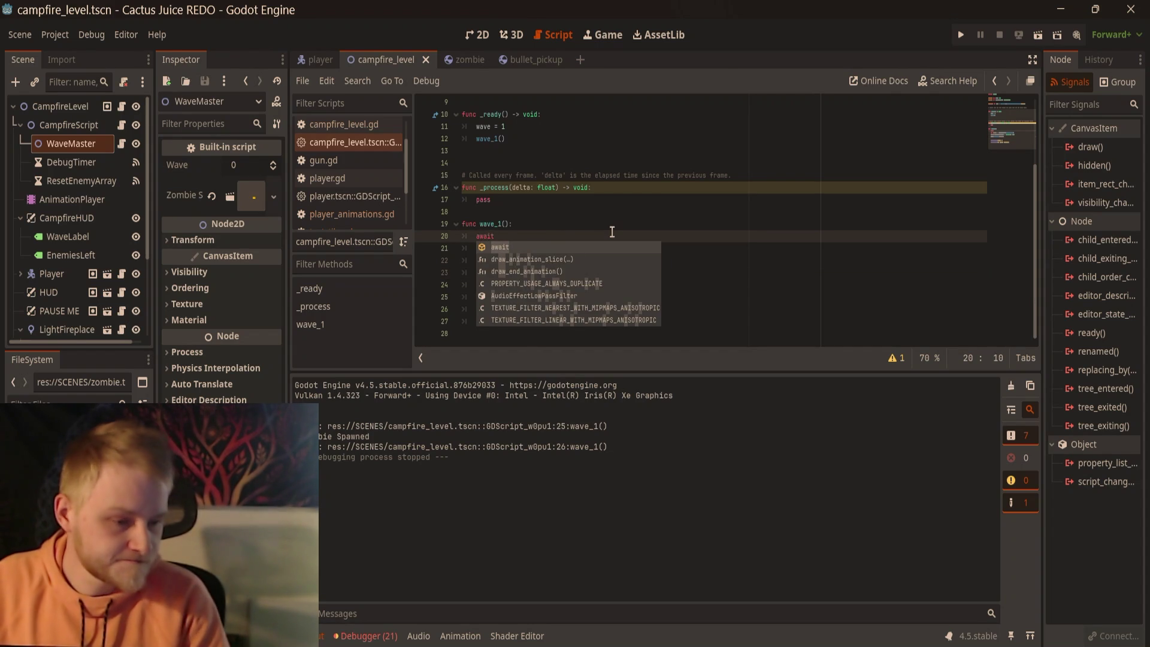
key(BackSpace)
key(BackSpace)
key(BackSpace)
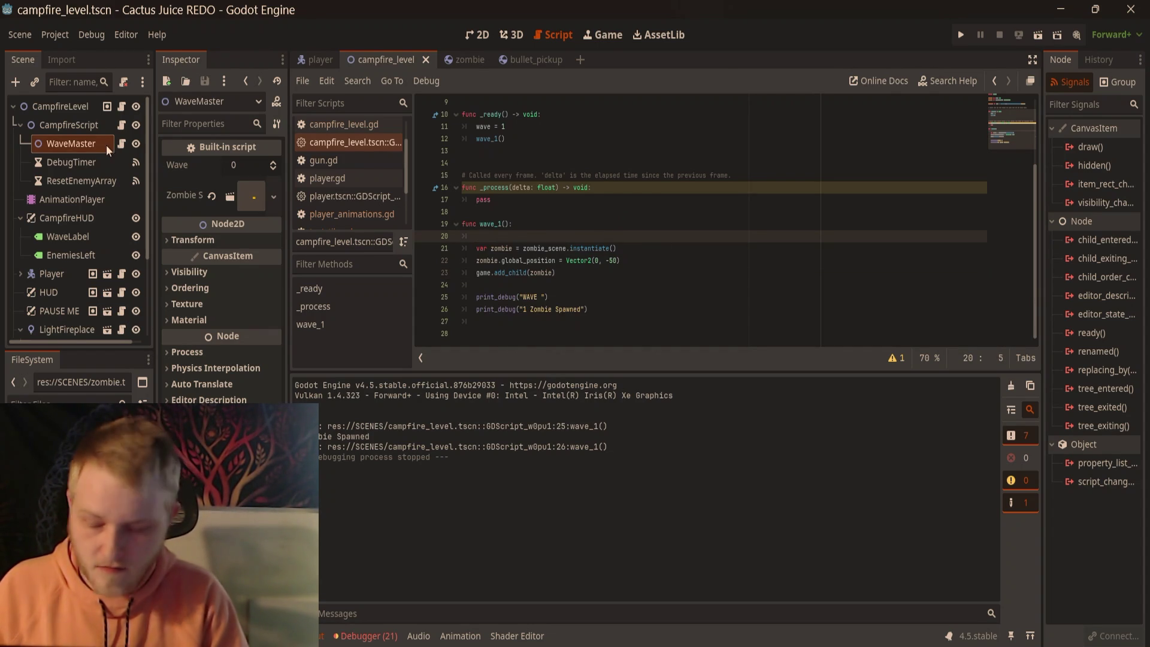
key(Up)
key(Up)
key(Up)
key(End)
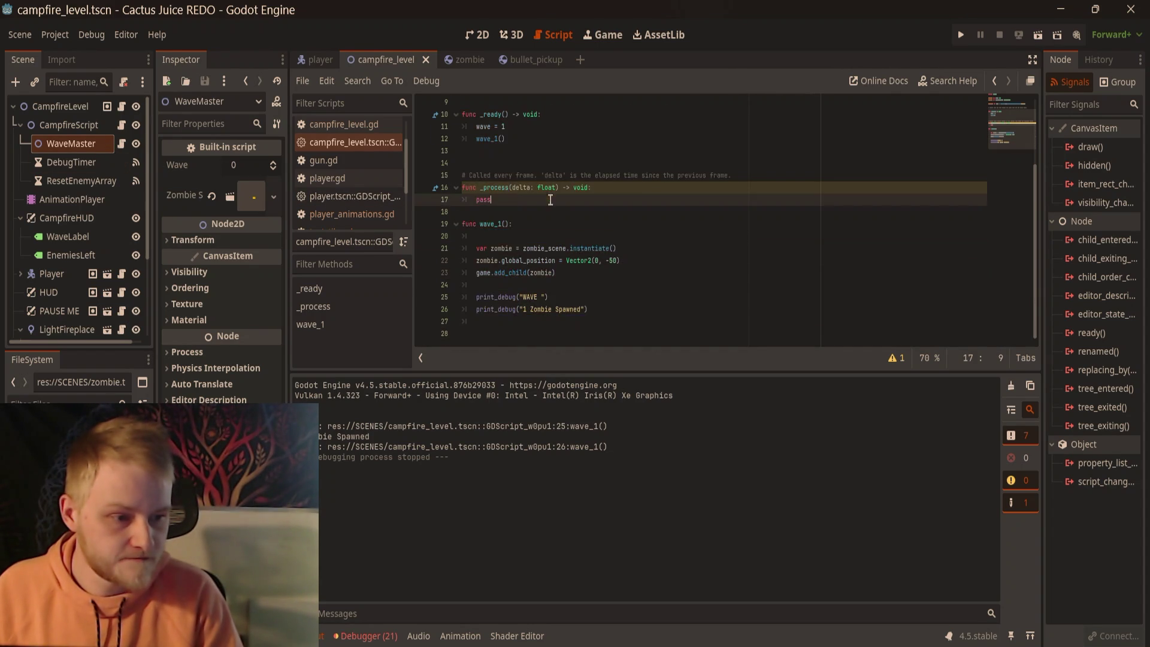
click(79, 156)
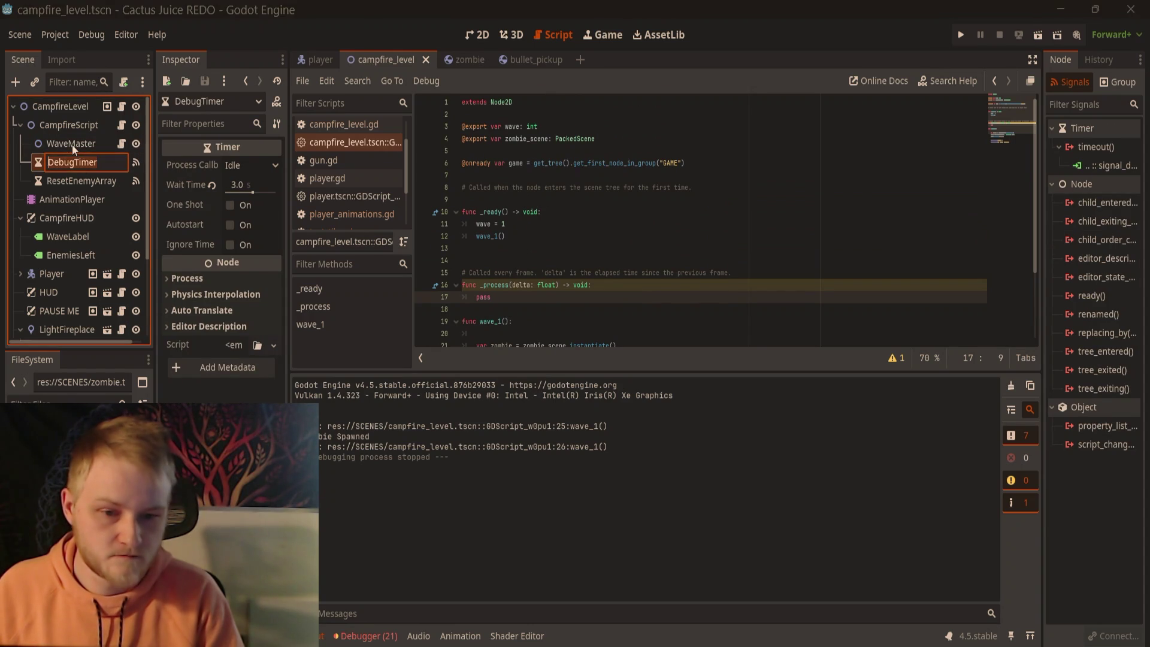
Step: Add a Timer child under WaveMaster and rename it WaveMasterTimer
click(72, 144)
key(ctrl+a)
text(timer)
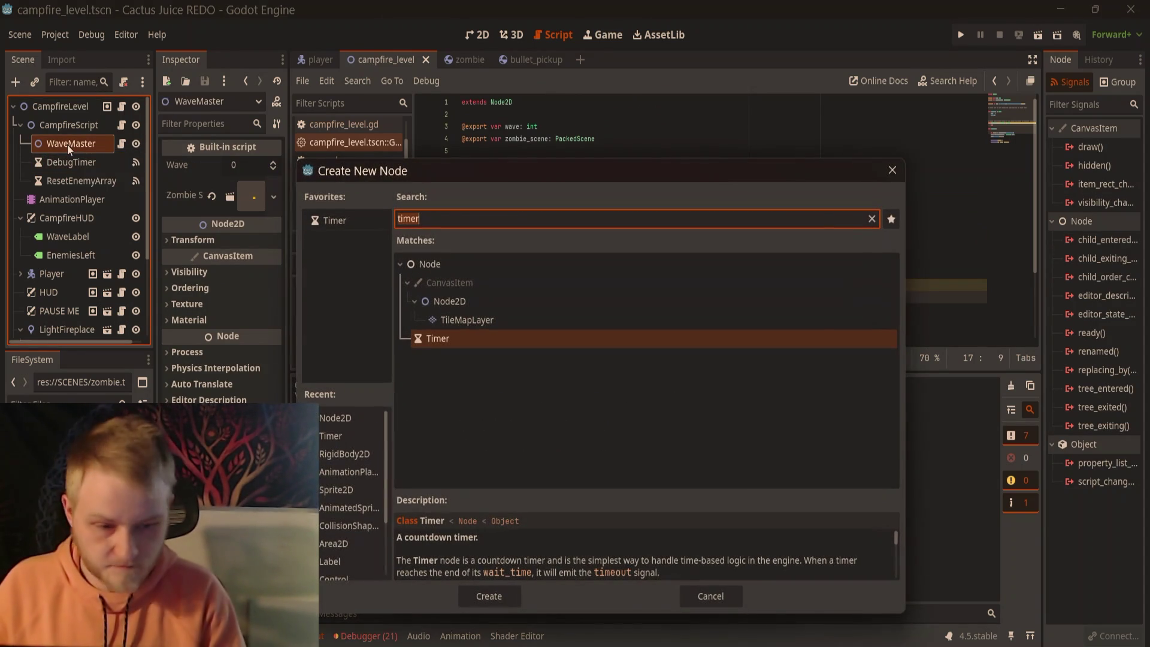
key(Return)
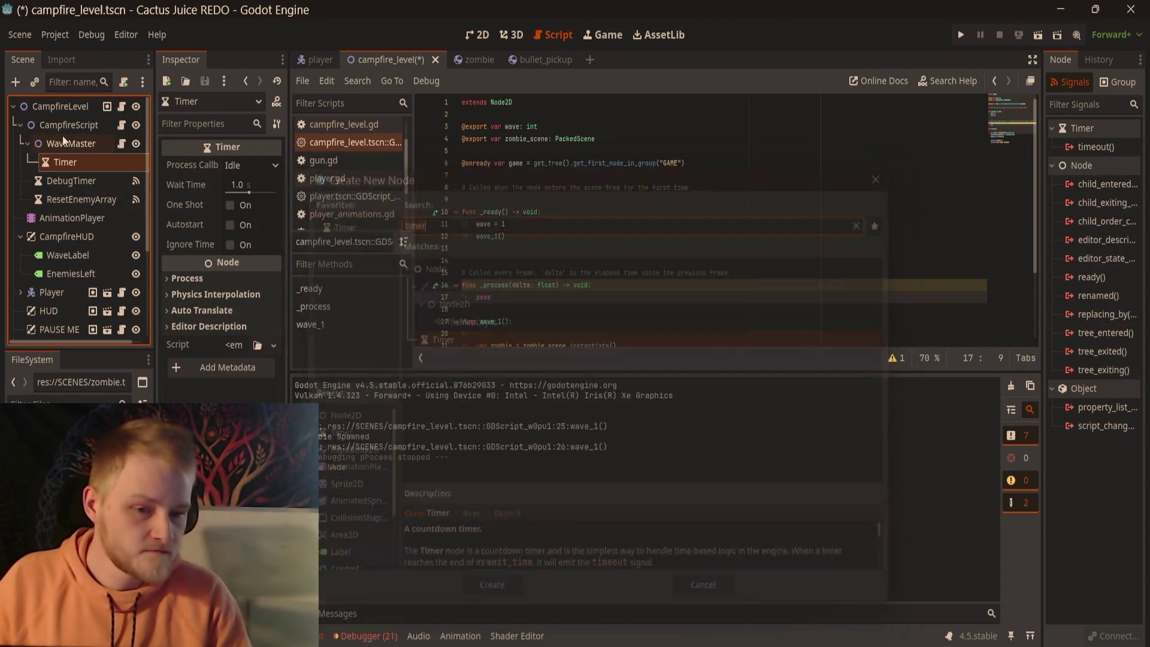
double_click(99, 162)
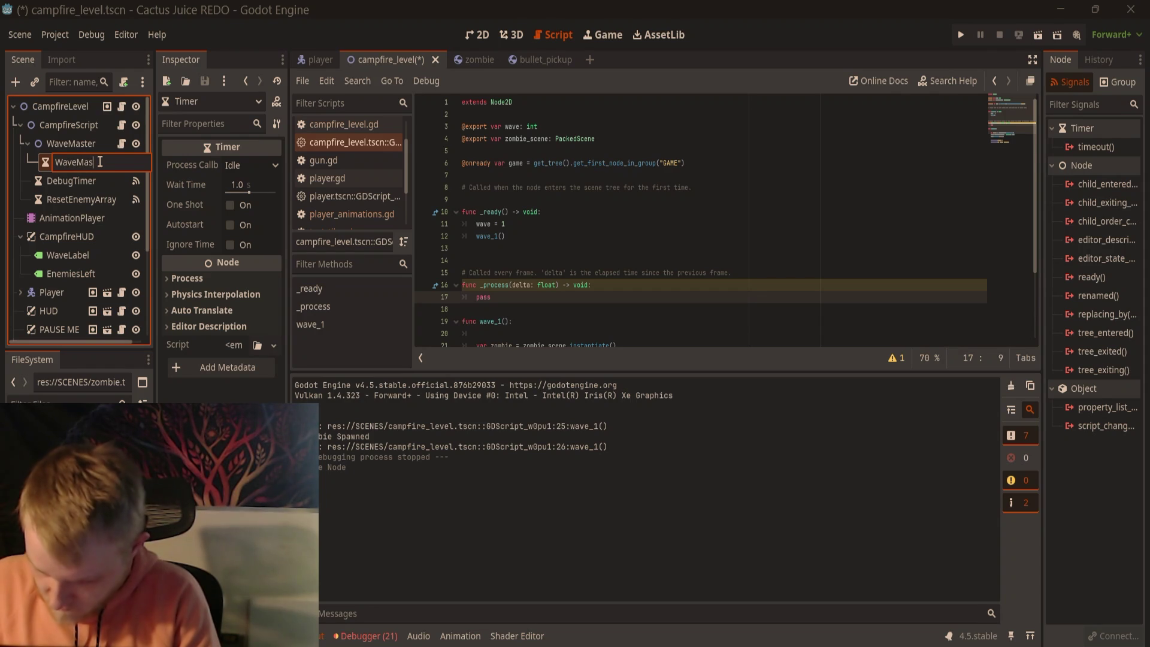
key(Return)
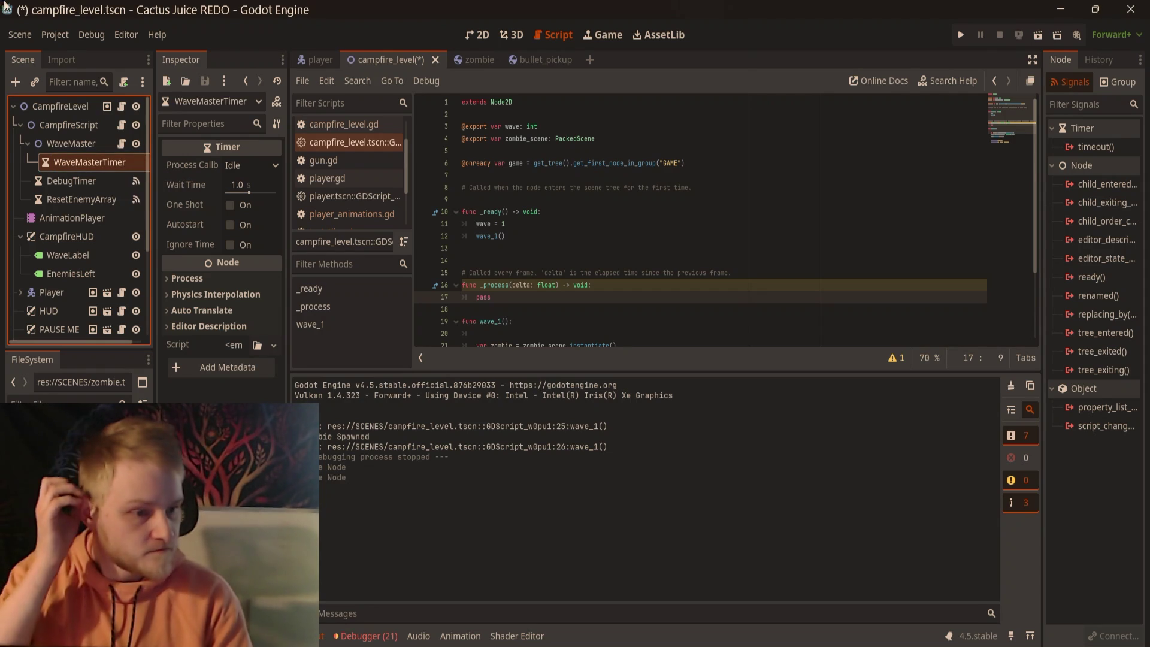
click(589, 215)
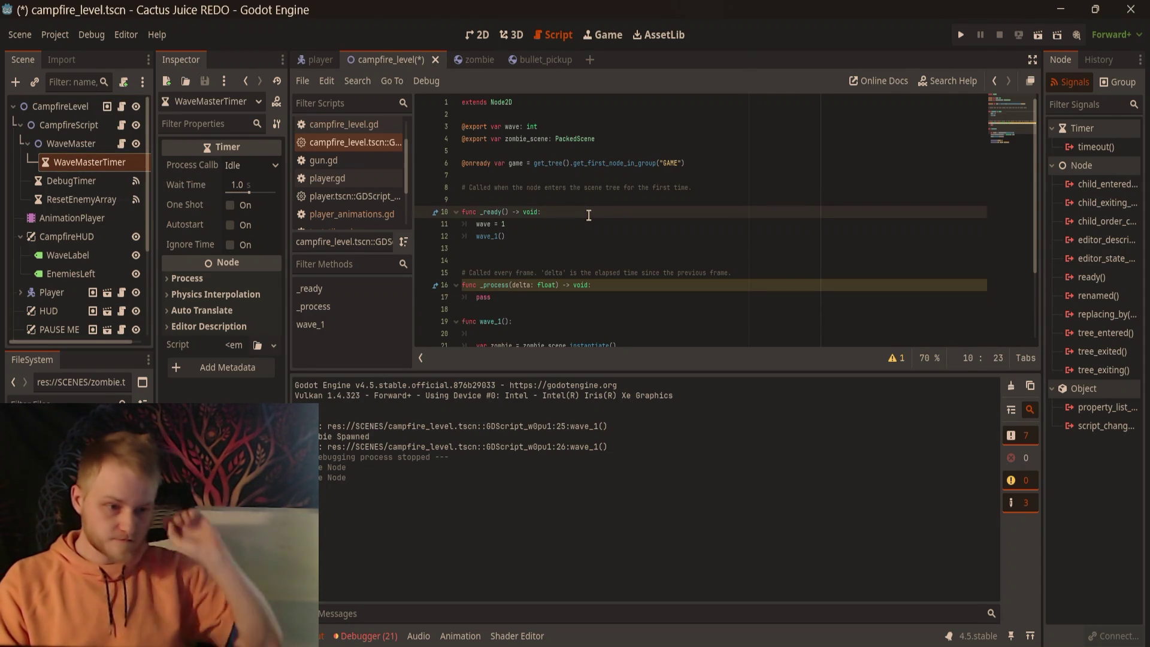
Step: Make _ready call $WaveMasterTimer.start(3.0) and delete the wave = 1 and wave_1() lines
key(Return)
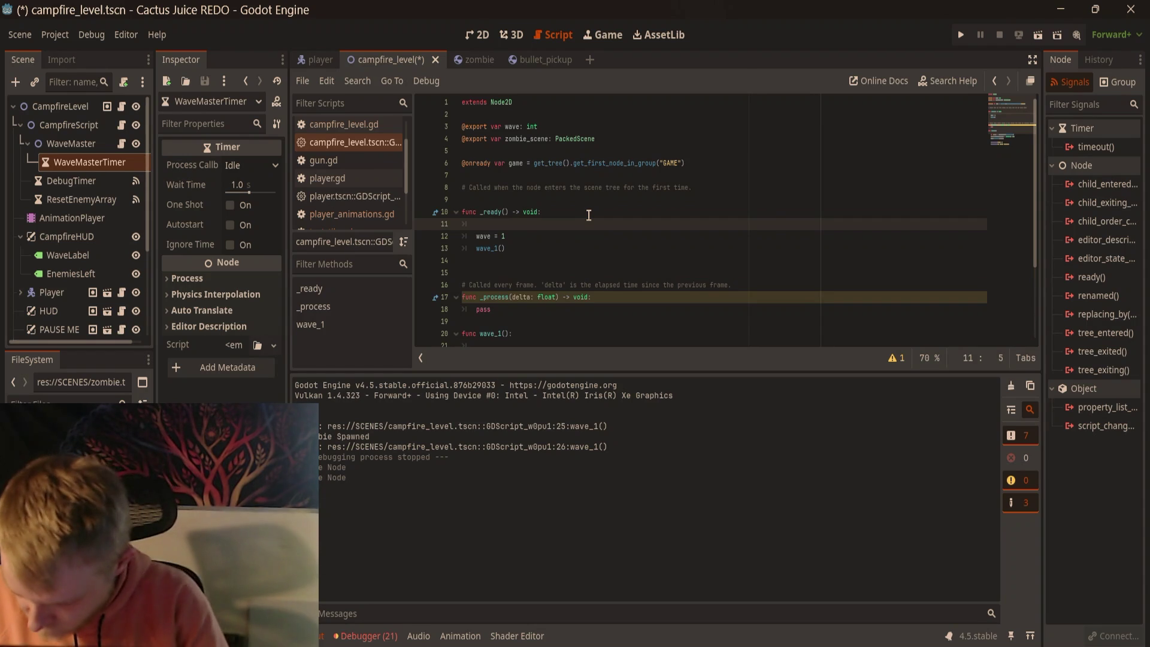
mouse_move(98, 170)
mouse_down()
mouse_move(658, 281)
mouse_move(656, 223)
mouse_up()
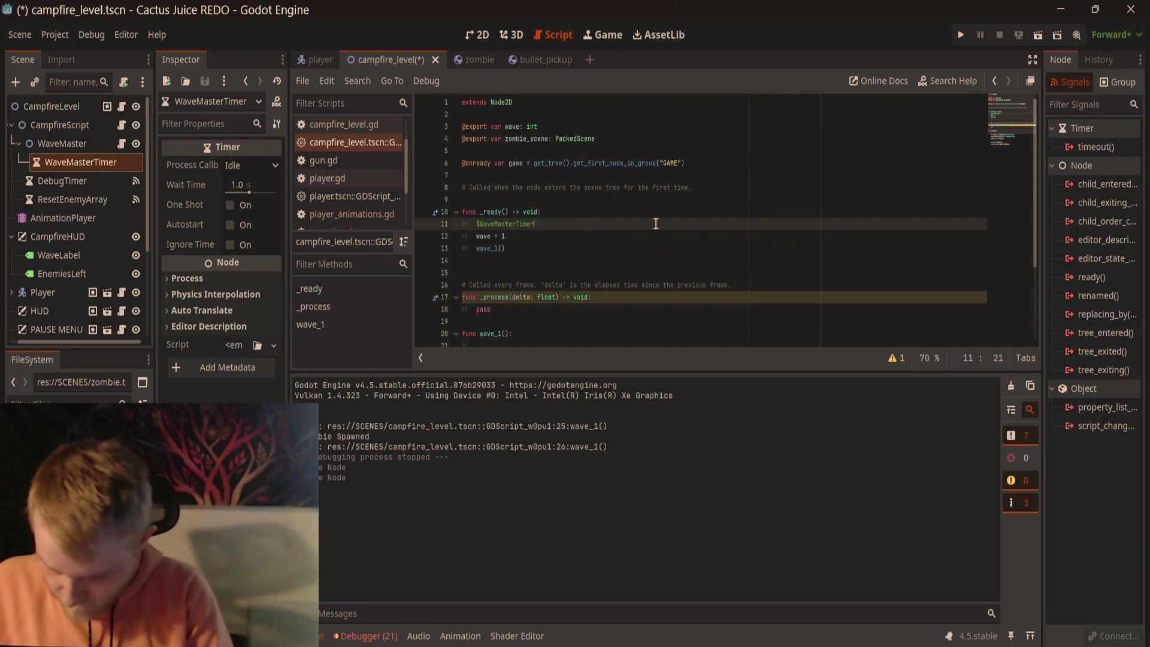
text(rt()
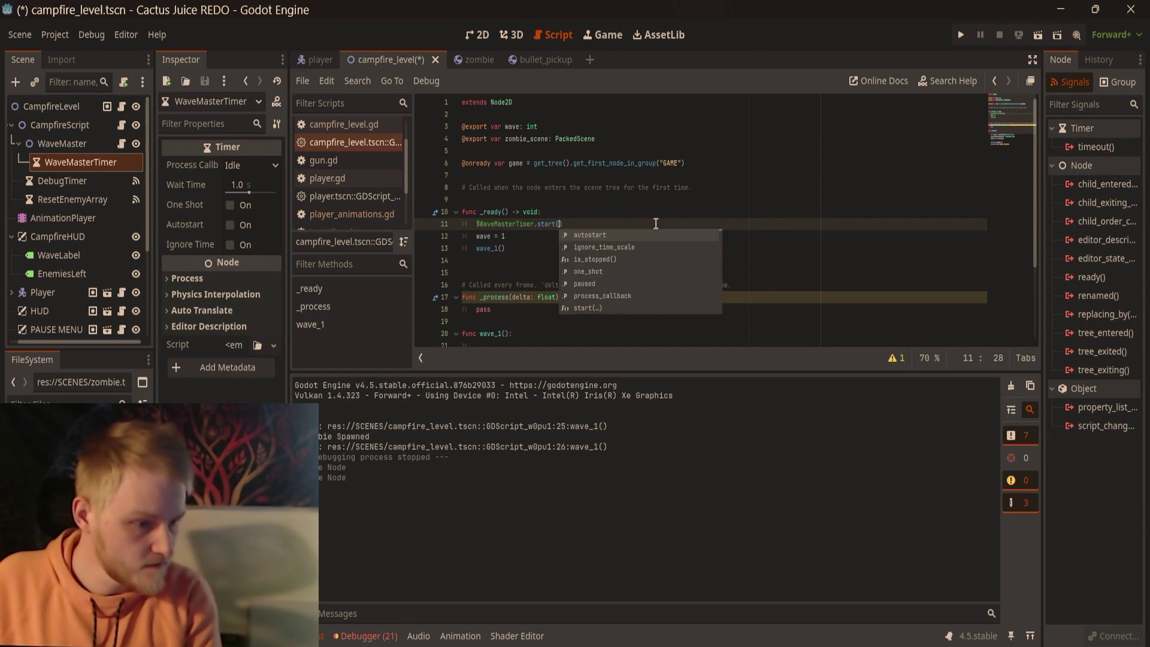
key(Return)
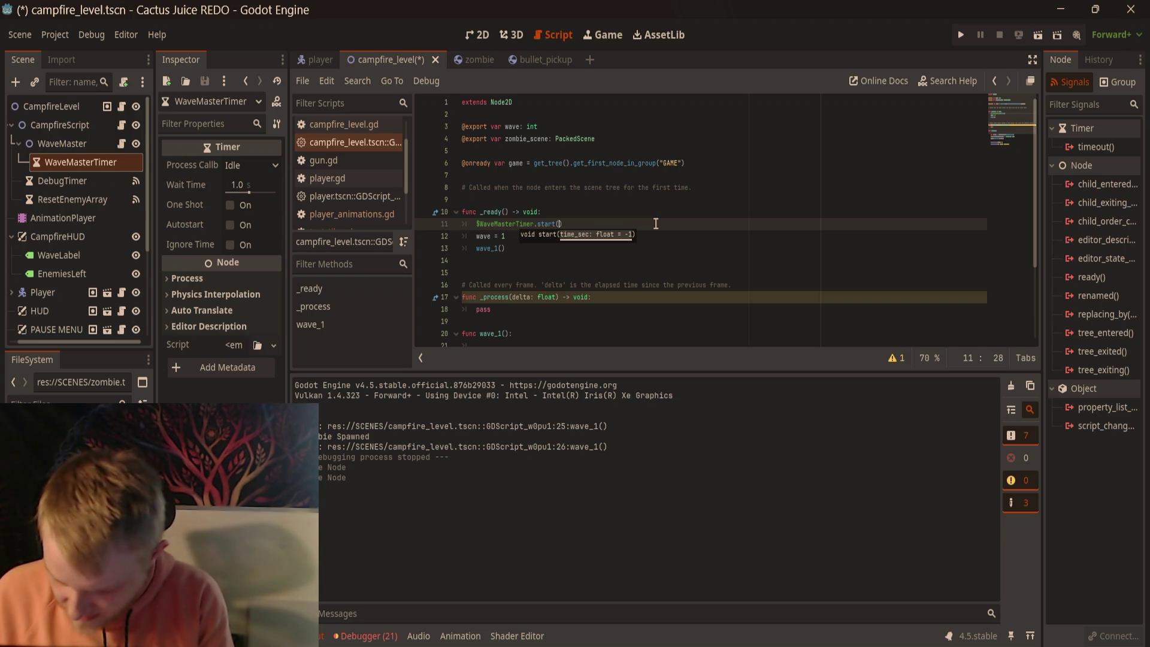
click(656, 224)
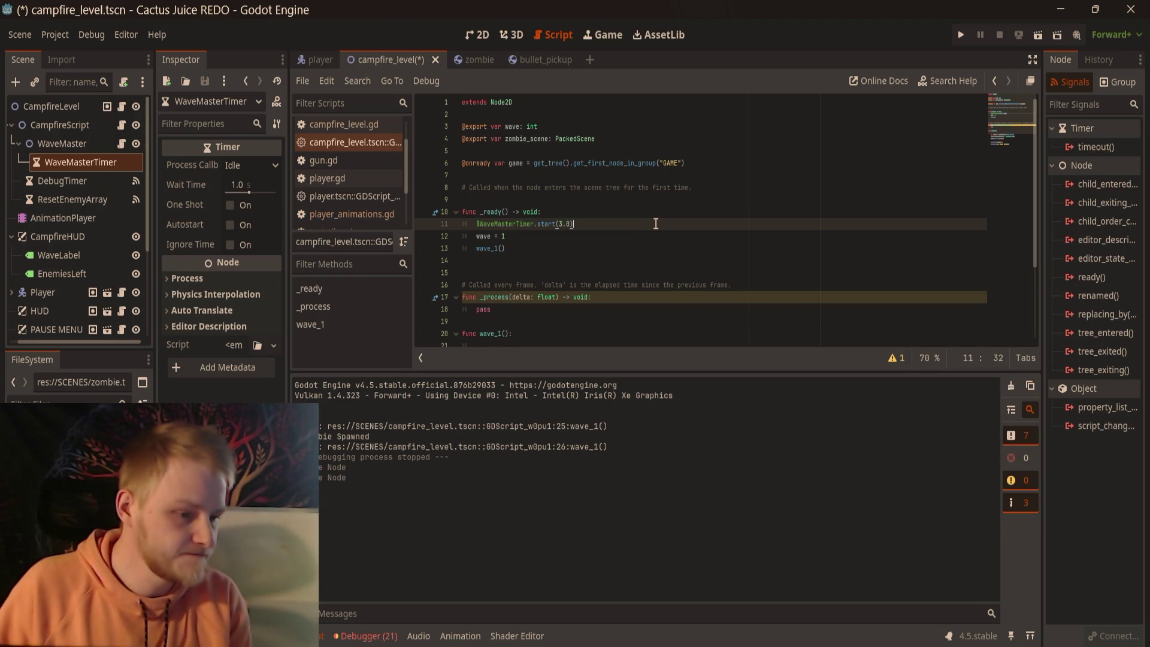
key(Return)
key(BackSpace)
key(BackSpace)
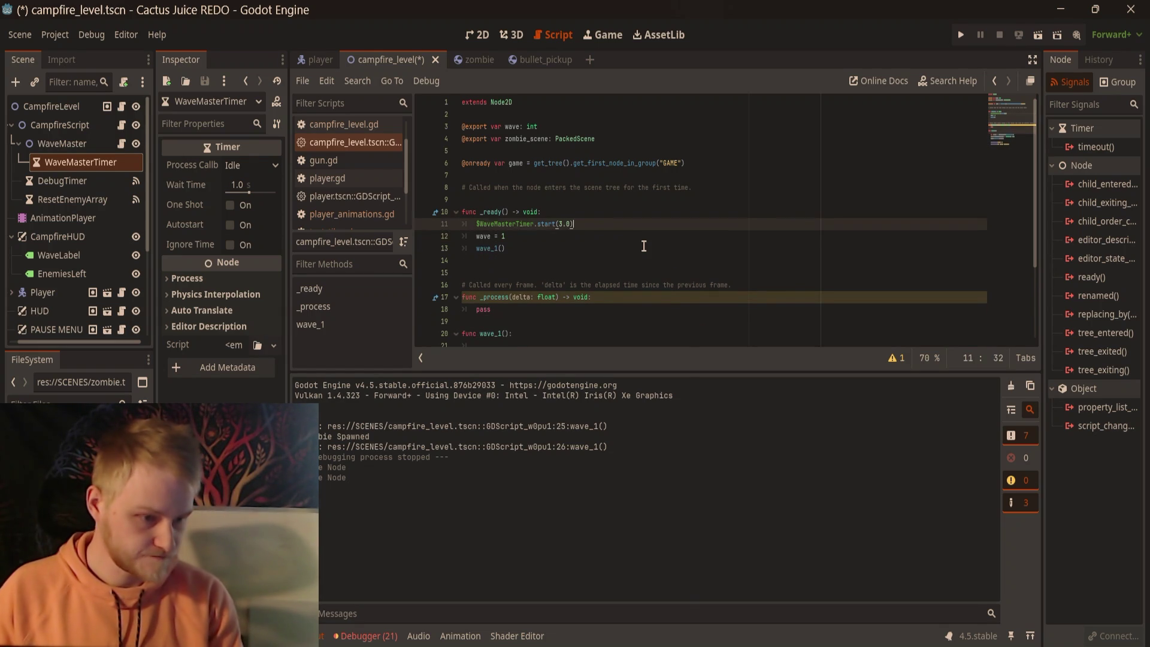
drag(579, 248, 455, 242)
key(BackSpace)
Step: Connect WaveMasterTimer's timeout signal to a new handler and inspect the generated function
click(63, 178)
click(93, 167)
double_click(1080, 150)
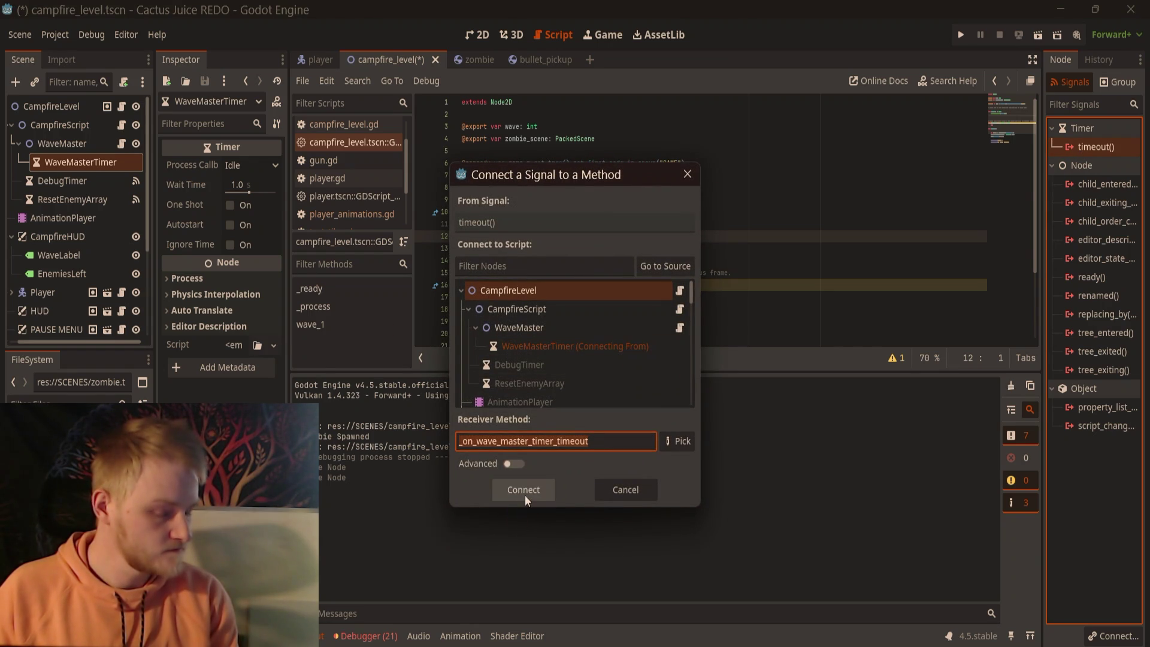
click(525, 495)
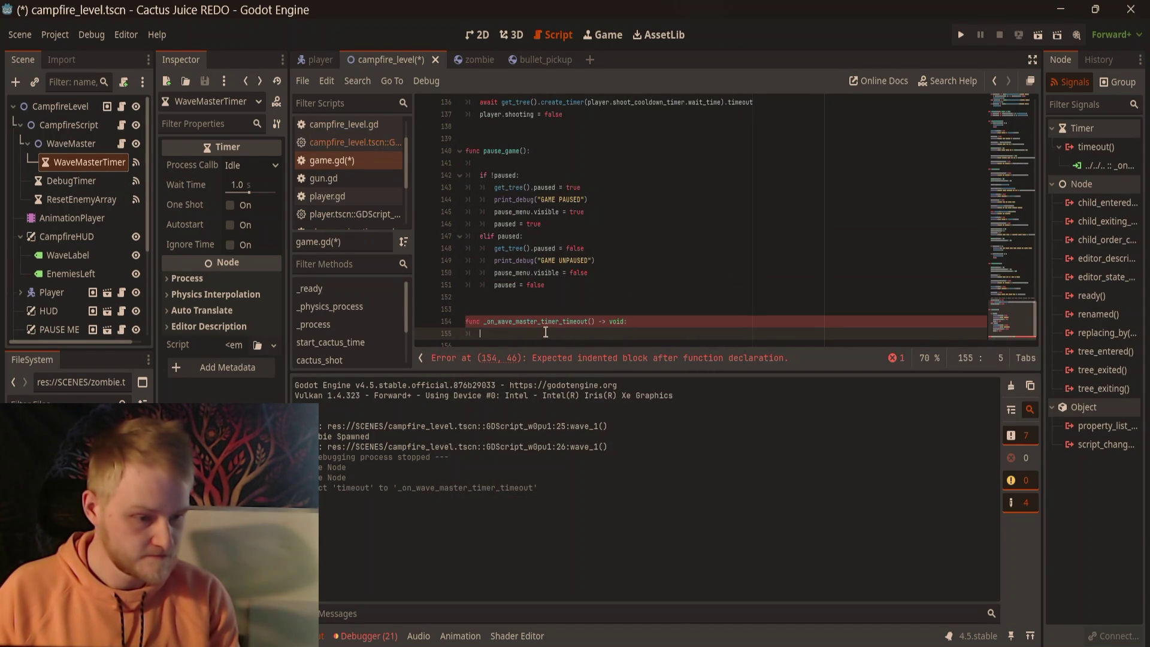
scroll(725, 259, up, 6)
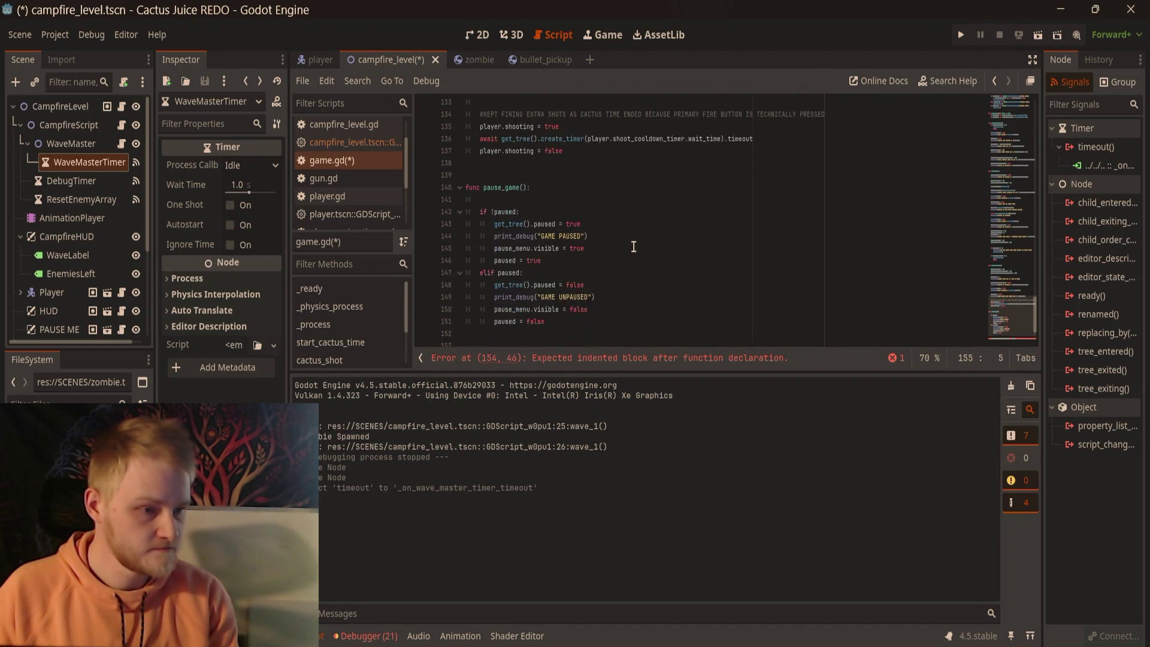
scroll(625, 248, up, 6)
click(339, 163)
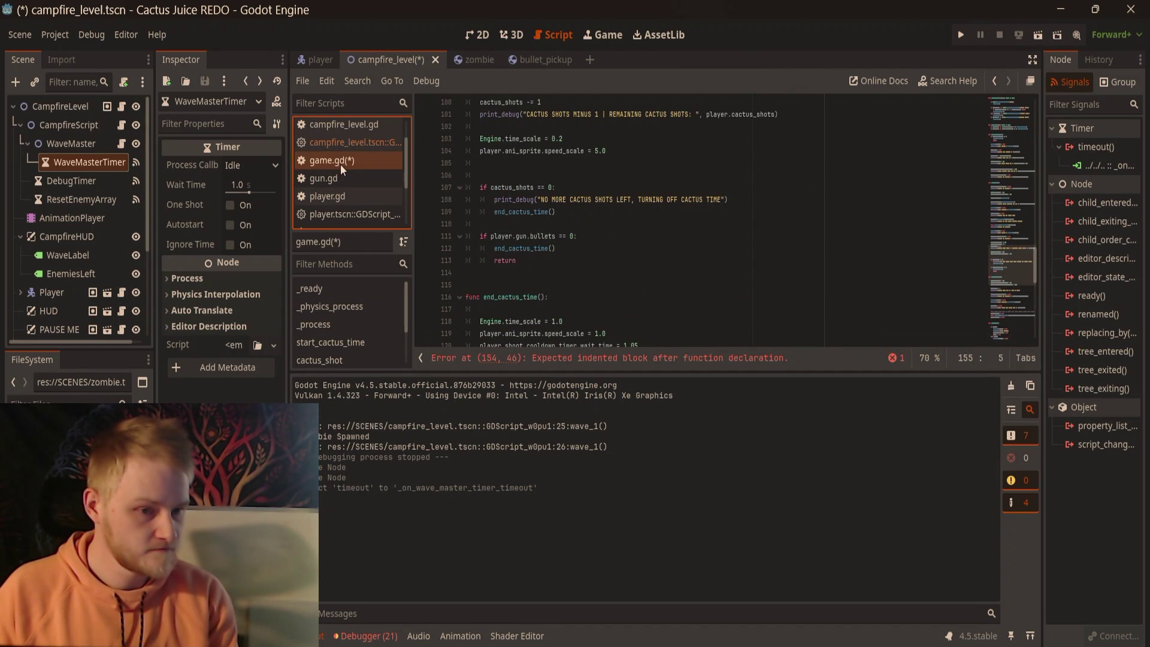
scroll(588, 290, down, 1)
scroll(588, 289, down, 11)
click(462, 311)
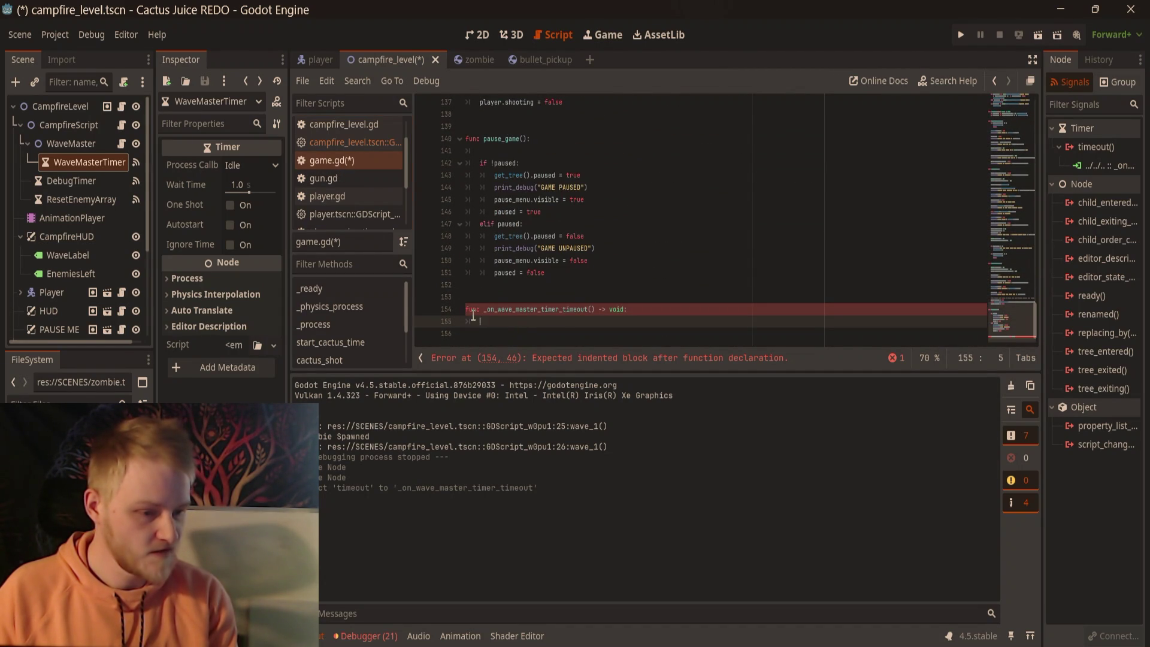
Step: Delete the old timeout connection and reconnect timeout to WaveMaster's _on_wave_master_timer_timeout
click(1084, 164)
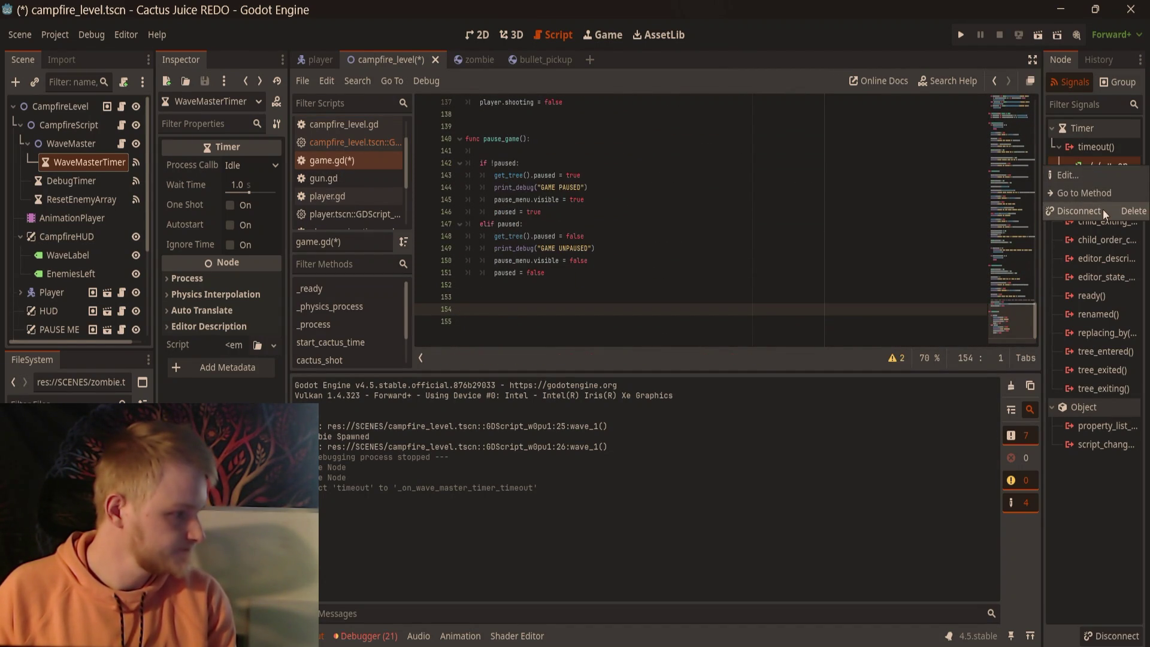
key(Delete)
double_click(1109, 148)
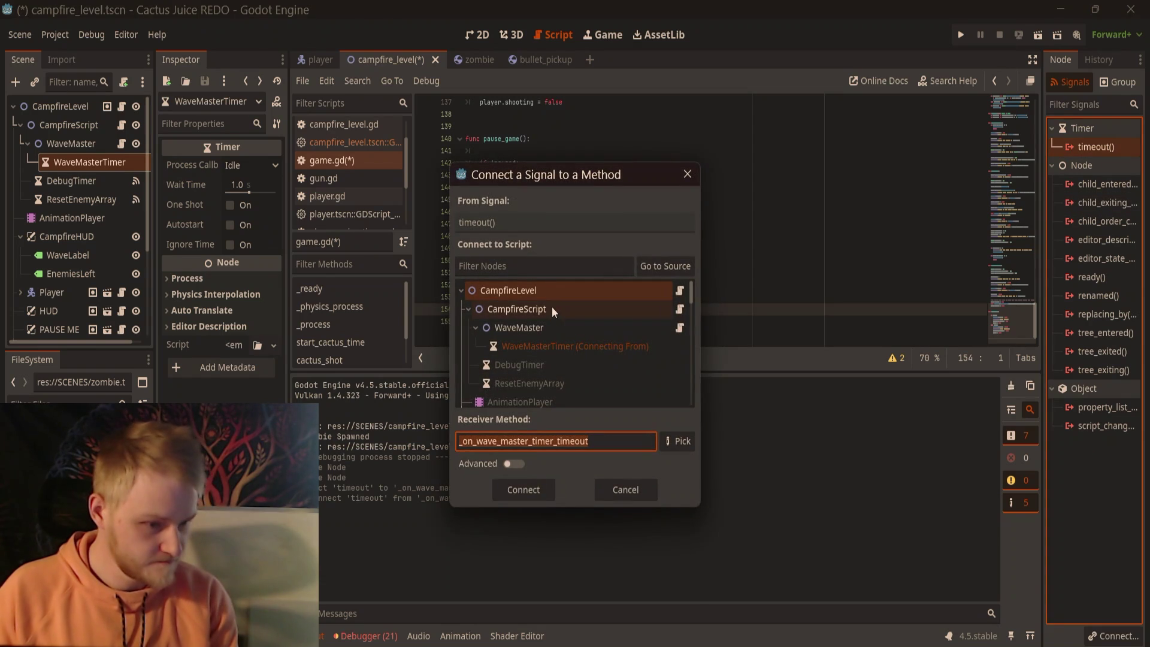
click(671, 326)
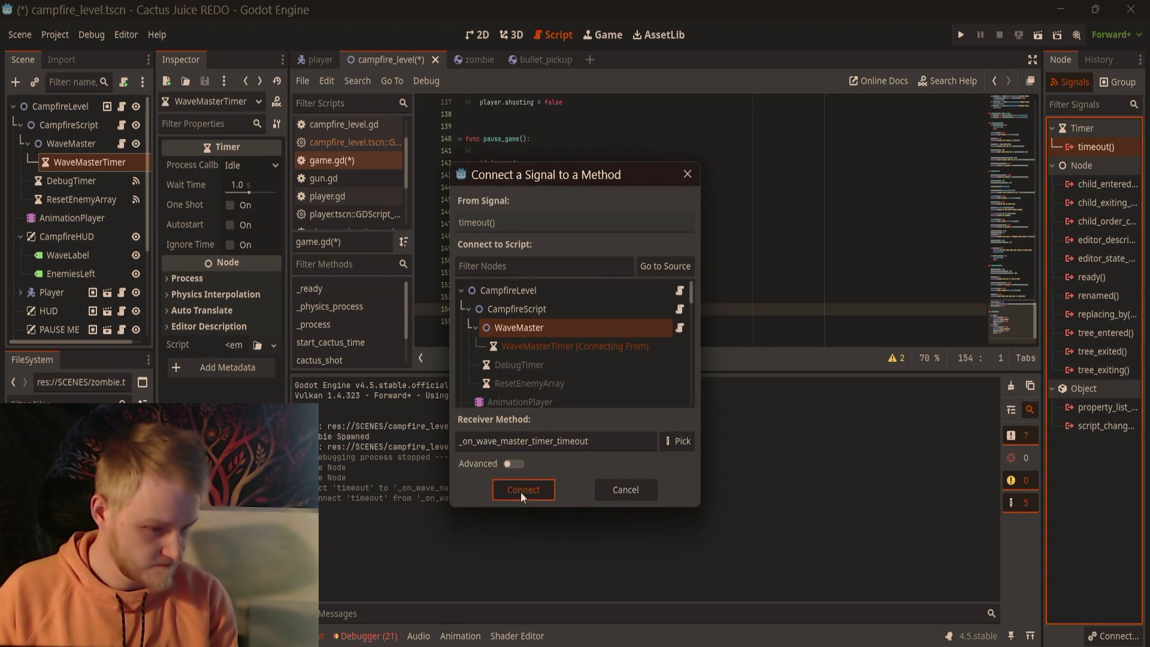
click(520, 491)
click(476, 322)
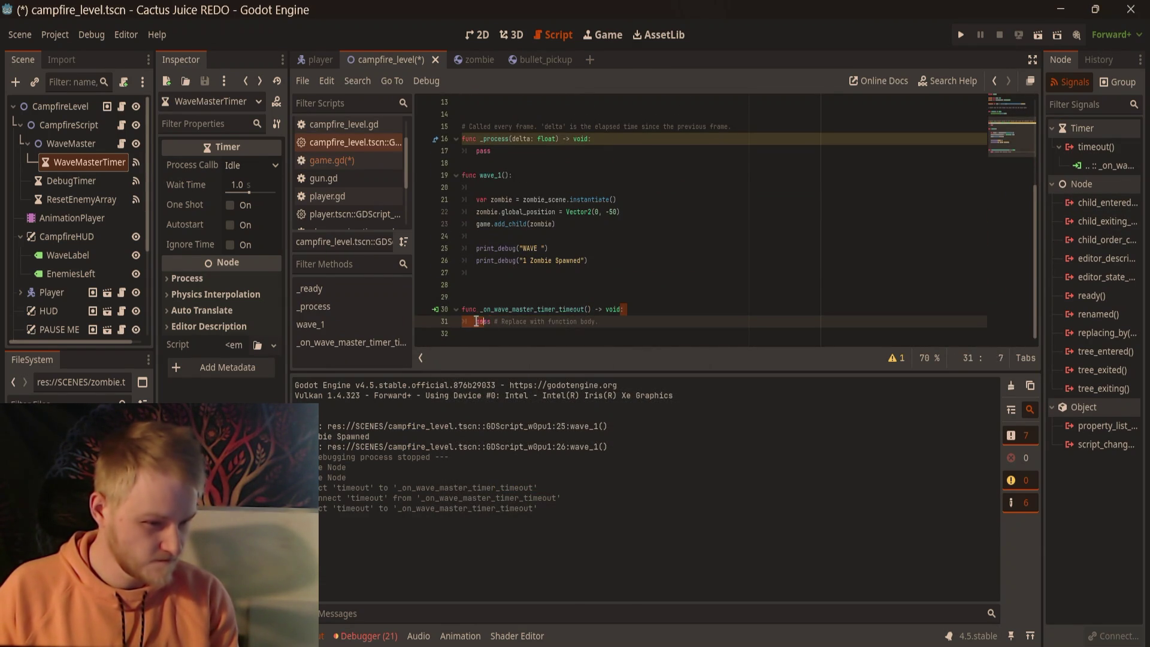
Step: Write 'if wave == 0:' with 'wave = 1' and 'wave_1()' in the timeout handler
click(653, 324)
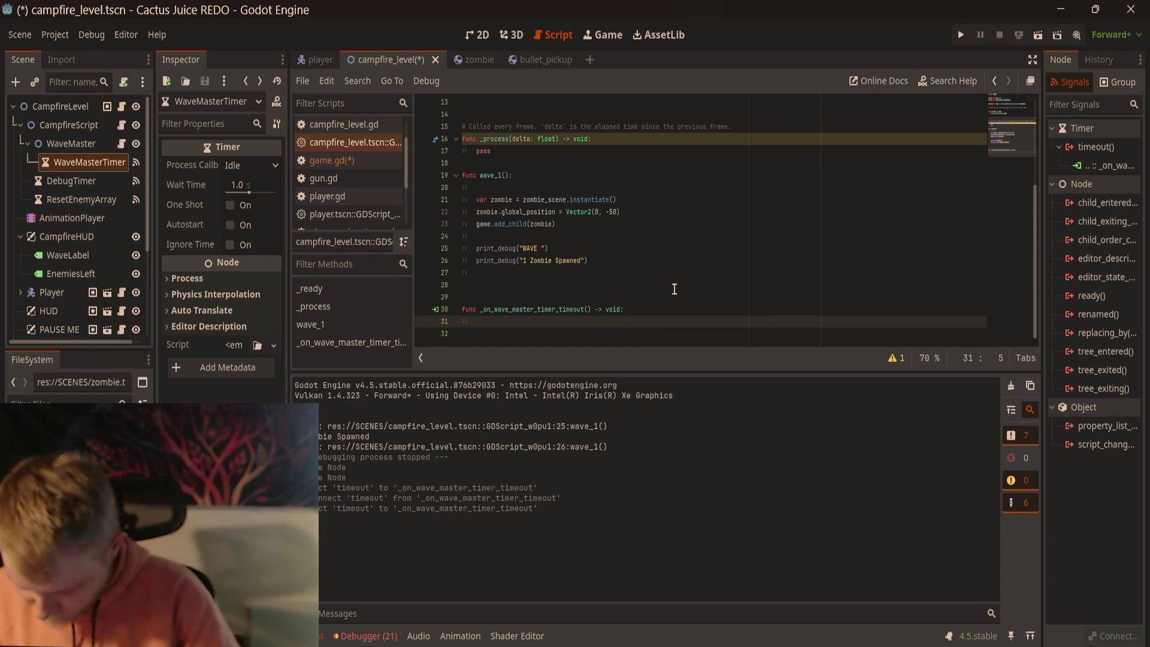
text(ve == )
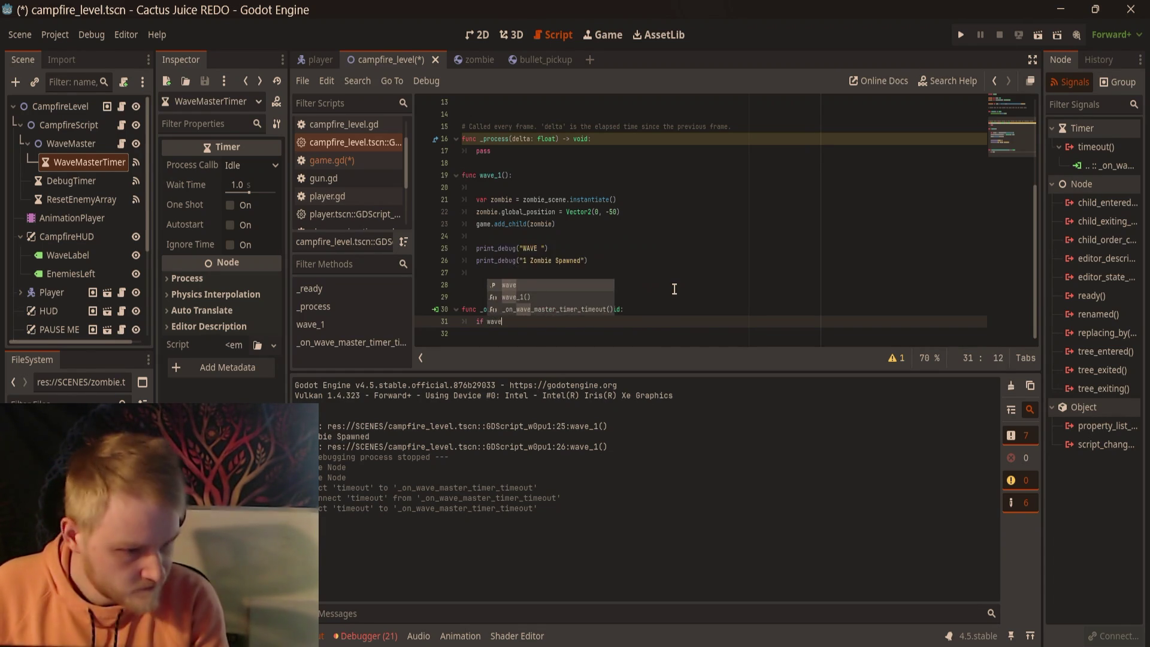
text(0 wa)
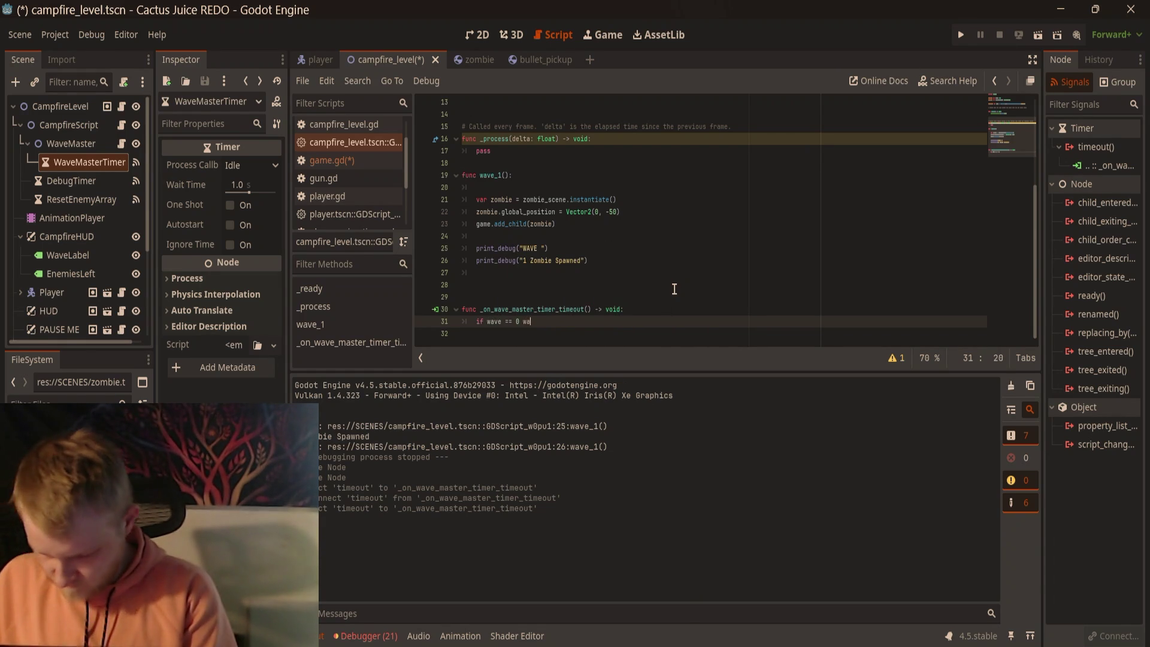
text(ve =1)
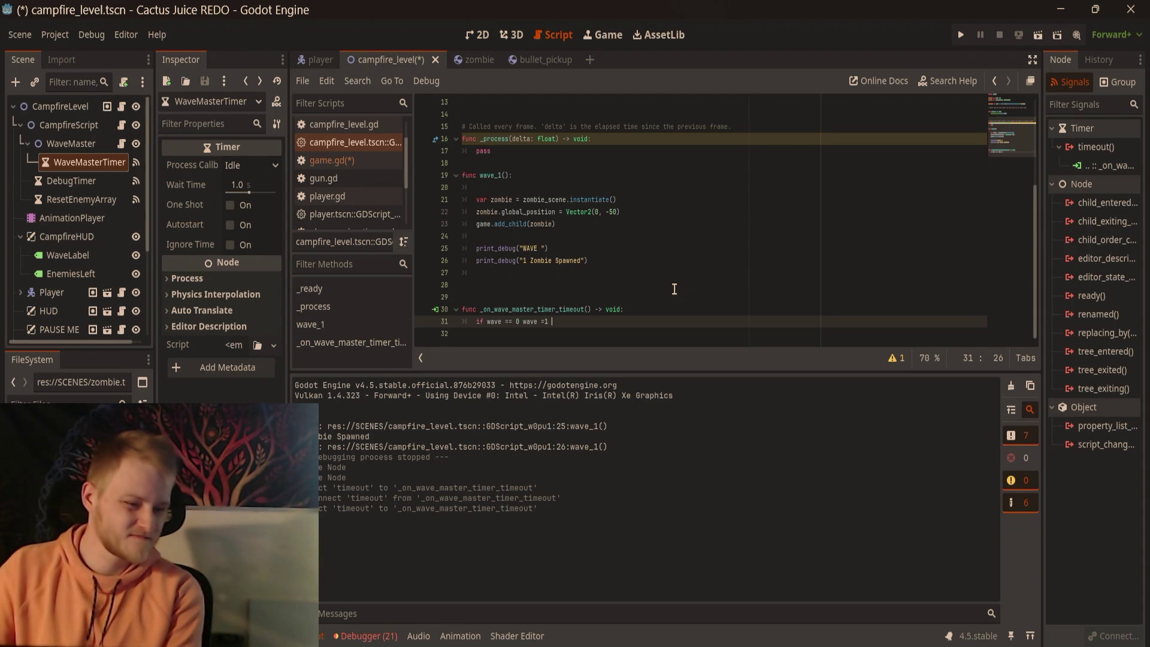
text(1)
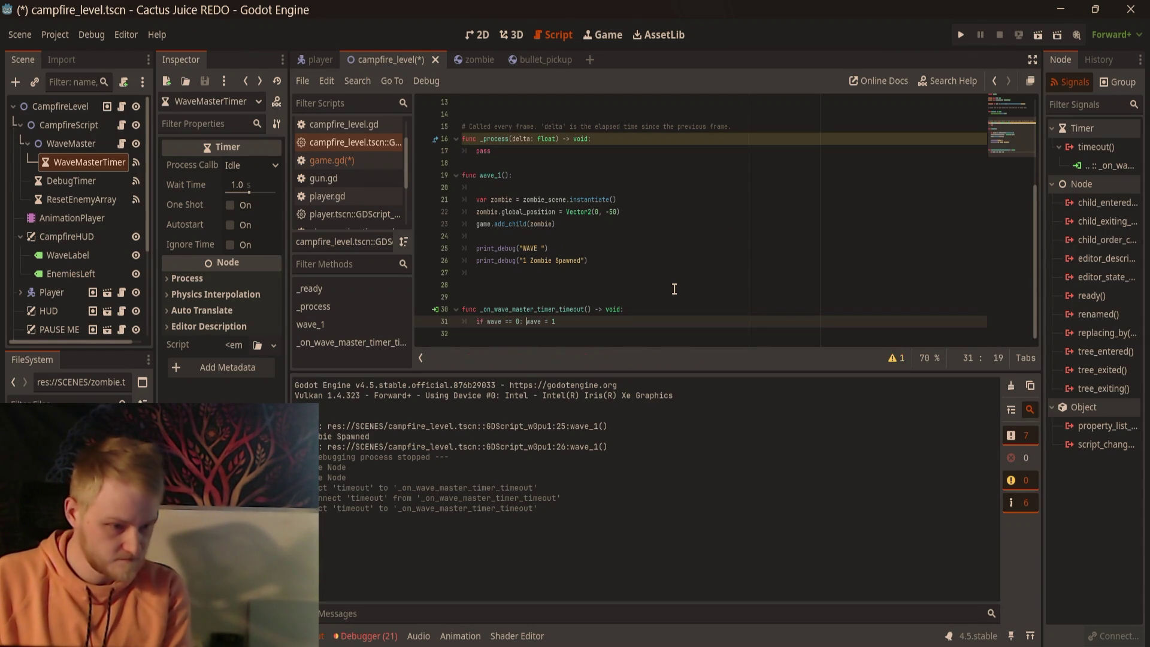
key(Return)
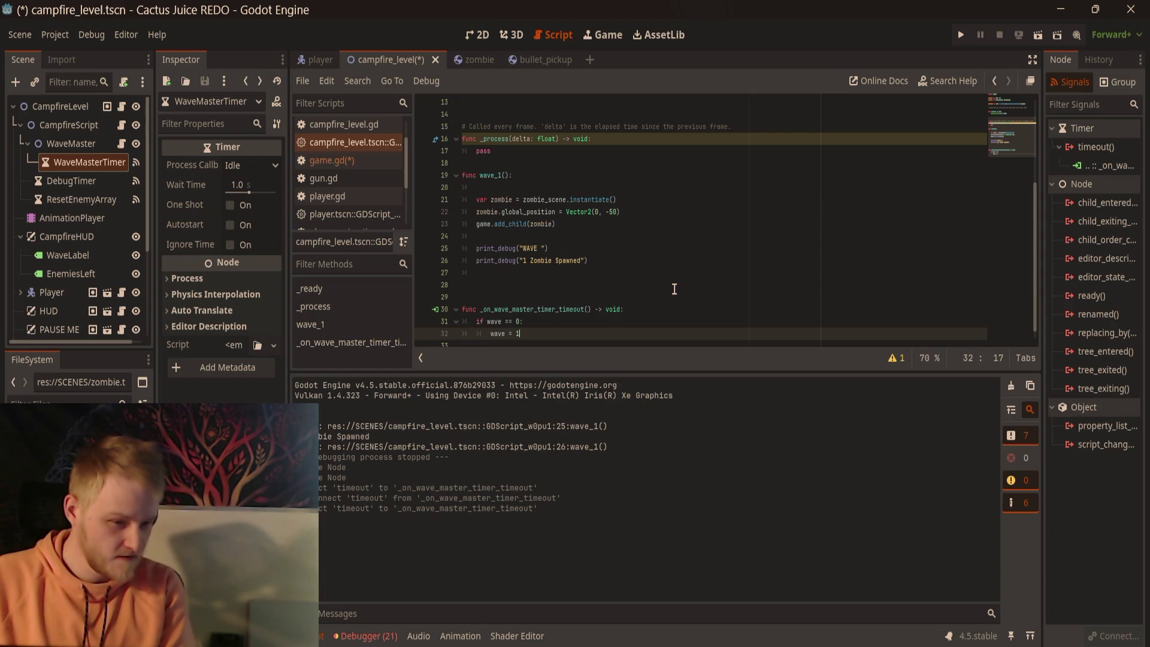
key(Return)
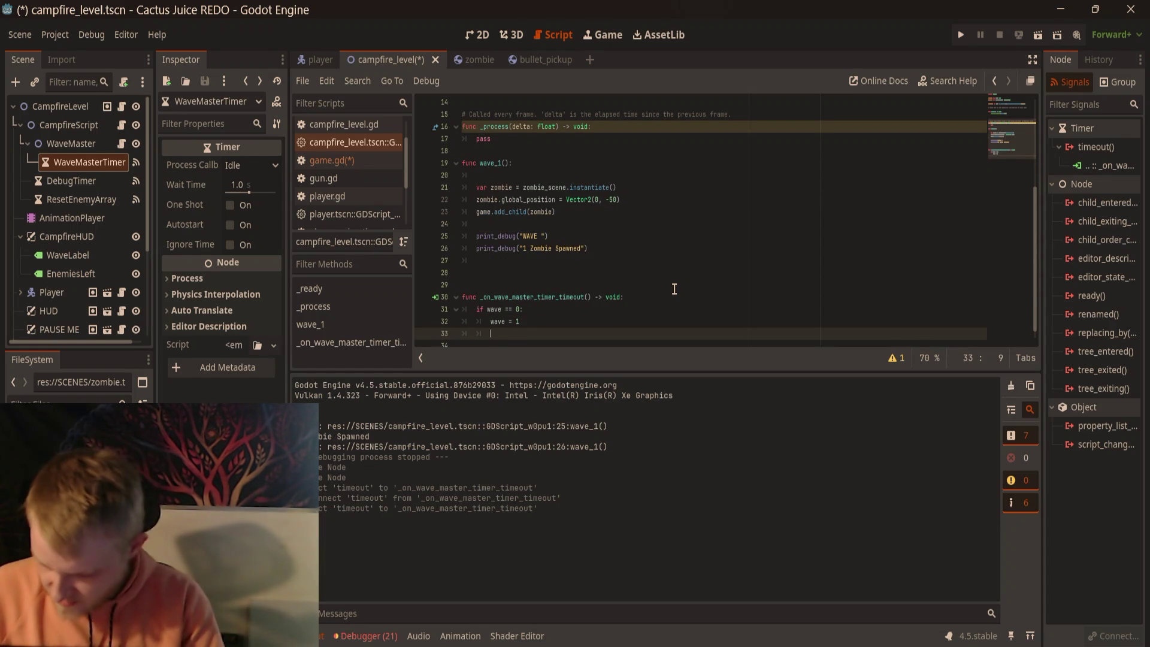
text(ve)
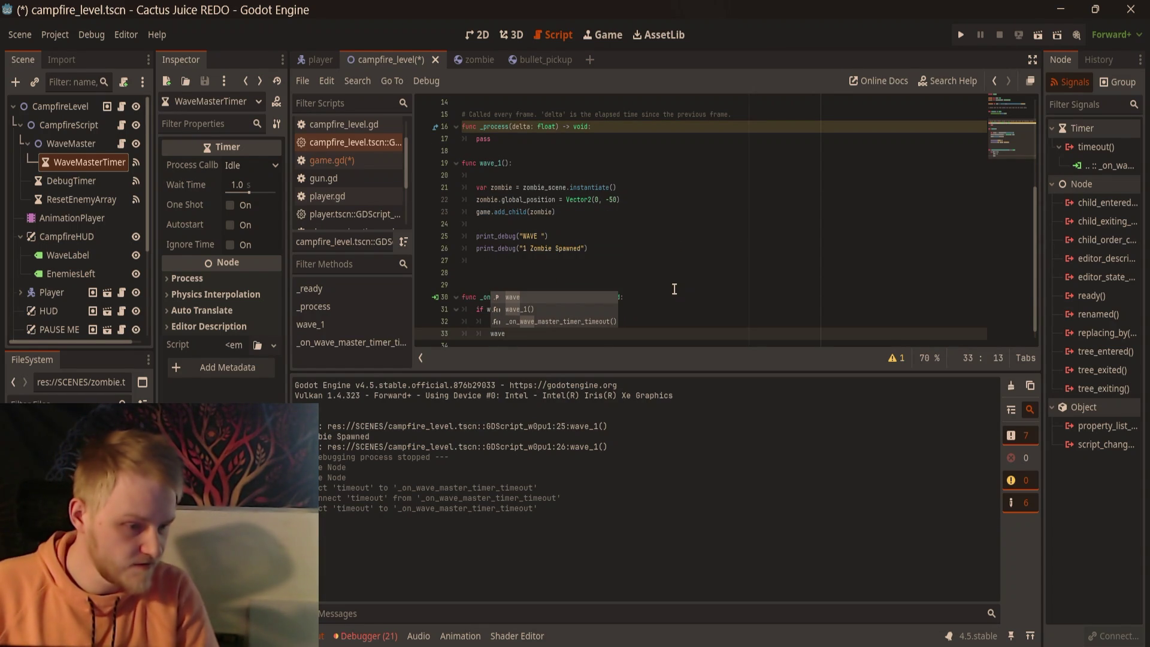
key(Down)
key(Return)
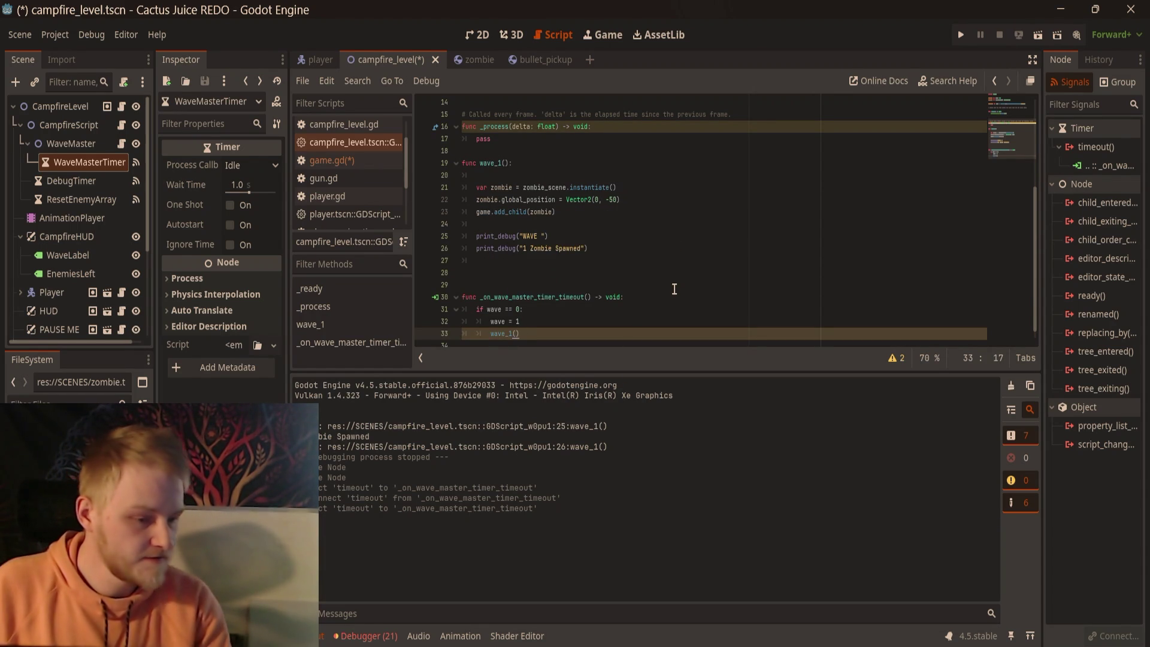
Step: Save the project and run it with F5 to test the wave spawn
click(686, 260)
scroll(686, 260, up, 5)
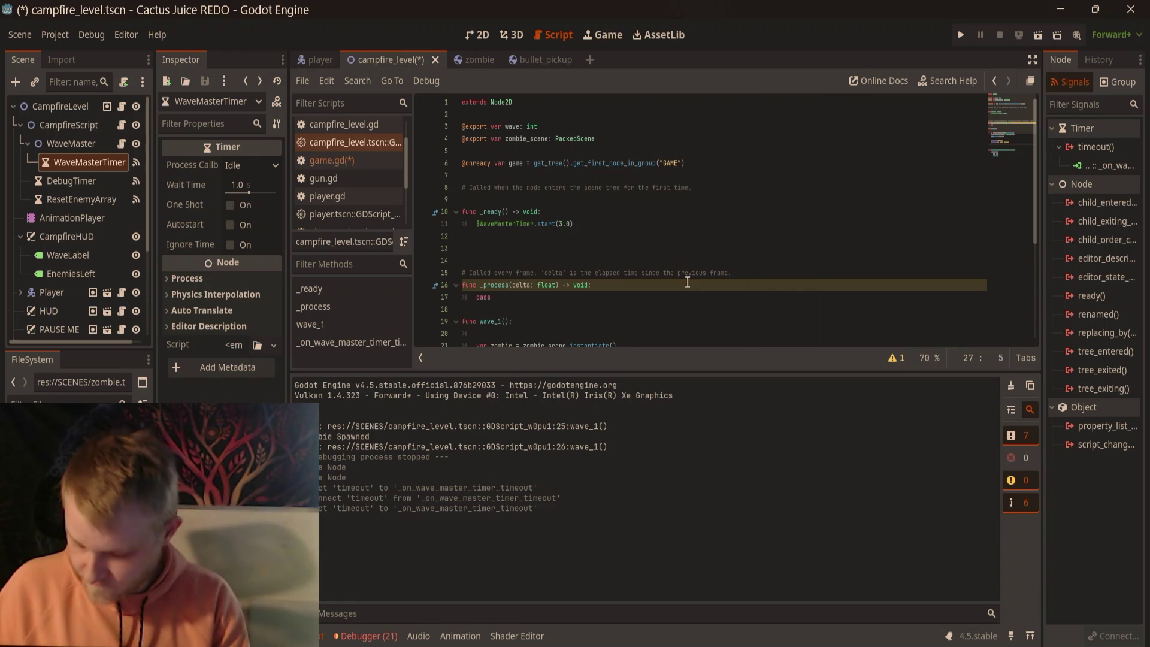
click(573, 284)
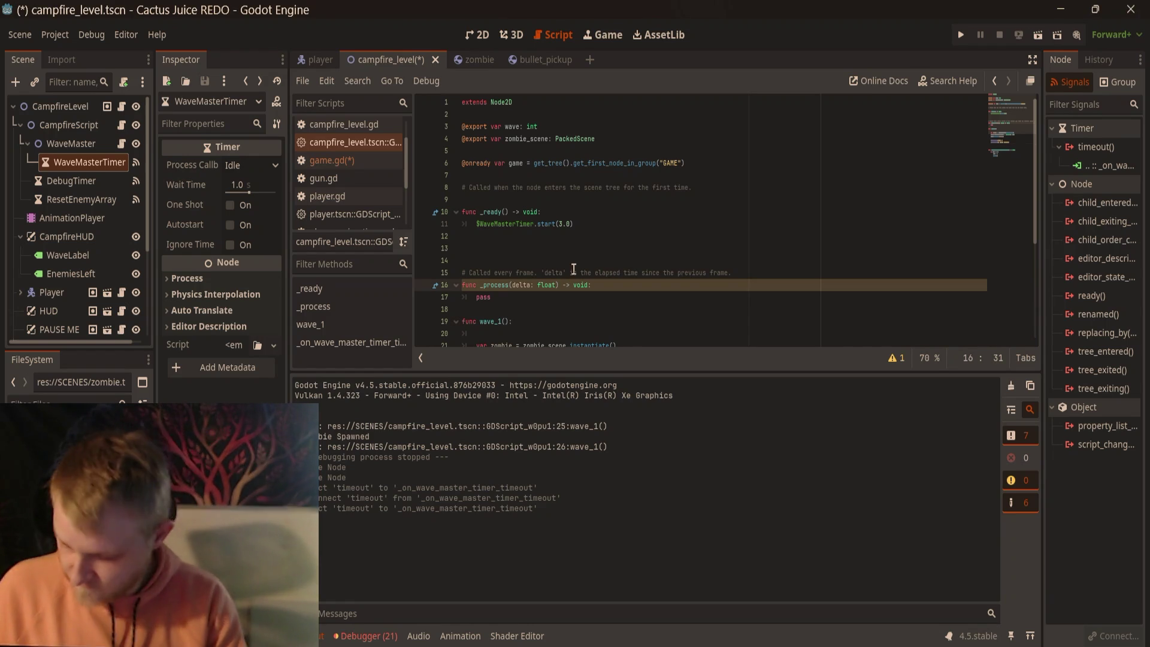
key(ctrl+s)
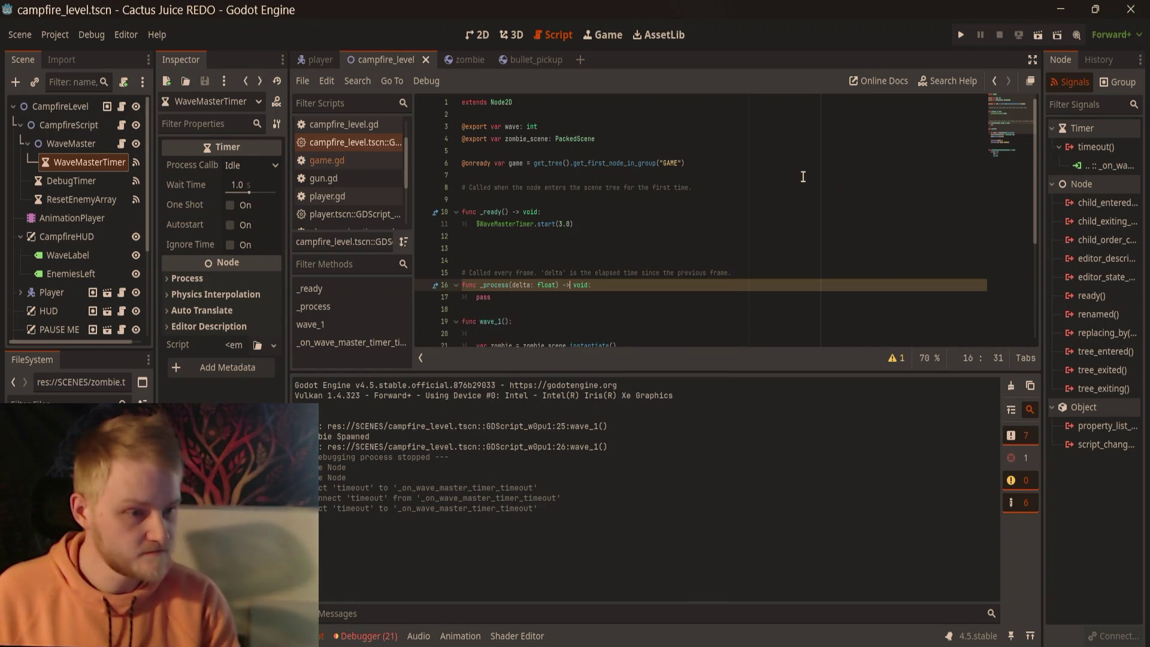
key(F5)
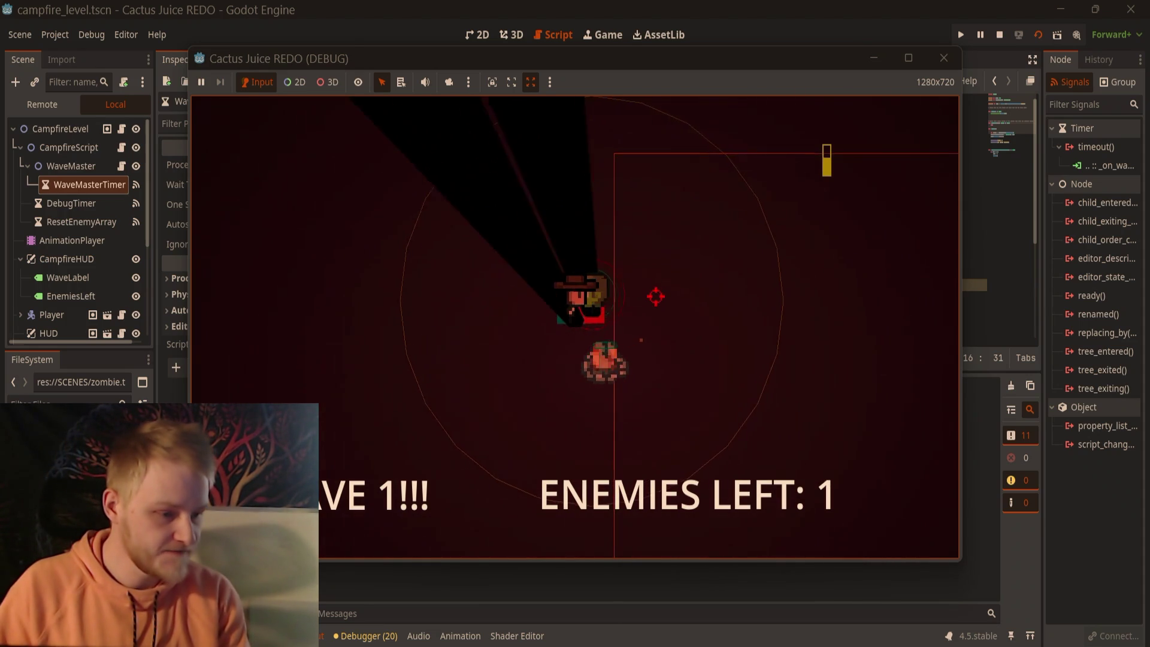
Step: Shoot the spawned zombie twice to kill it, then close the running game
click(712, 313)
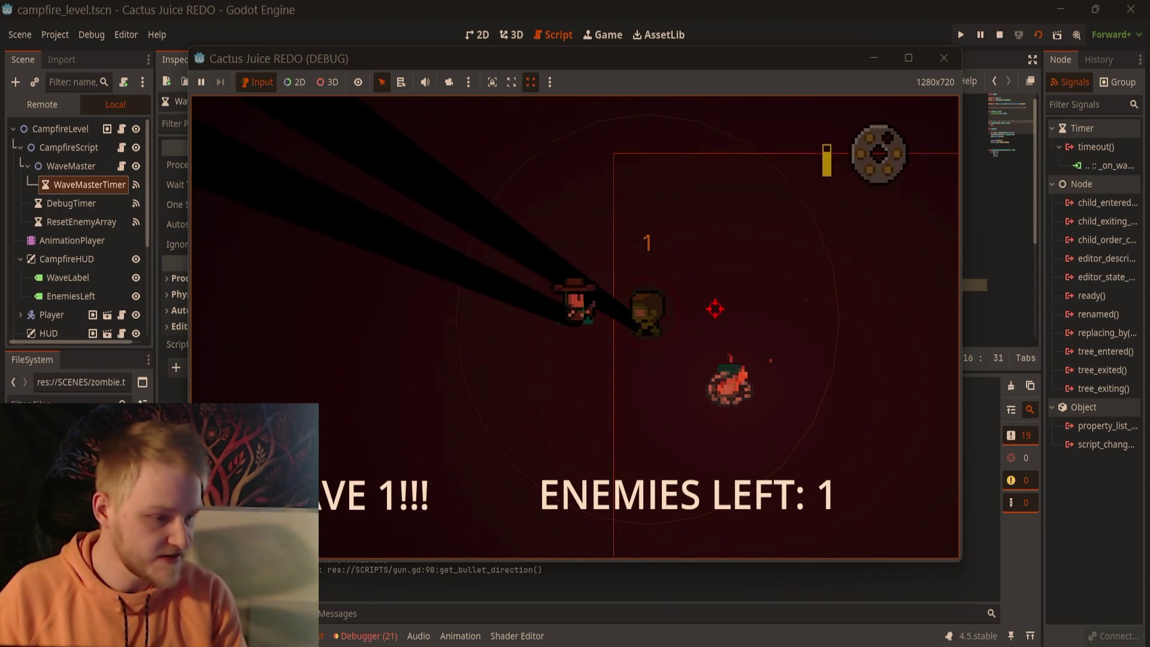
click(715, 309)
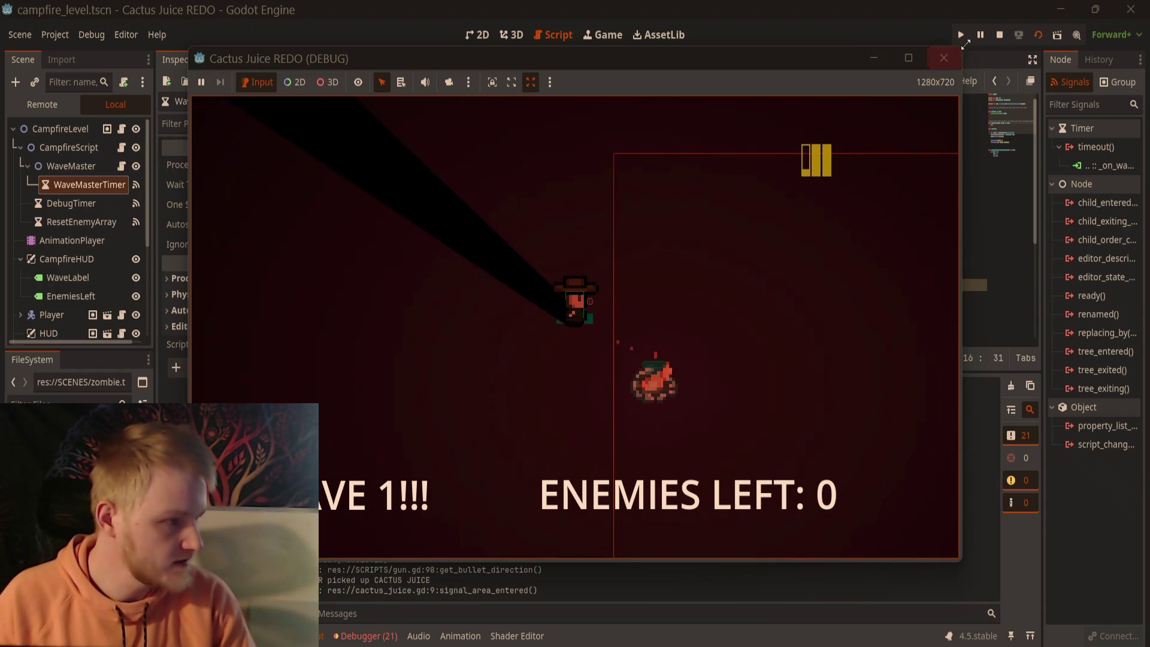
click(943, 58)
Step: Shorten the zombie's spawn y value in the level script and run the level to check it
click(572, 299)
scroll(569, 298, down, 5)
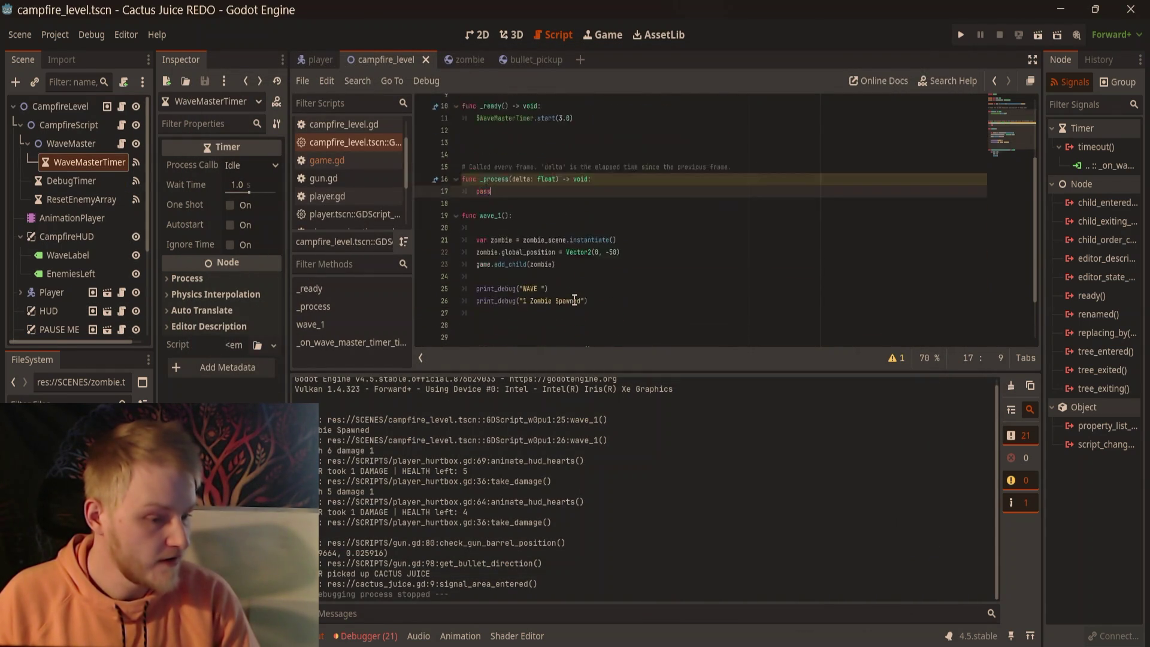
click(612, 187)
key(BackSpace)
key(BackSpace)
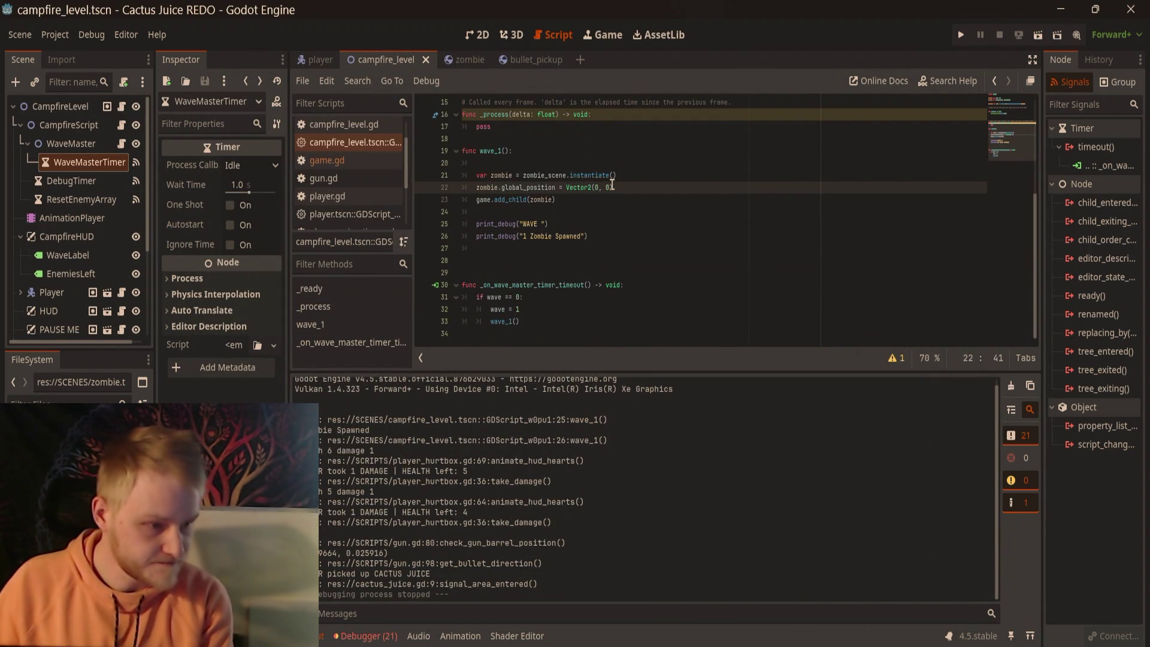
key(F6)
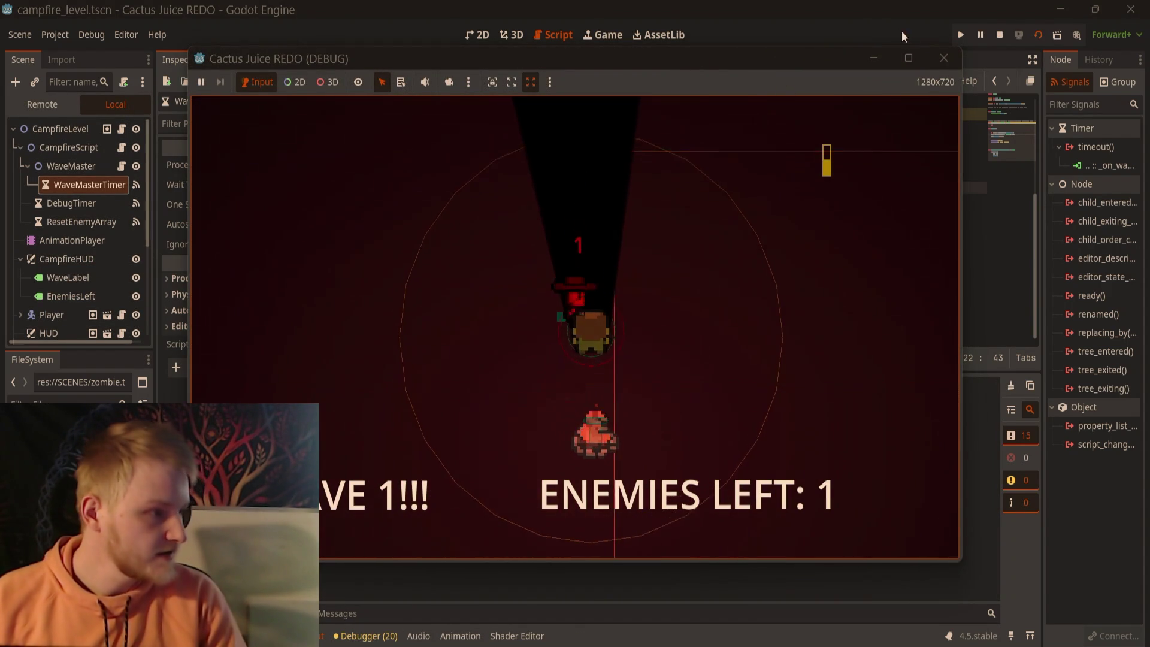
Step: Set the zombie spawn position to Vector2(0, 150) and relaunch the level to test it
click(944, 58)
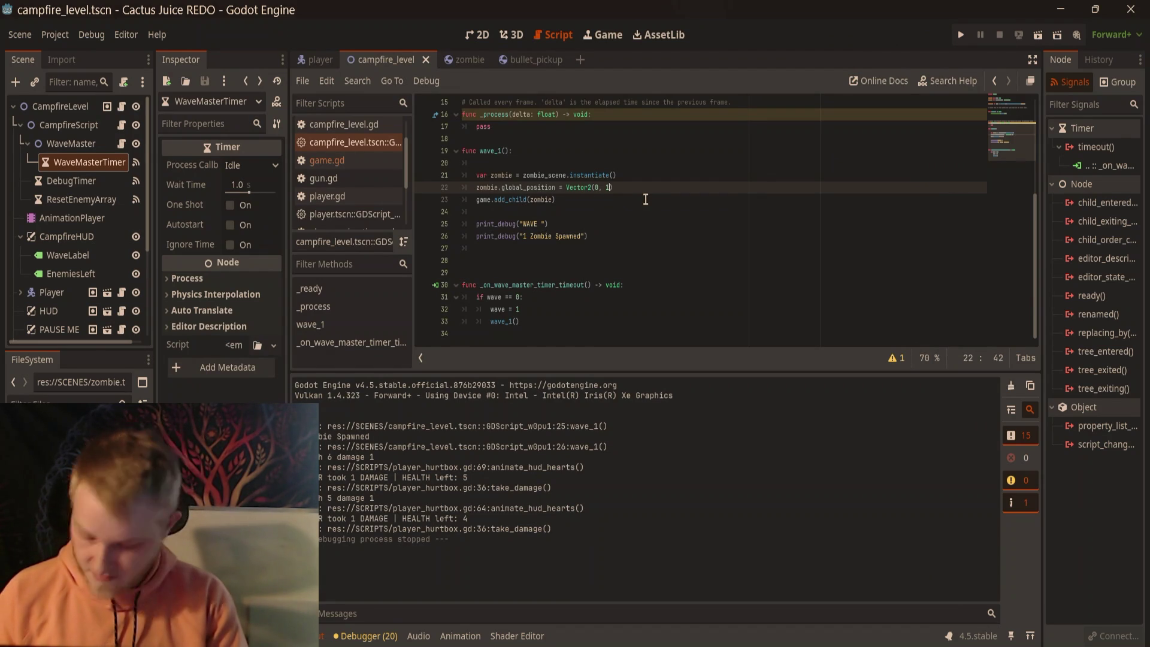
text(0)
click(688, 178)
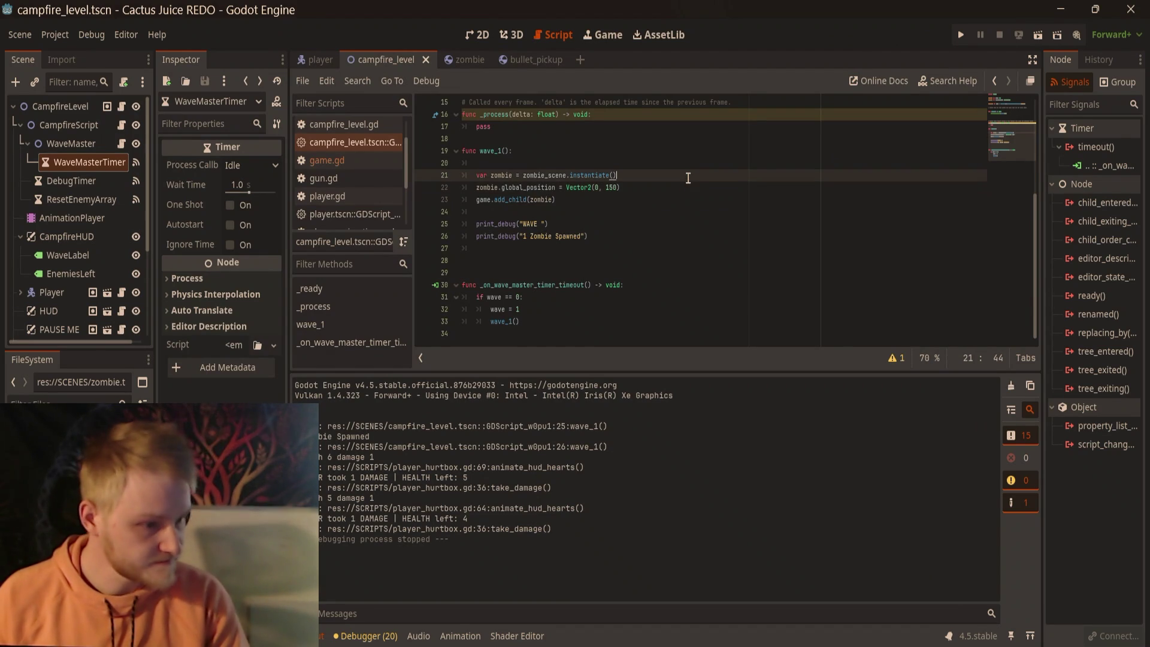
key(F6)
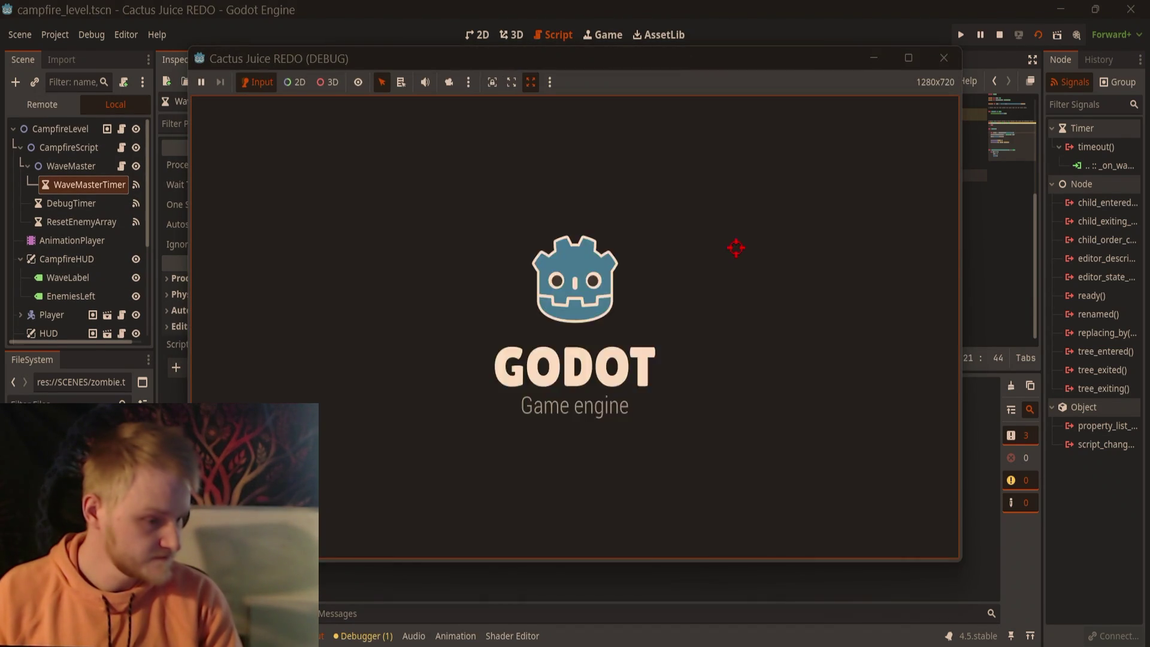
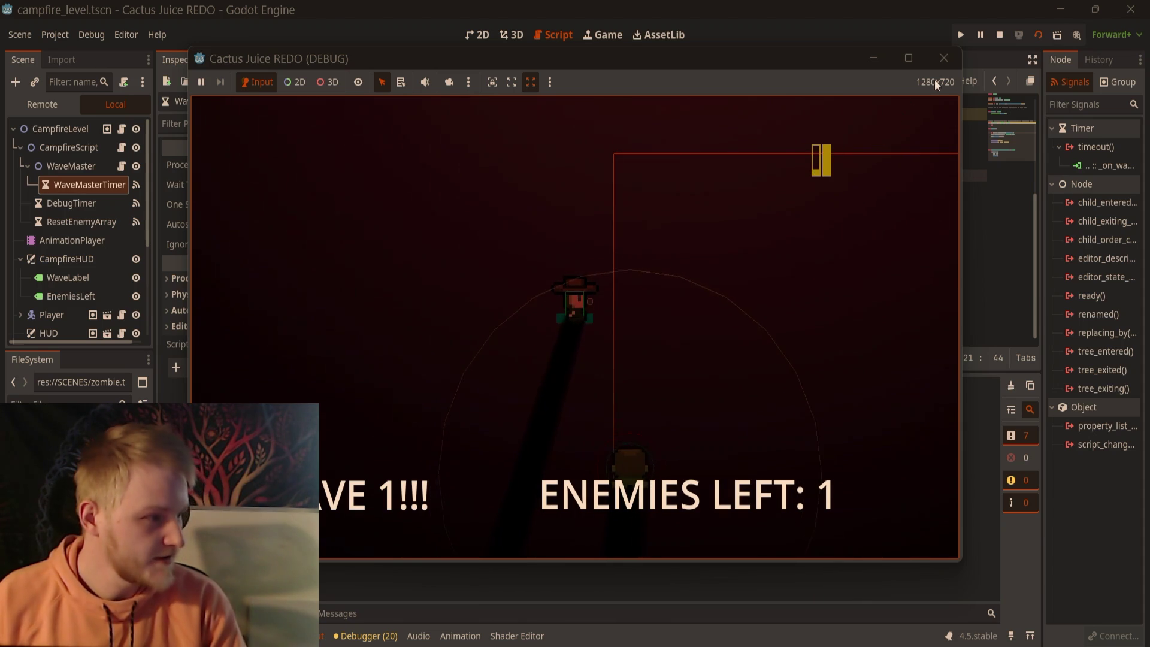
Step: Close the test game and inspect the Zombie node in zombie.tscn and its zombie.gd script
click(944, 59)
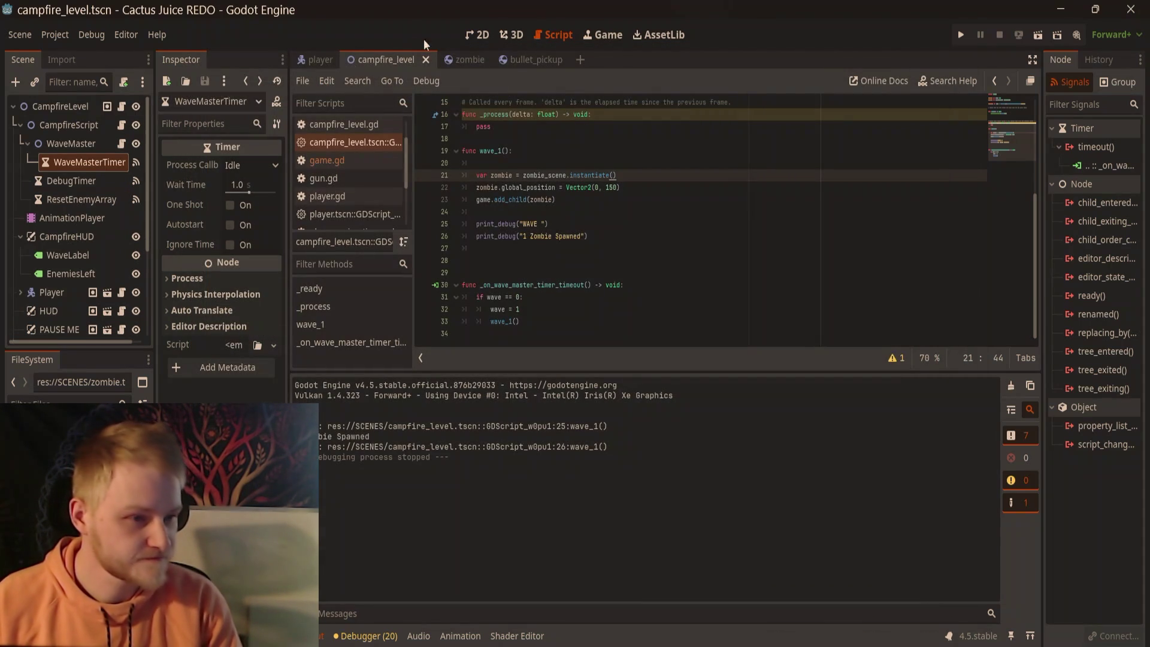
click(453, 58)
click(63, 108)
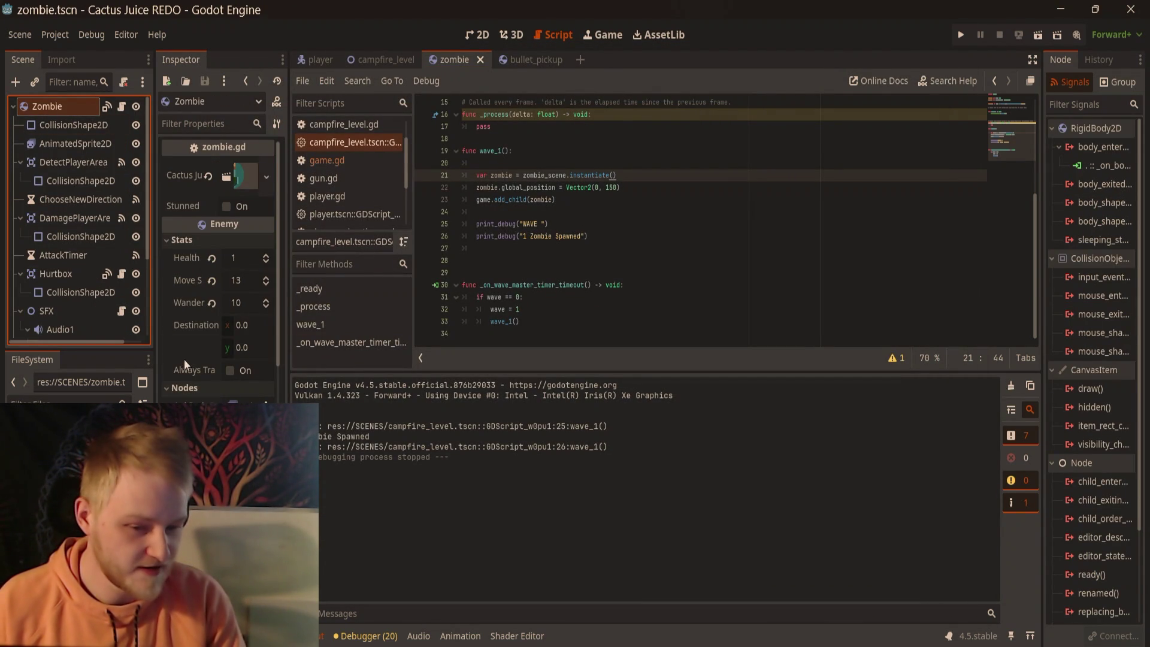
scroll(703, 208, up, 3)
scroll(703, 208, up, 2)
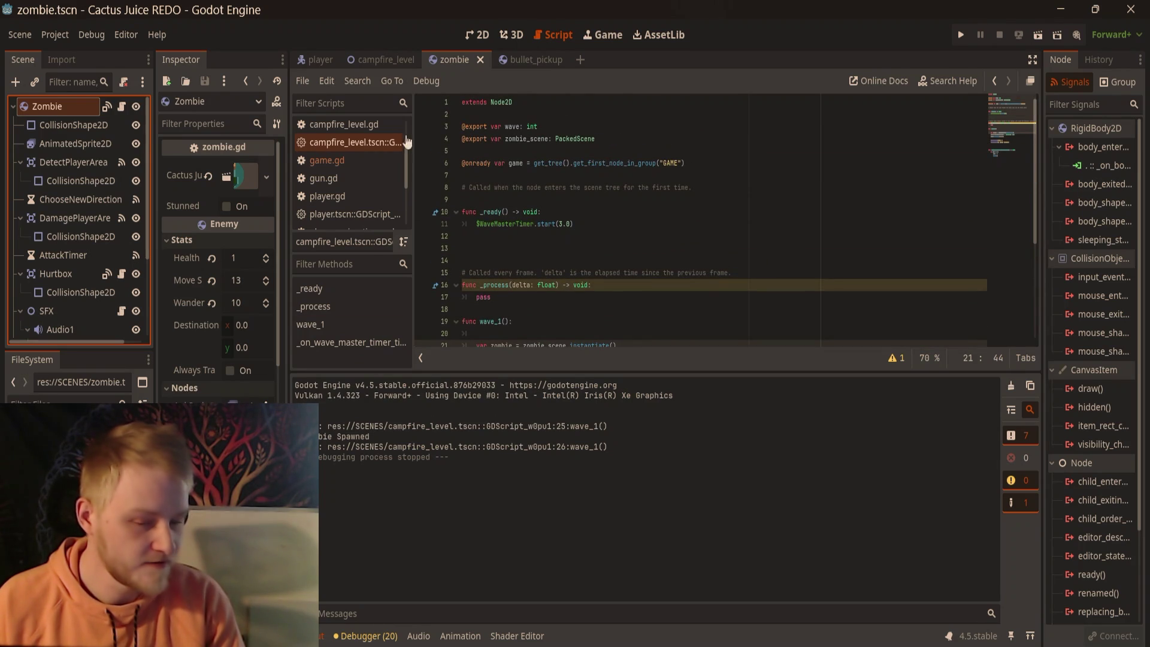
click(121, 107)
scroll(616, 212, up, 5)
scroll(617, 212, up, 2)
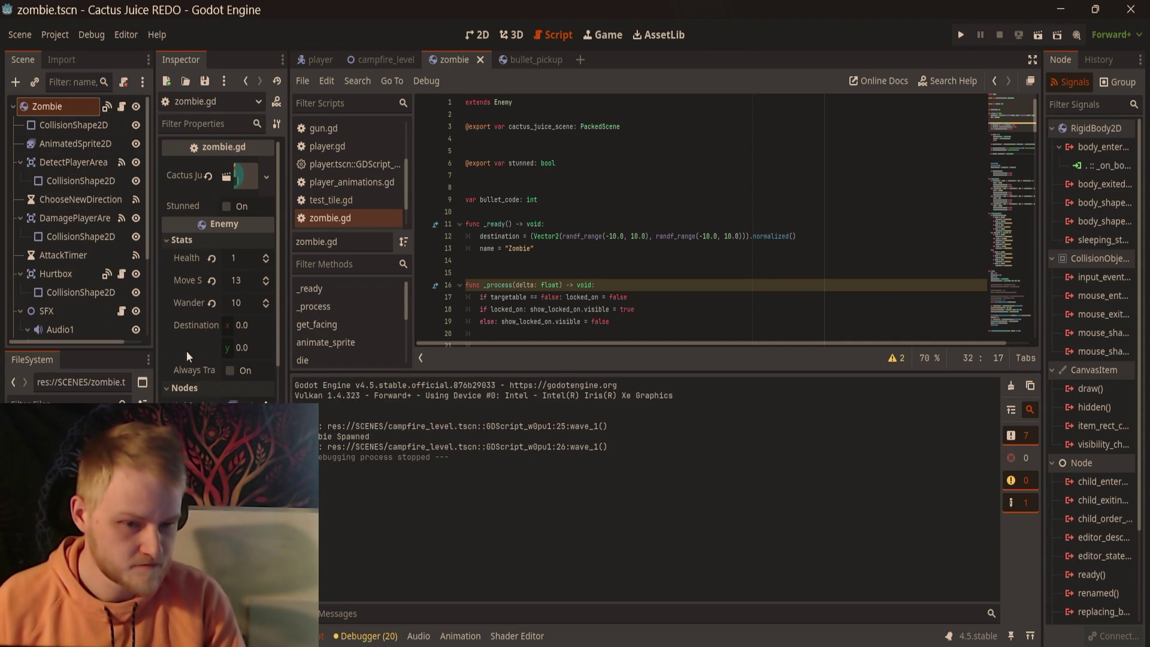
click(520, 115)
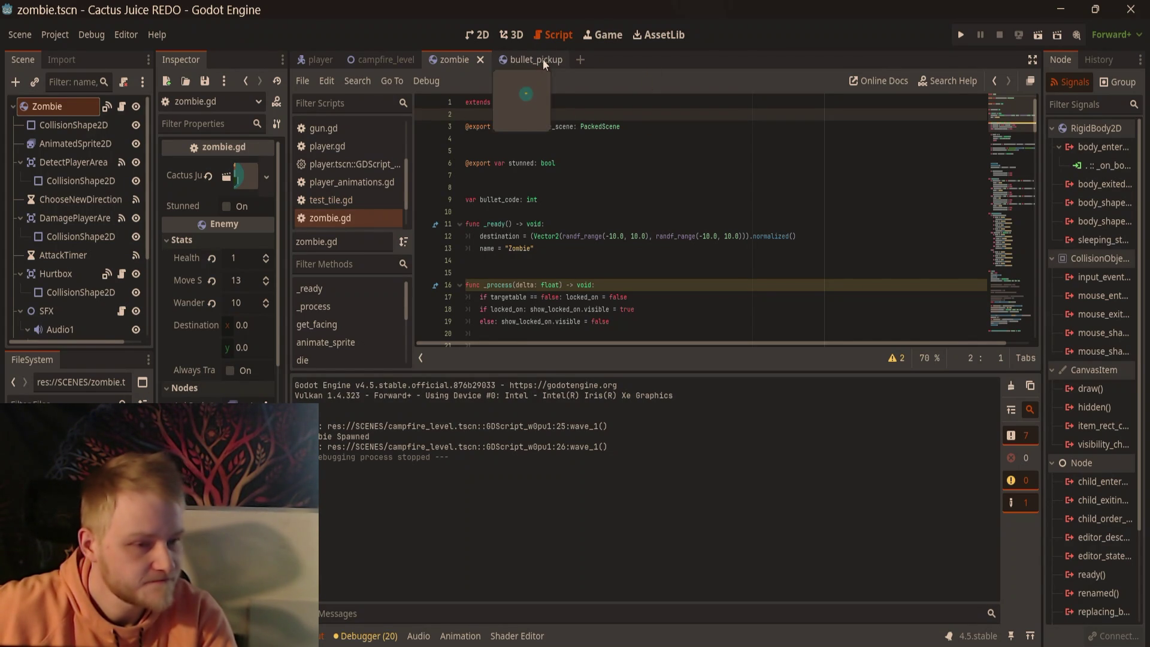
Step: Return to campfire_level and open its script at wave_1's spawn position line
click(386, 59)
scroll(650, 293, down, 15)
scroll(337, 209, up, 2)
scroll(337, 209, down, 2)
scroll(340, 202, down, 2)
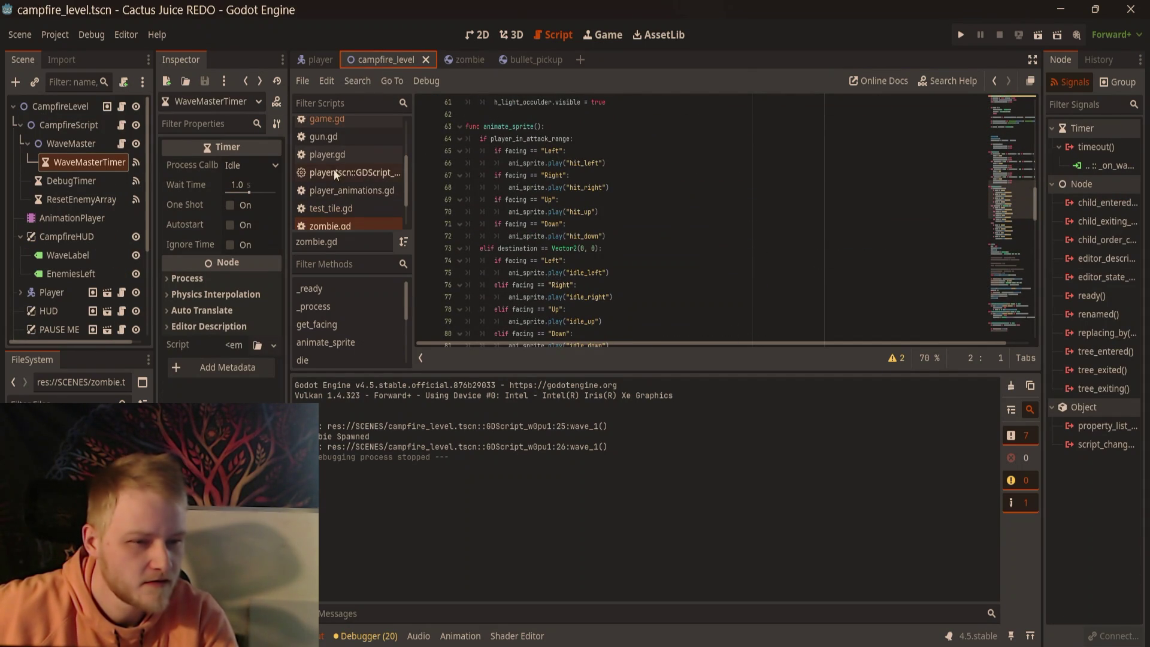
scroll(337, 170, up, 2)
click(341, 181)
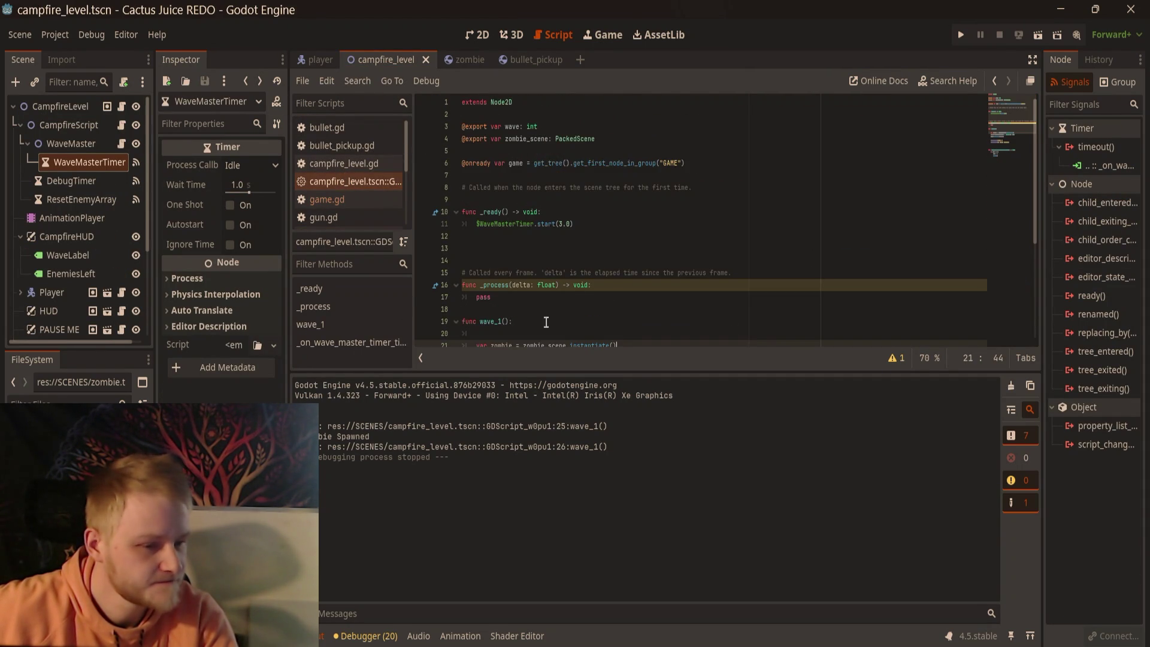
scroll(546, 322, down, 5)
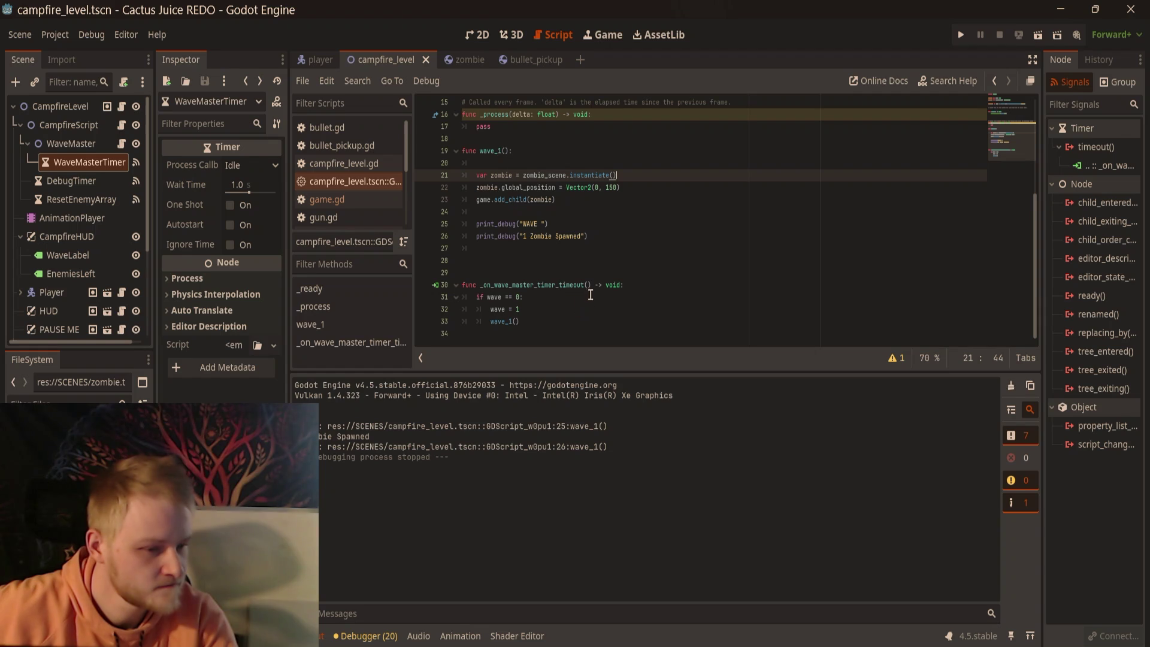
click(638, 194)
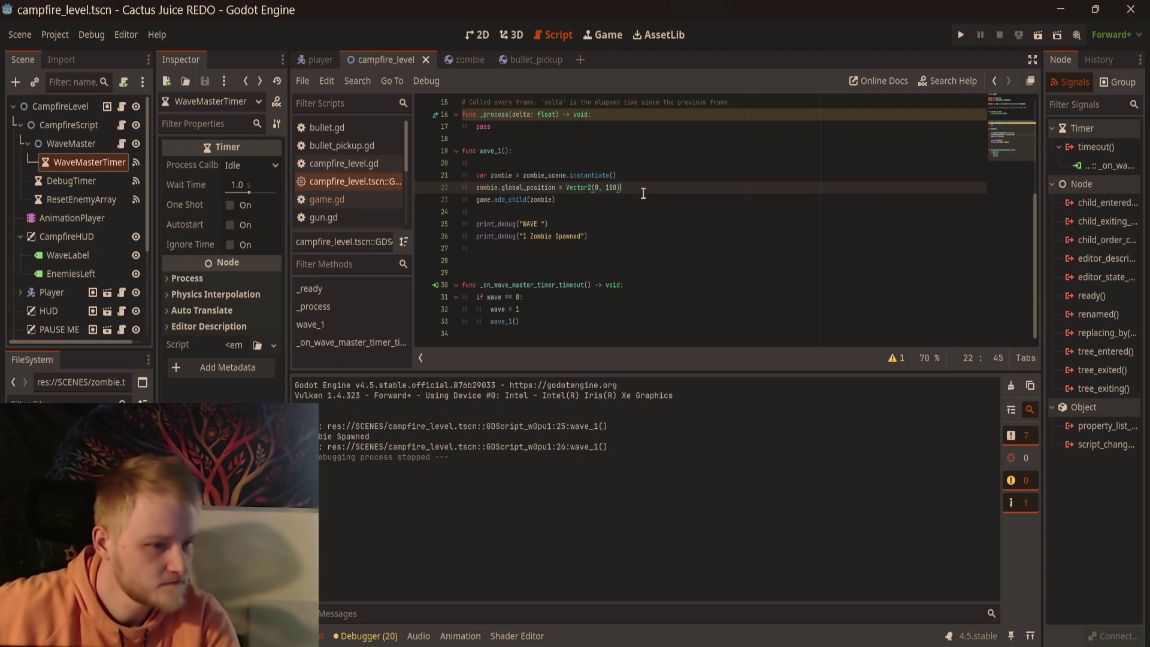
Step: Add 'zombie.always_track_player = true' below wave_1's global_position line and run the level
key(Return)
text(zombie)
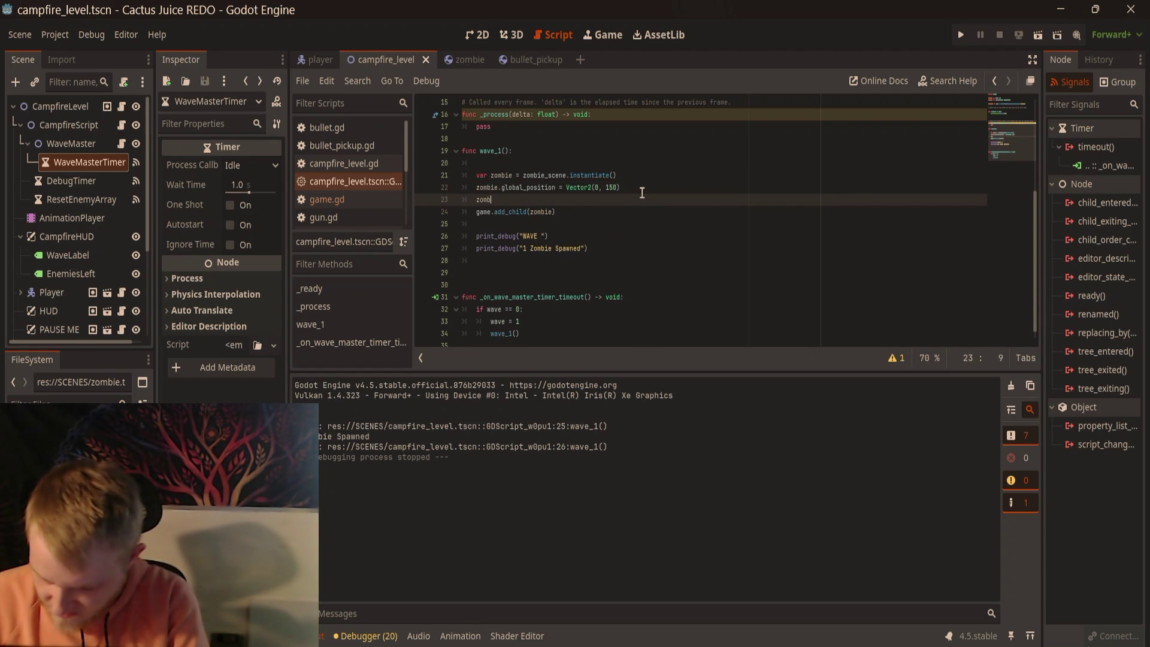
text(.always)
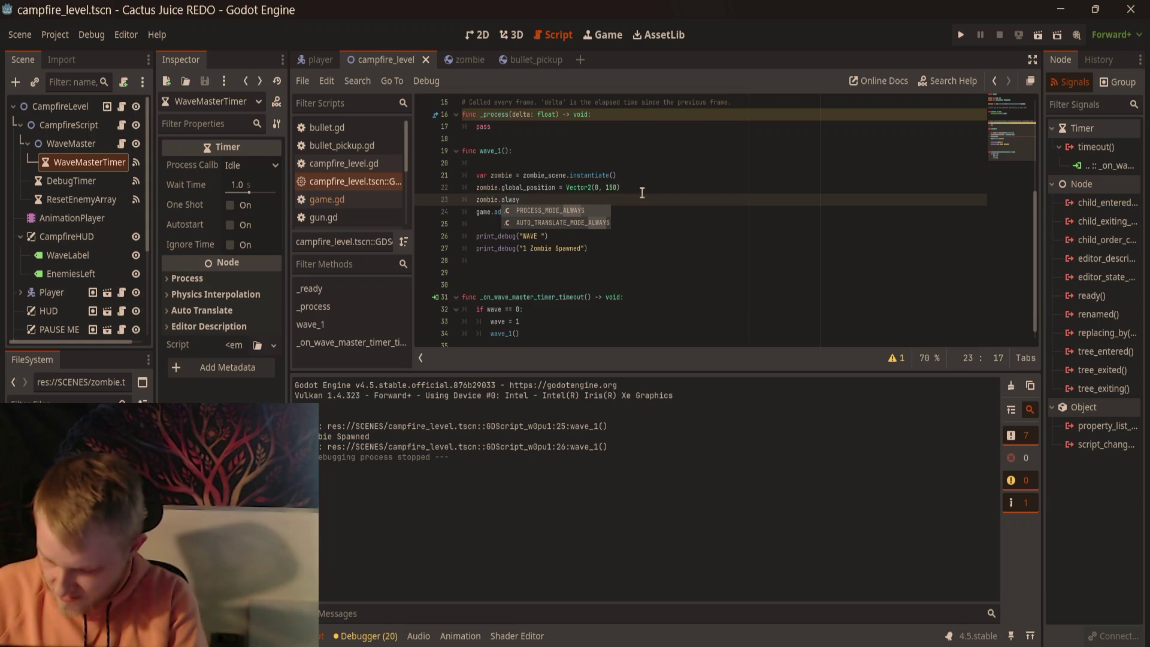
text(_track_p)
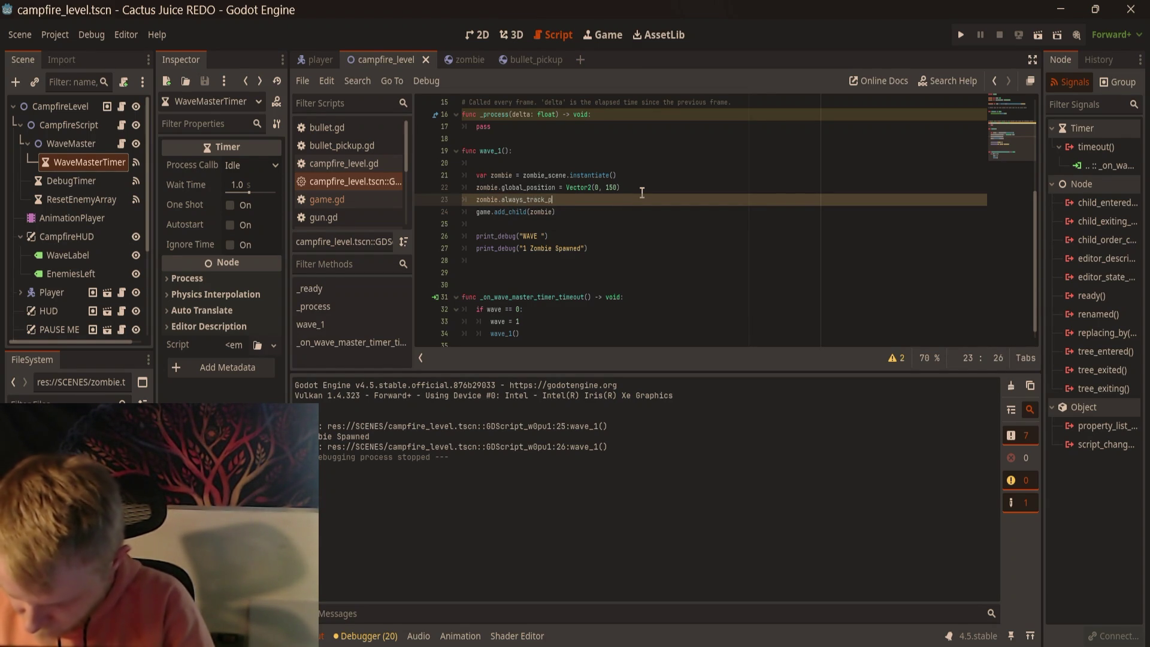
text(layer)
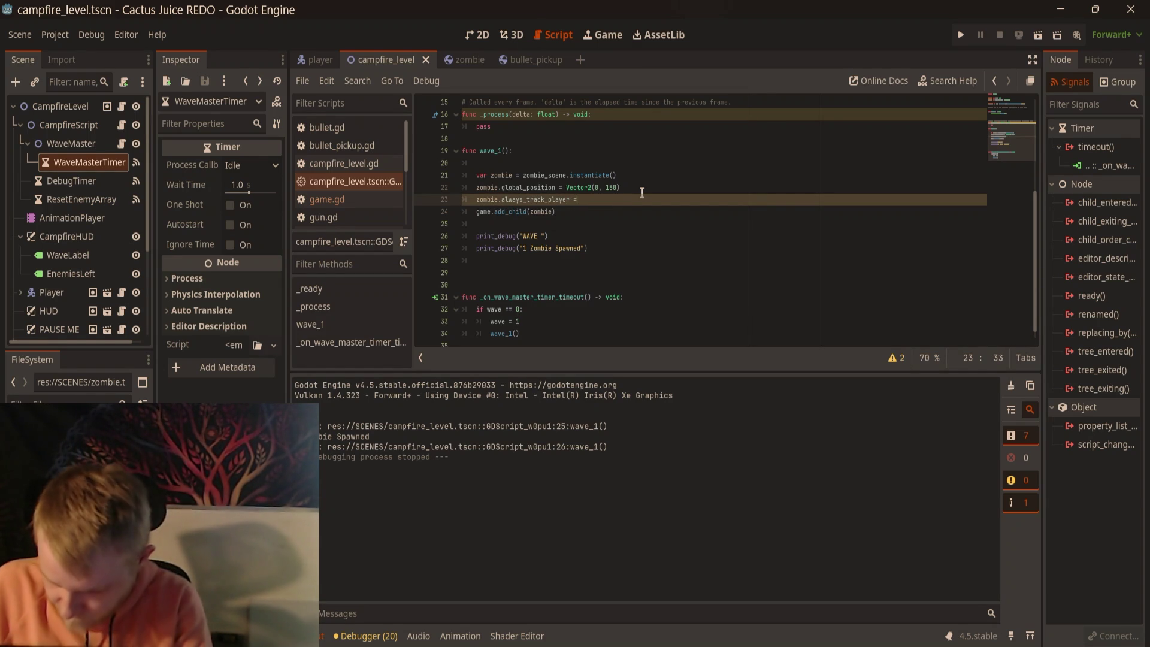
text( = true)
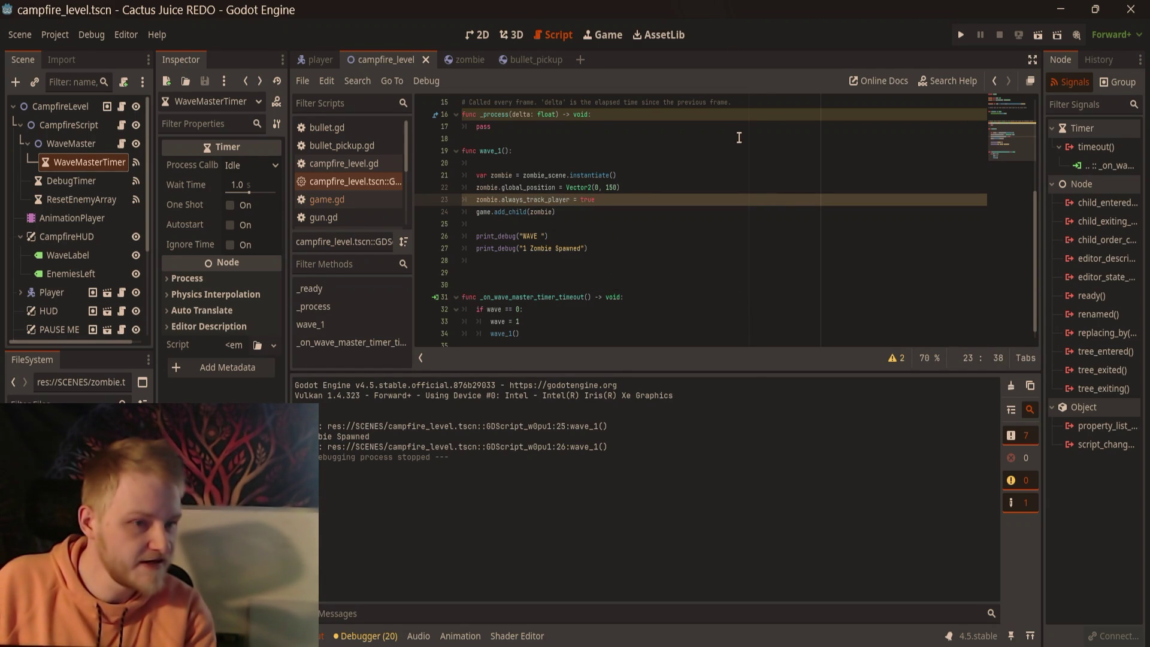
click(738, 137)
key(F5)
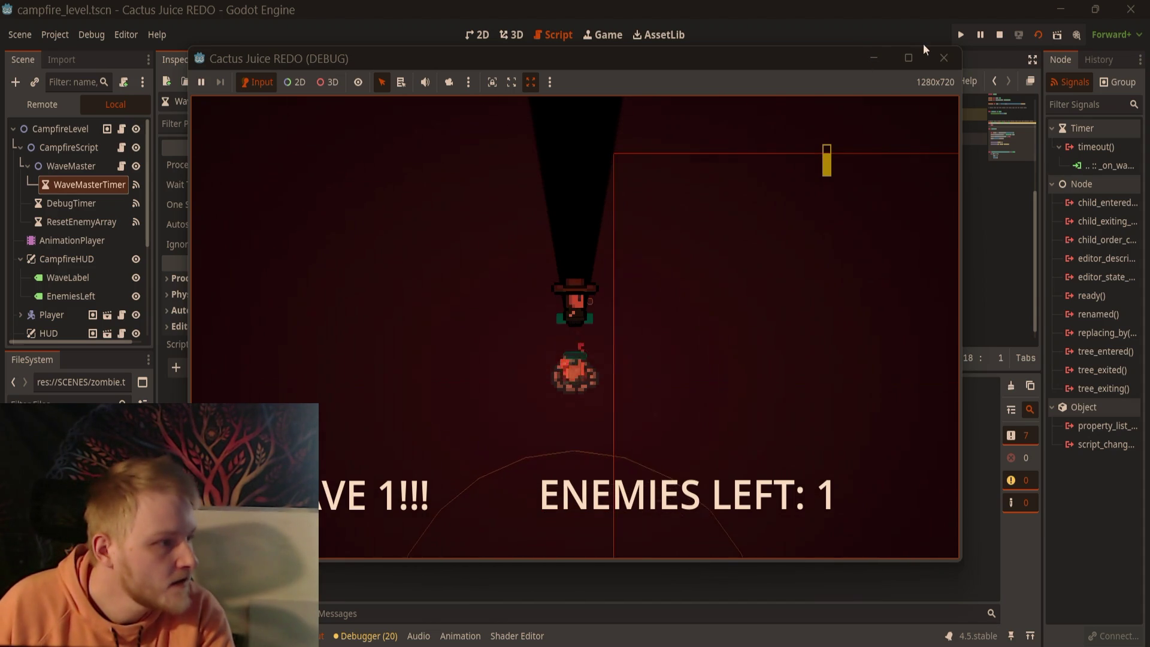
Step: Close the game, adjust the y value of wave_1's spawn Vector2, and rerun the scene
click(944, 57)
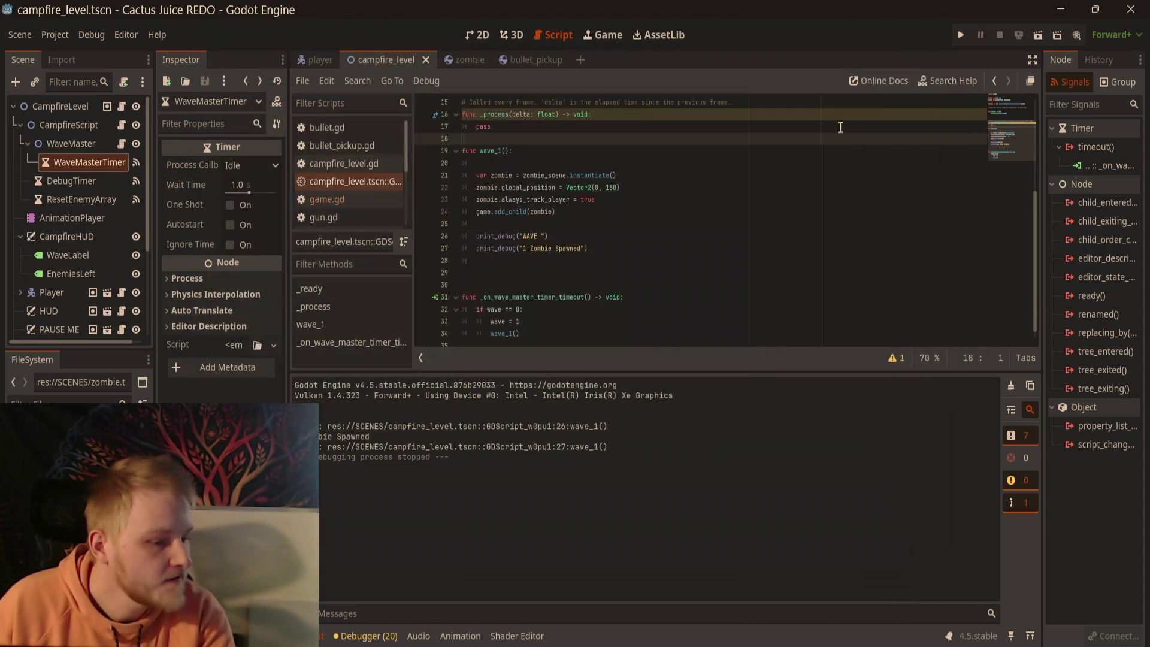
click(614, 188)
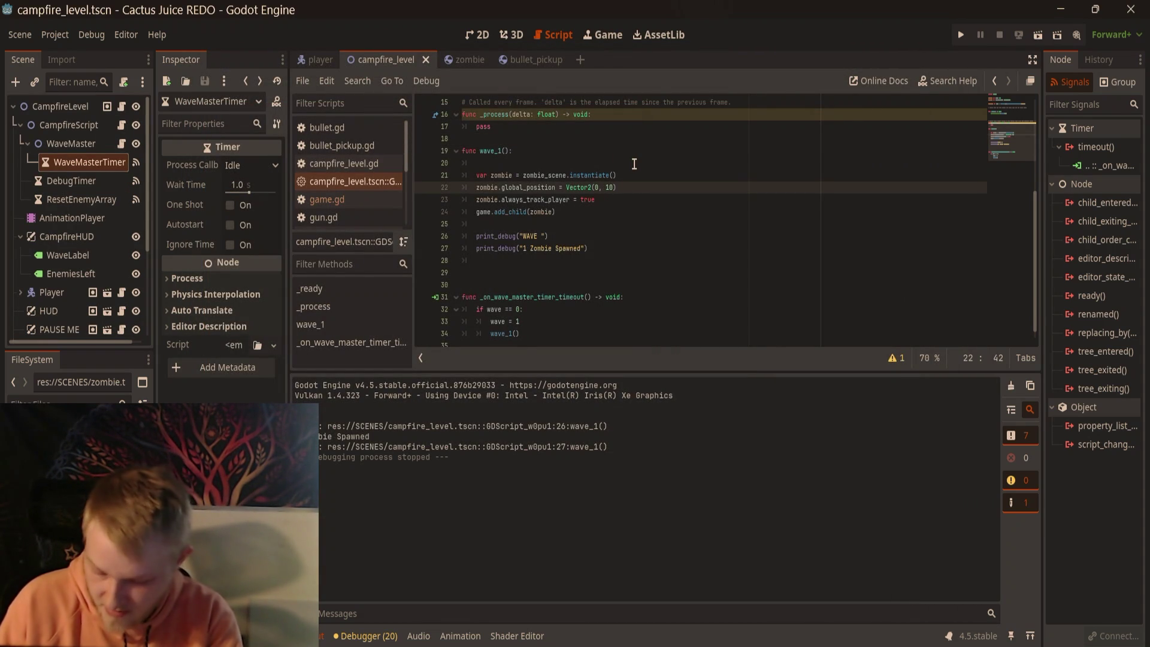
click(800, 152)
key(F5)
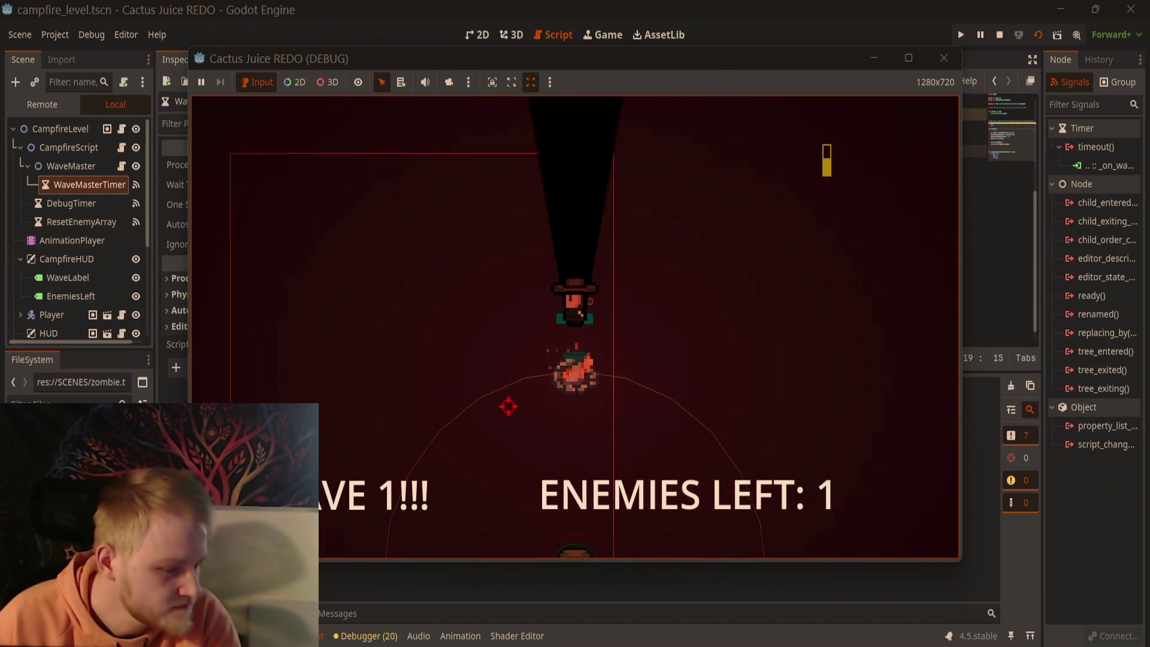
Step: Set the spawn to Vector2(0, 60), test by shooting the zombie, then return to the 2D view
click(945, 58)
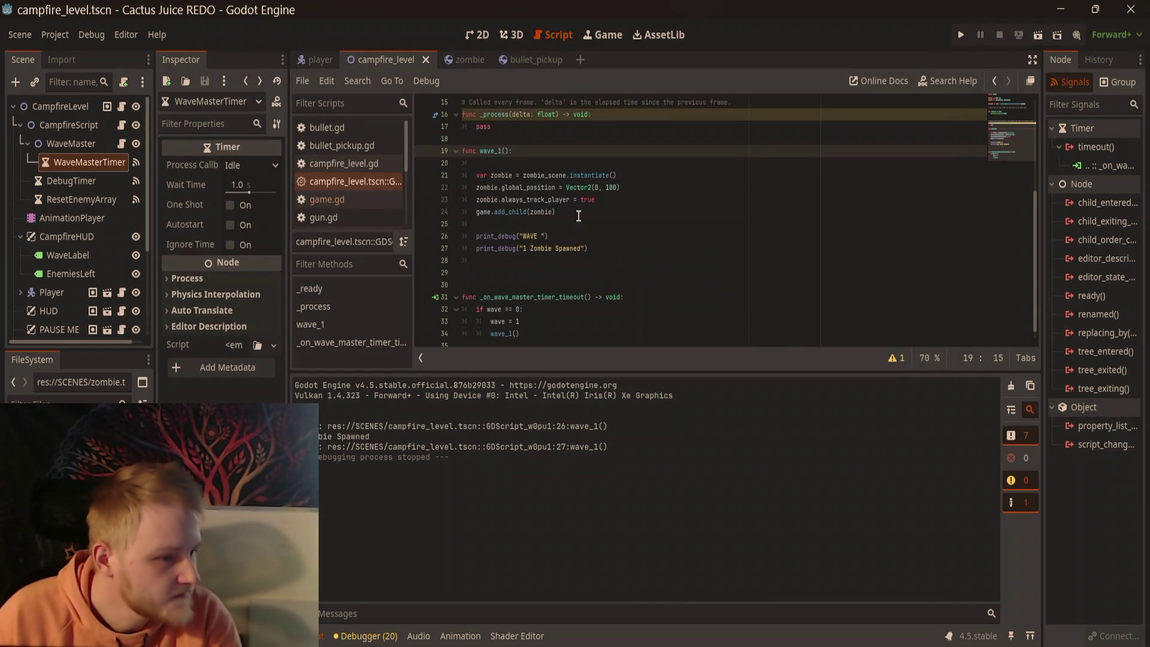
click(613, 189)
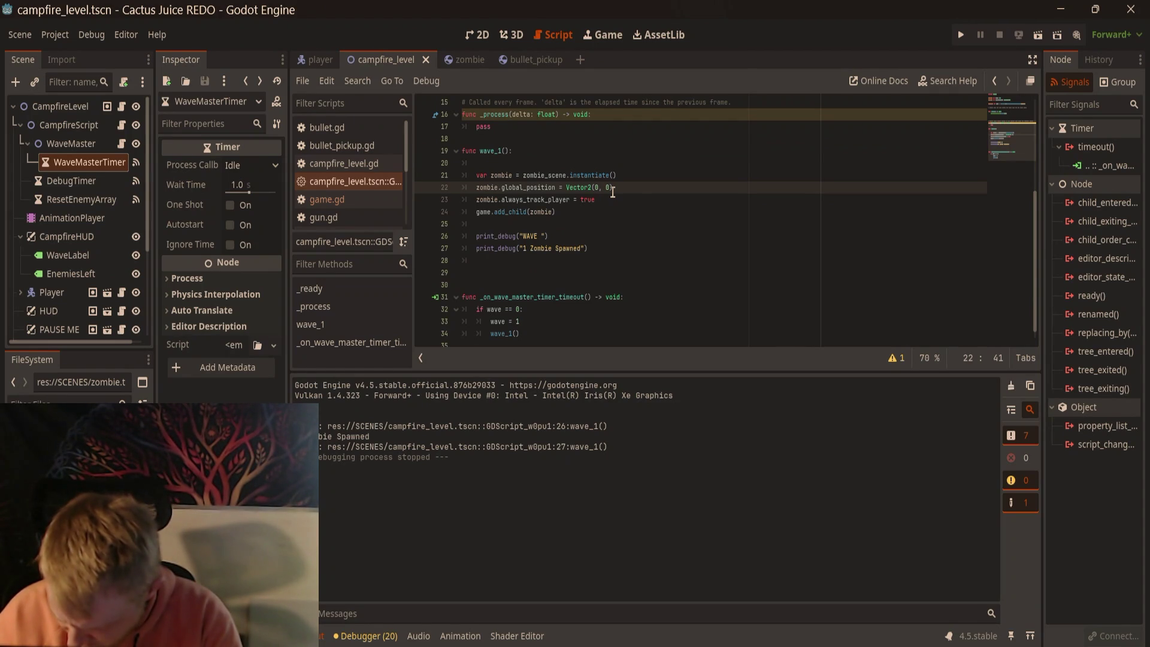
click(696, 180)
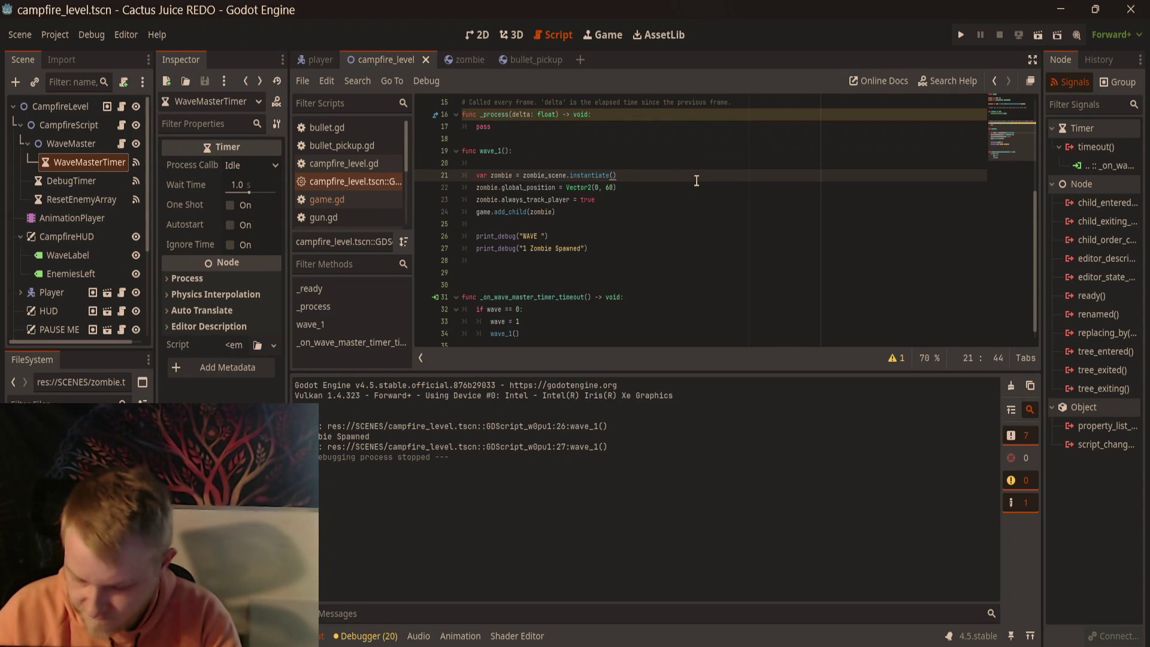
key(F6)
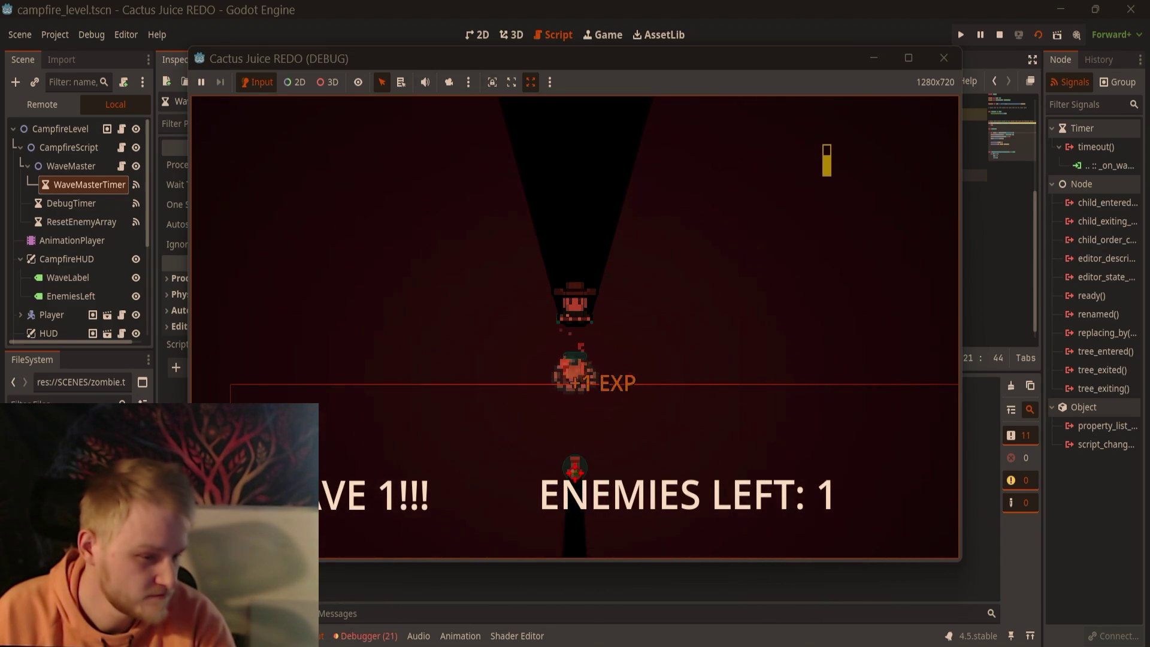
click(575, 470)
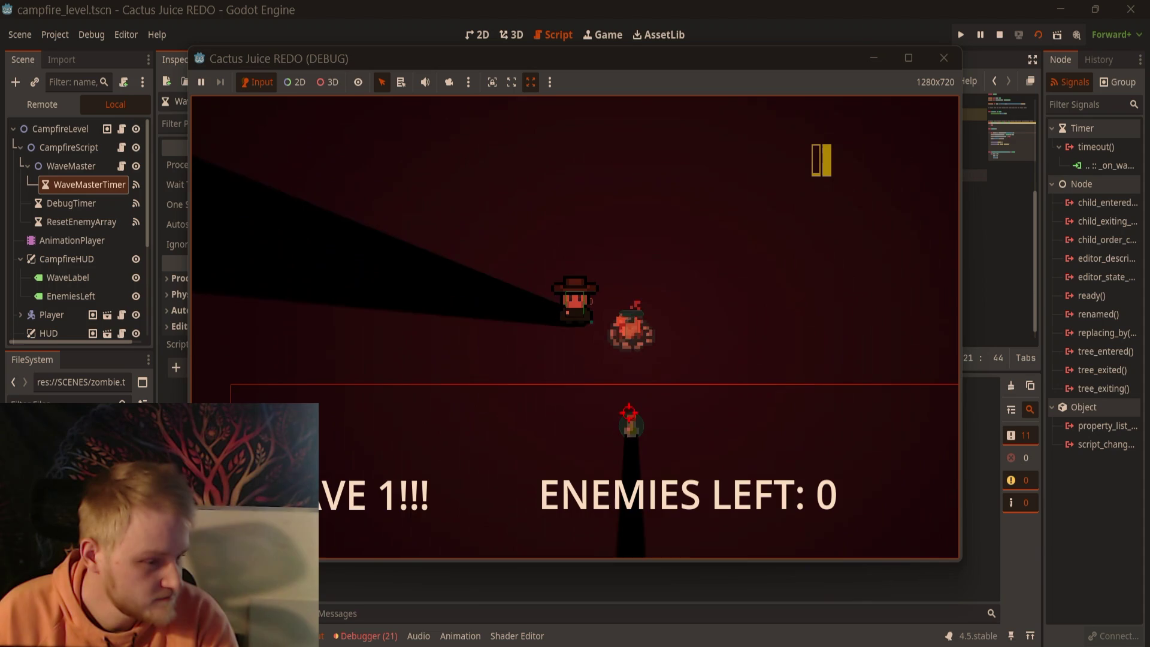
key(s)
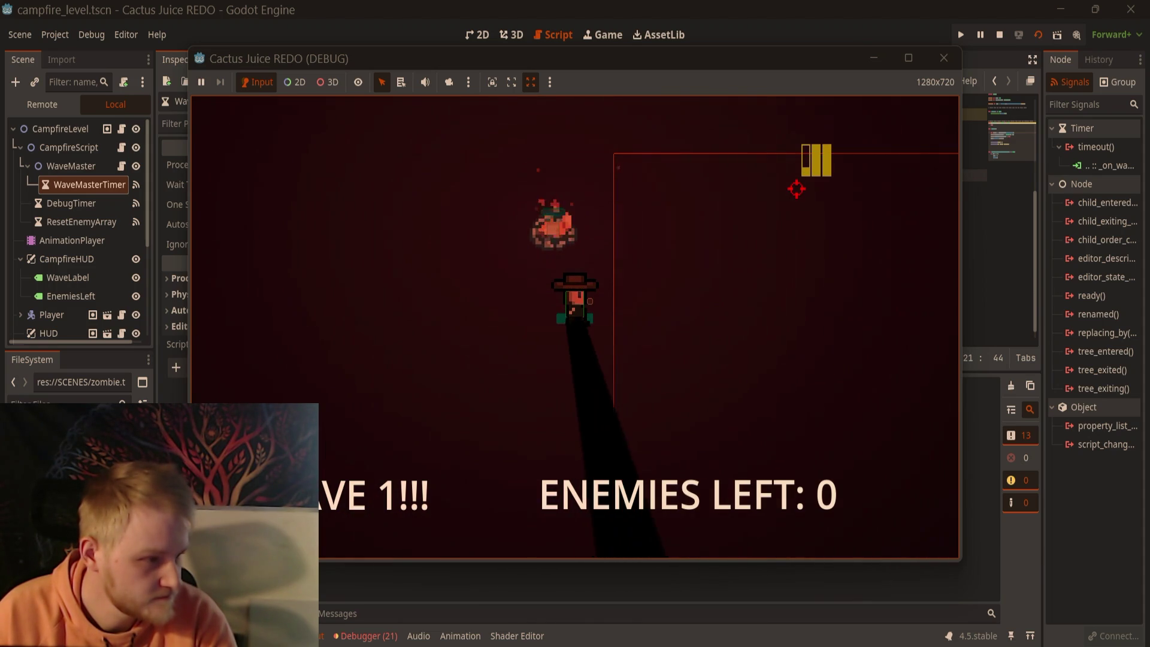
click(947, 62)
click(554, 338)
click(472, 37)
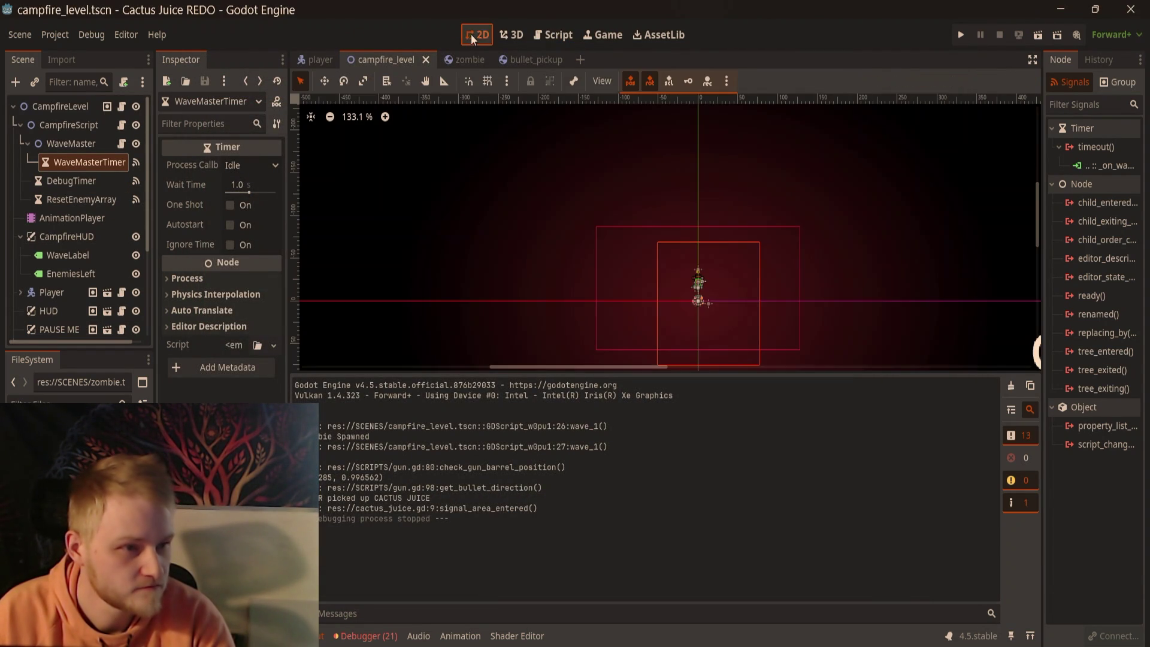
Step: Open campfire_level.gd in the Script workspace and go to the empty line inside _process
scroll(541, 200, down, 6)
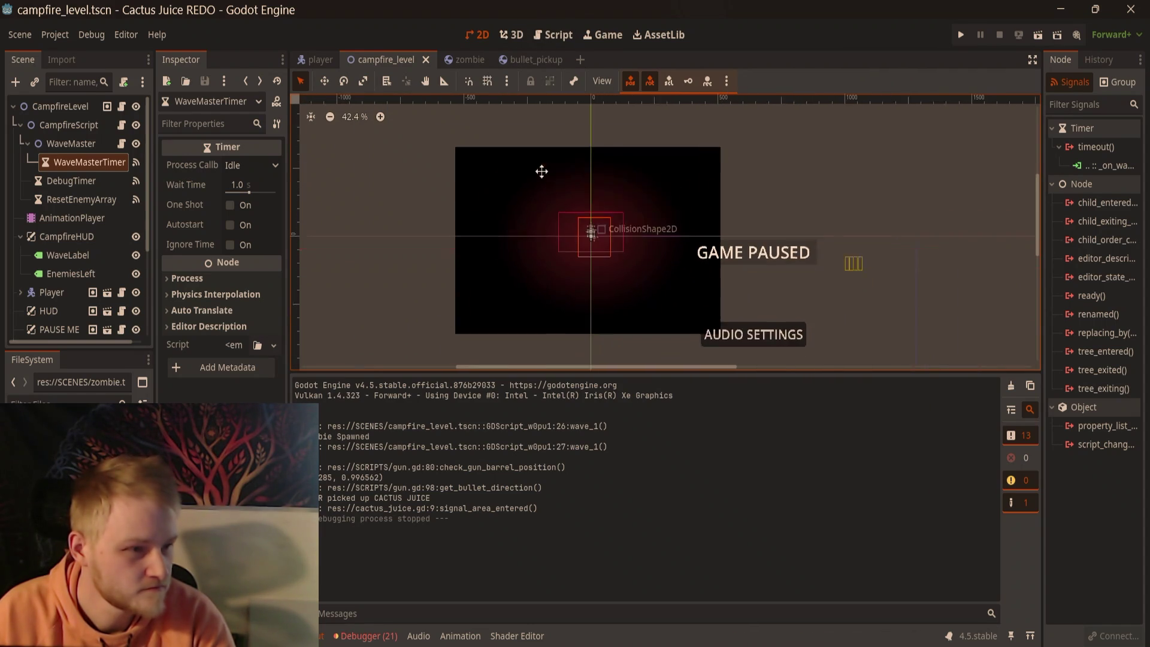
scroll(480, 182, up, 1)
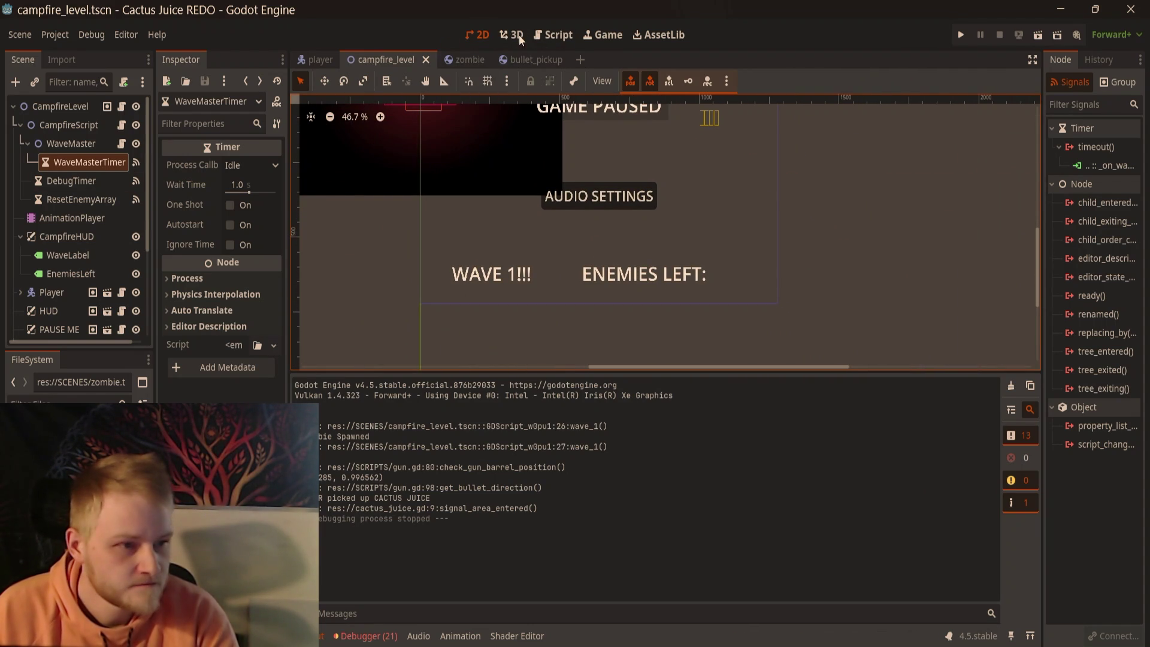
click(568, 42)
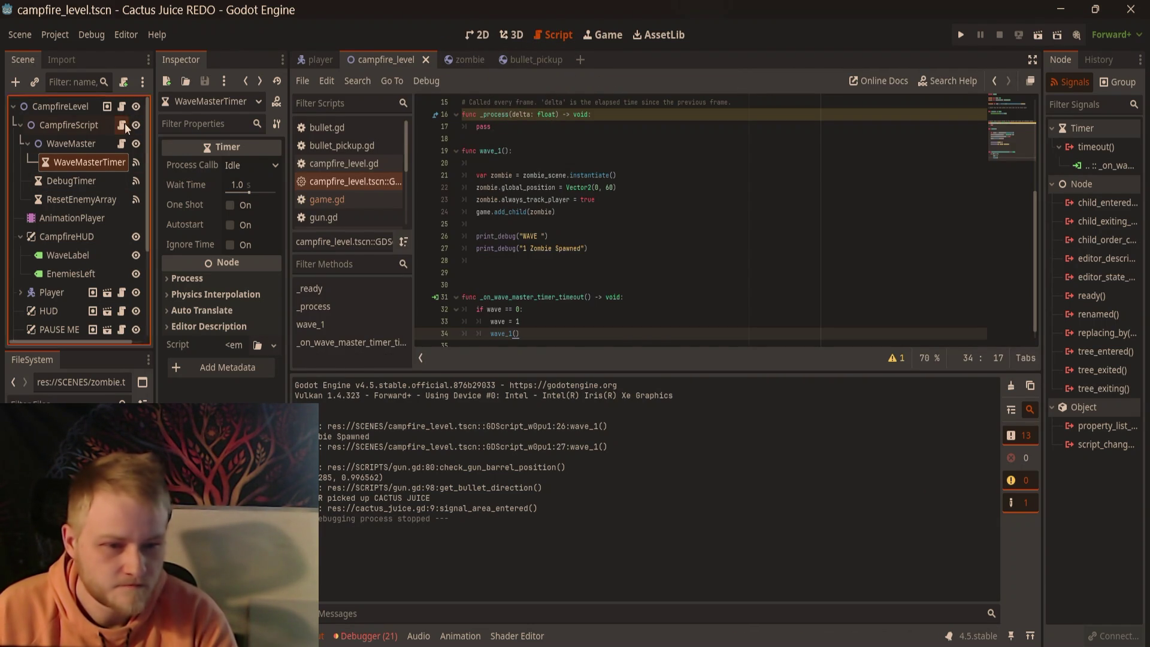
scroll(579, 253, down, 6)
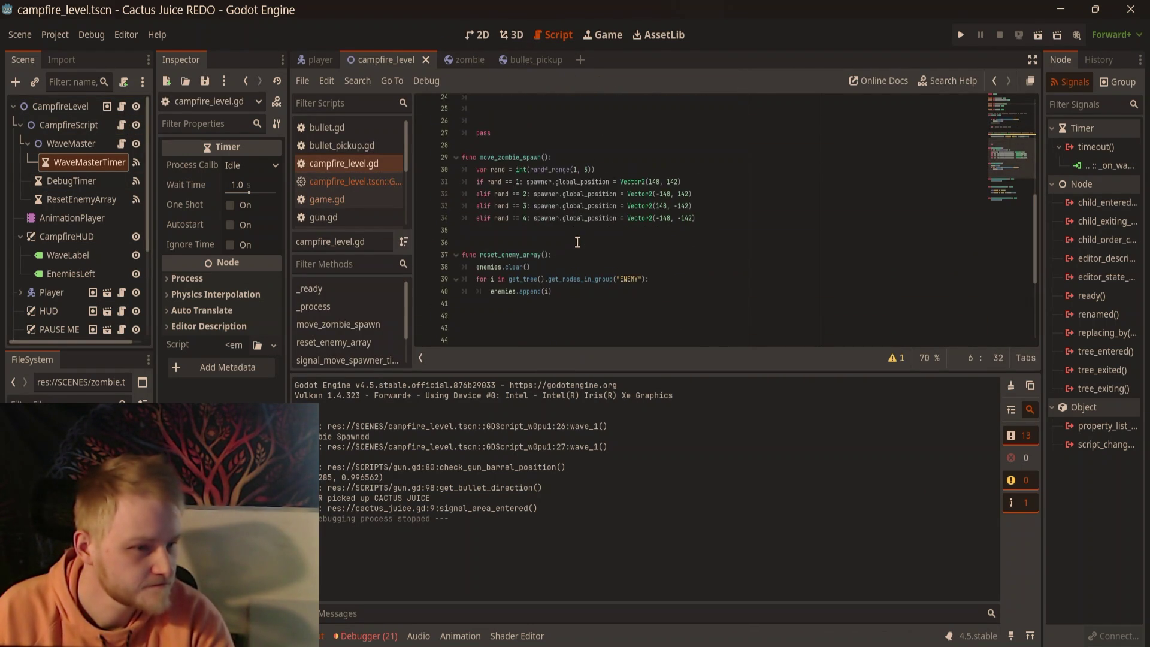
scroll(566, 162, down, 1)
scroll(578, 177, up, 1)
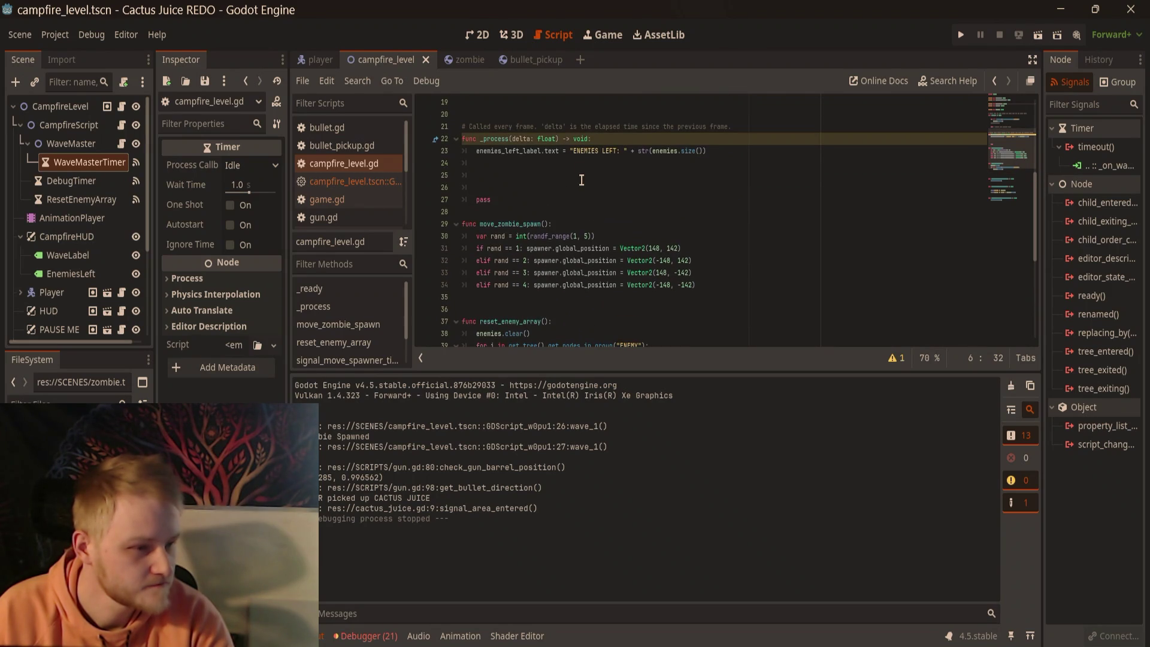
scroll(580, 182, down, 6)
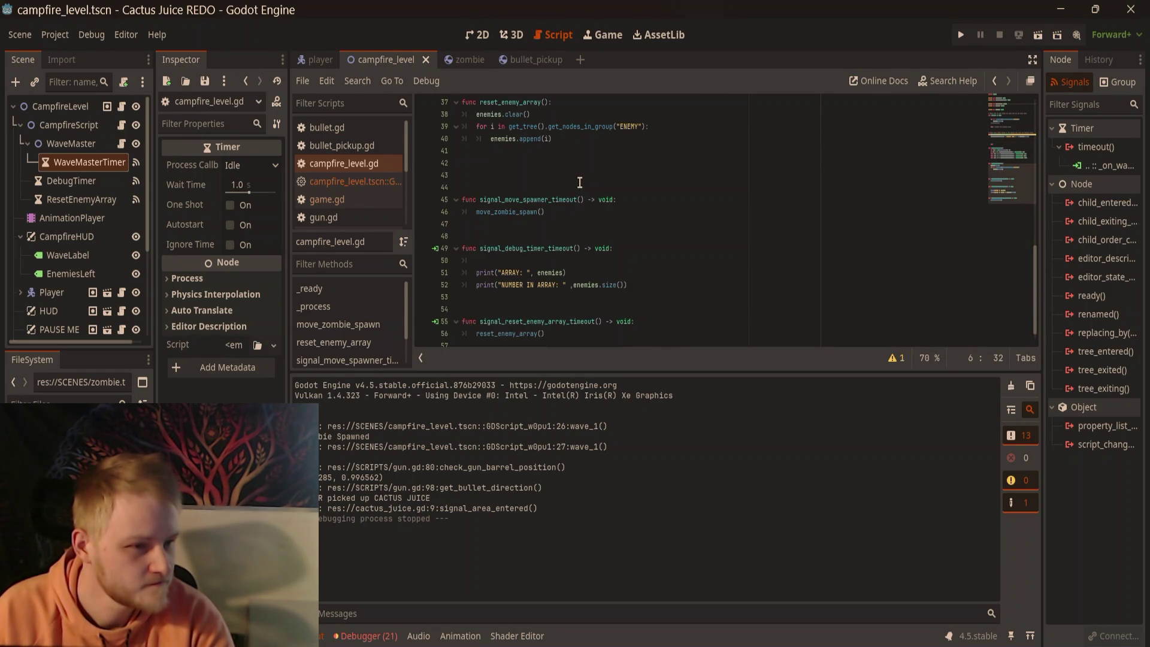
scroll(610, 219, up, 12)
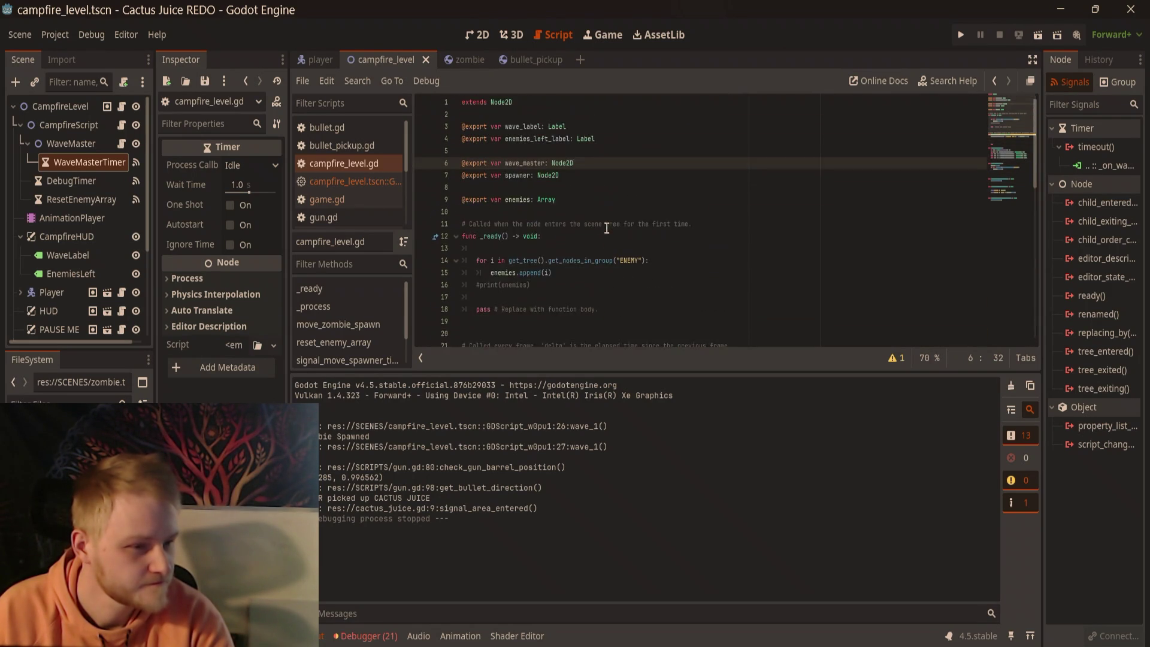
scroll(557, 246, down, 3)
click(551, 274)
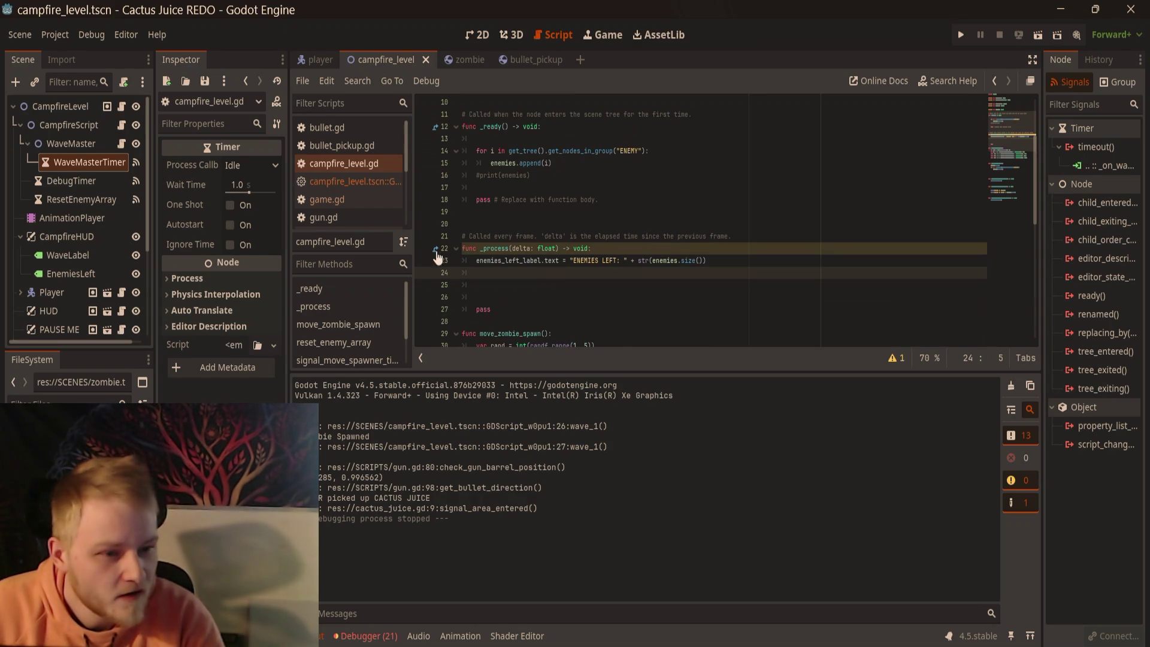
scroll(486, 155, up, 3)
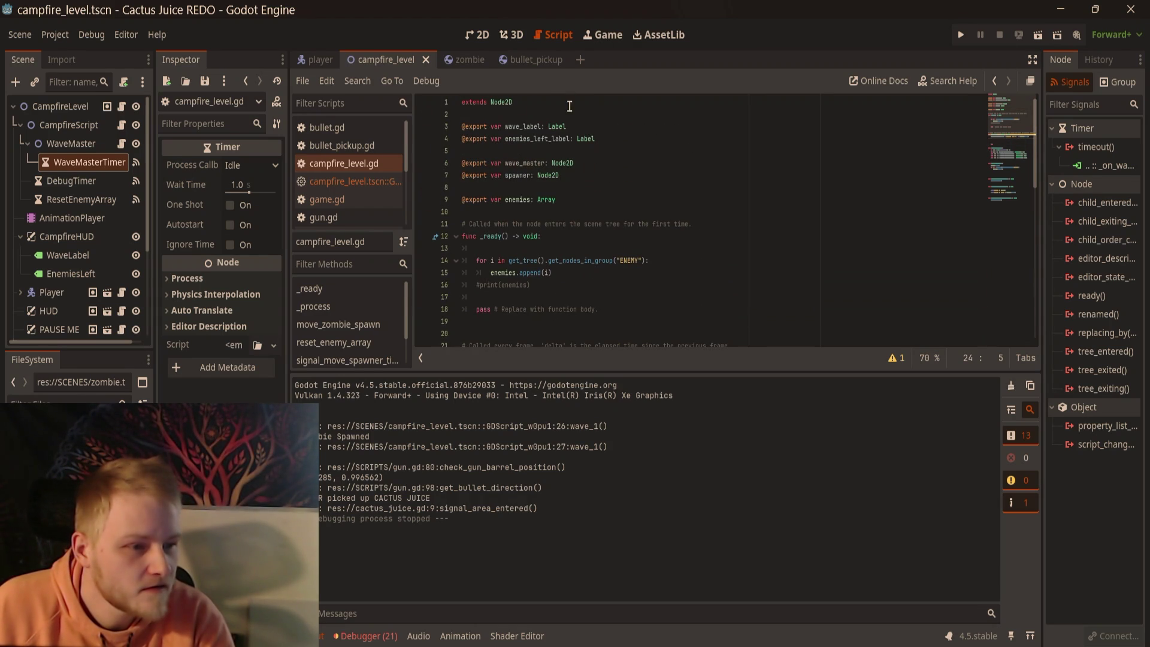
Step: In _process, set wave_label.text to "WAVE: " + str($WaveMaster.wave) and run the scene
scroll(764, 209, down, 3)
text(wave)
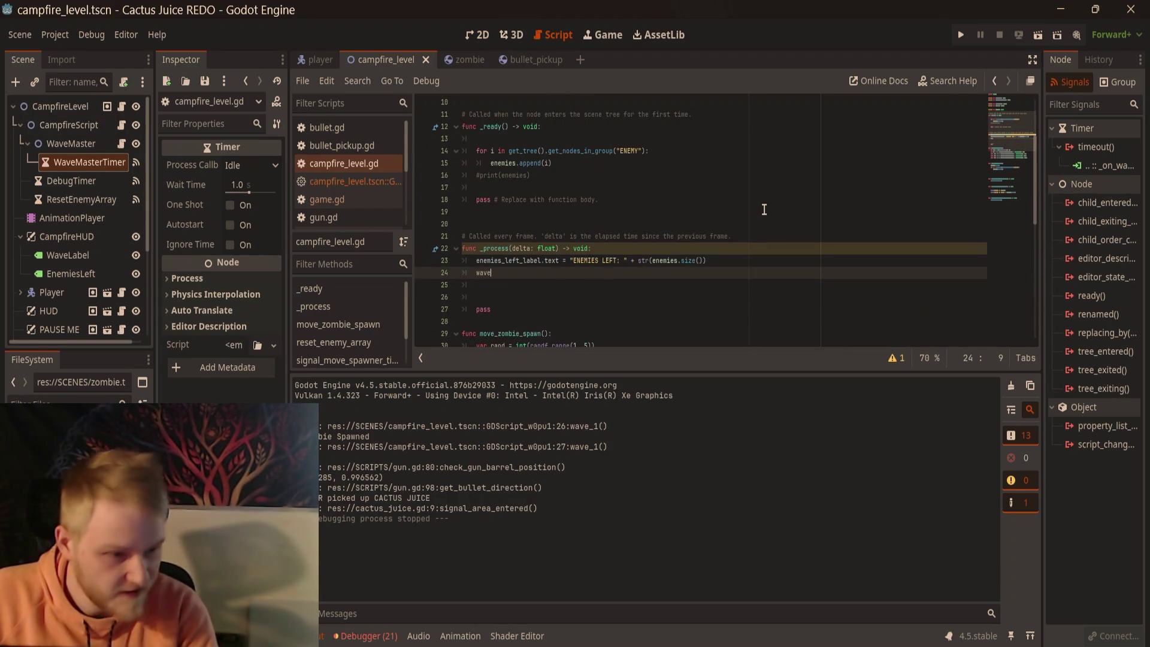
text(_label.)
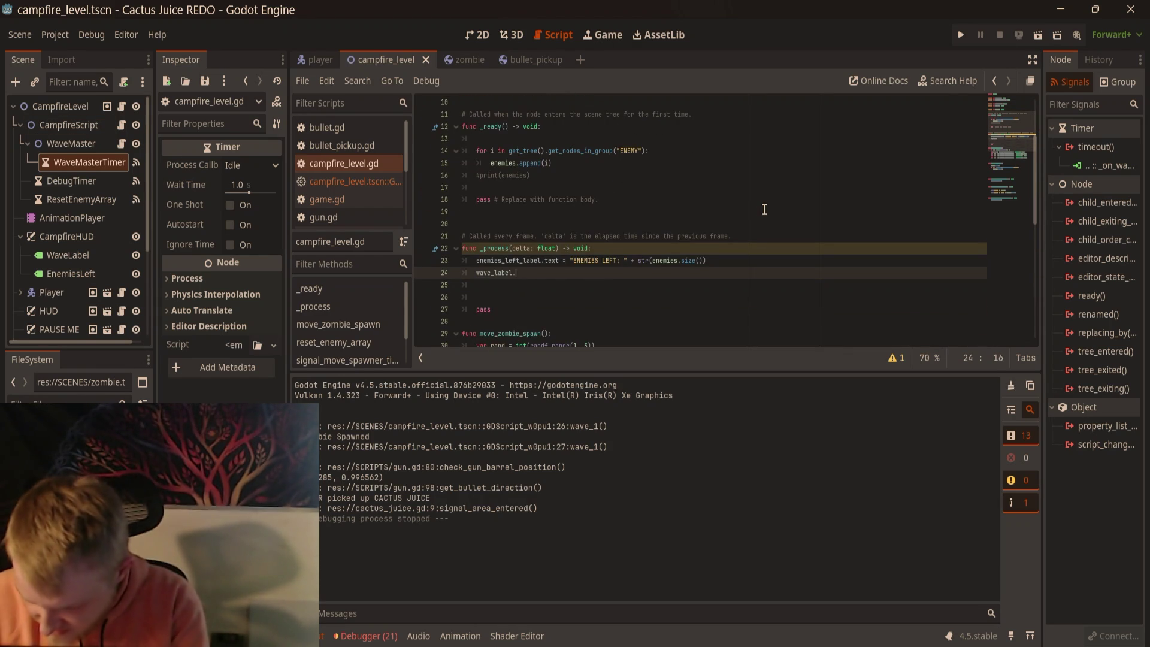
text(text = )
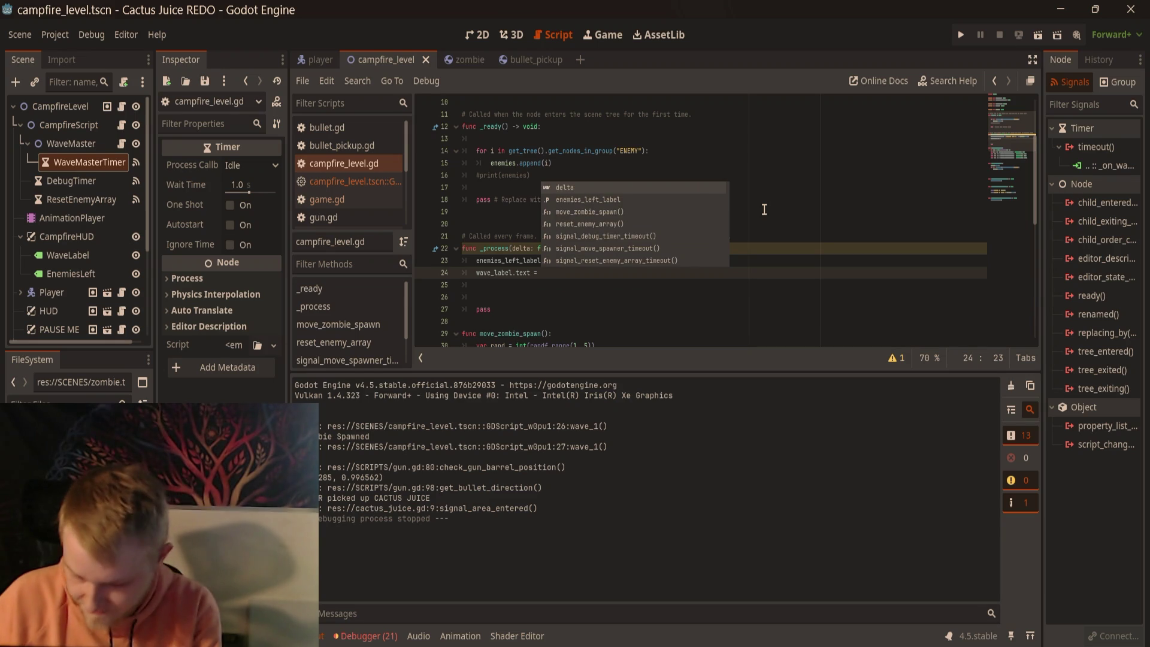
text("WAVE:)
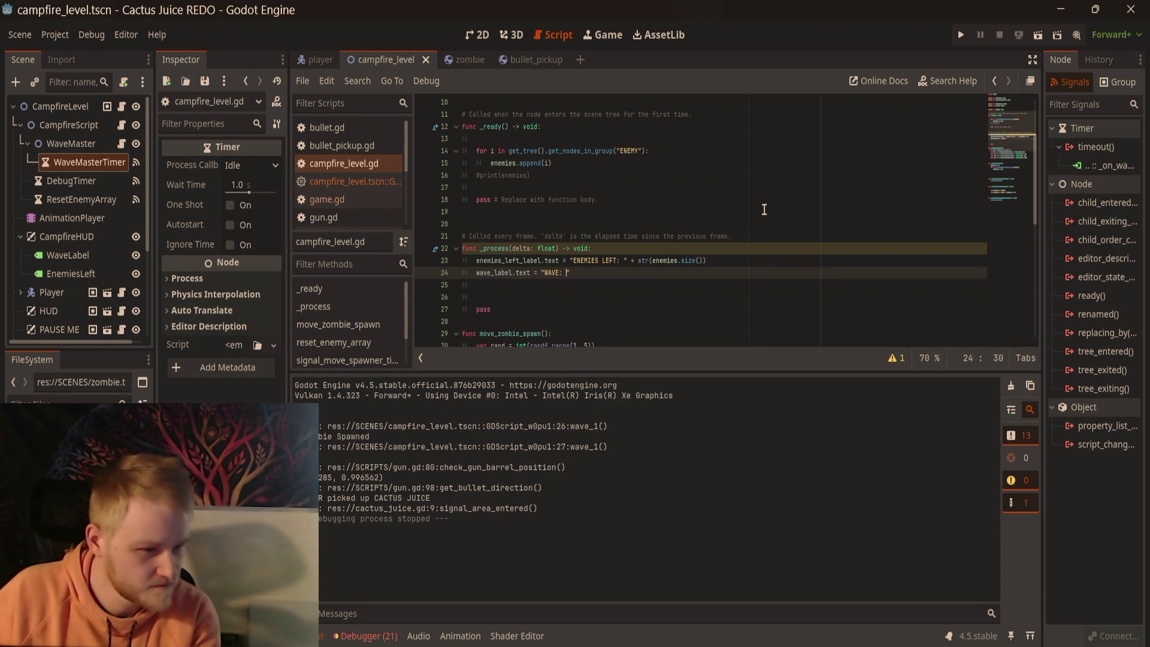
text( " + )
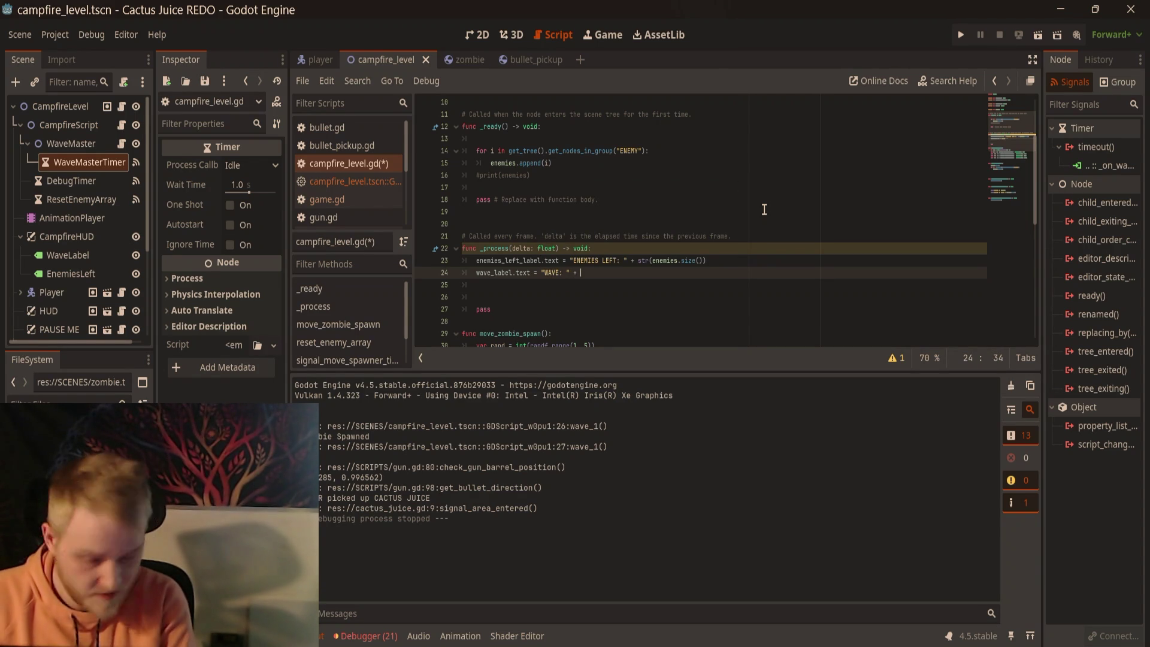
text(str()
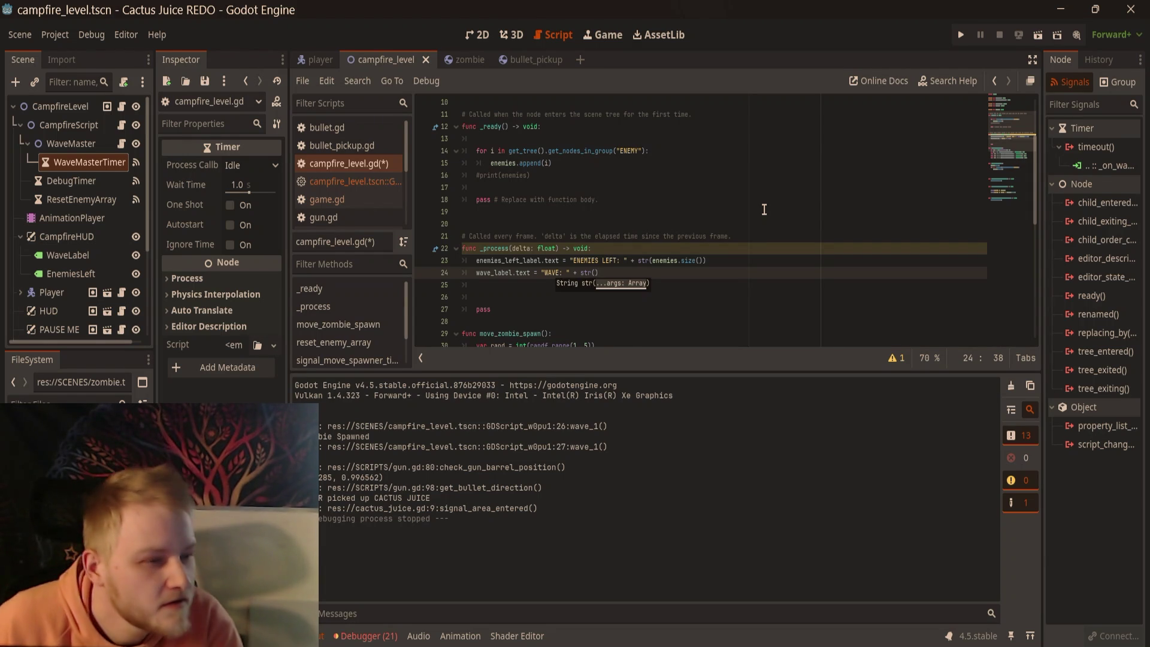
scroll(769, 180, up, 3)
scroll(752, 150, down, 4)
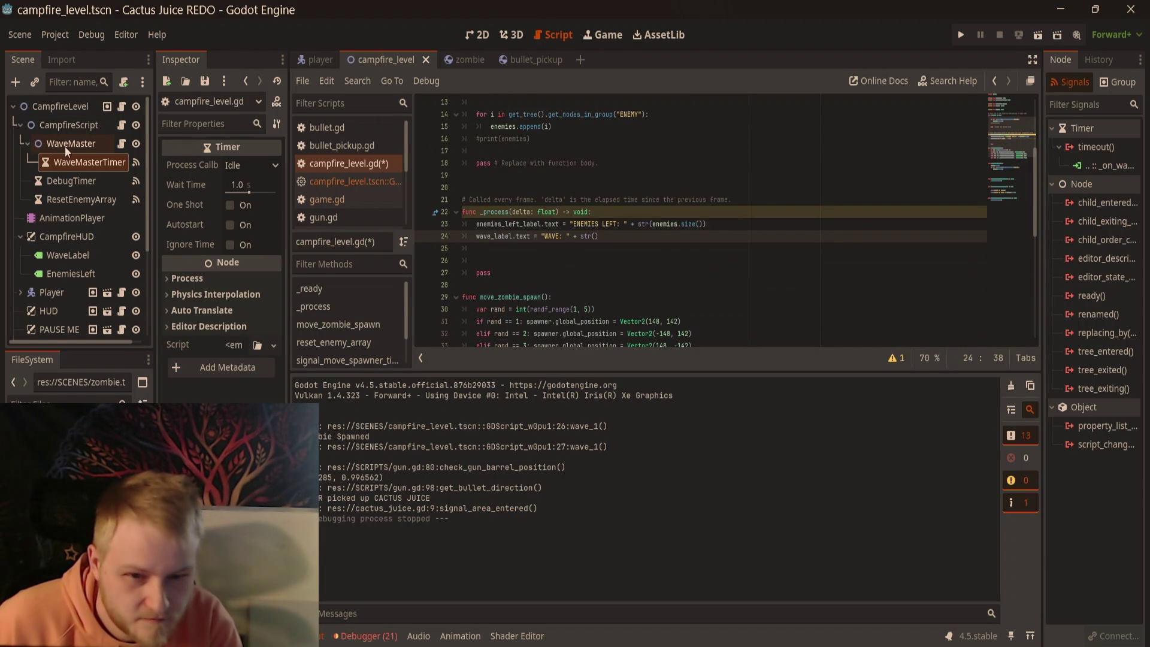
drag(56, 142, 595, 236)
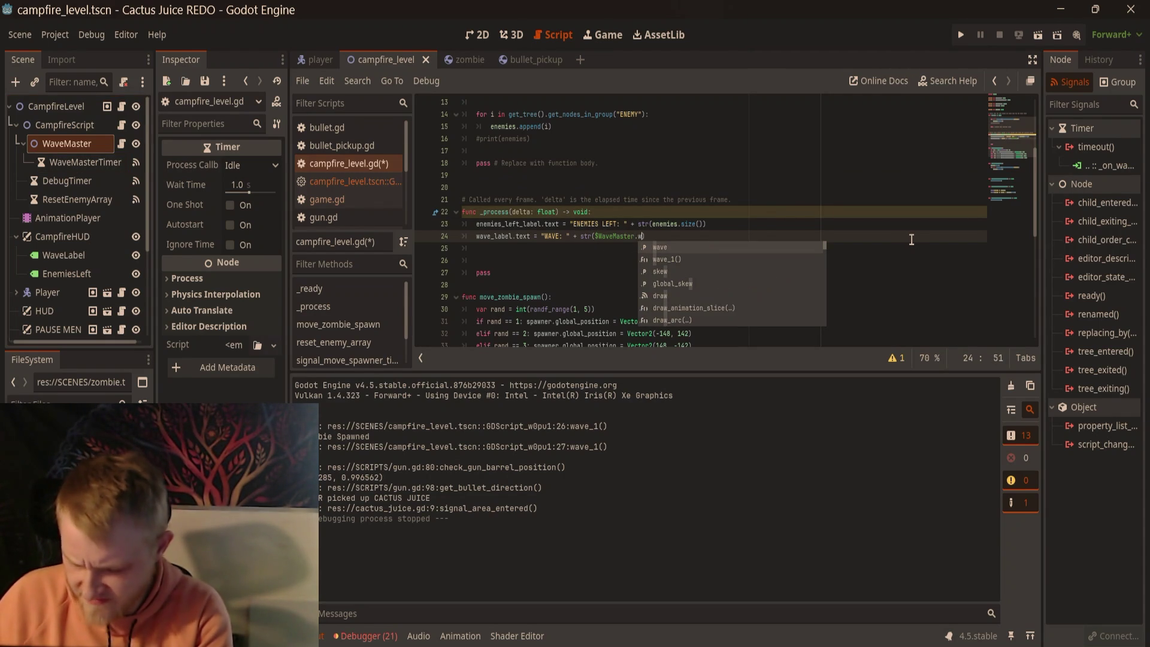
text(wave)
click(814, 176)
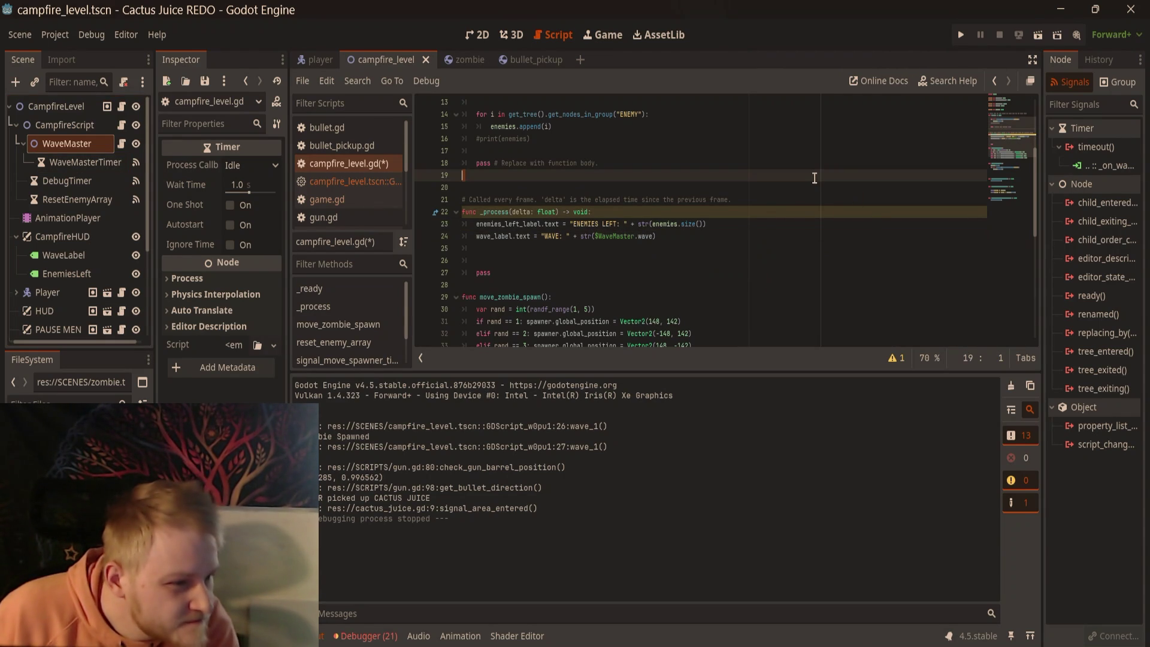
key(Down)
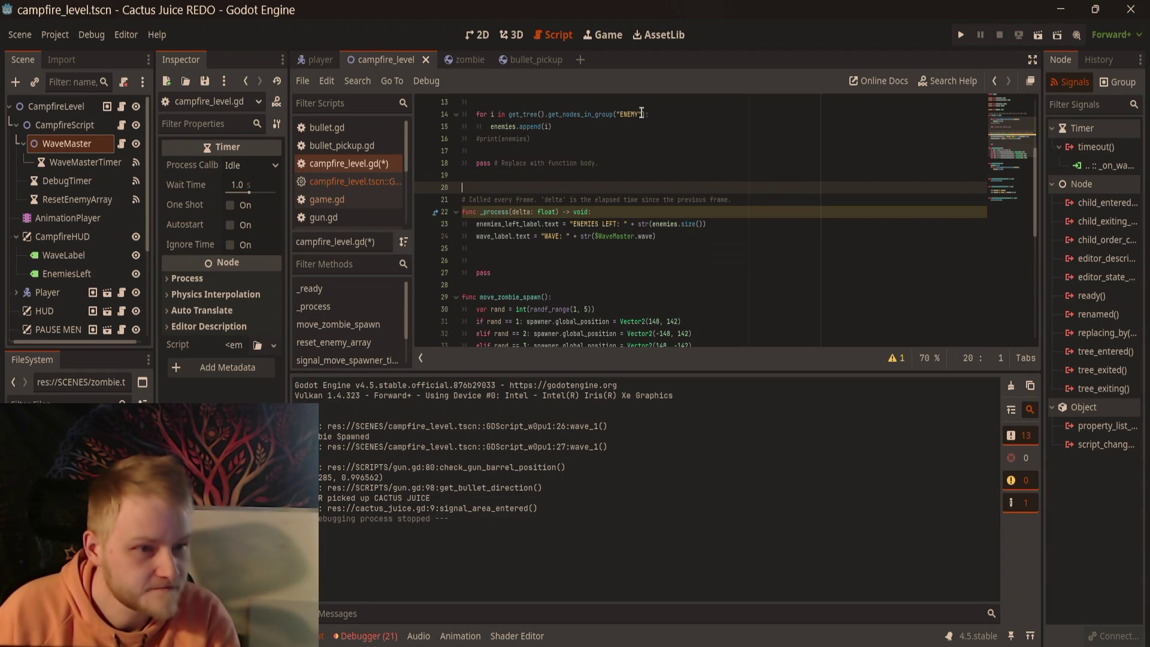
key(F6)
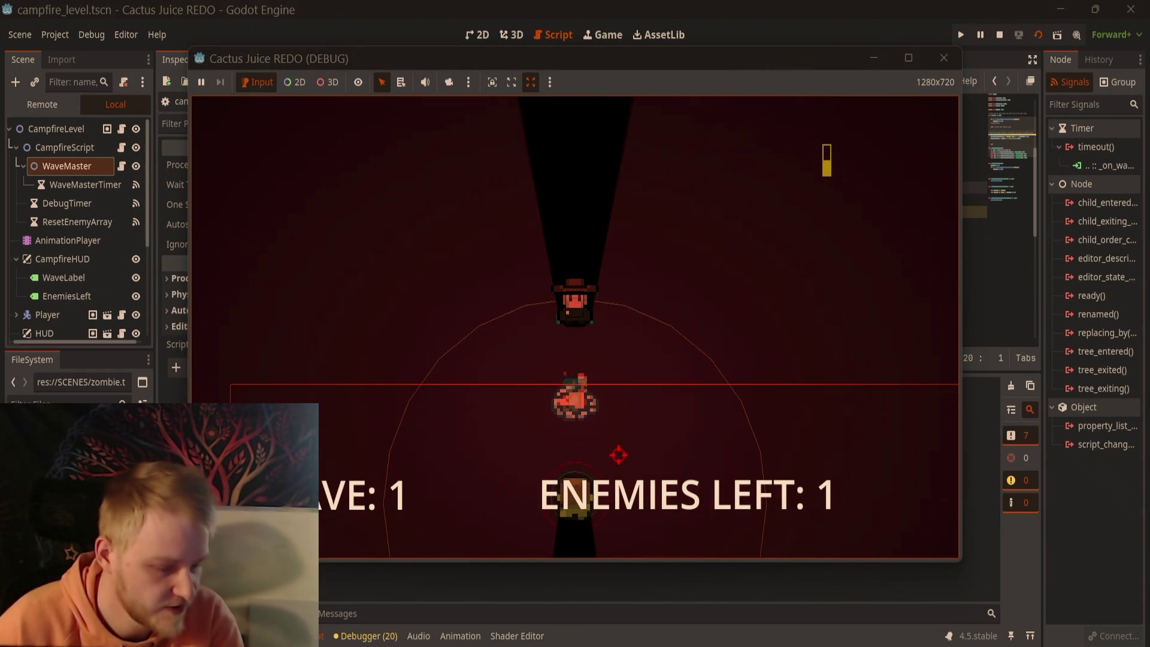
Step: Shoot the zombie so the counter reads WAVE: 1, then stop the game
click(595, 471)
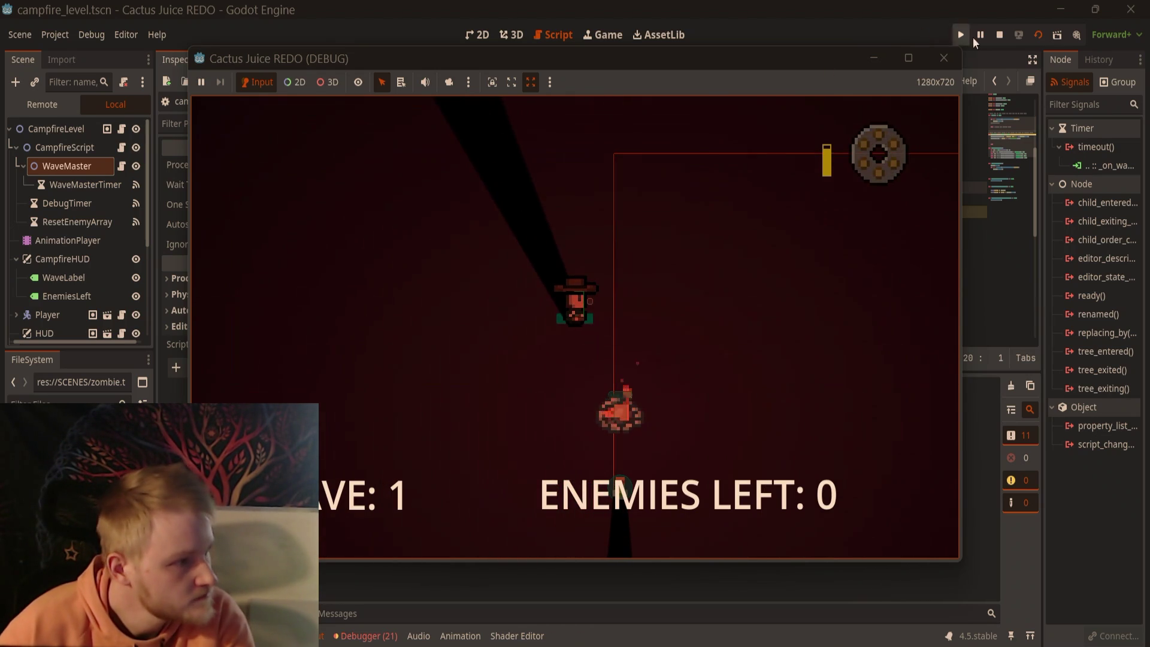
click(944, 58)
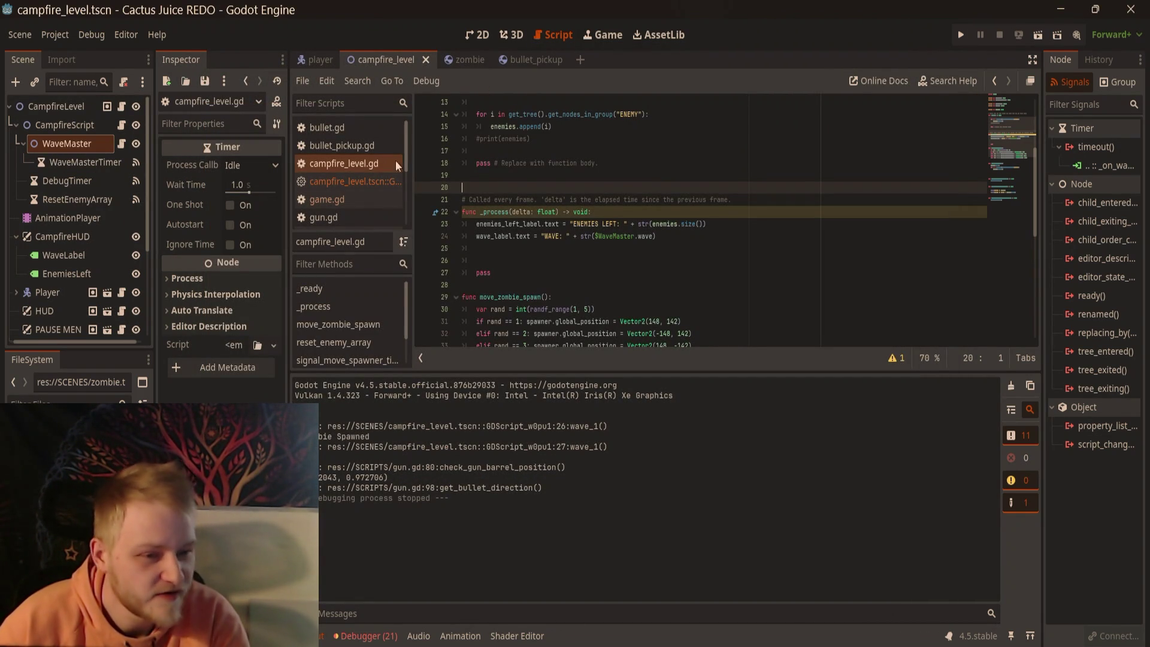
Step: Add an 'elif wave == 1:' branch calling wave_2() and setting wave = 2 in the timer handler
scroll(488, 275, down, 7)
scroll(533, 282, down, 1)
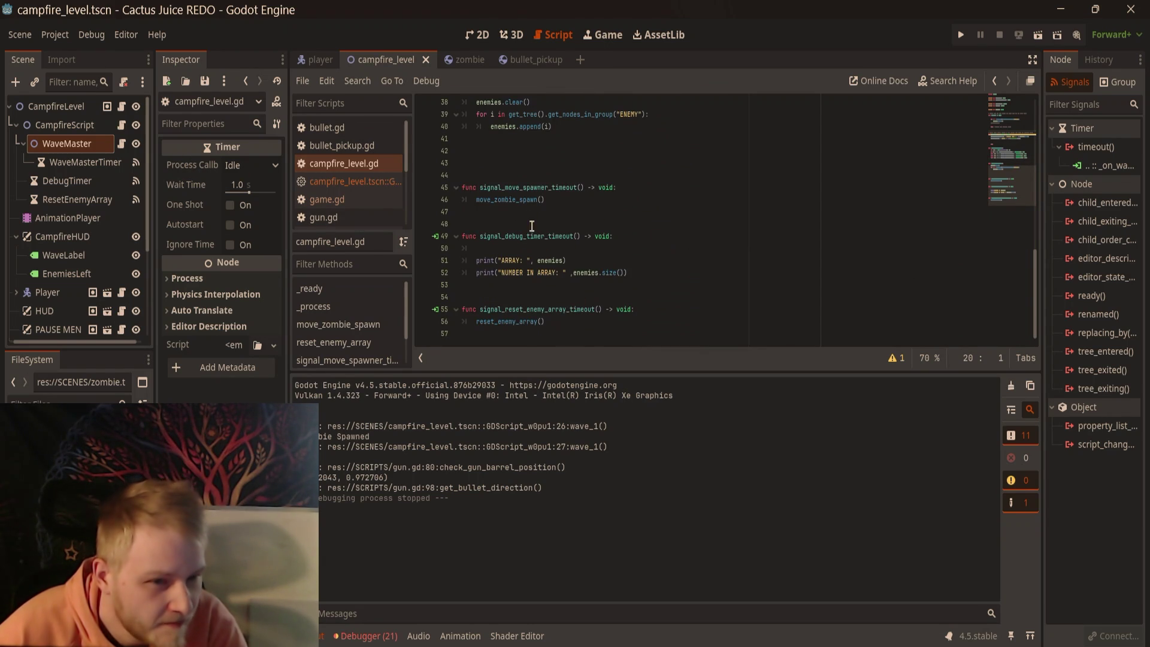
click(363, 180)
key(Return)
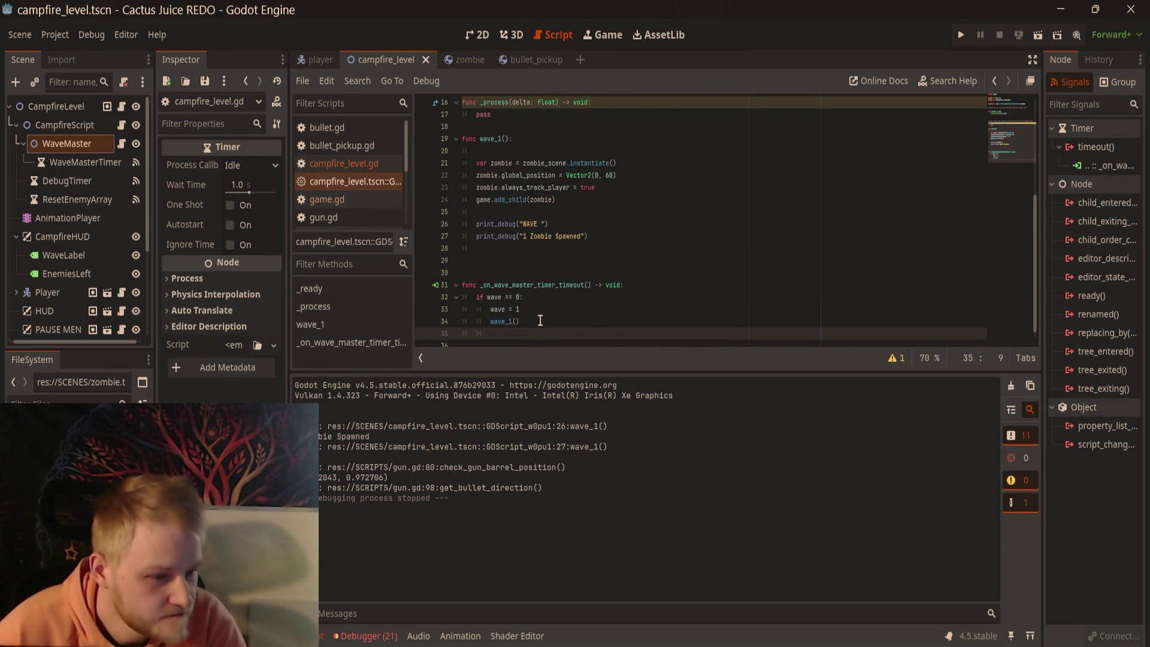
key(Return)
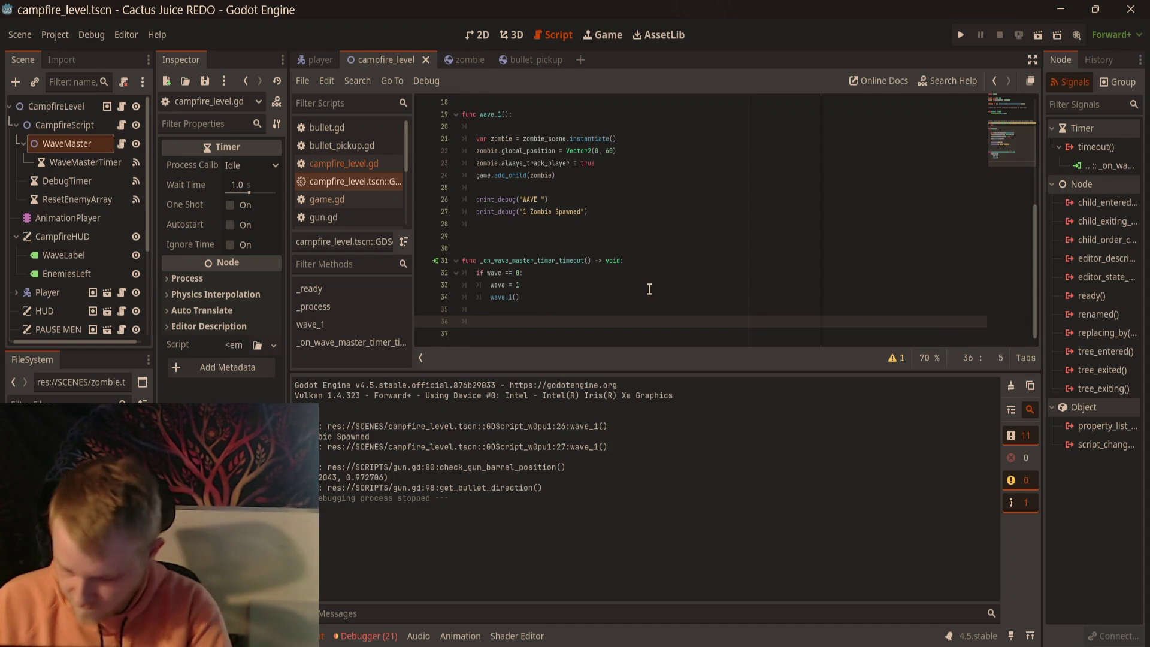
text(if wa)
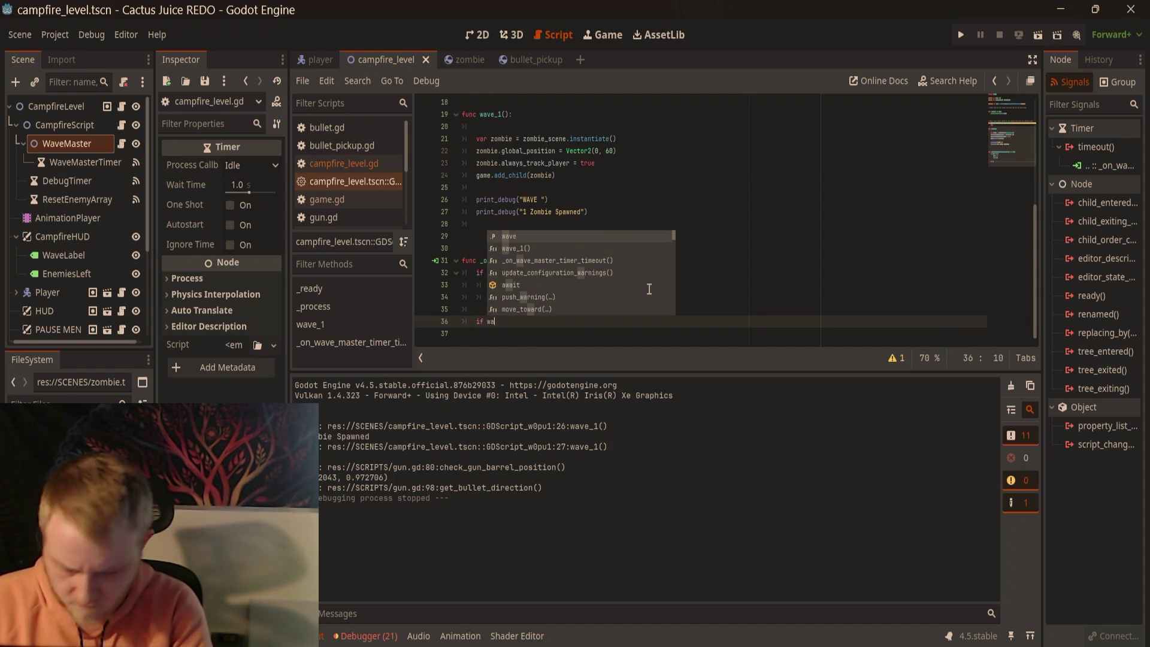
text(ve --)
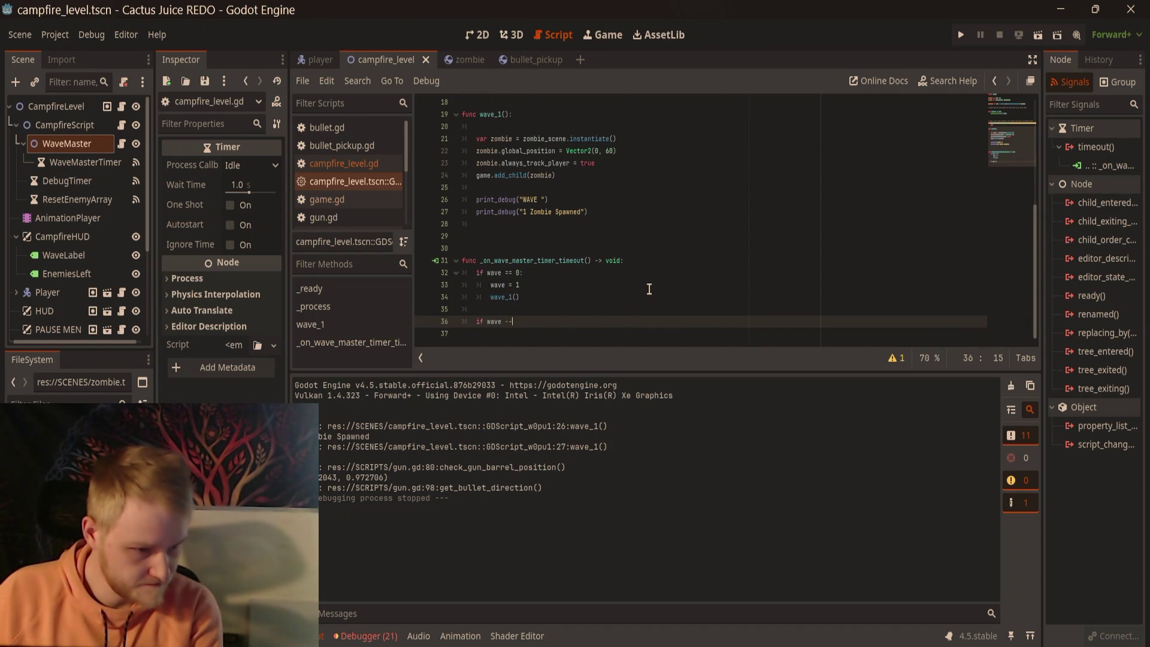
text( 1)
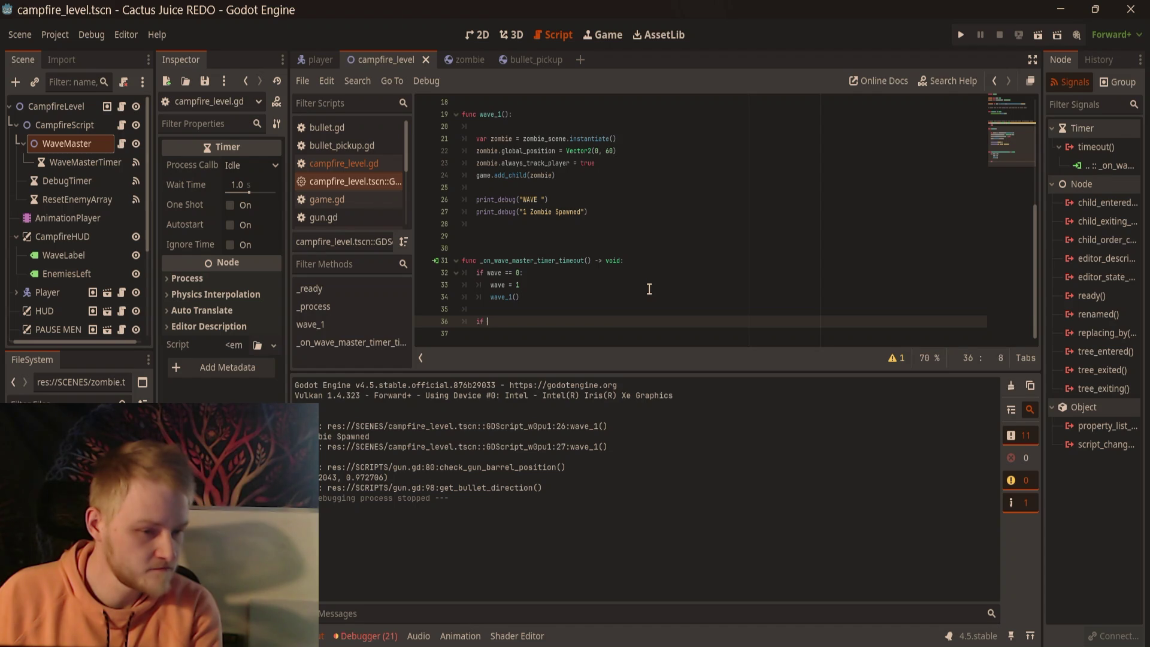
text(elif wave ==)
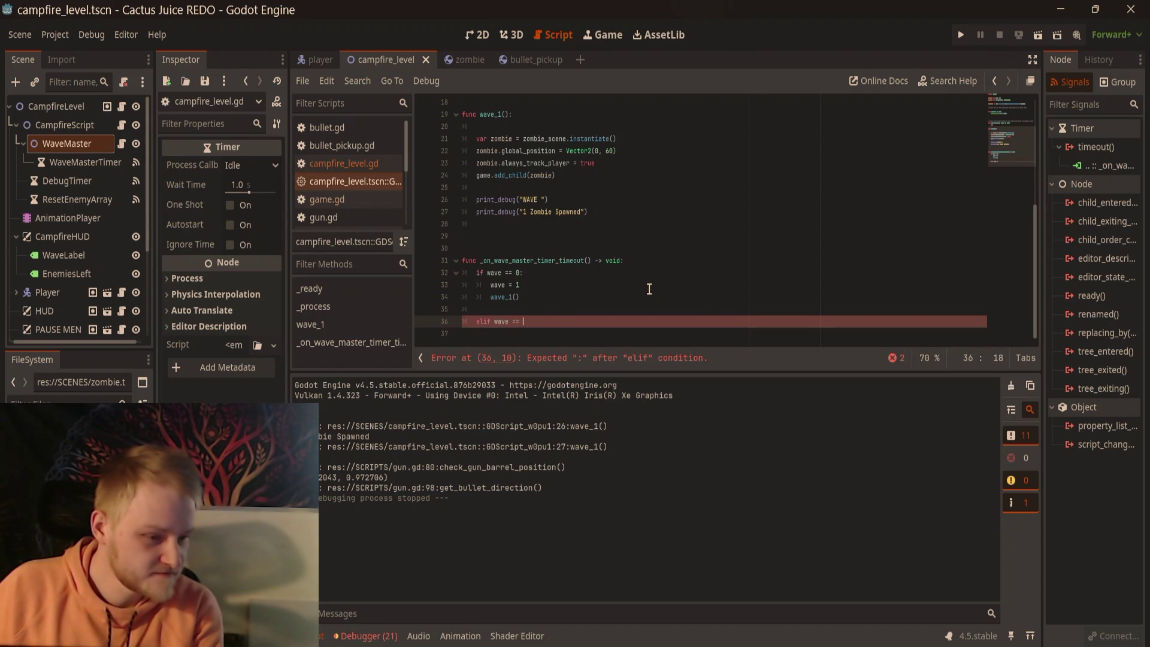
text(1:)
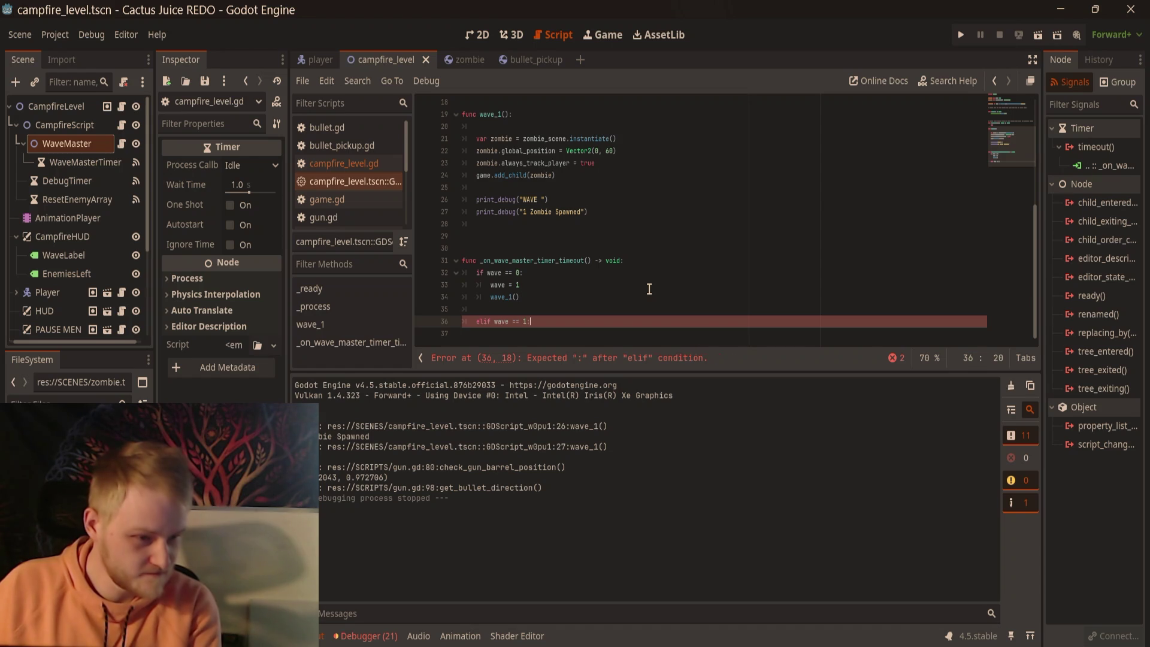
key(Return)
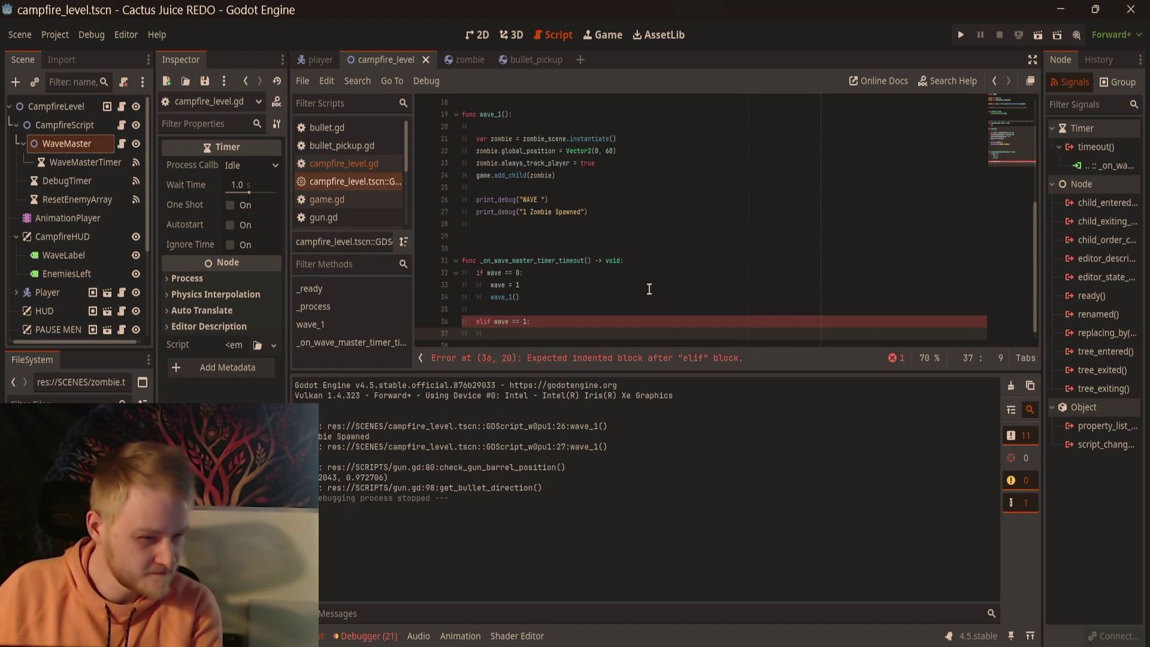
text(e+)
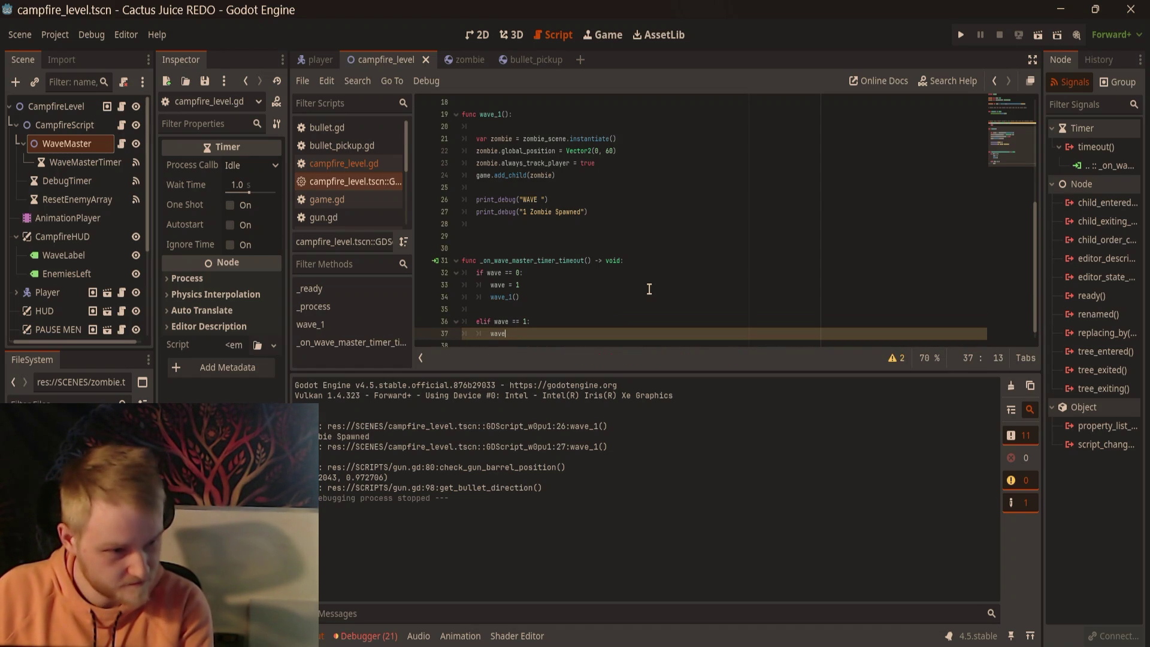
text(_)
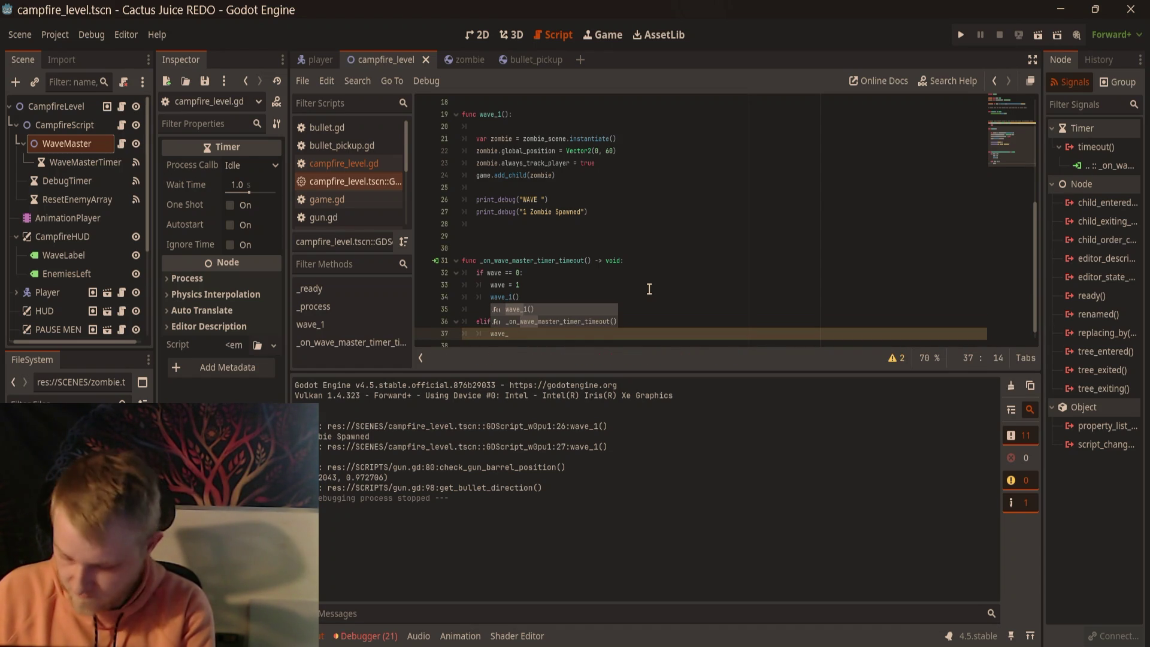
text(2()
key(Return)
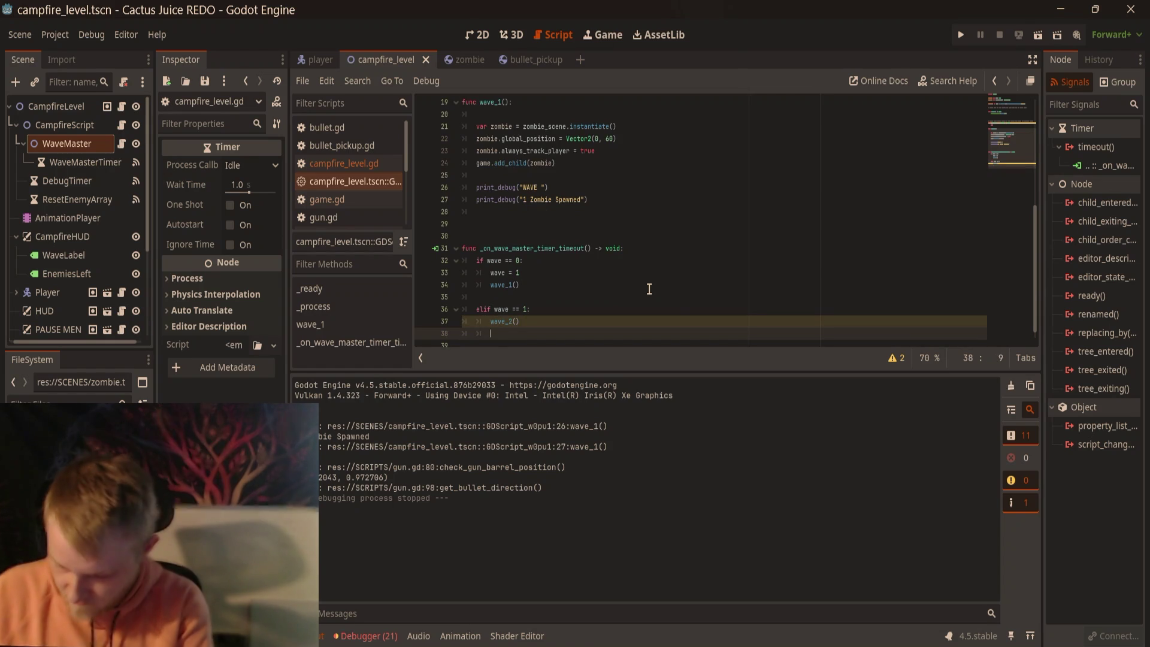
text(wave = 2)
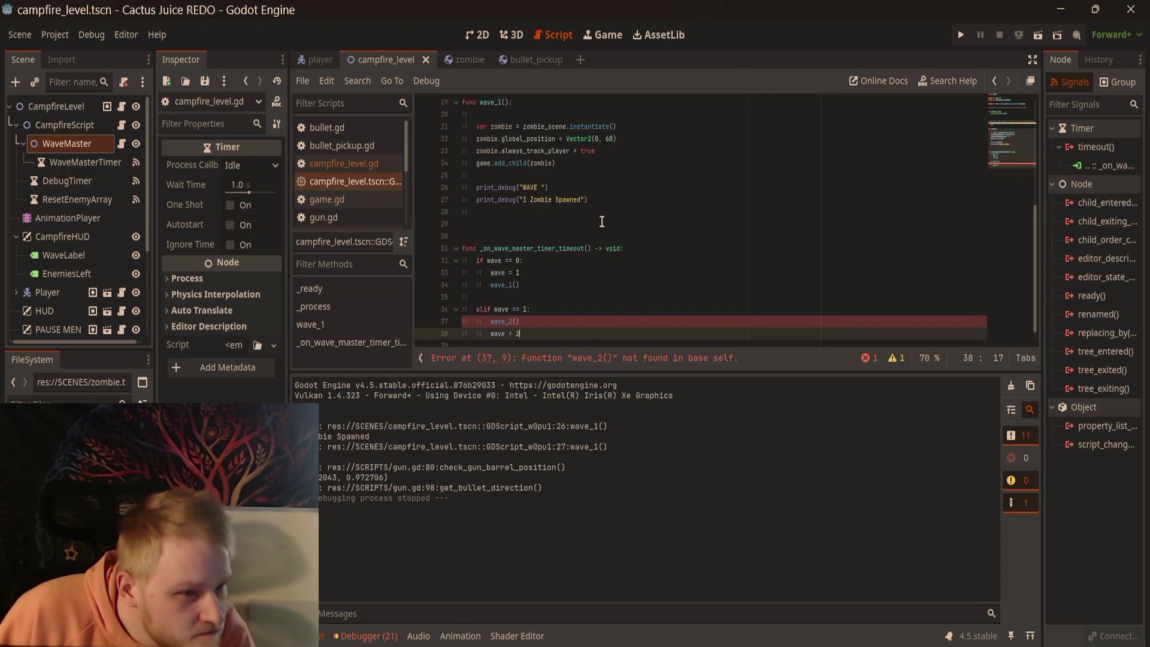
scroll(603, 222, down, 1)
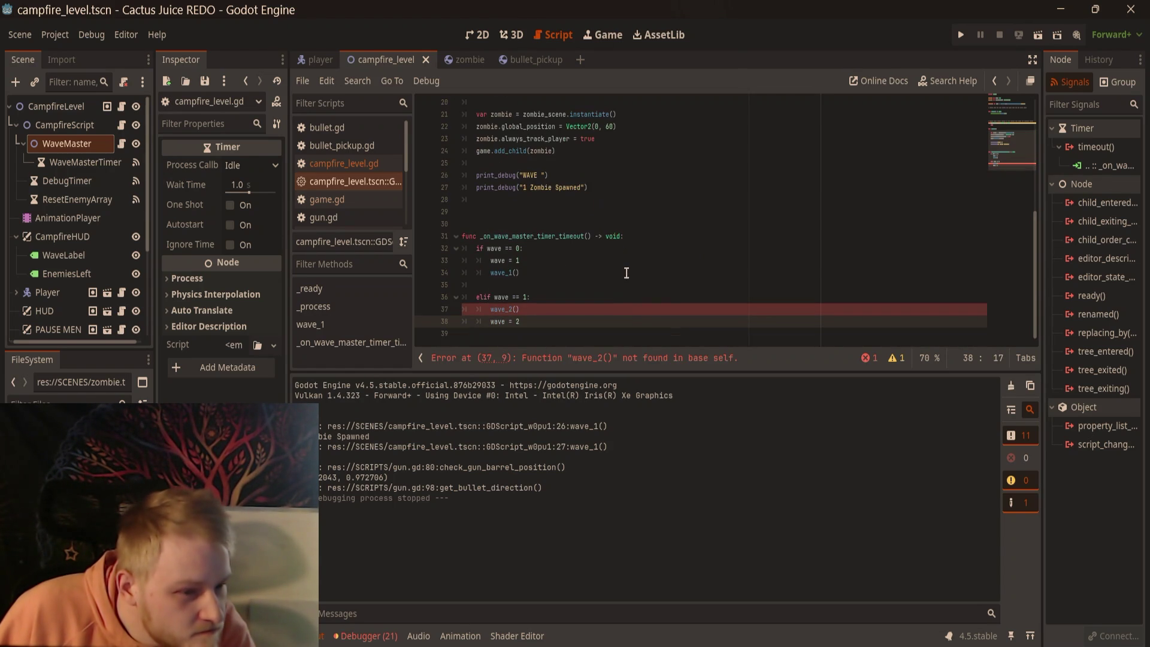
click(579, 215)
Step: Declare func wave_2(): above the timer handler and paste wave_1's zombie-spawning code into it
key(Return)
key(Return)
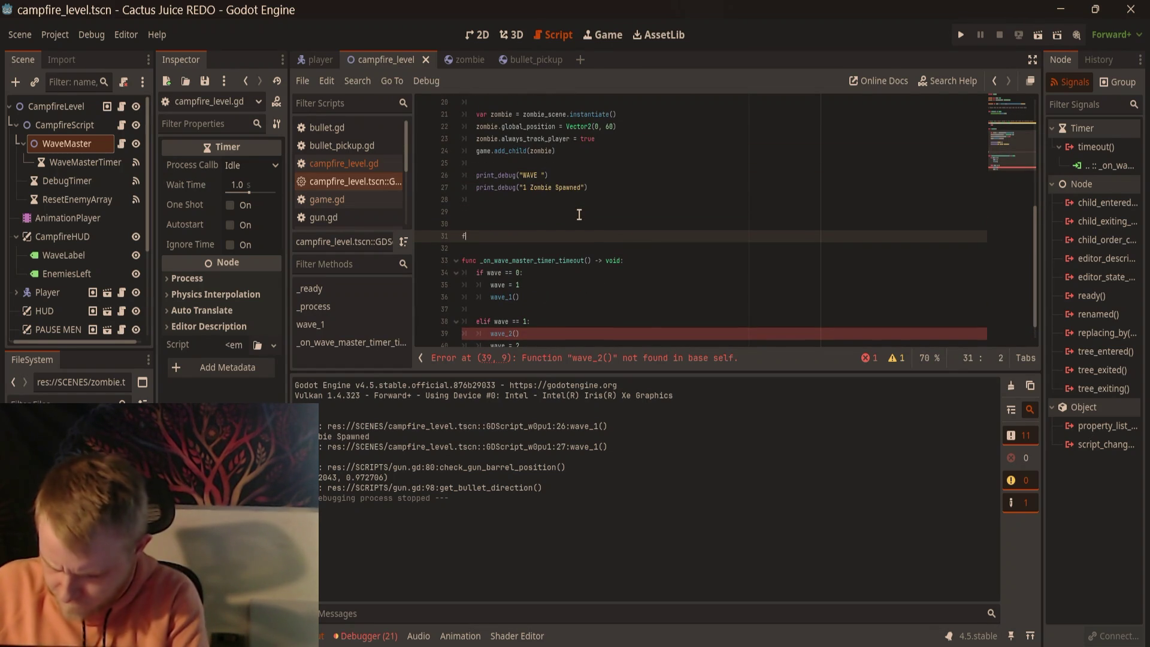
text(unc wa)
text(_2():)
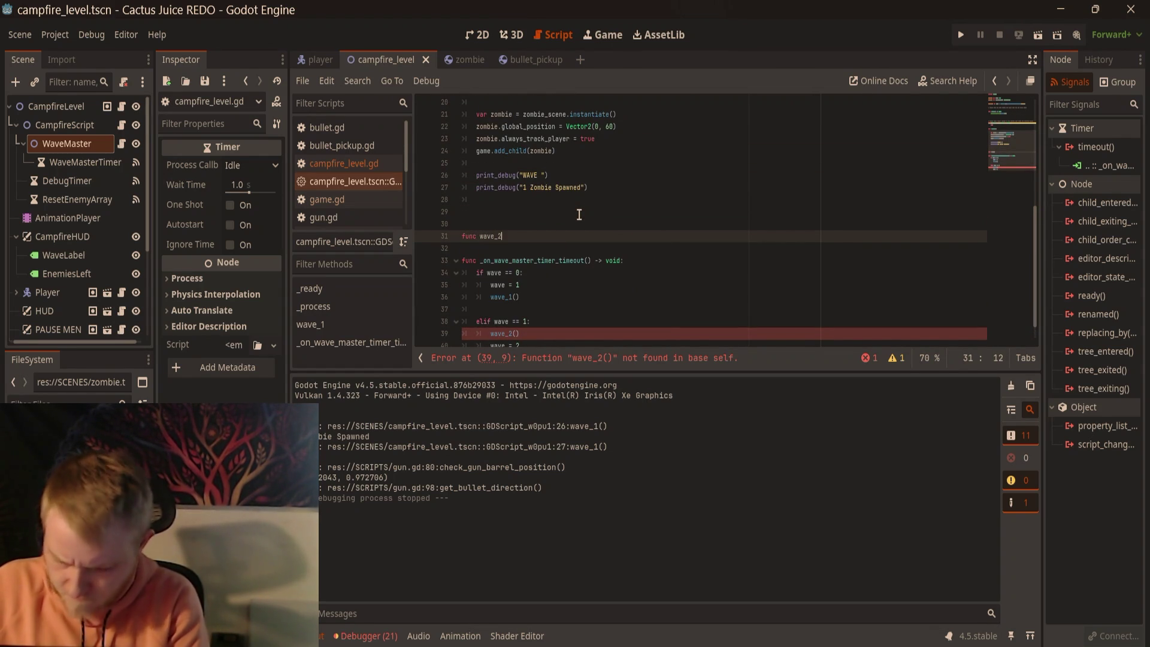
key(Return)
key(Return)
key(Return)
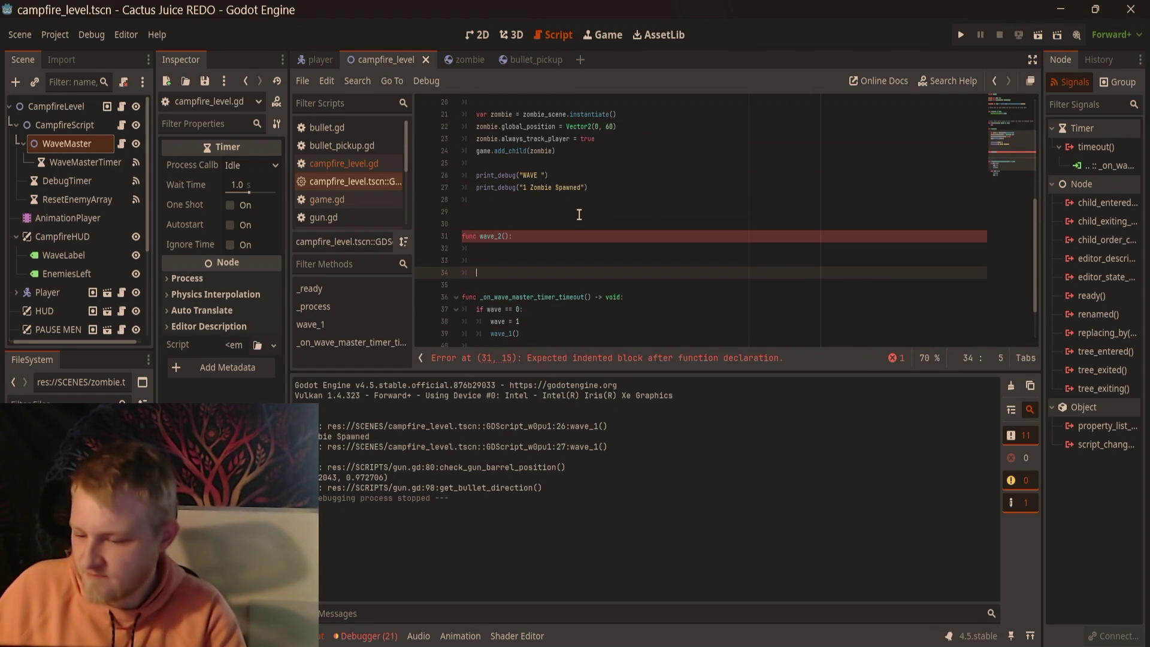
scroll(579, 215, up, 2)
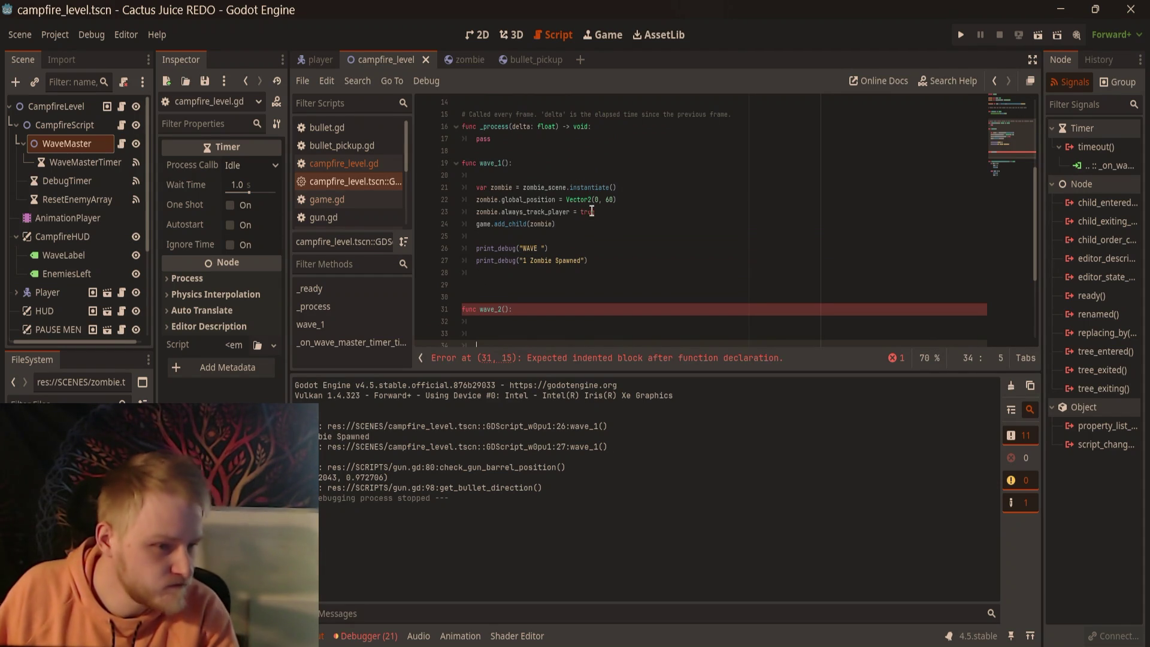
mouse_move(477, 187)
mouse_down()
mouse_move(599, 267)
mouse_move(614, 265)
mouse_up()
key(ctrl+c)
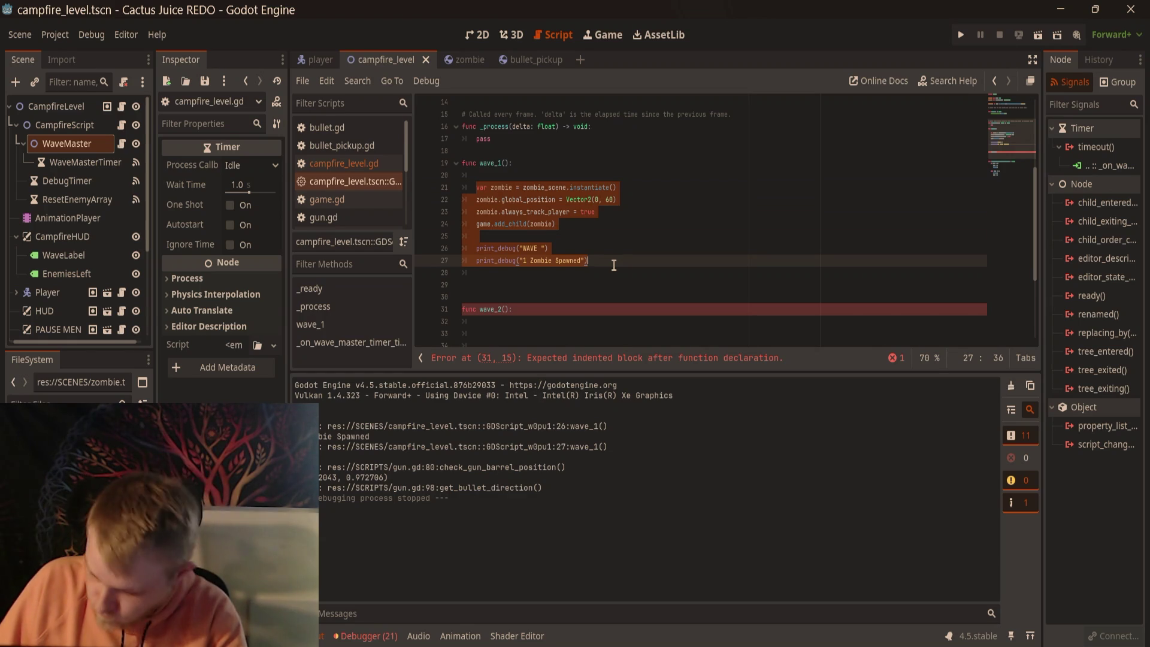
scroll(614, 264, down, 2)
click(539, 260)
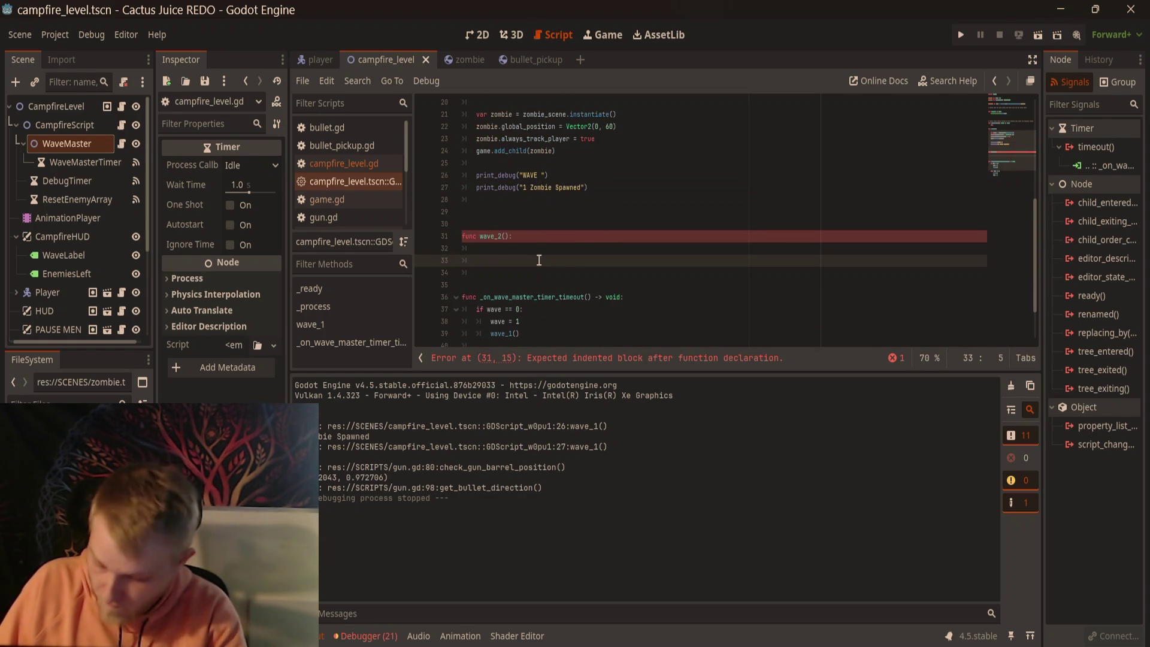
key(ctrl+v)
Step: Append ', wave' to wave_1's WAVE print_debug call
click(543, 175)
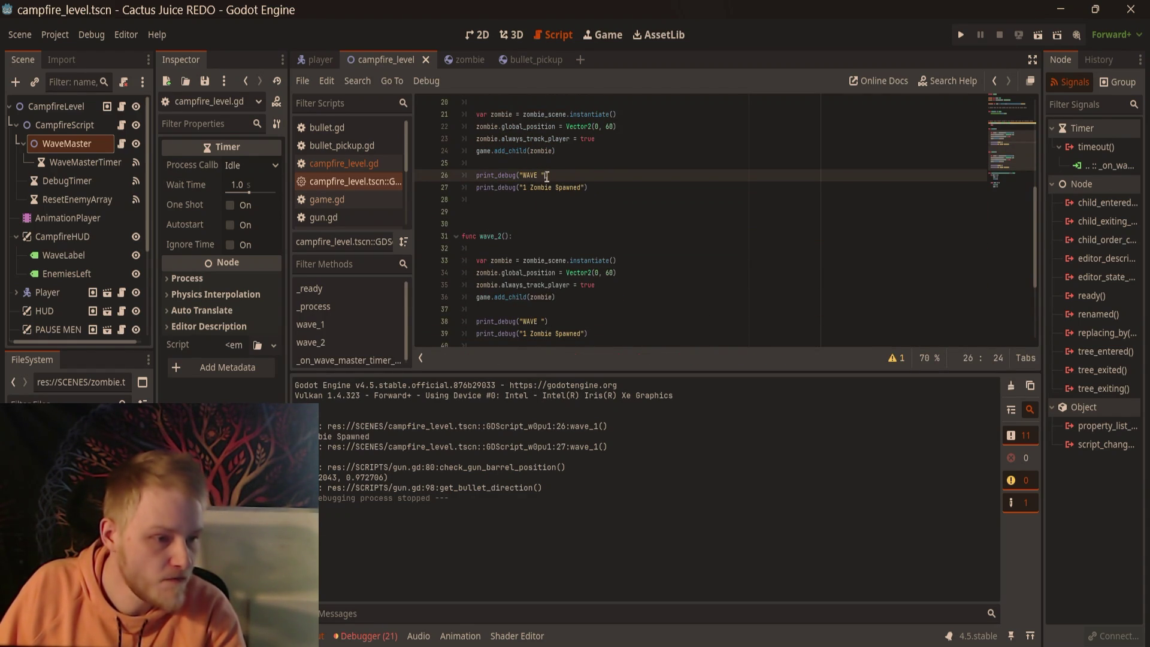
text(, )
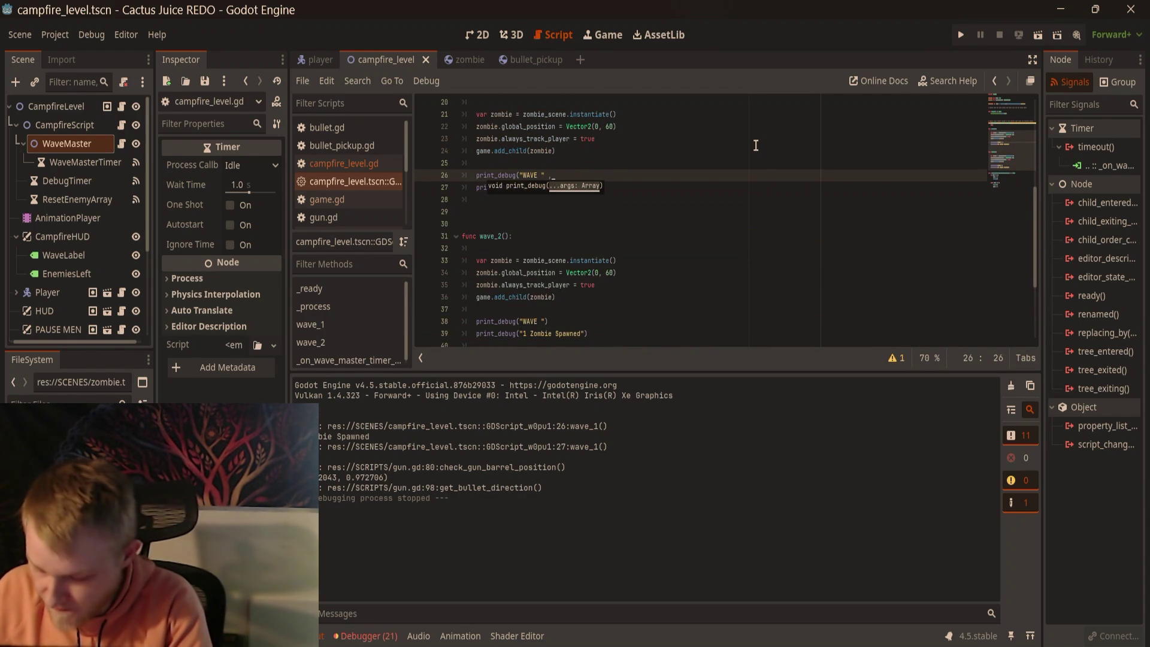
text( e)
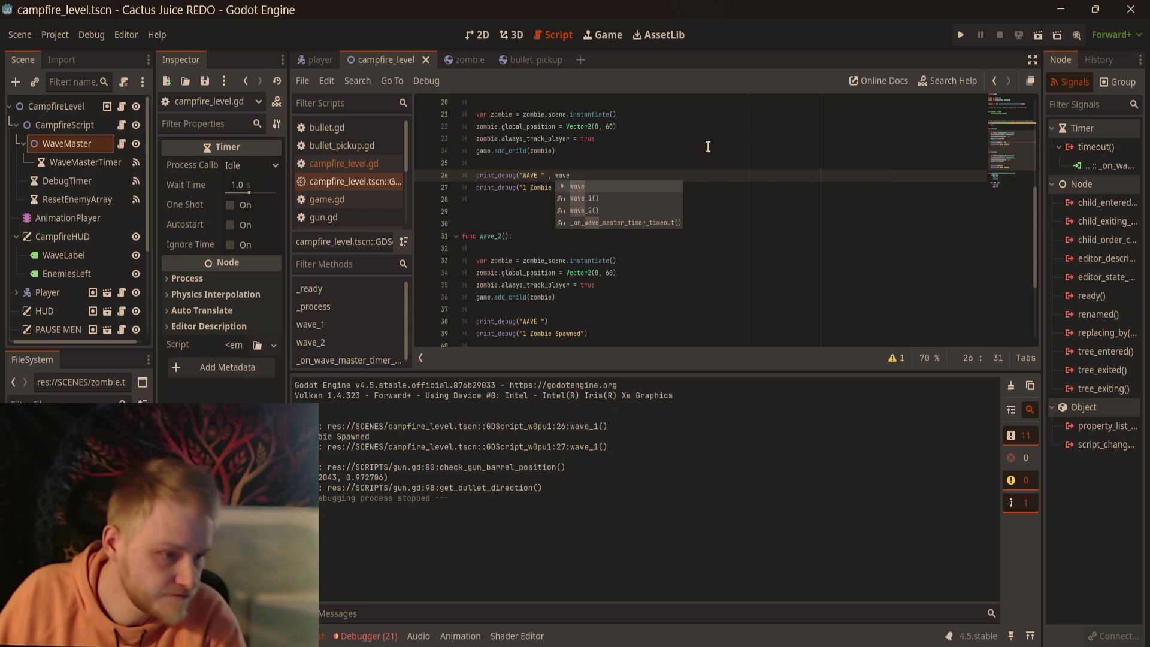
key(Escape)
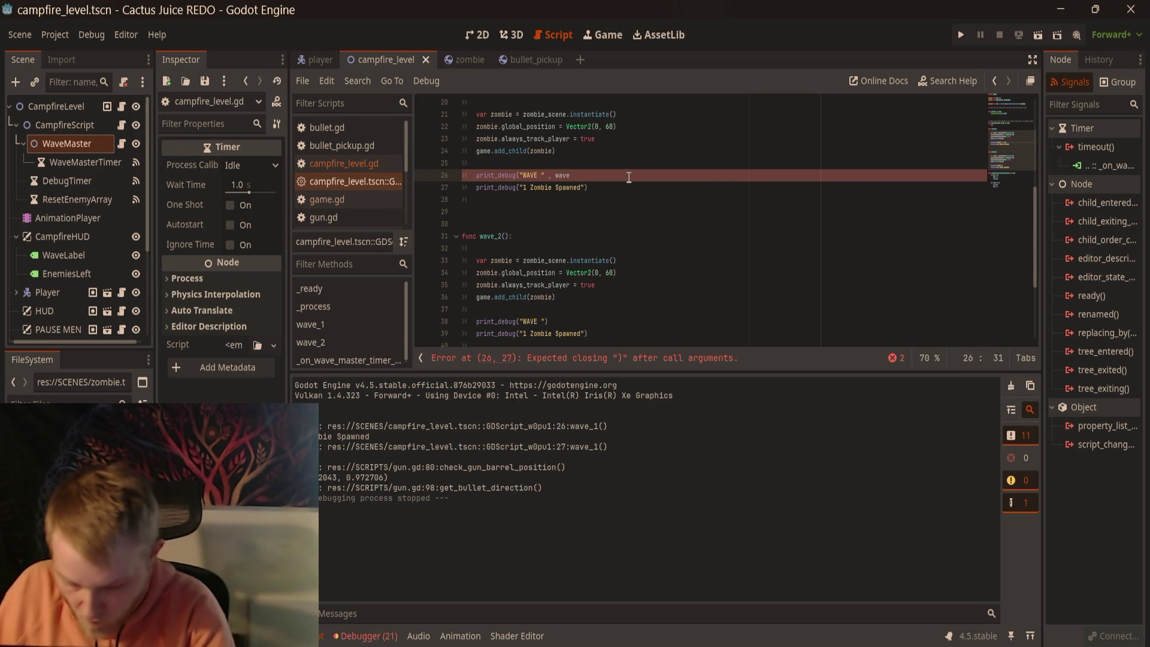
text())
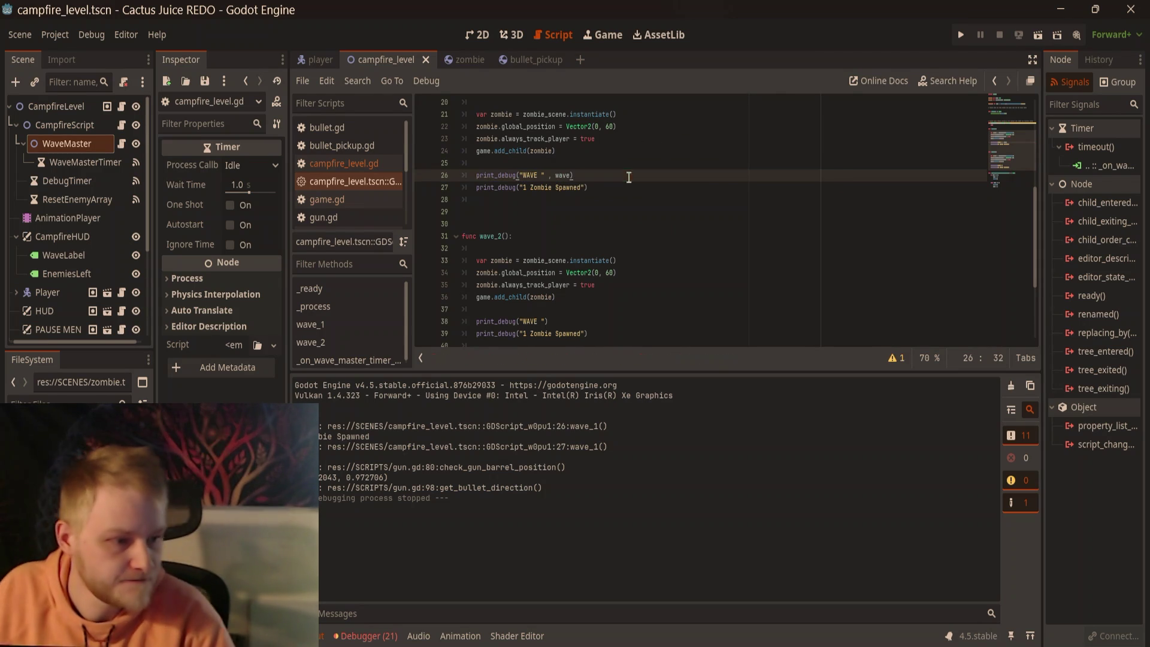
click(596, 273)
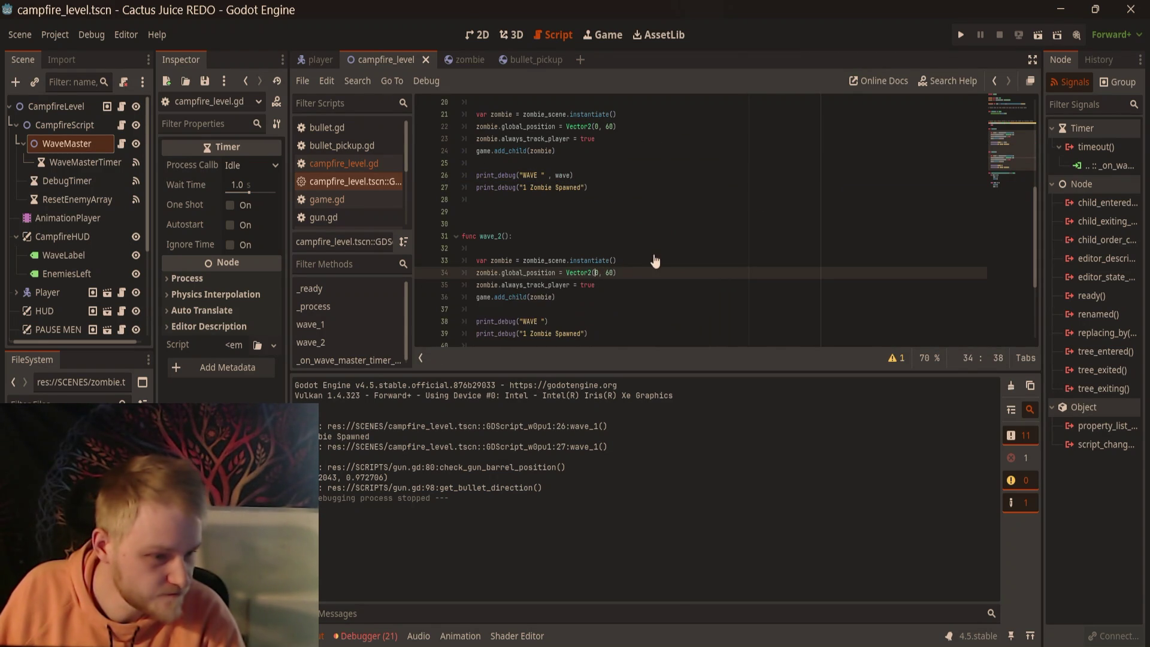
Step: Tidy the lines after wave_2's instantiate call, removing the stray 1 and extra blank line
click(545, 323)
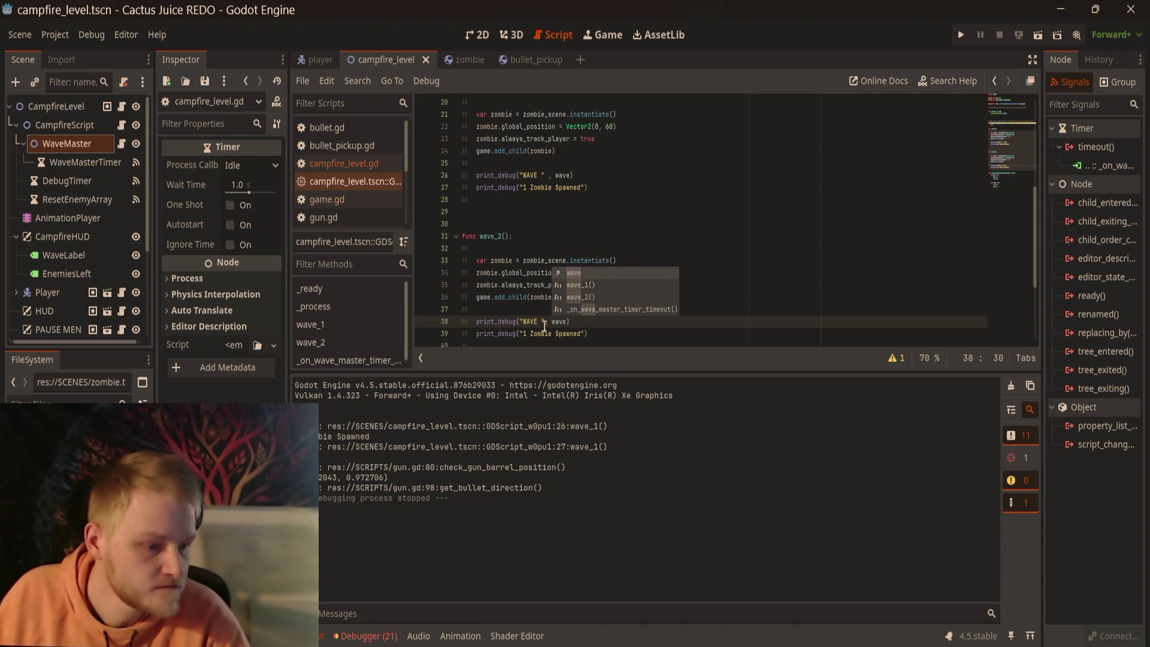
click(826, 259)
scroll(687, 259, down, 1)
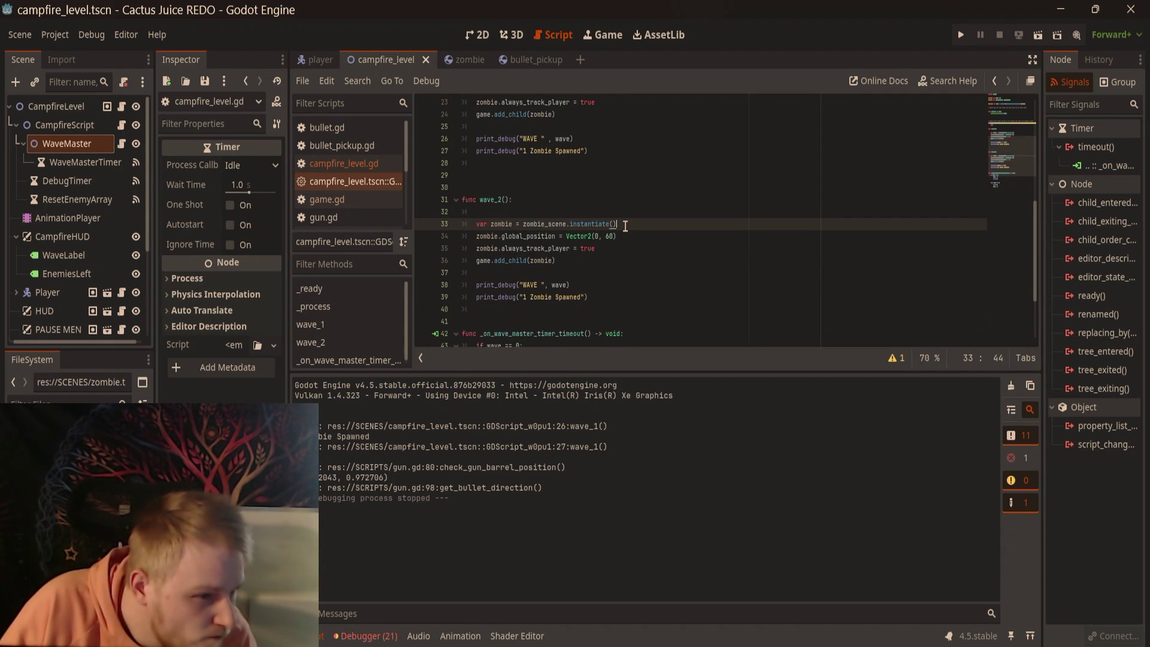
key(Return)
click(513, 225)
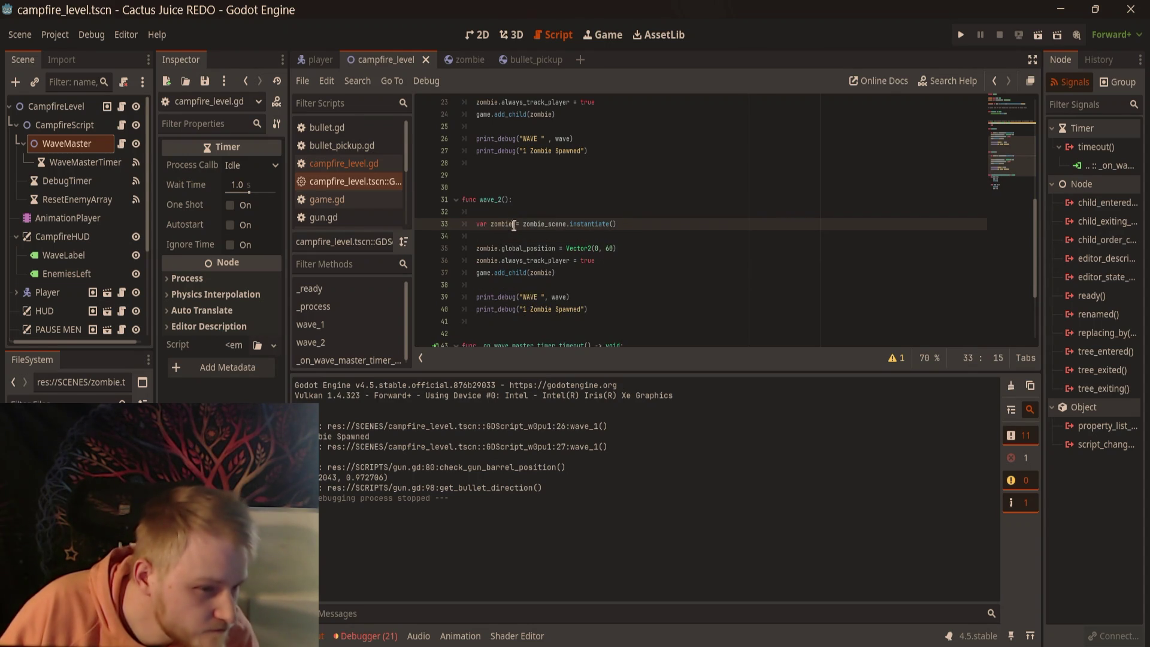
text(1)
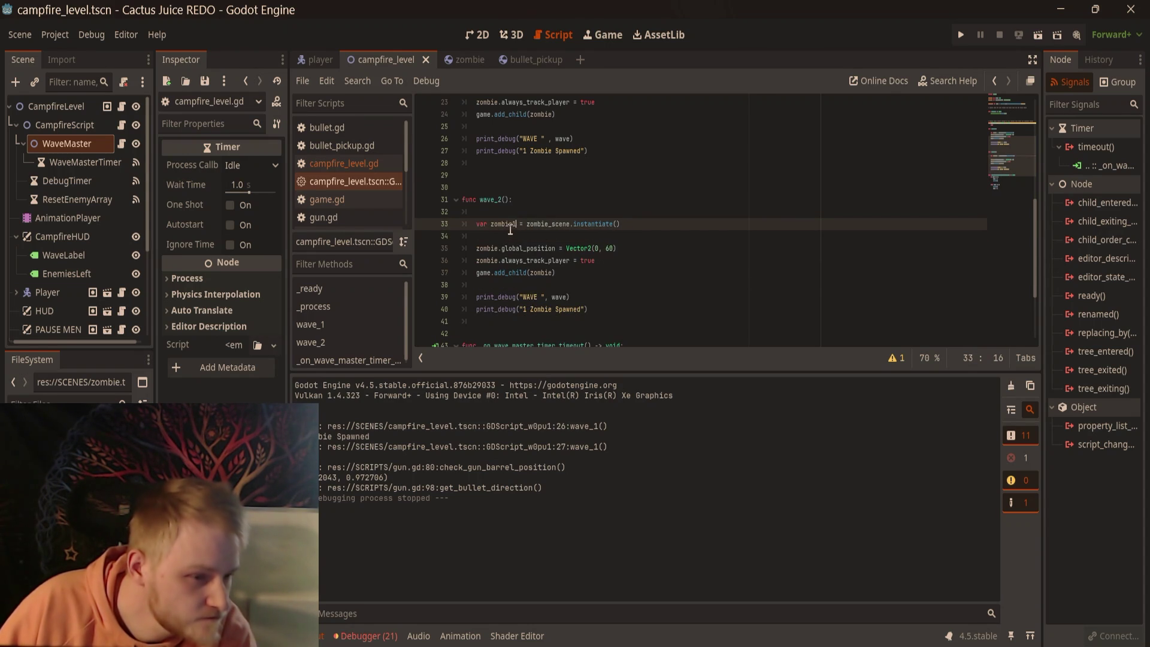
key(BackSpace)
click(660, 238)
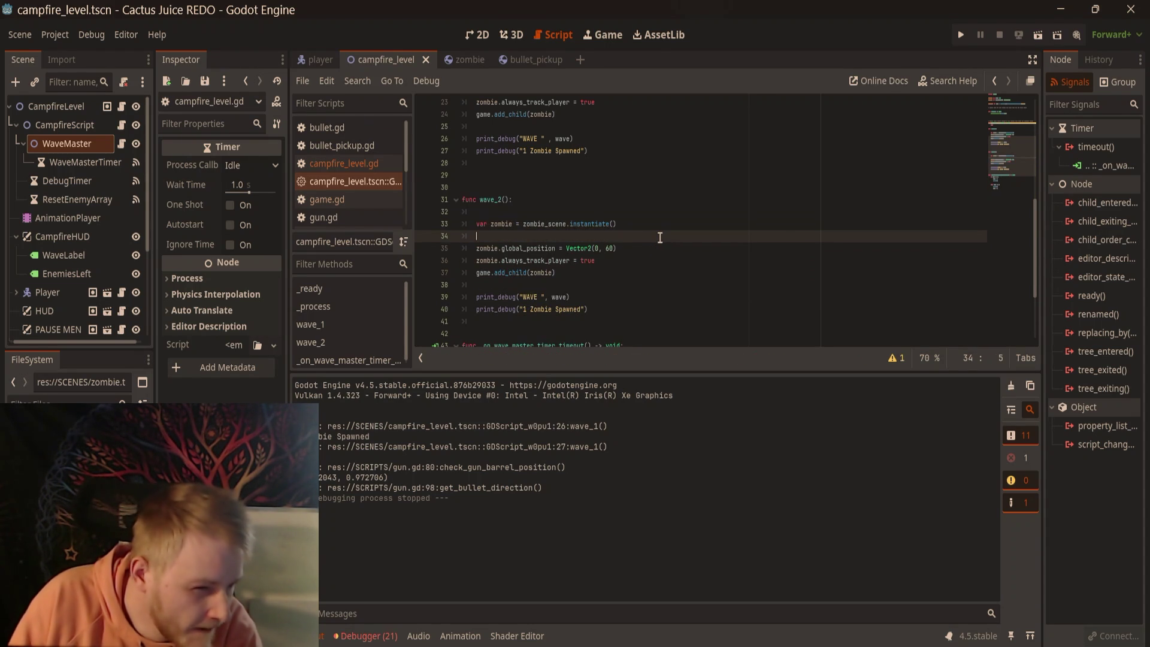
key(BackSpace)
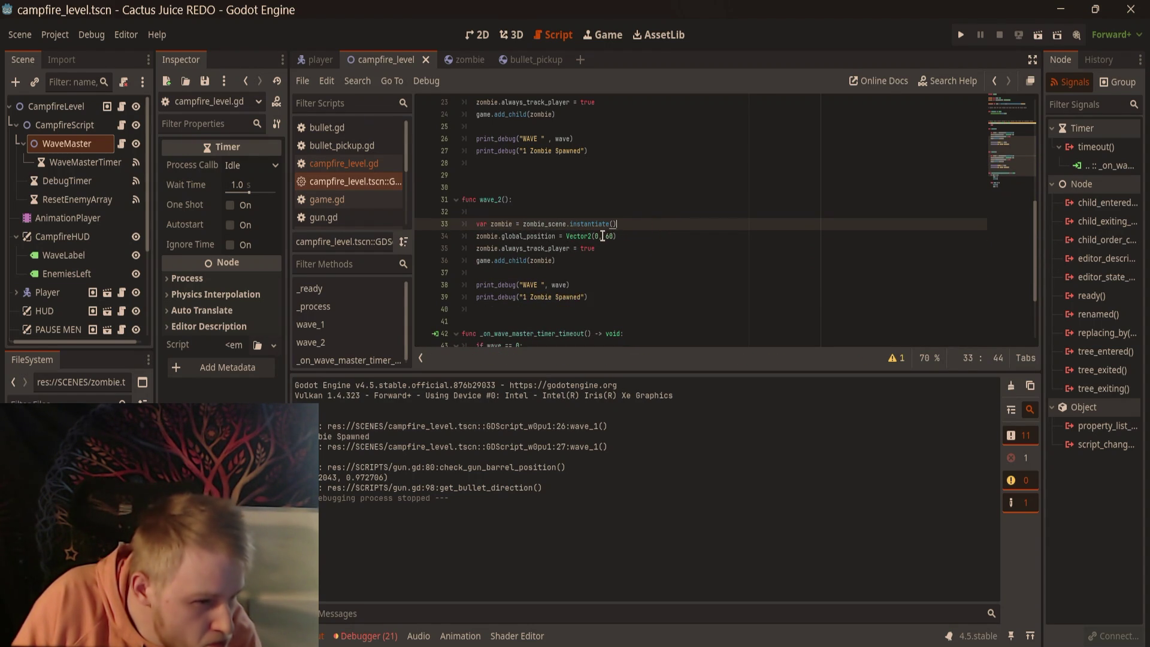
Step: Set the first zombie's spawn x to -50 and add blank lines after its block
click(597, 237)
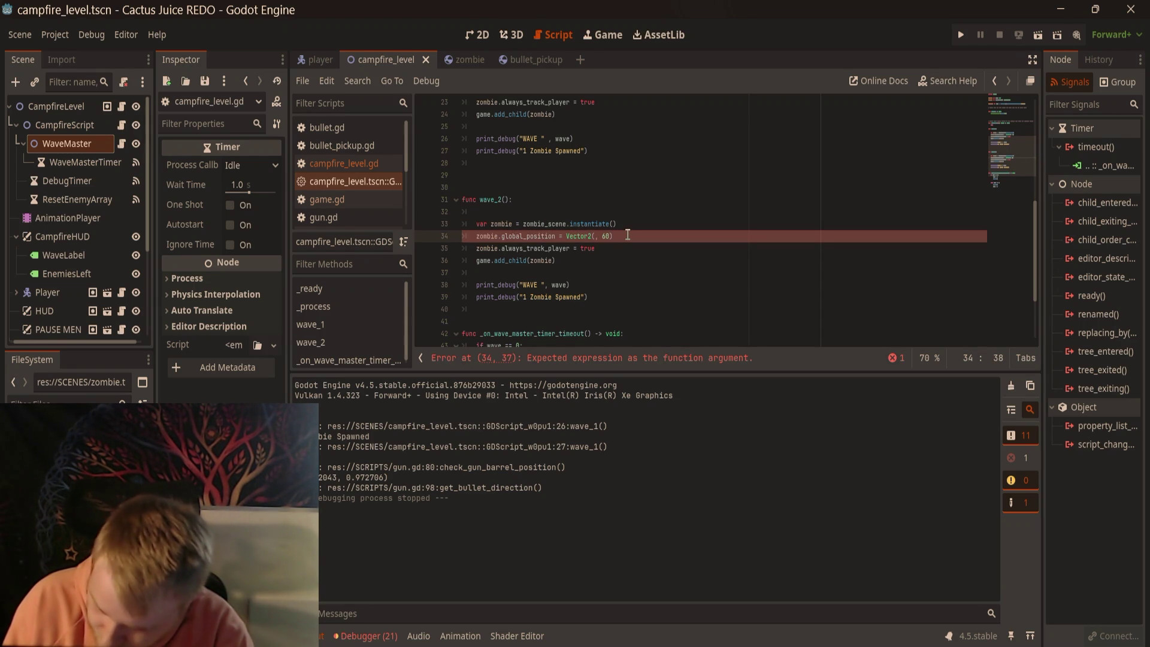
text(30)
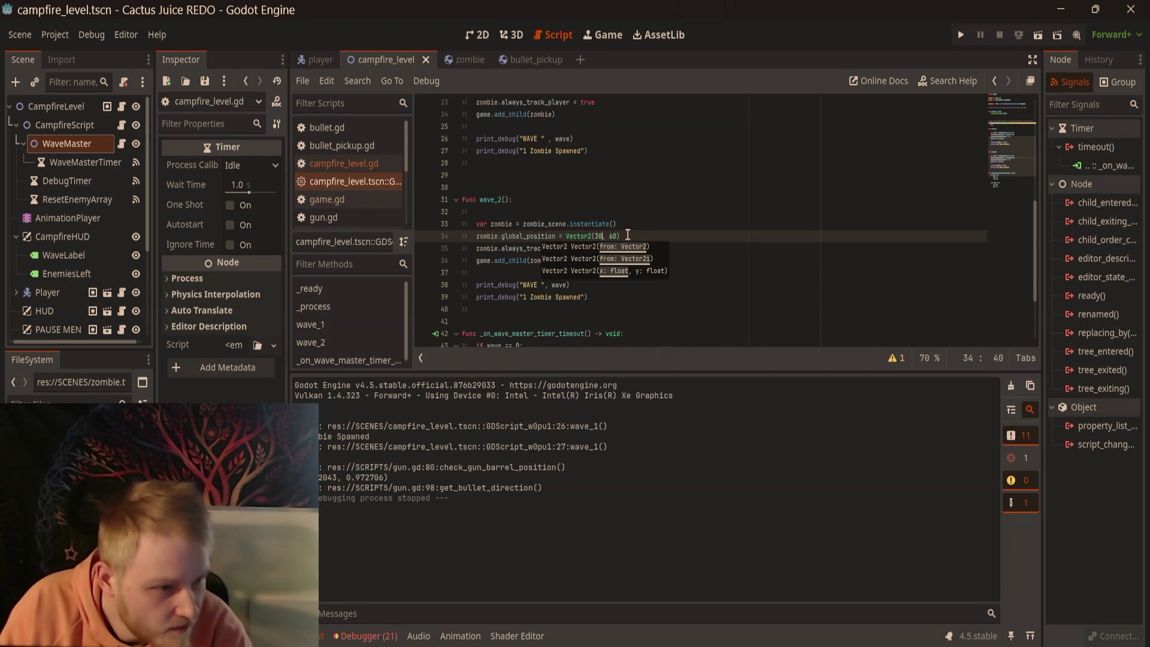
click(596, 238)
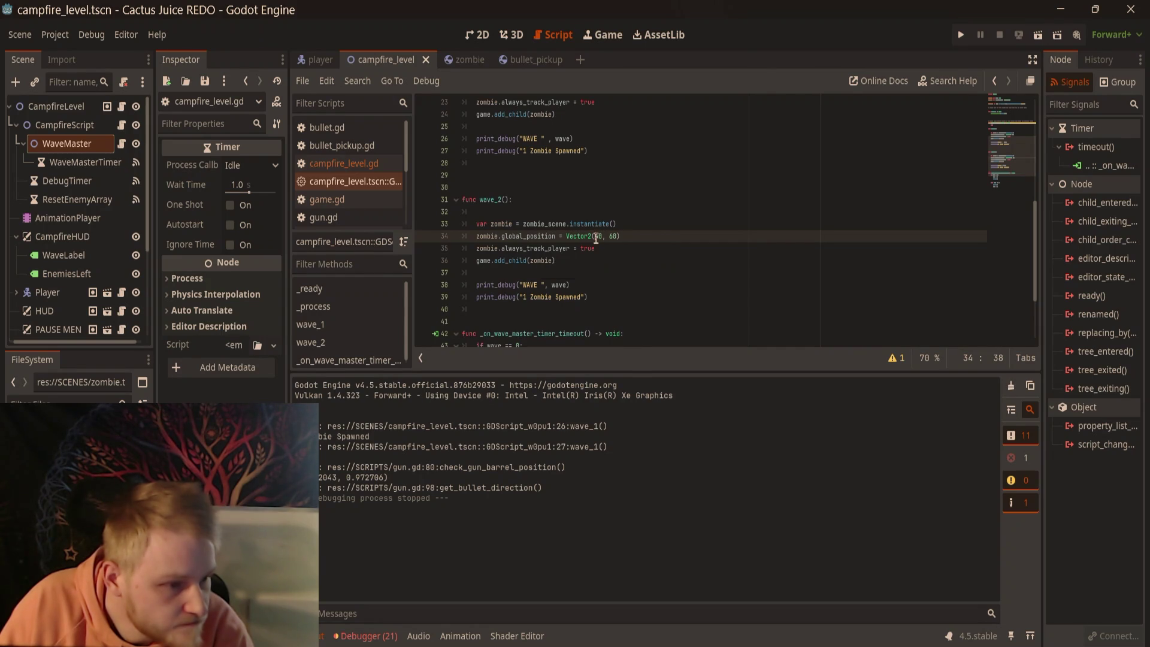
text(-)
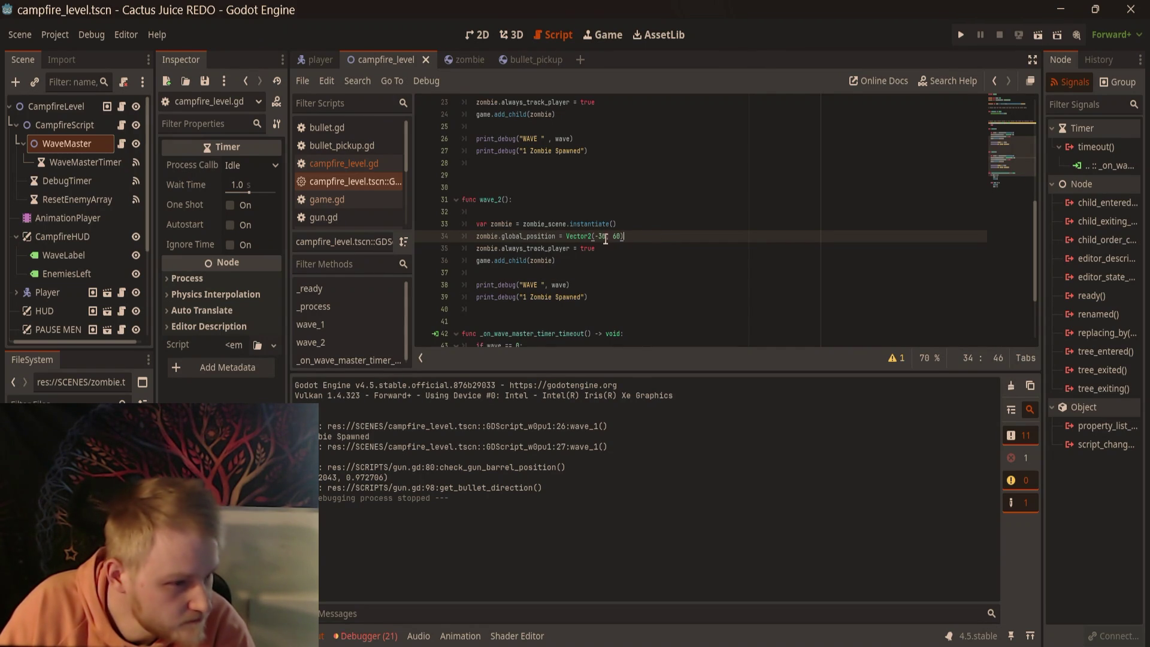
key(BackSpace)
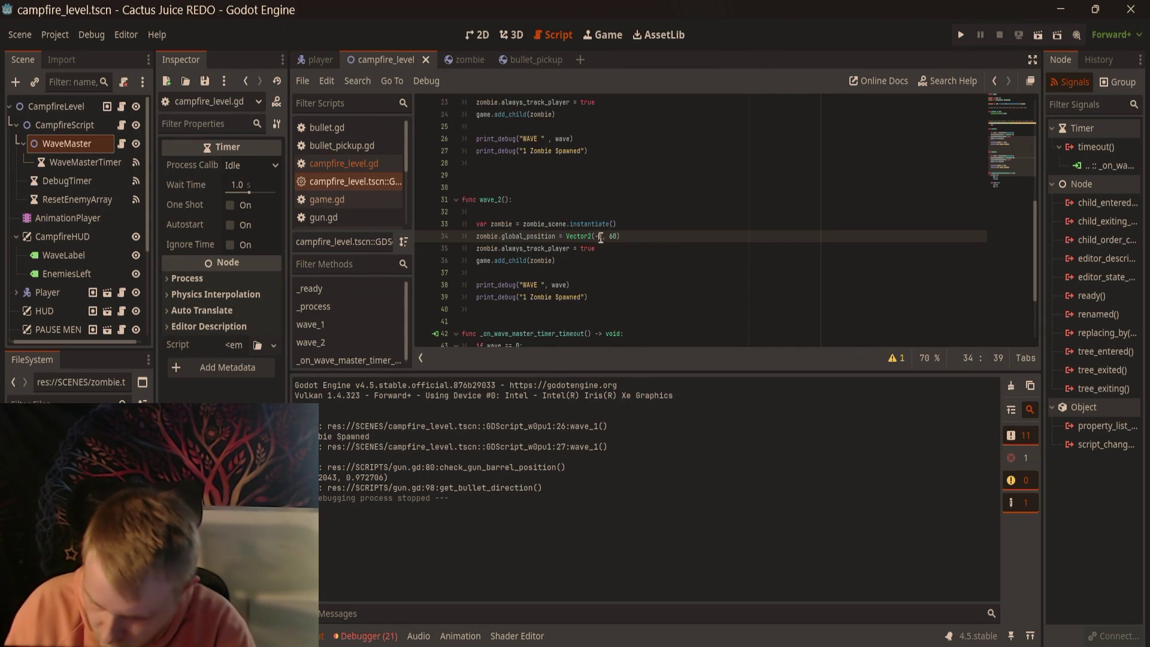
text(50)
click(725, 238)
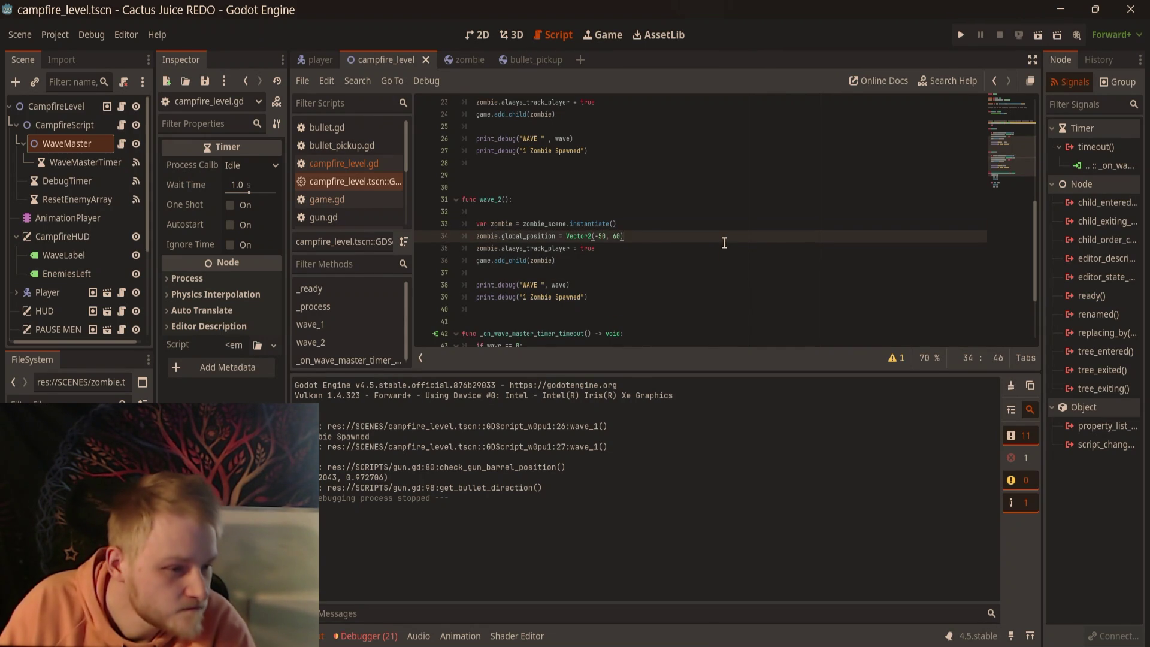
key(Down)
key(Down)
key(Return)
key(Return)
Step: Paste a second copy of the spawn block as zombie2 at x 0, added via add_child(zombie2)
mouse_move(604, 261)
mouse_down()
mouse_move(463, 225)
mouse_move(472, 227)
mouse_up()
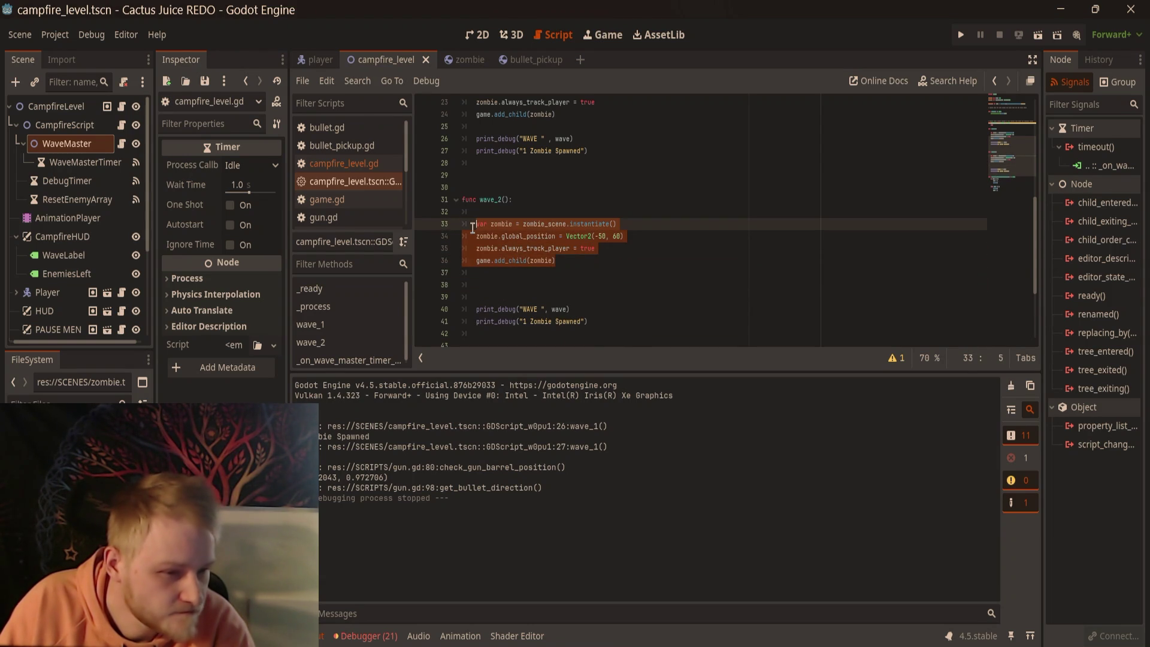
key(ctrl+c)
click(492, 285)
key(ctrl+v)
click(601, 298)
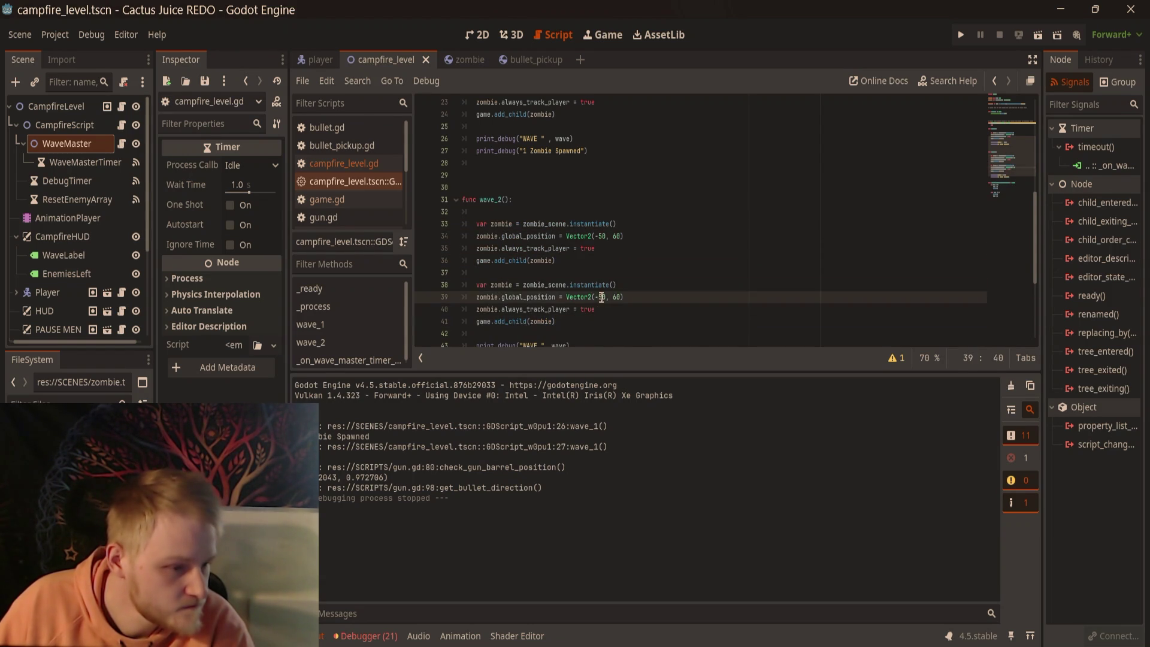
key(BackSpace)
key(BackSpace)
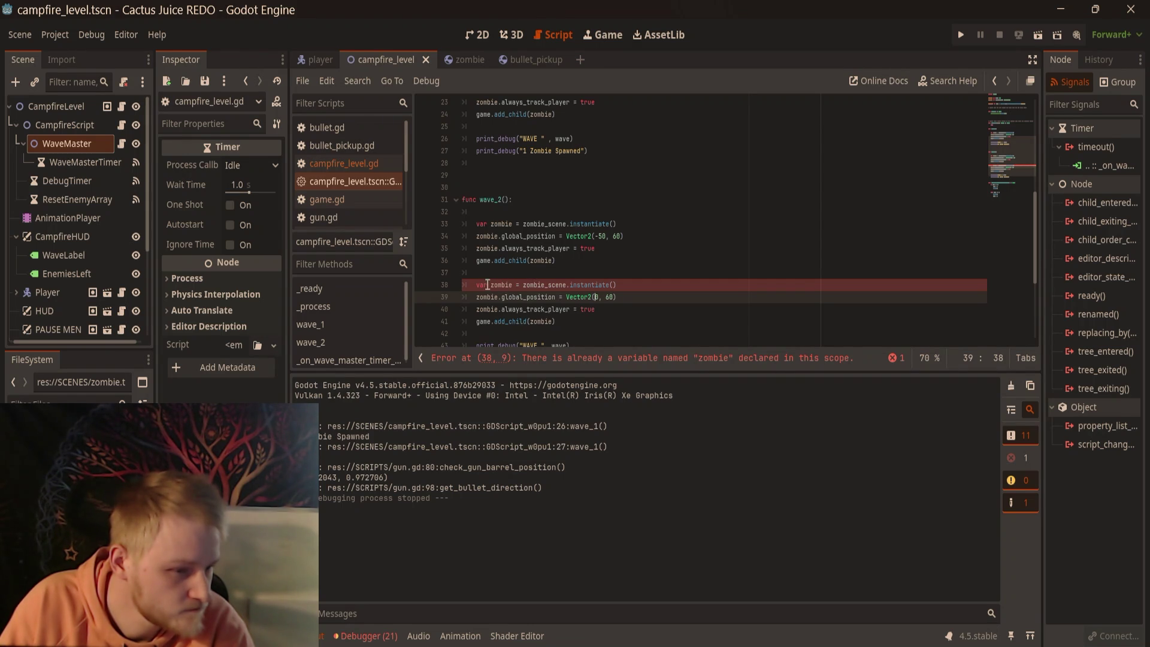
click(509, 284)
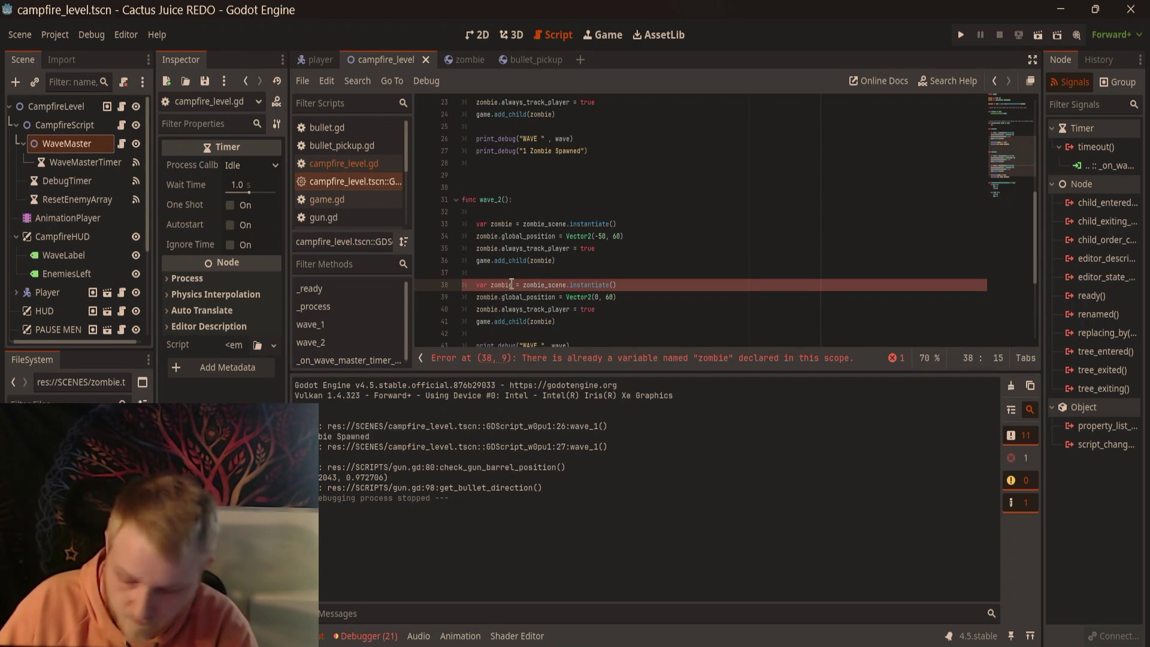
text(2)
click(653, 274)
scroll(653, 279, down, 1)
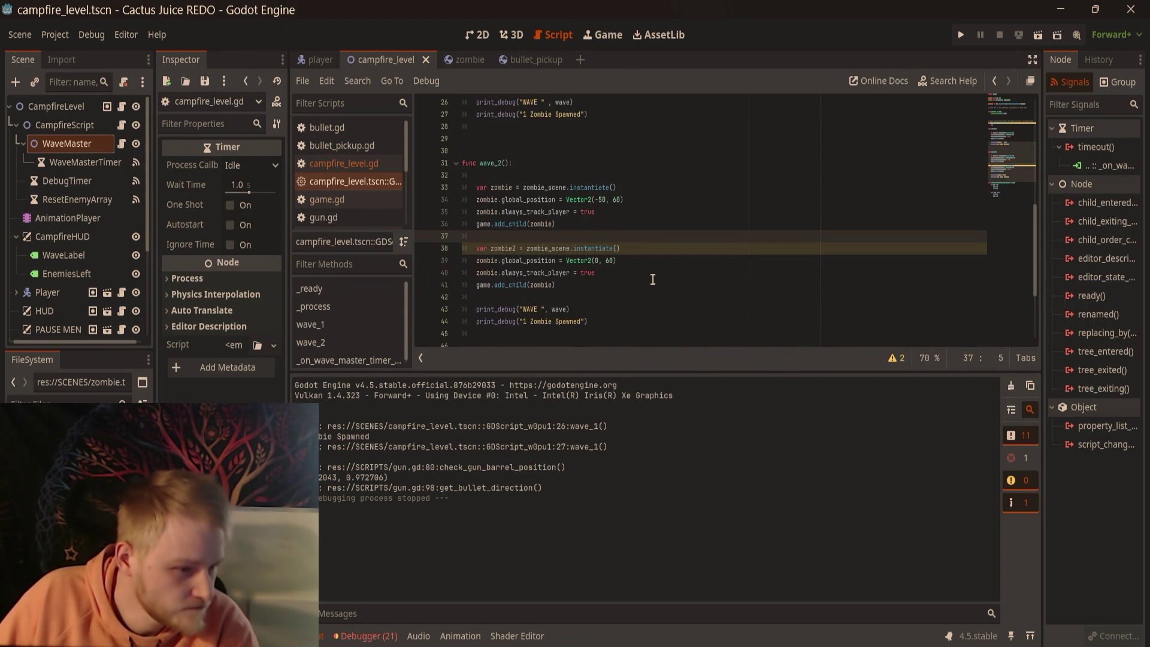
click(626, 281)
key(Left)
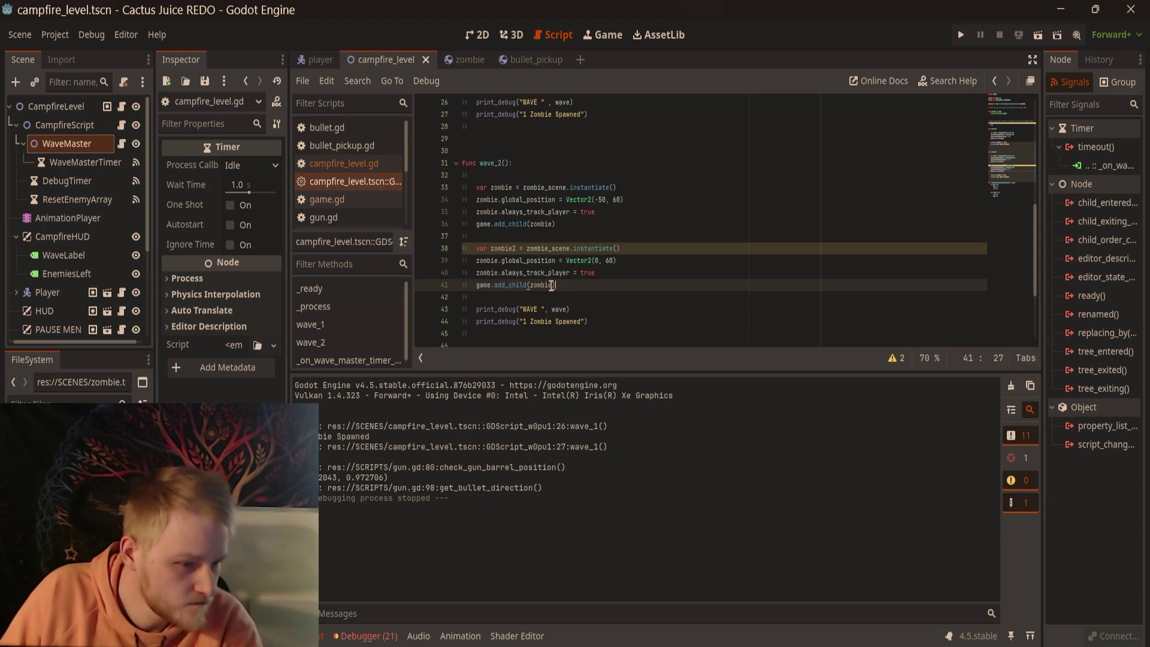
text(2)
key(Right)
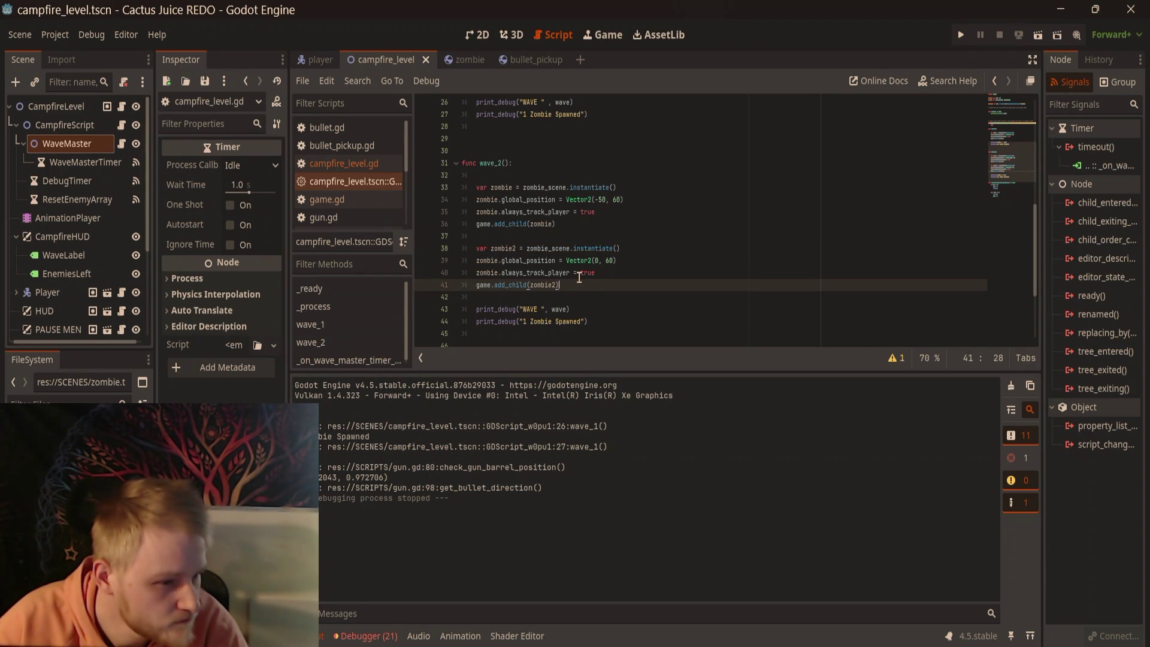
Step: Make the second block reuse zombie, then paste a third copy of its position and add_child lines
click(519, 248)
drag(640, 250, 473, 255)
key(BackSpace)
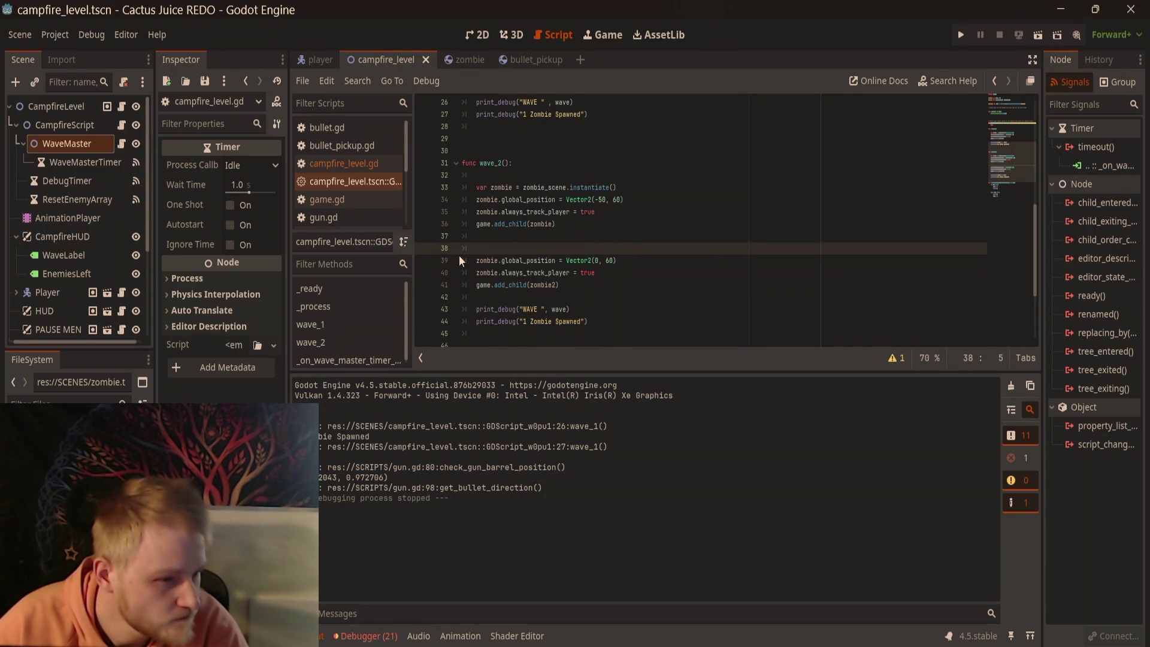
key(BackSpace)
key(BackSpace)
click(573, 260)
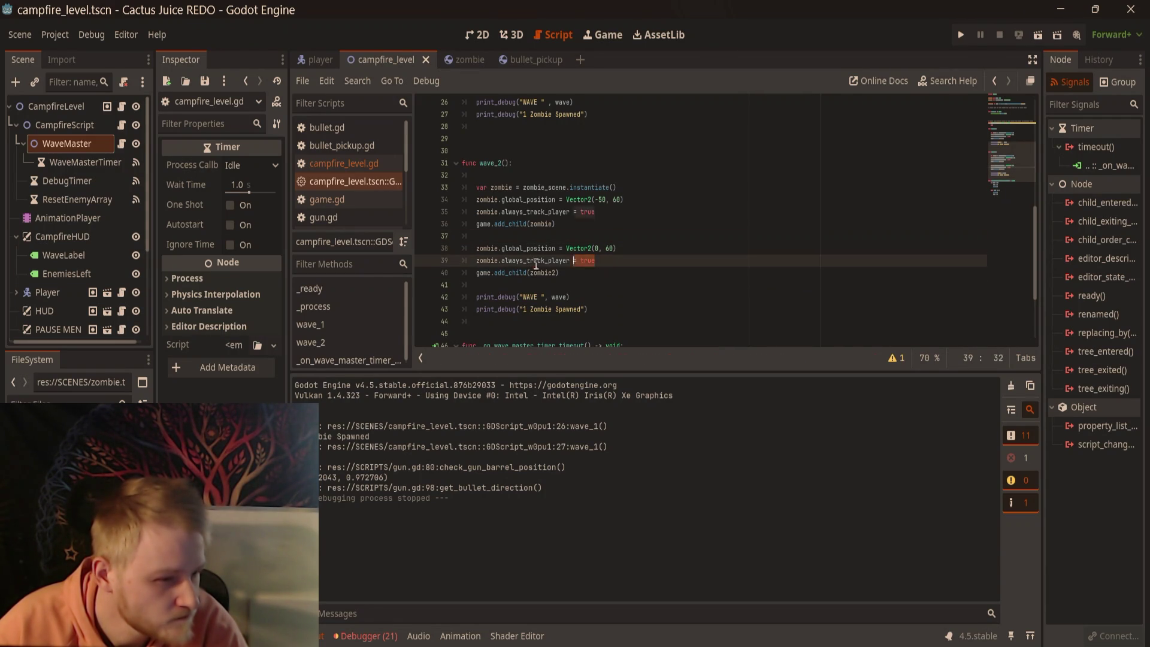
triple_click(537, 262)
key(BackSpace)
key(BackSpace)
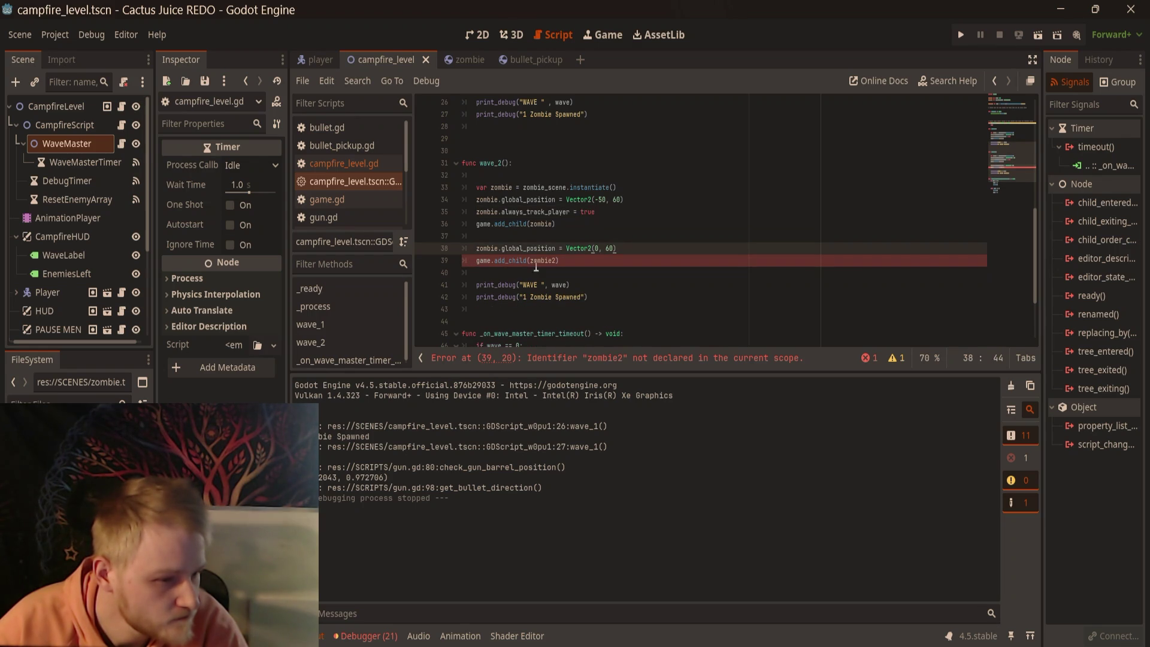
click(556, 260)
key(BackSpace)
drag(556, 261, 473, 248)
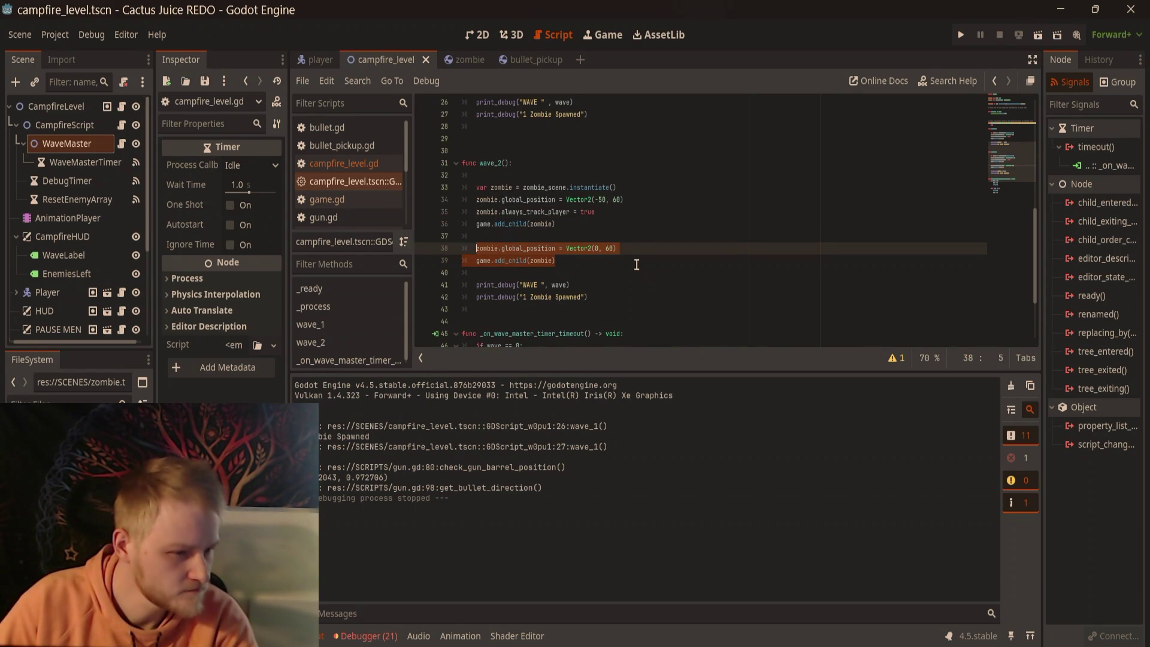
click(637, 262)
key(Return)
key(Return)
key(ctrl+v)
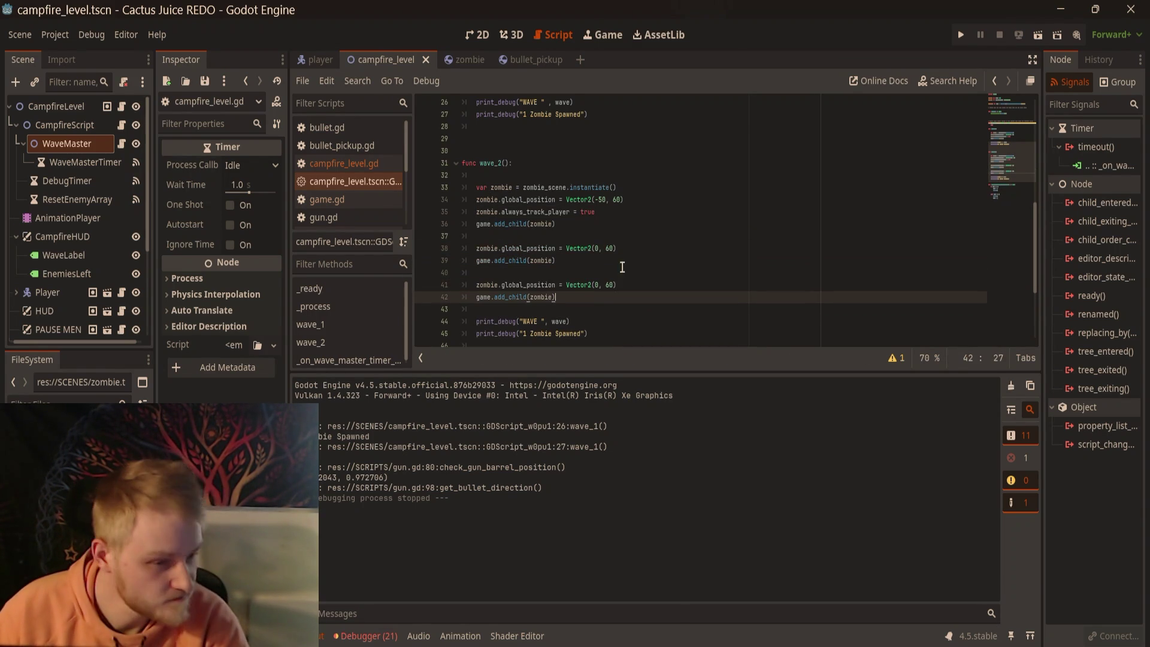
Step: Set the third zombie's spawn x to 50
click(596, 286)
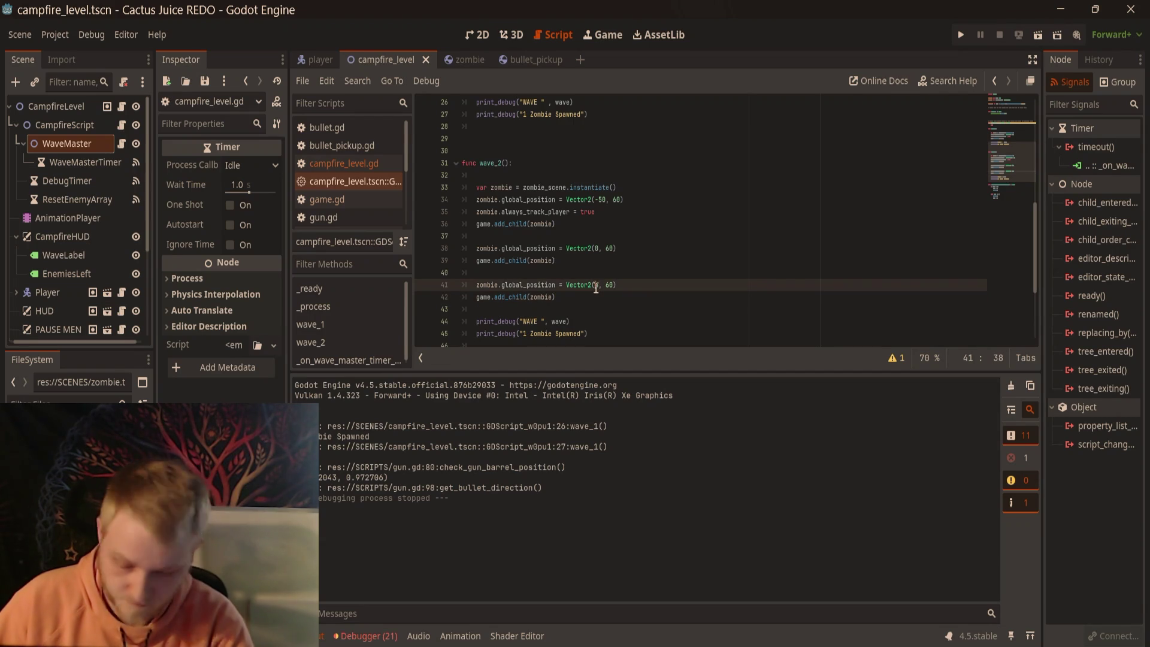
text(5)
click(669, 252)
click(669, 228)
scroll(666, 228, down, 2)
click(627, 246)
scroll(626, 241, down, 2)
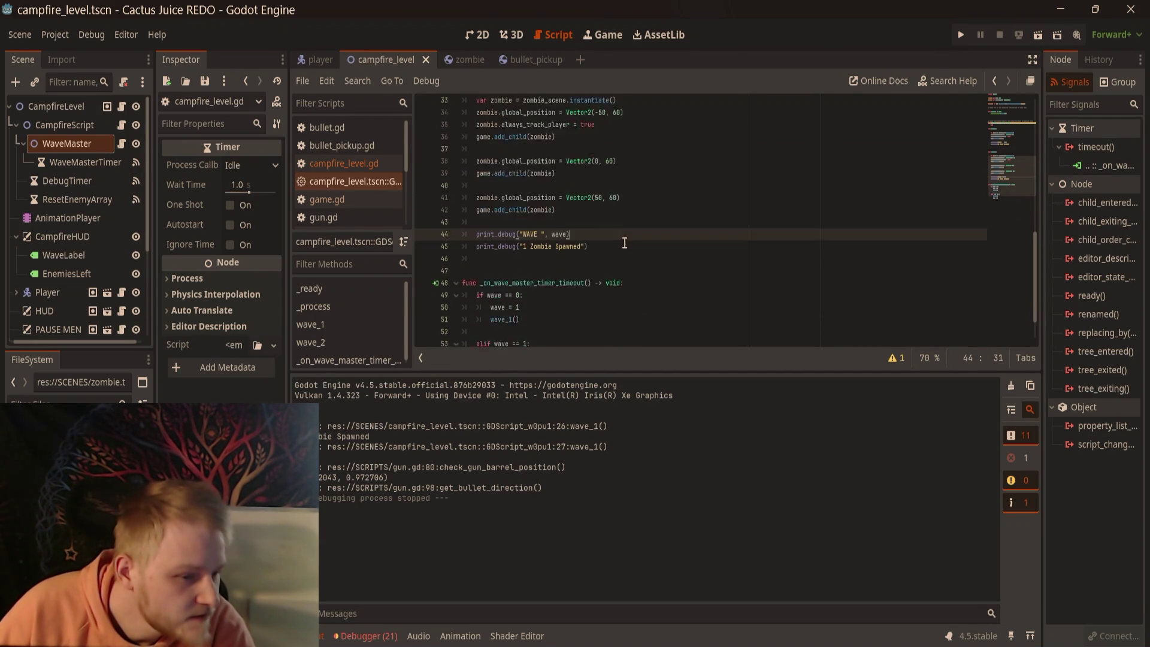
scroll(616, 229, up, 1)
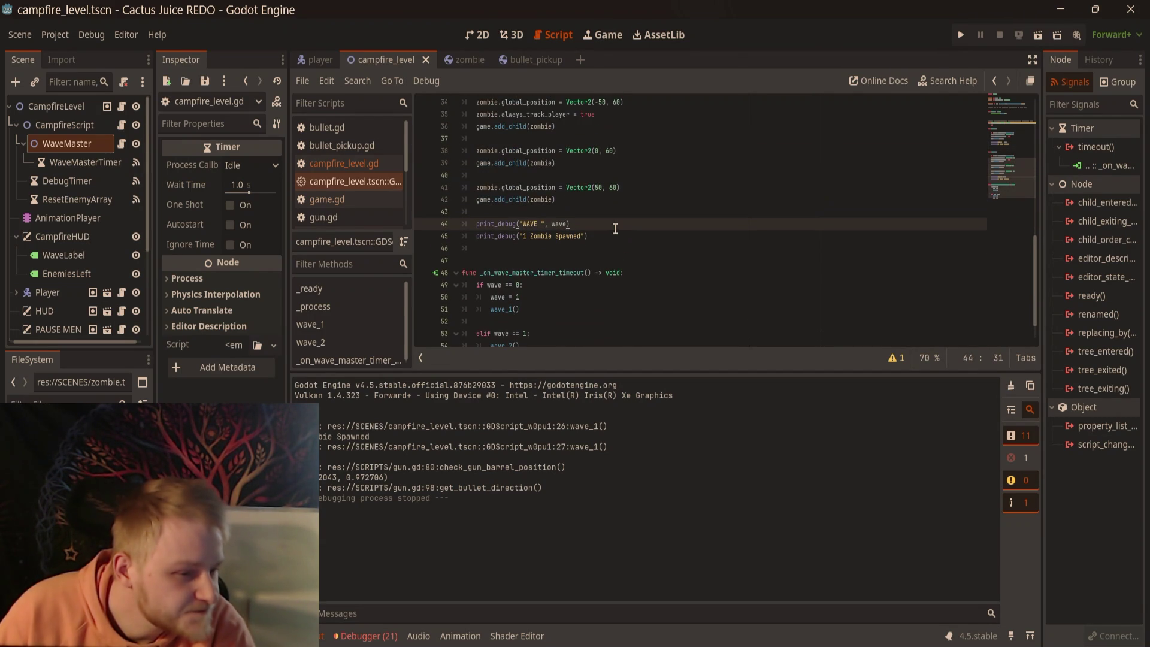
Step: Change the spawn message to '3 Zombies Spawned', then save and run the level with F6
click(528, 237)
key(BackSpace)
text(3)
key(Right)
key(Right)
text(s)
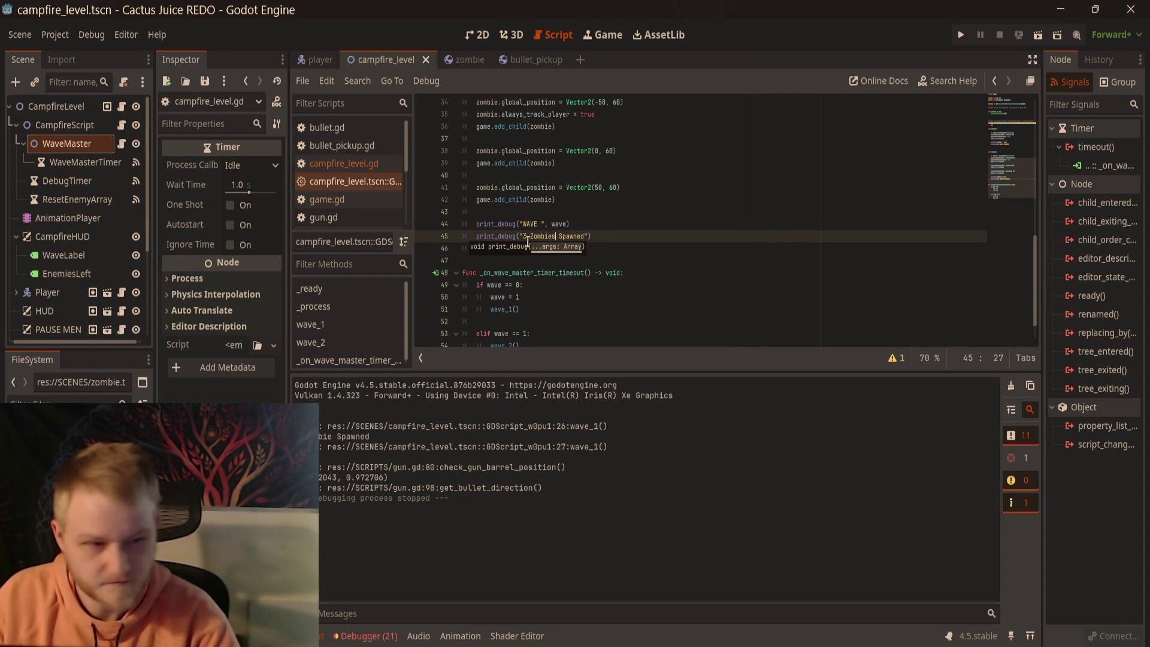
key(F6)
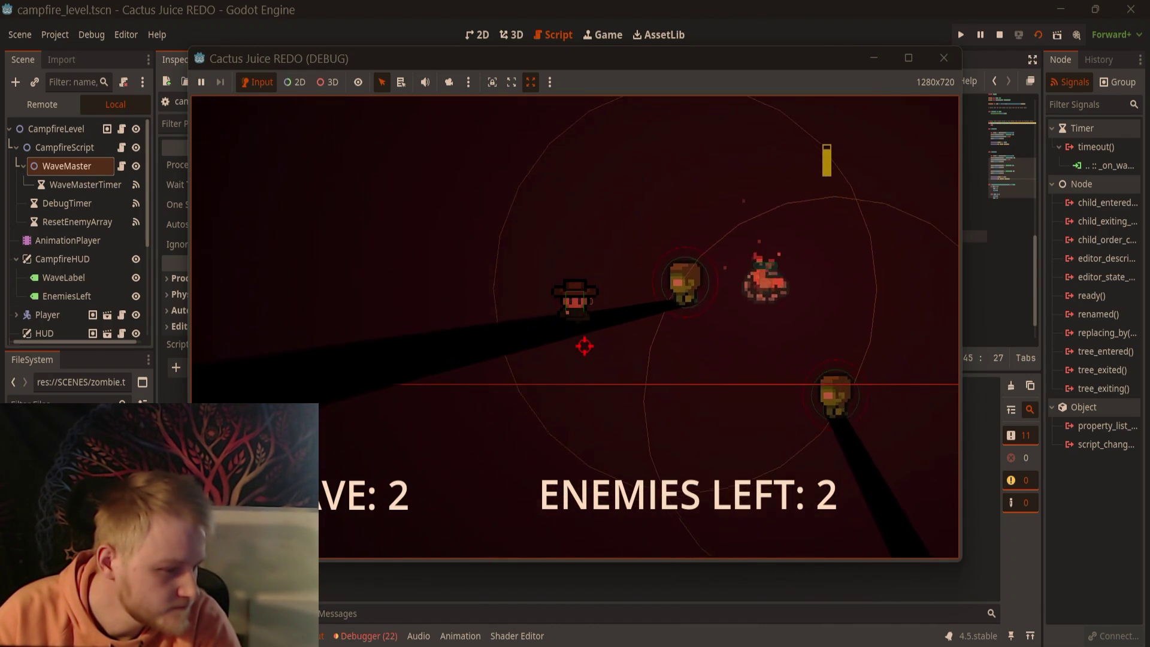
Step: Close the debug game window once wave 2 has spawned
click(944, 58)
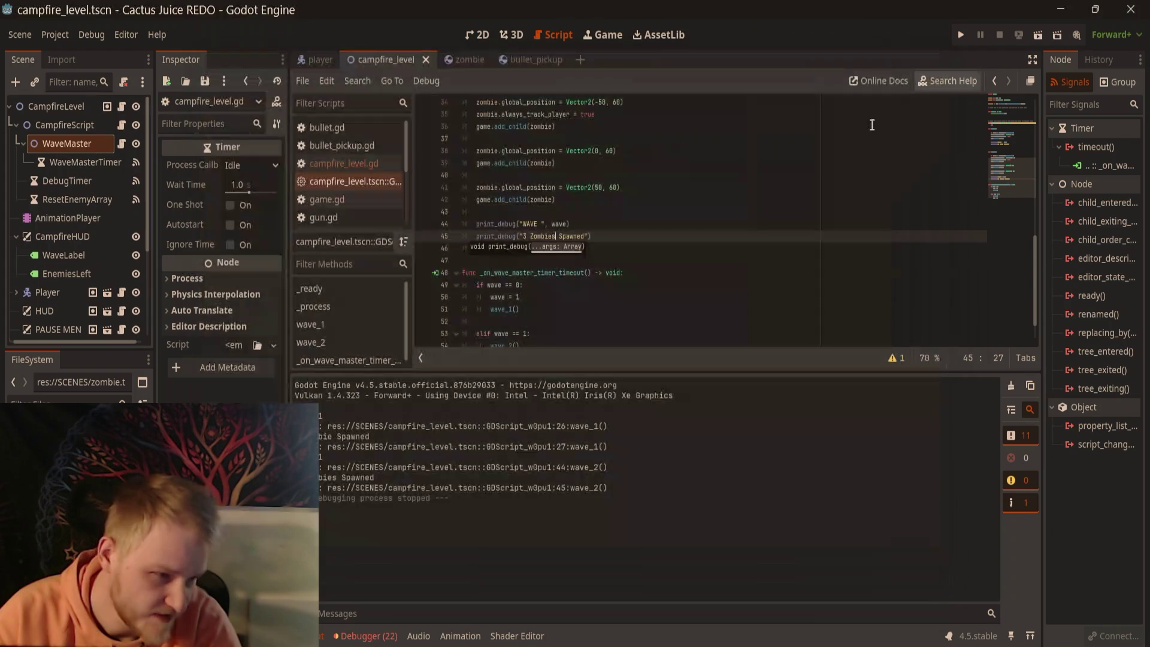
Step: Paste two more copies of the zombie spawn lines below the first block
click(623, 273)
scroll(599, 261, up, 3)
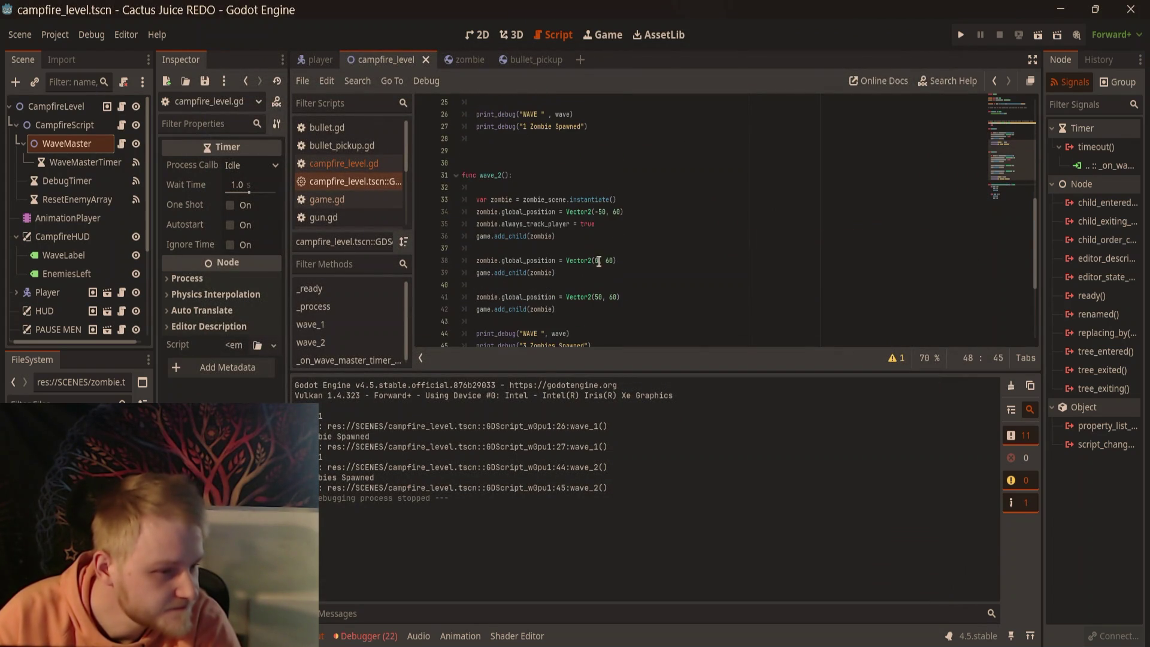
click(632, 225)
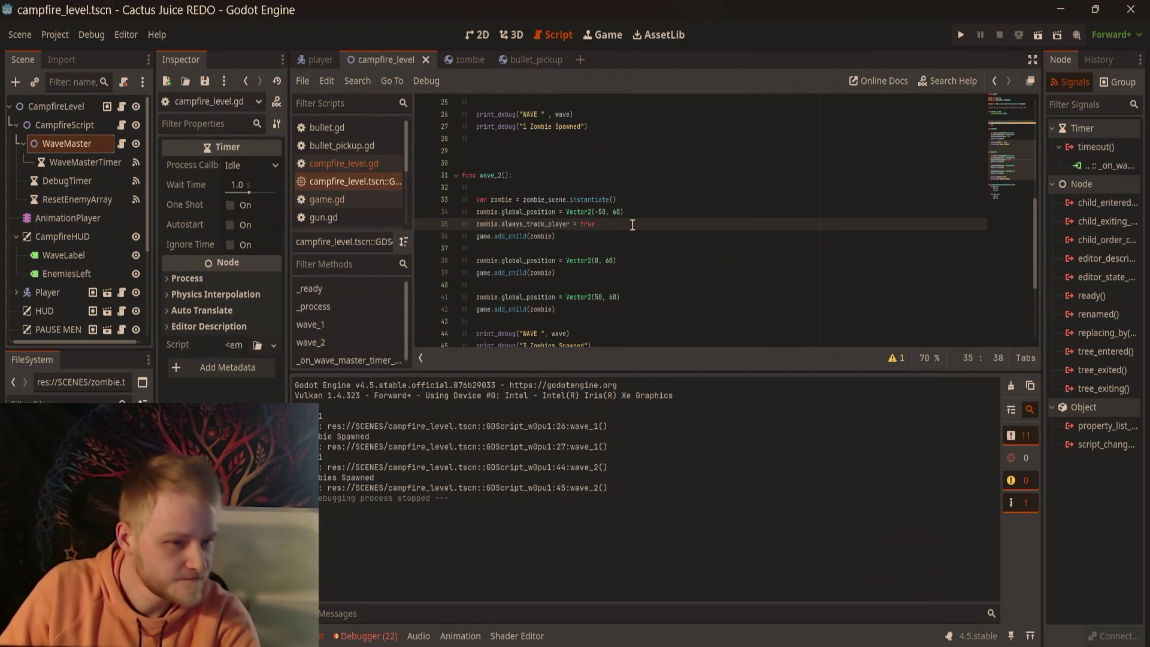
click(622, 212)
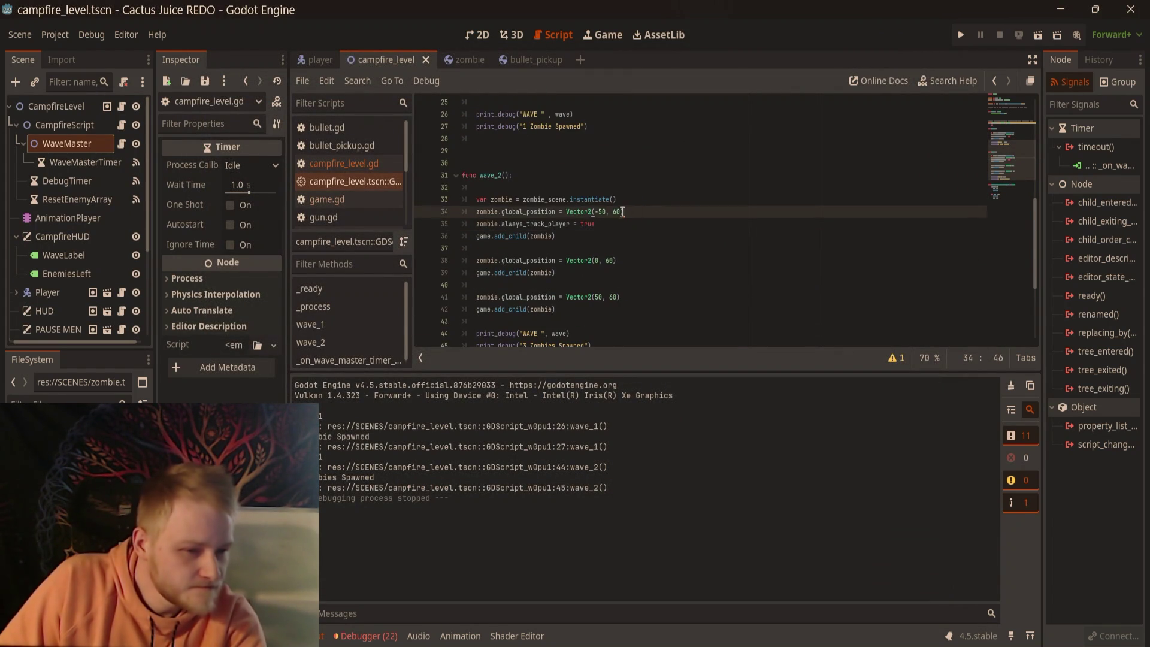
drag(622, 212, 477, 199)
key(ctrl+c)
key(BackSpace)
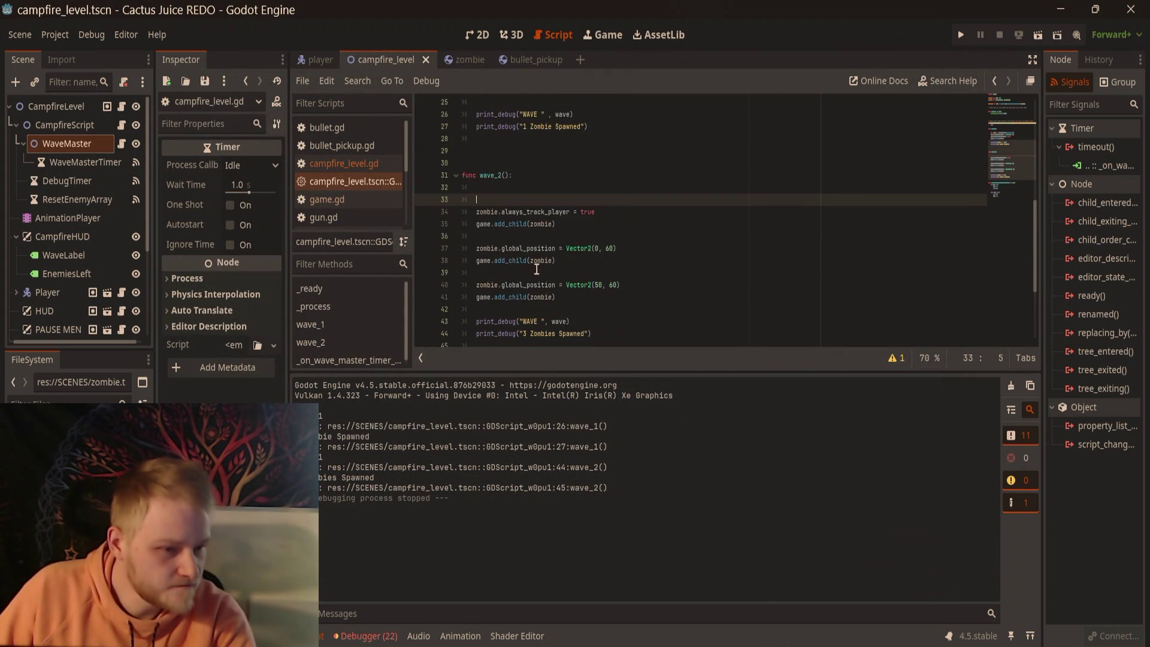
key(ctrl+z)
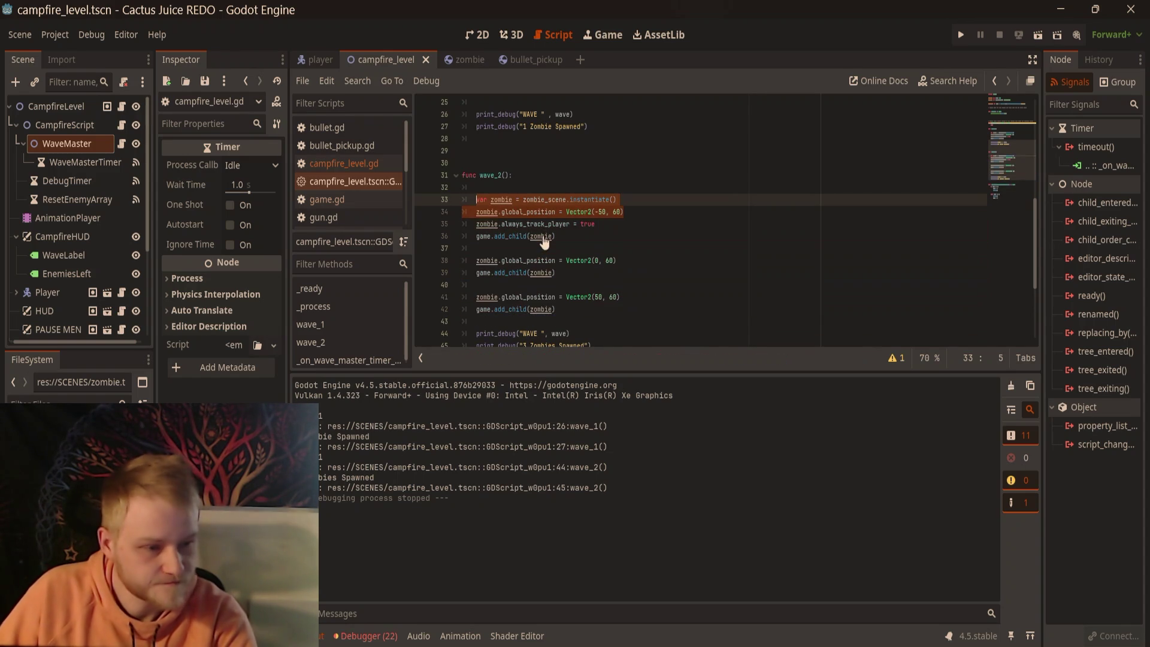
click(537, 248)
key(ctrl+v)
key(Down)
key(Down)
key(Down)
key(ctrl+v)
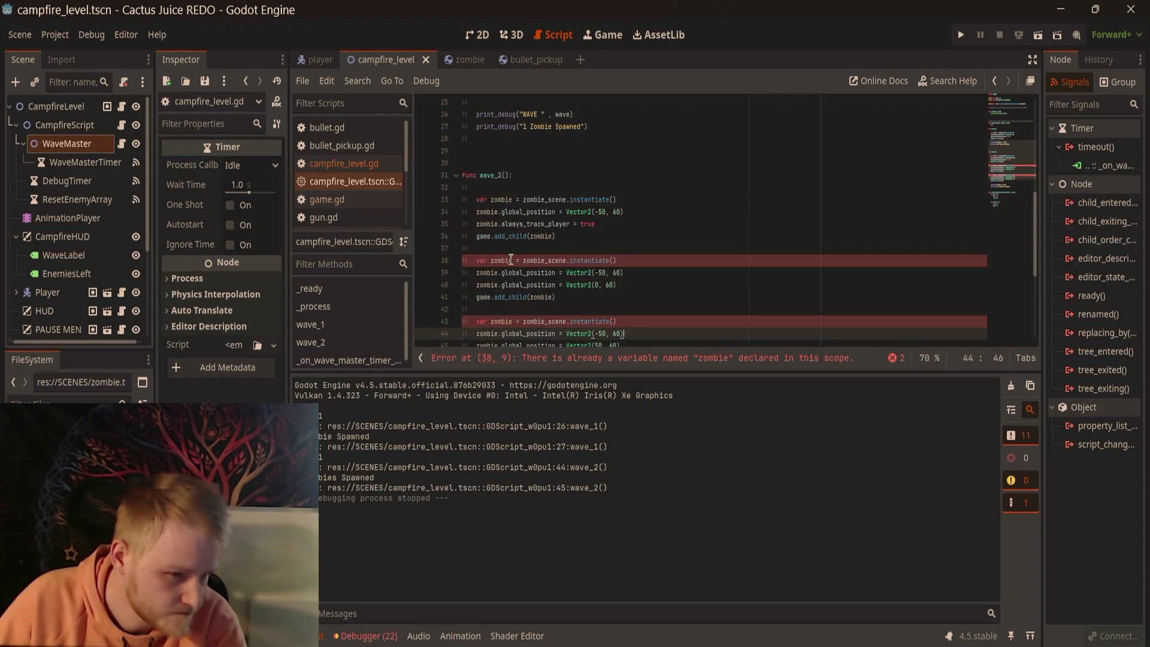
Step: Rename the second block's variable to zombie2 on each of its lines
click(510, 260)
text(2)
click(500, 272)
text(2)
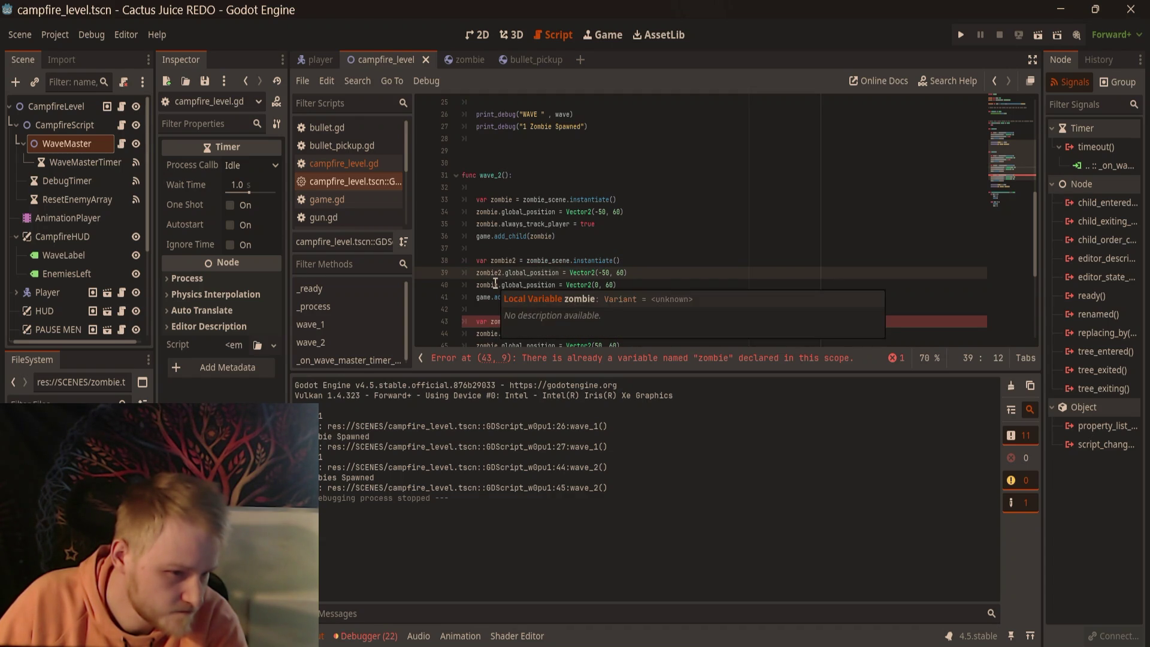
click(502, 285)
text(2)
click(556, 298)
text(2)
Step: Rename the third block's variable to zombie3 using multiple carets, and save with Ctrl+S
scroll(486, 230, down, 3)
click(510, 212)
alt+click(500, 224)
alt+click(500, 236)
alt+click(550, 248)
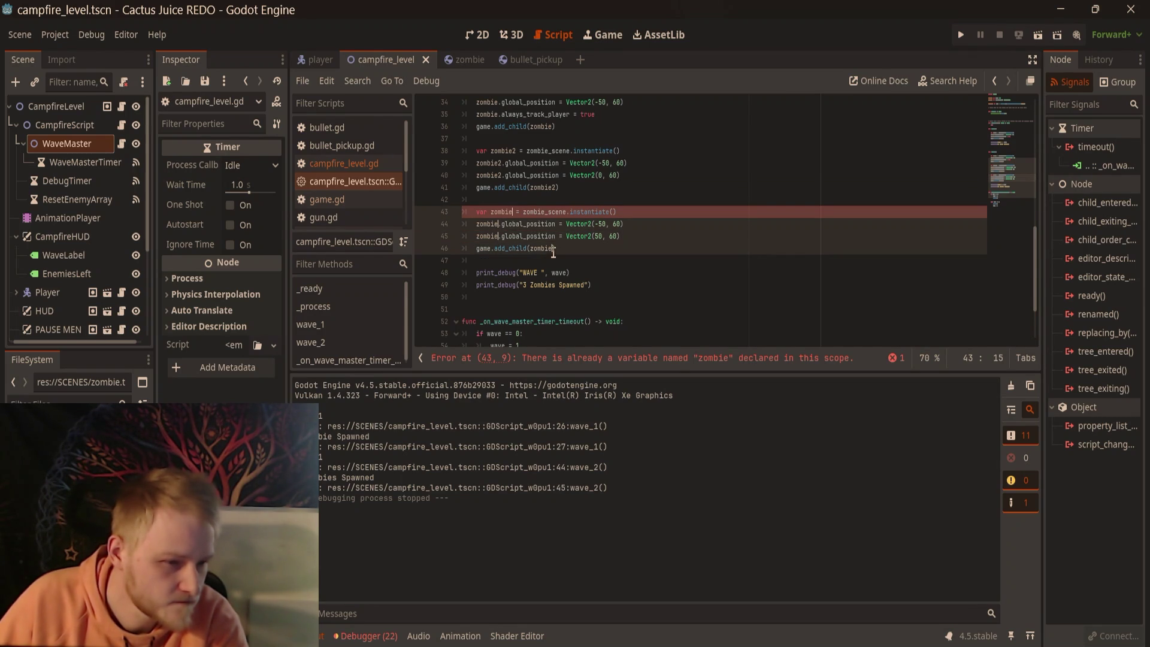
text(3)
click(676, 178)
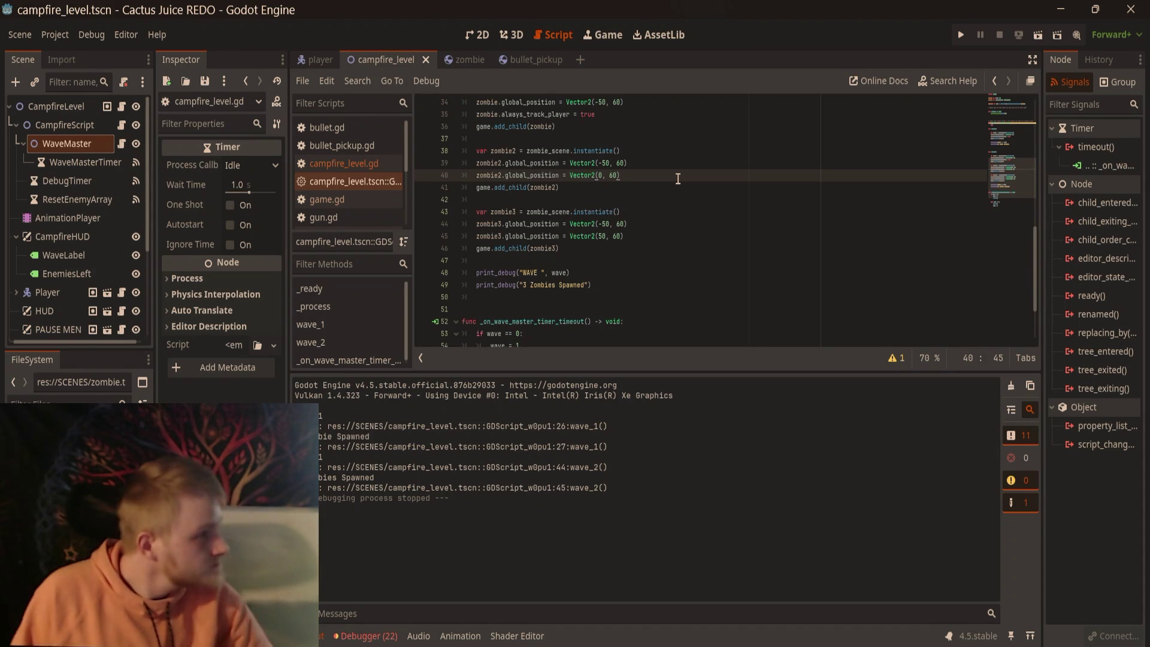
click(753, 237)
key(ctrl+s)
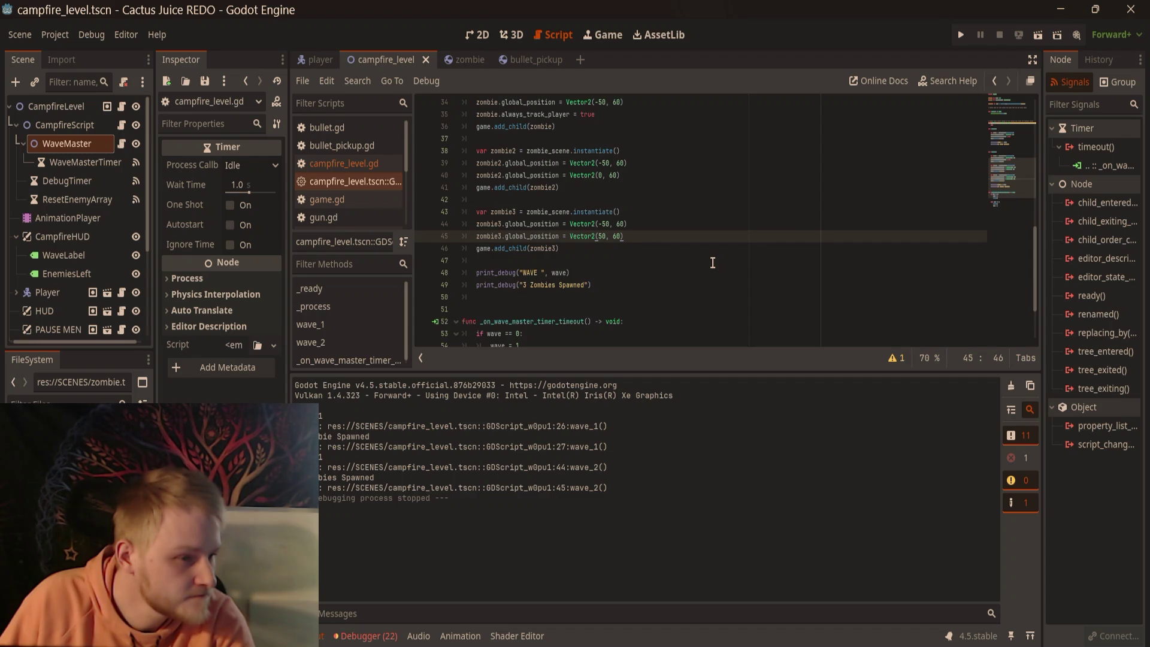
Step: Change zombie2's position to Vector2(0, 60) and zombie3's to Vector2(50, 60)
scroll(713, 263, up, 1)
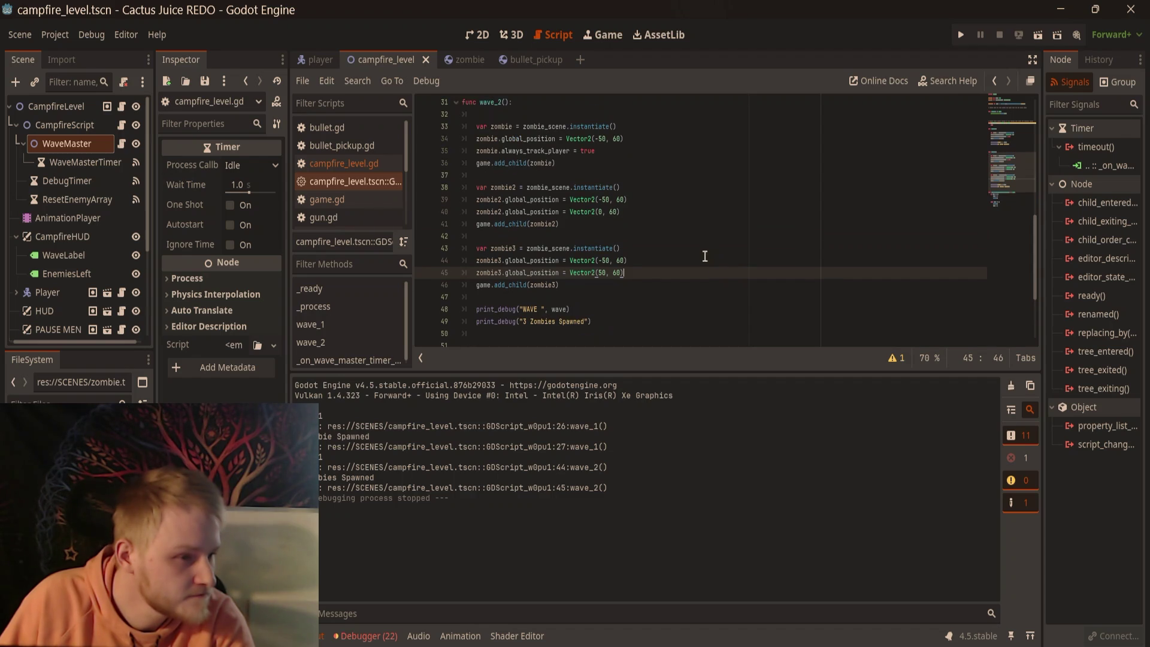
click(609, 199)
key(BackSpace)
key(BackSpace)
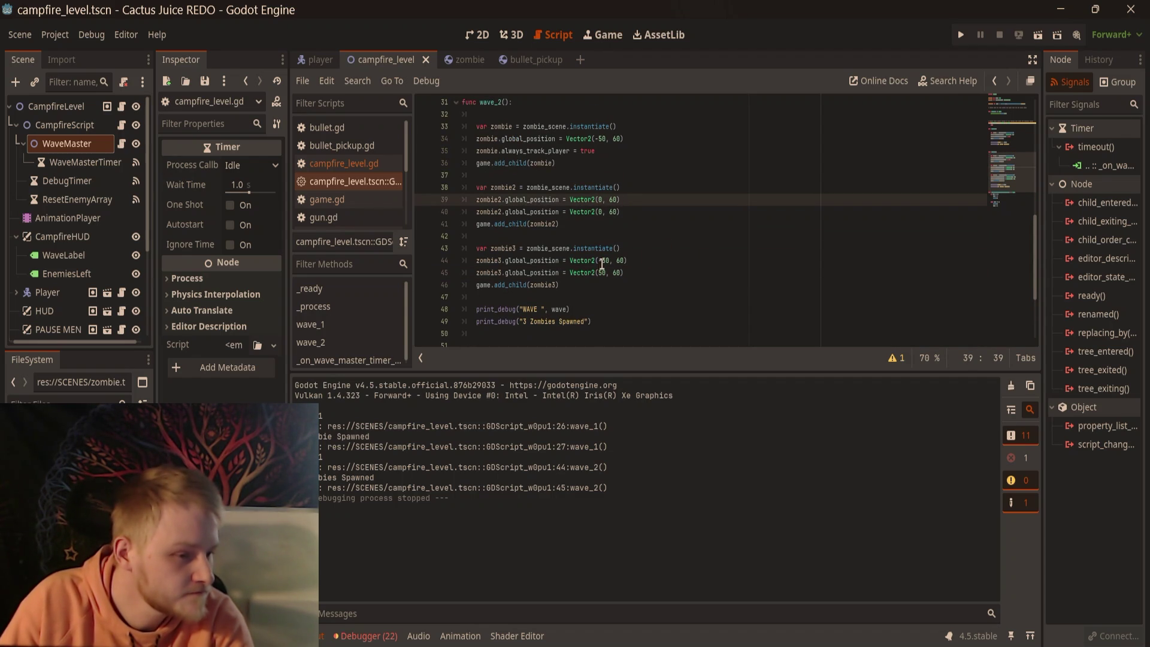
click(603, 262)
key(BackSpace)
click(714, 234)
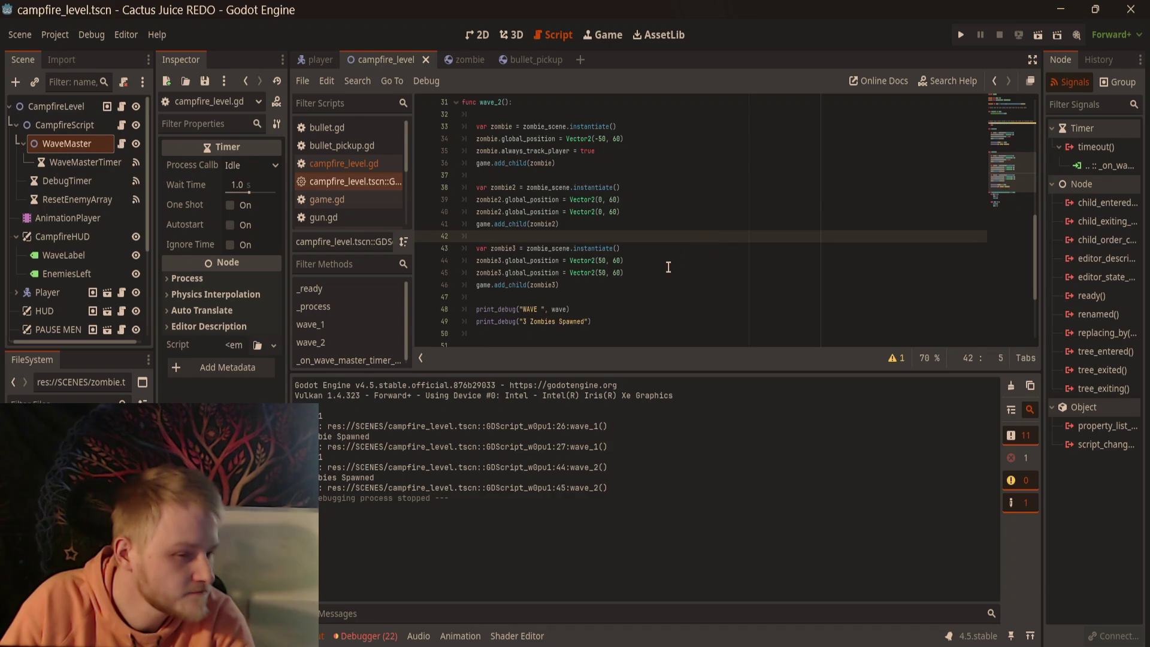
Step: Delete the duplicate position lines in the zombie2 and zombie3 blocks
scroll(644, 277, up, 1)
drag(641, 236, 428, 241)
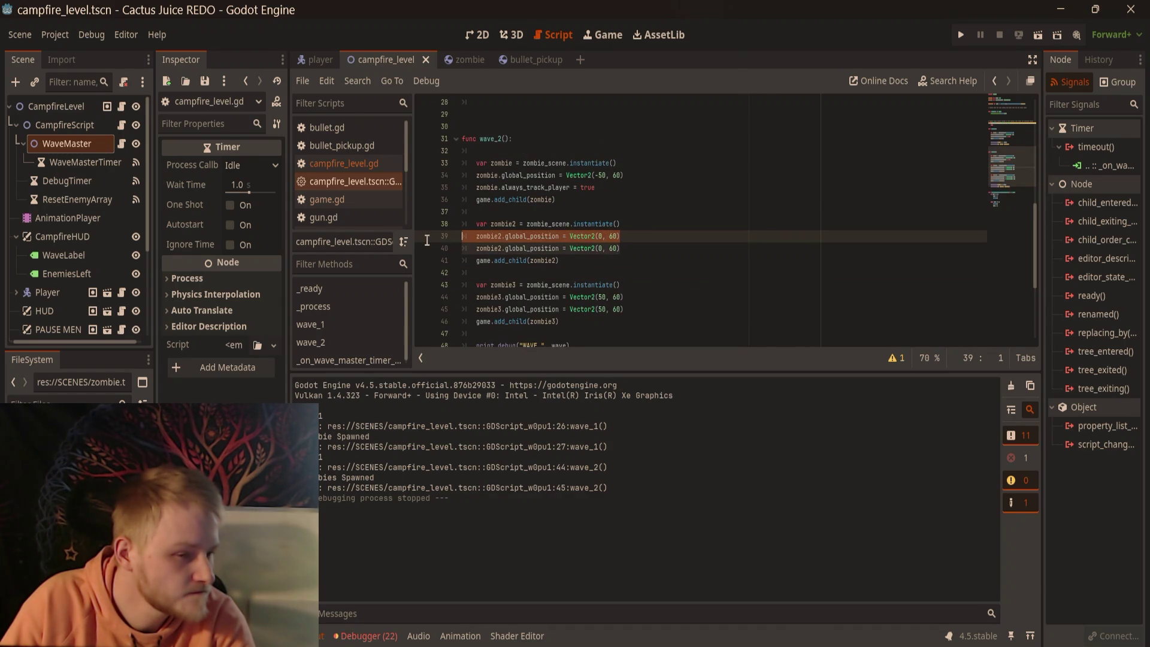
key(BackSpace)
key(Tab)
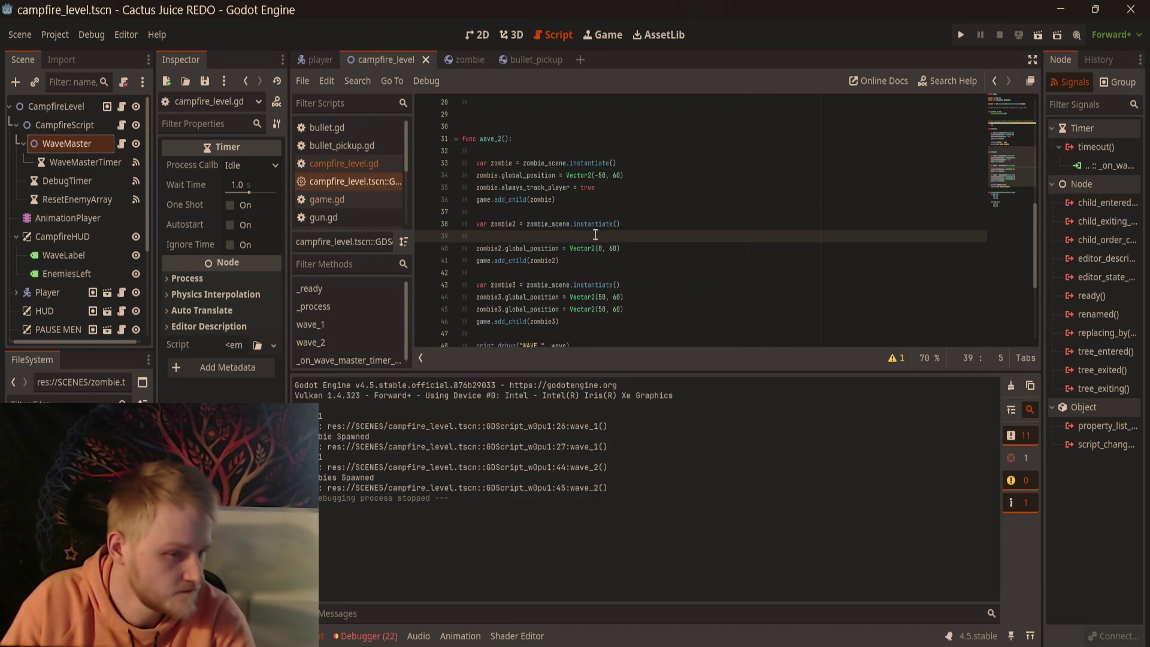
key(Tab)
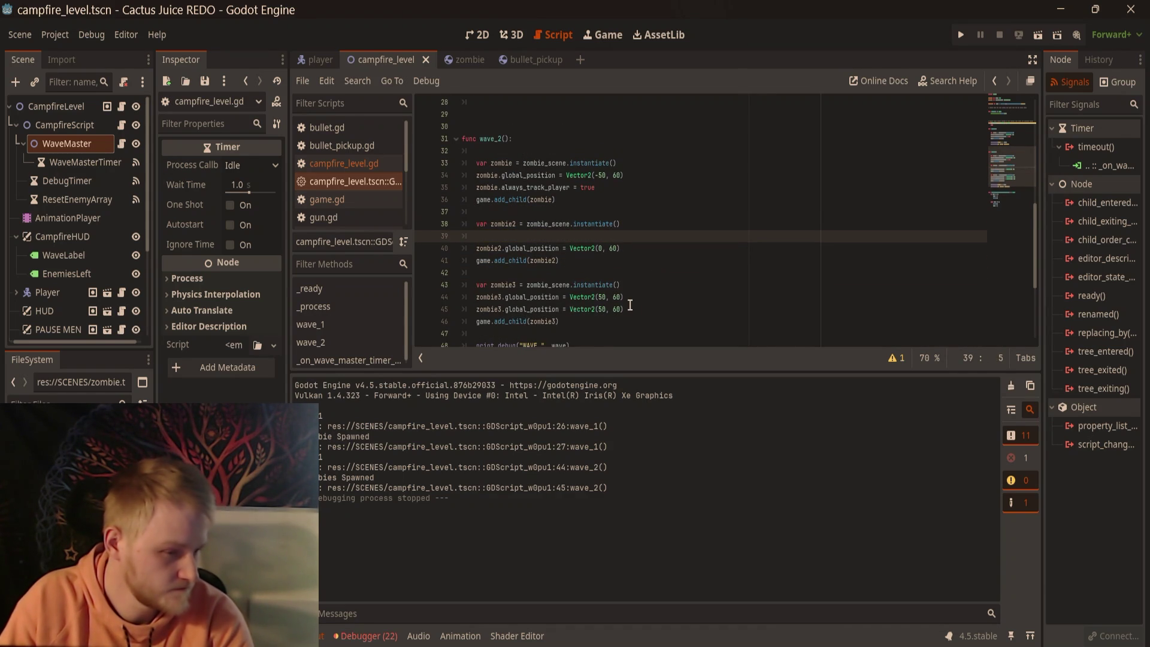
drag(639, 297, 448, 299)
key(BackSpace)
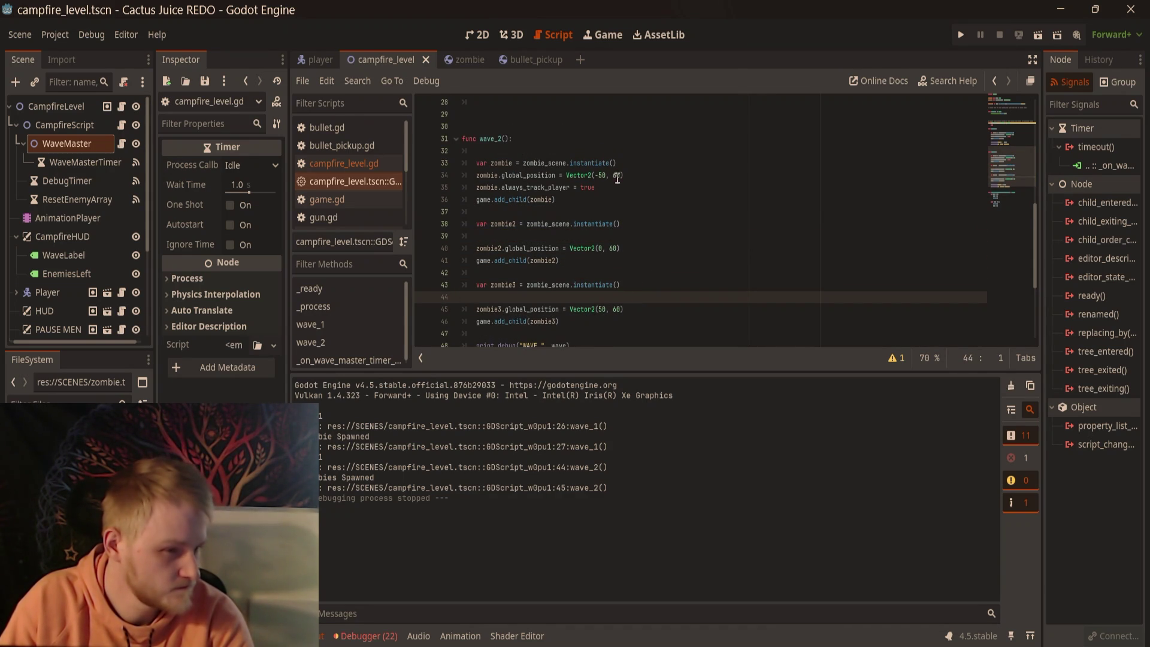
Step: Copy the always_track_player = true line into both blocks and fix line 44's indentation
drag(611, 189, 476, 187)
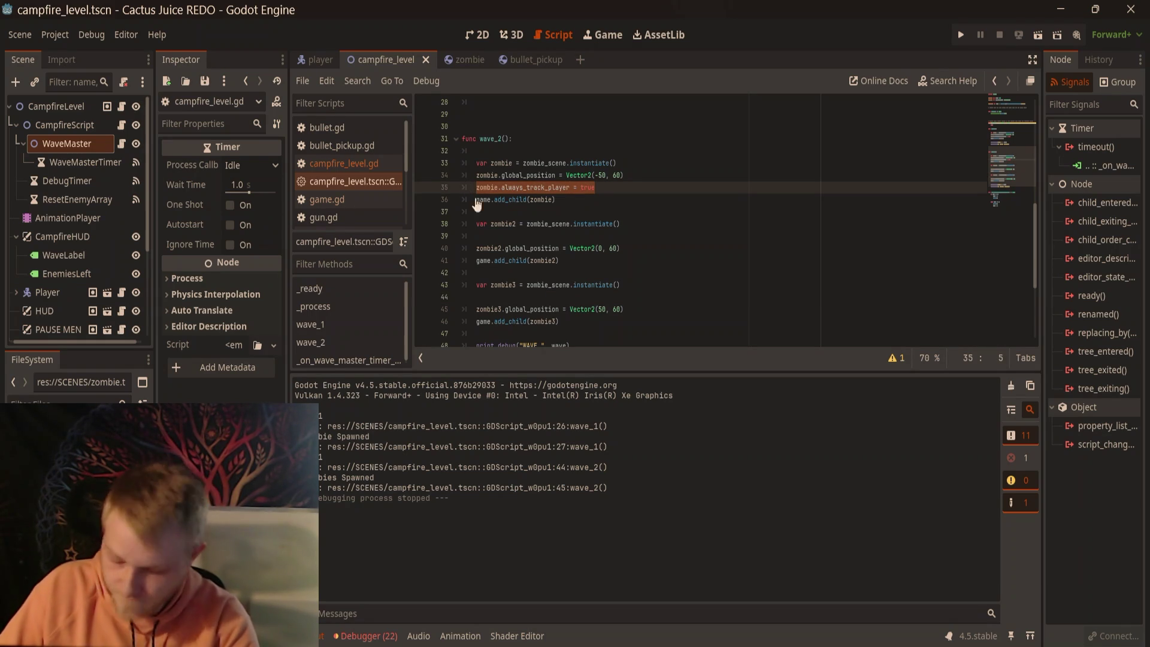
key(ctrl+c)
click(546, 237)
key(ctrl+v)
click(539, 297)
key(ctrl+v)
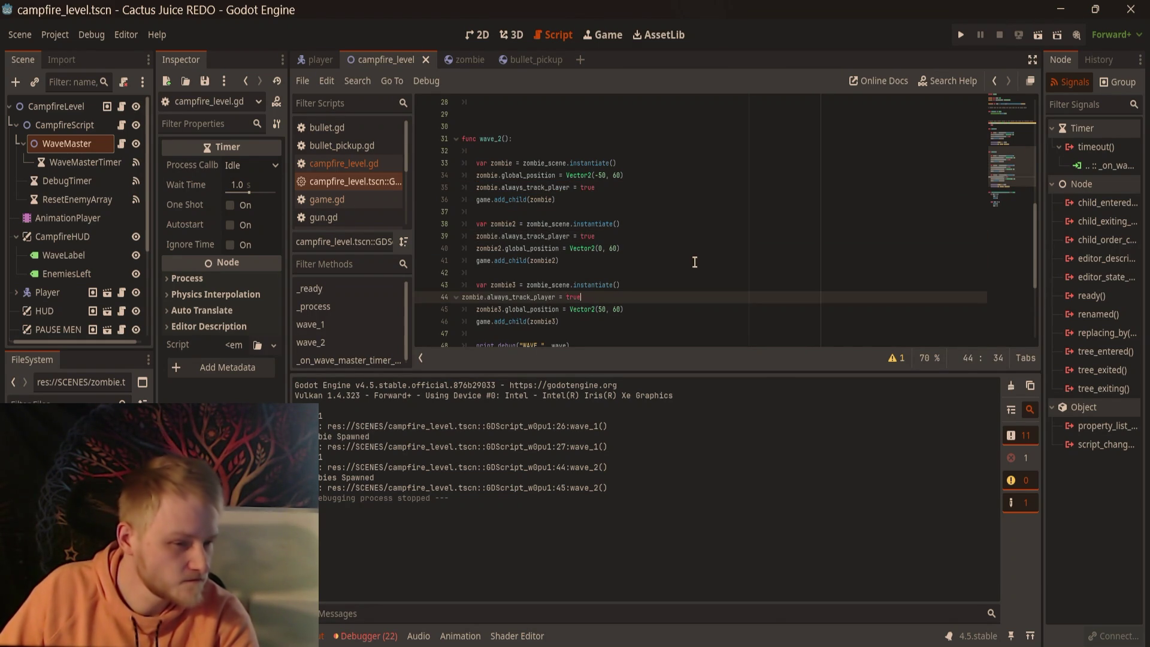
click(701, 264)
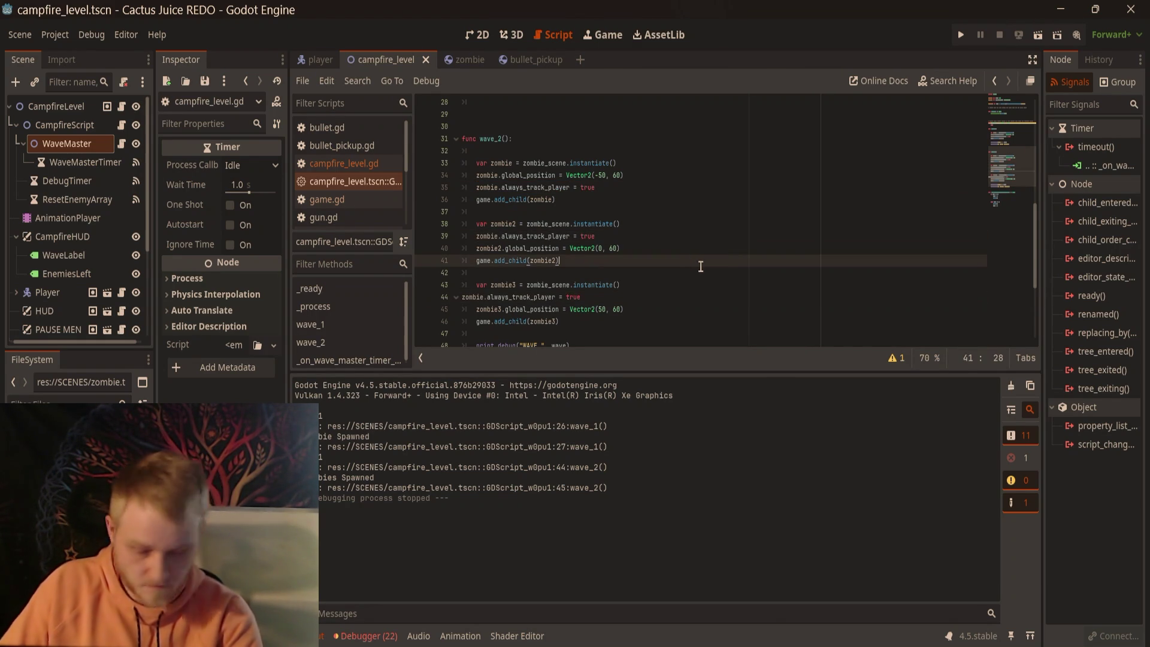
click(457, 297)
click(466, 299)
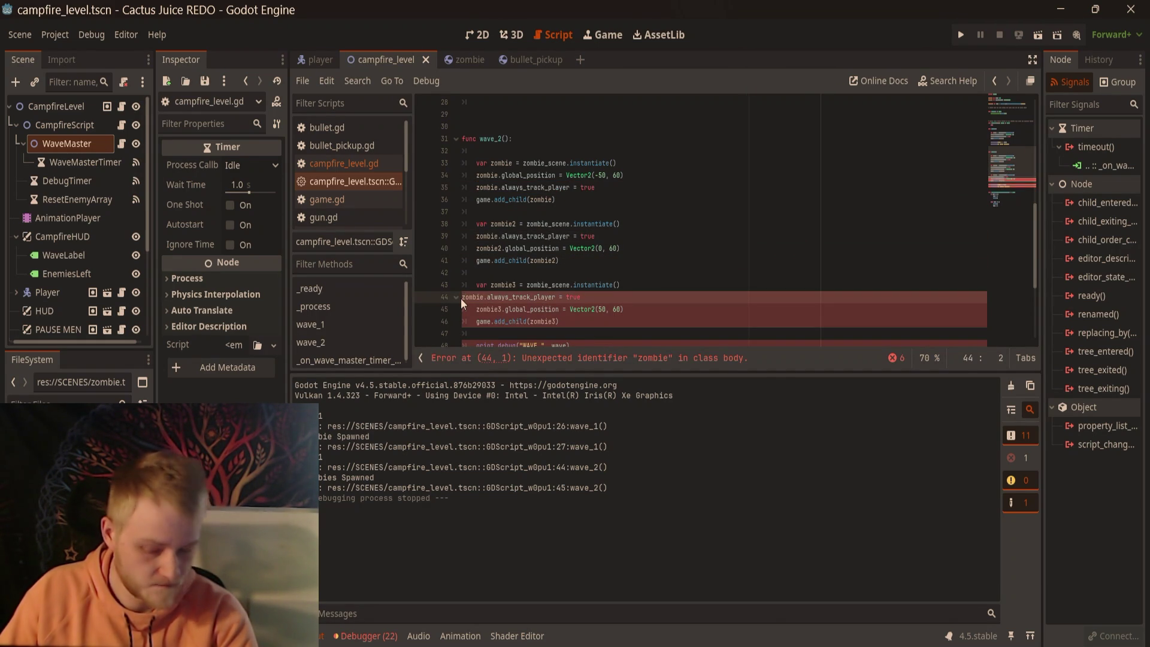
key(Tab)
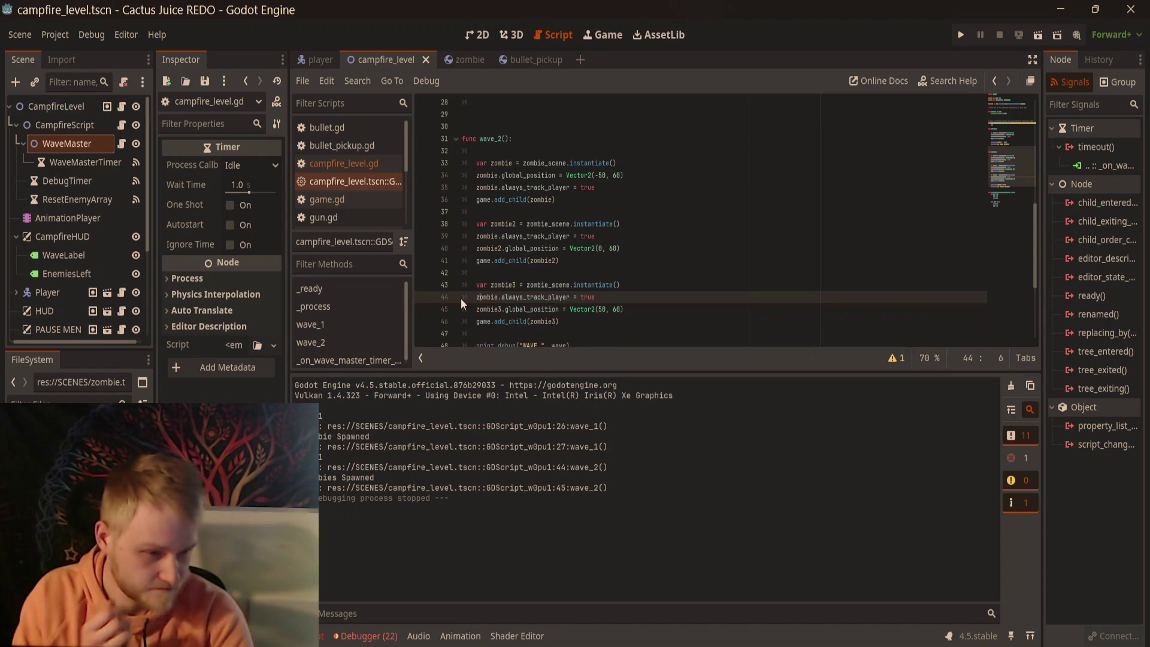
Step: Point the pasted tracking lines at zombie2 and zombie3 respectively
click(496, 239)
text(2)
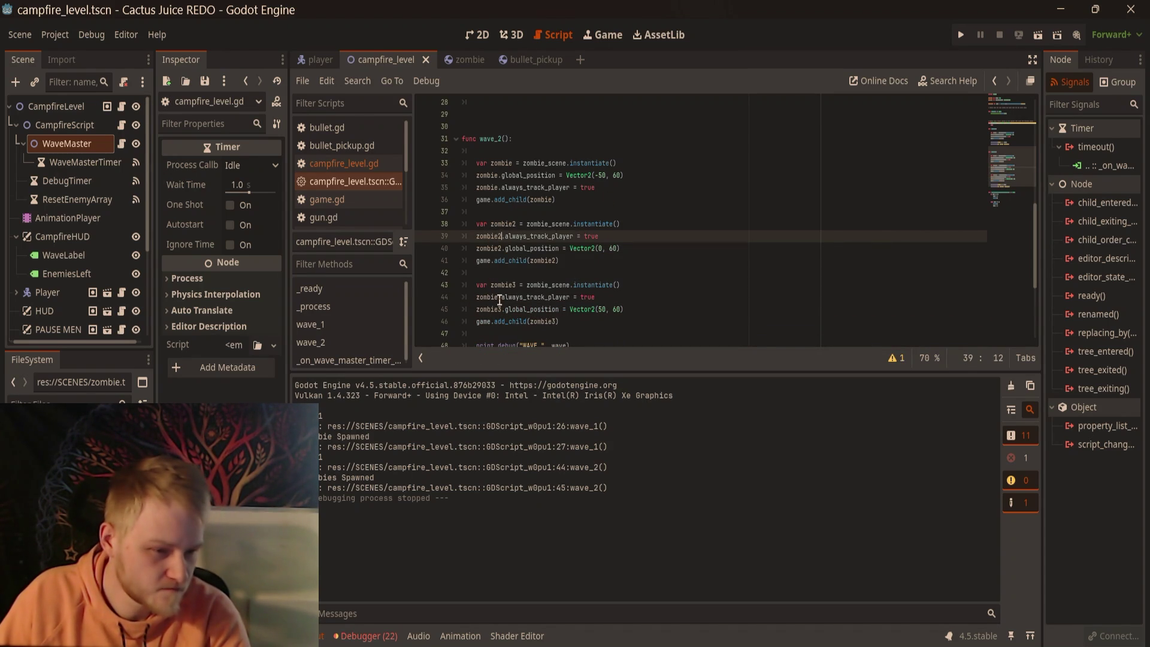
click(499, 298)
text(3)
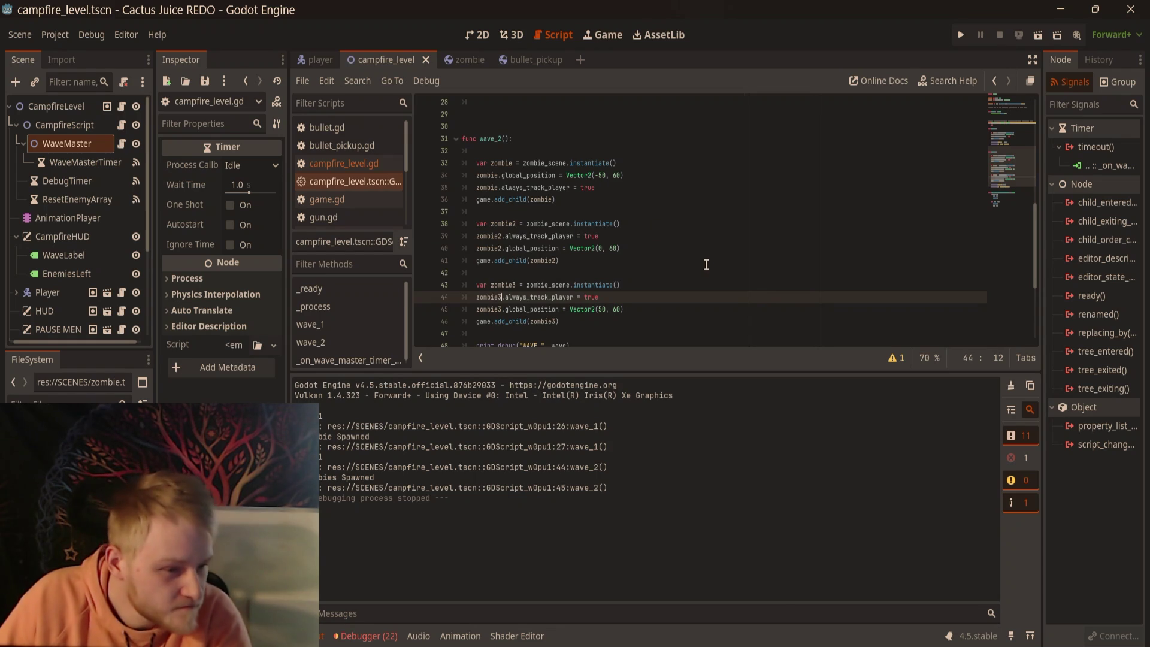
click(705, 256)
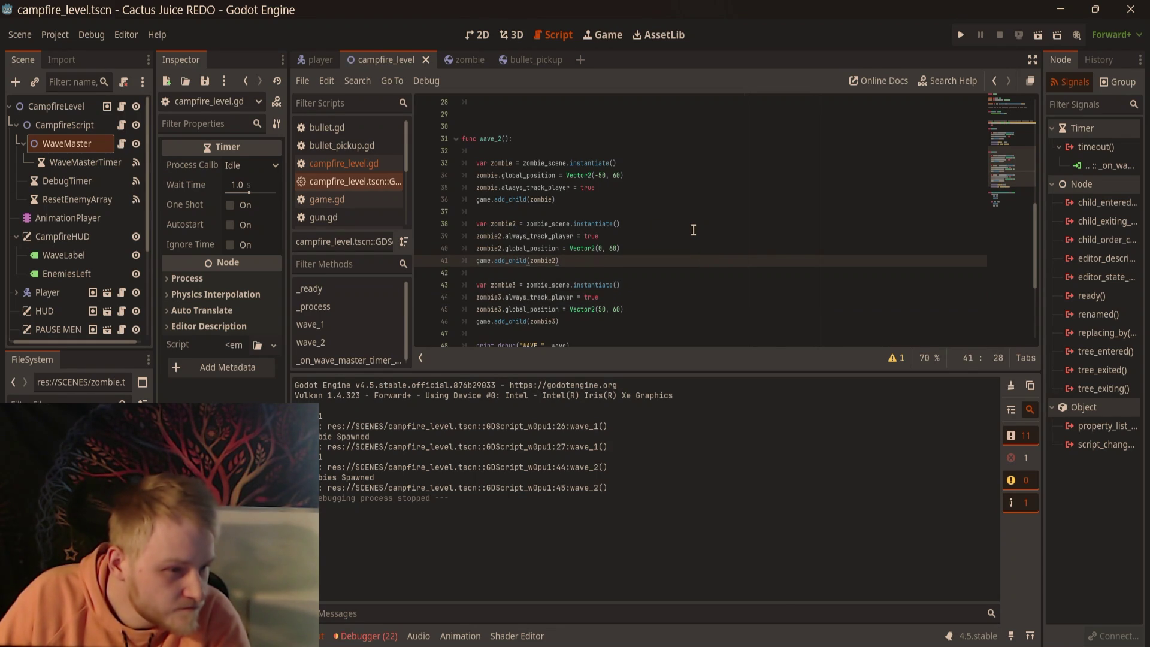
scroll(694, 225, down, 2)
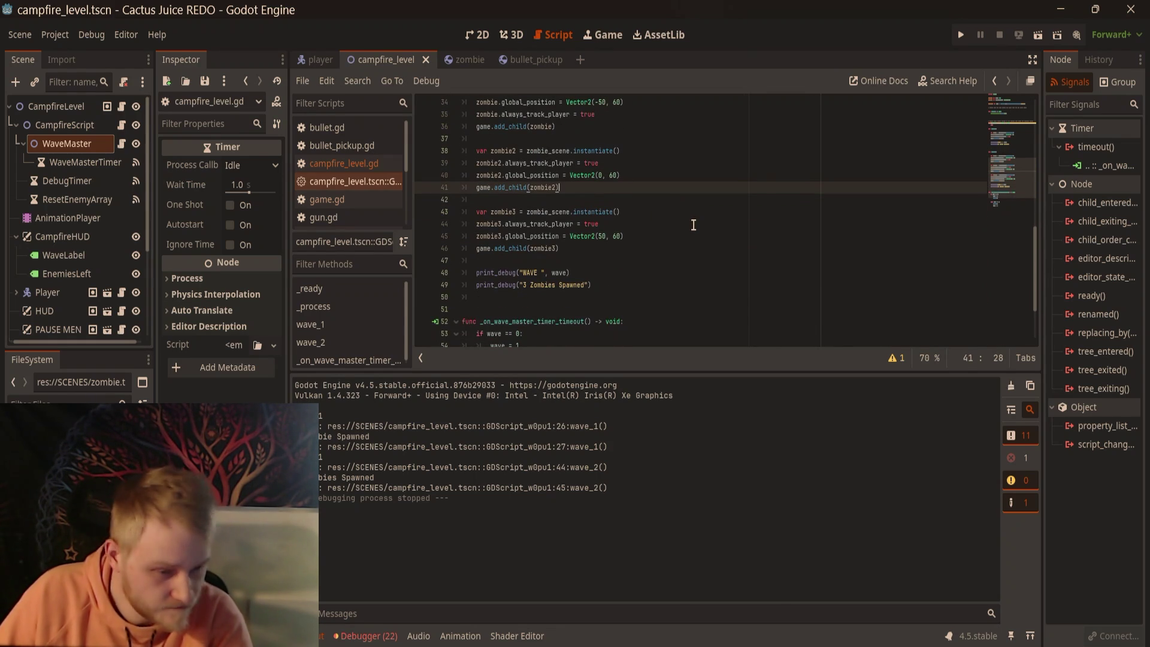
scroll(693, 224, up, 2)
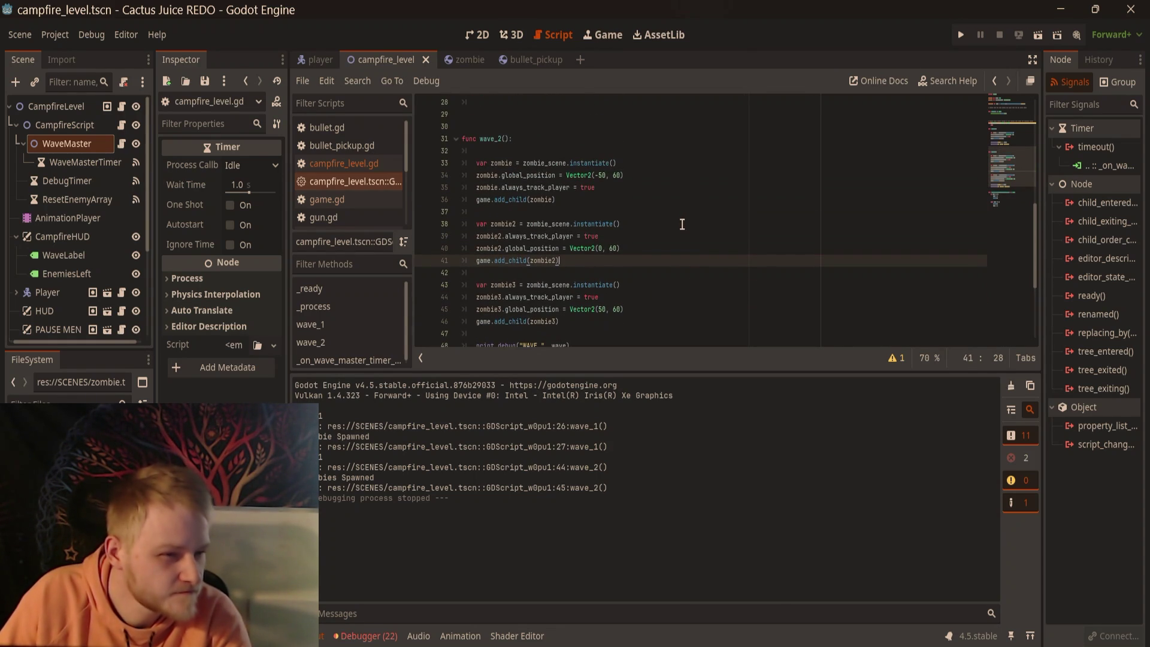
scroll(552, 205, up, 1)
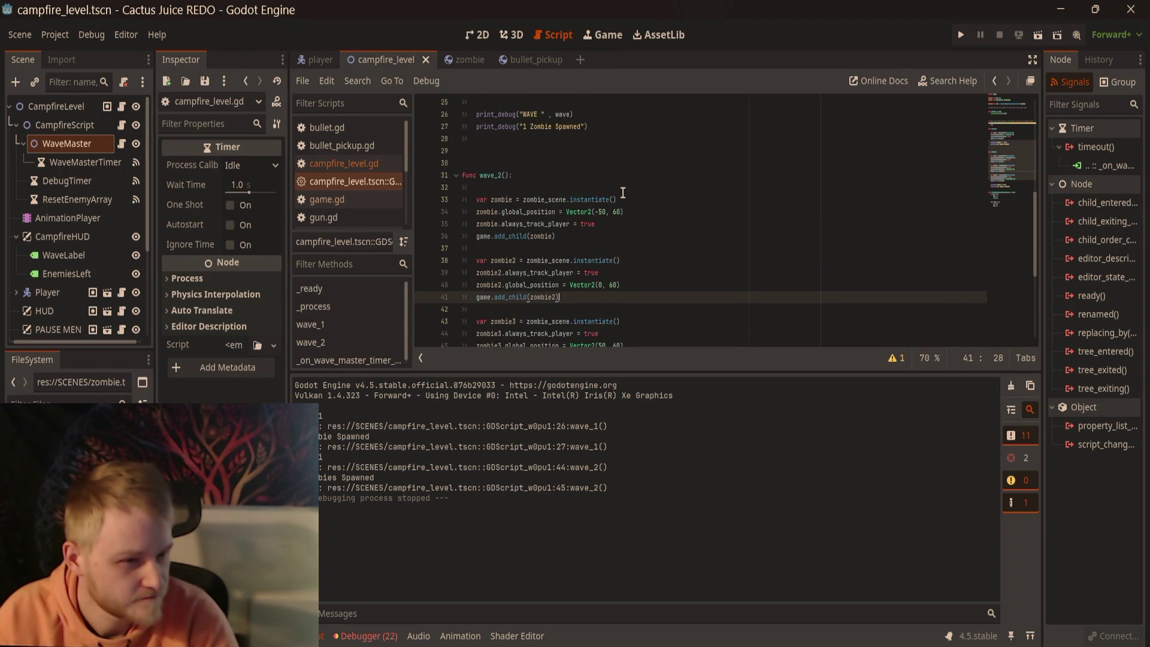
scroll(624, 195, up, 5)
scroll(626, 198, down, 10)
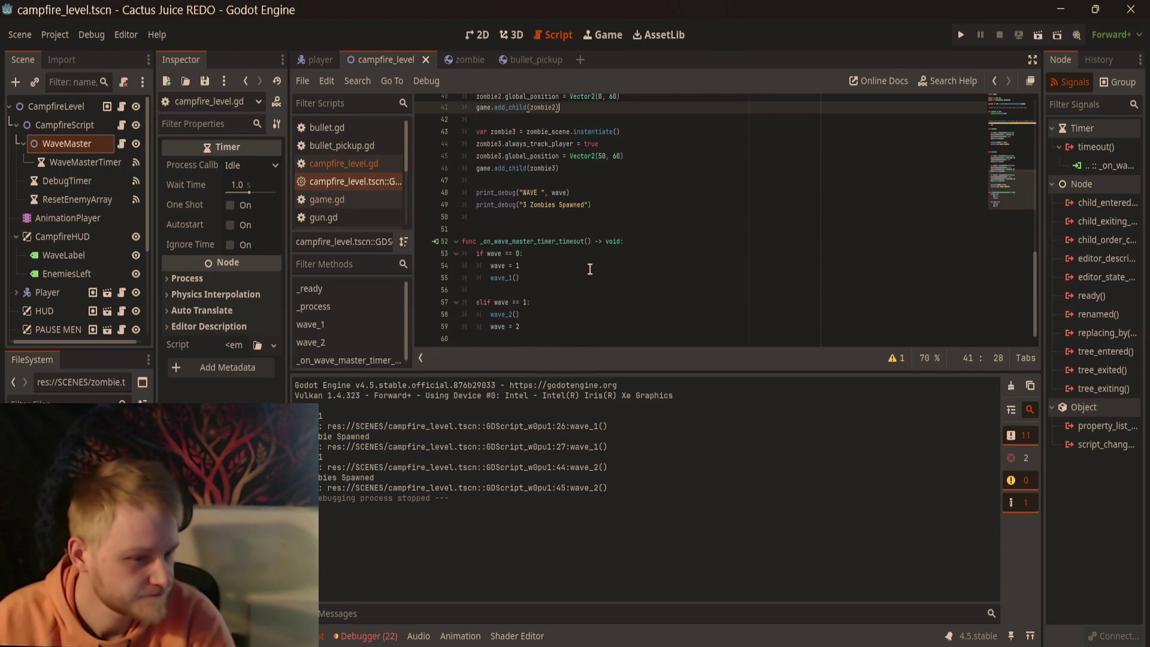
click(574, 278)
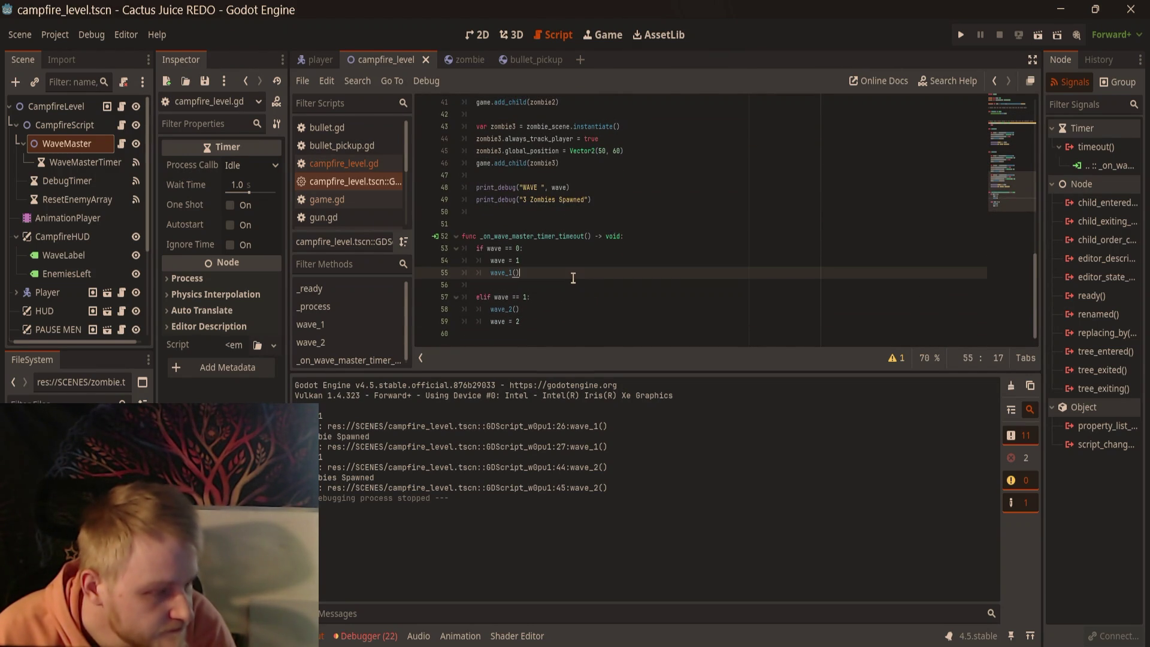